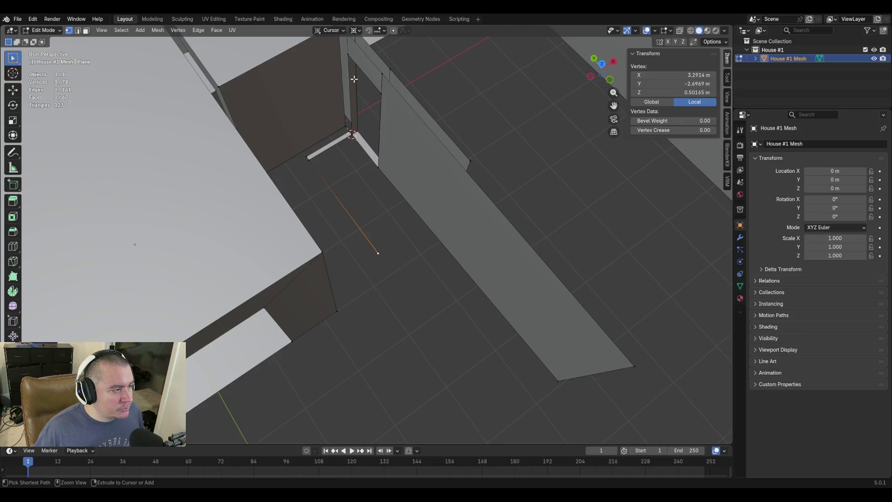
Set the transform orientation to Global and the pivot point to Median Point
click(337, 29)
click(312, 58)
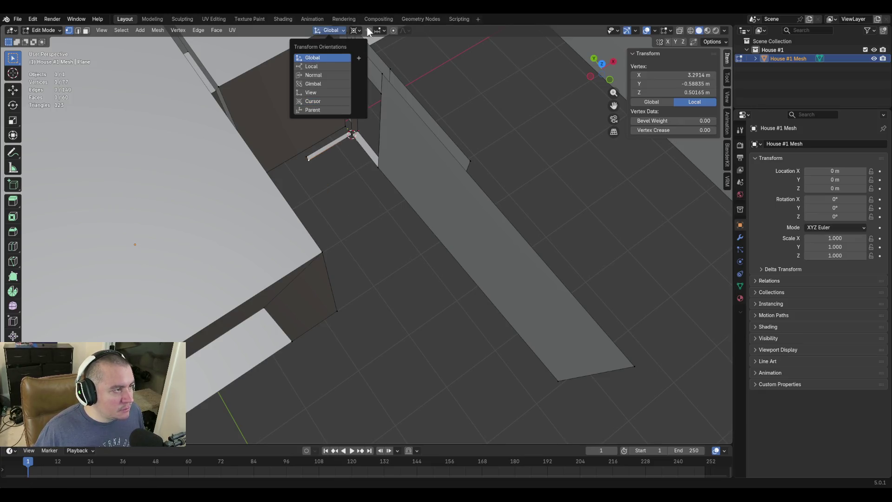
click(361, 30)
click(377, 72)
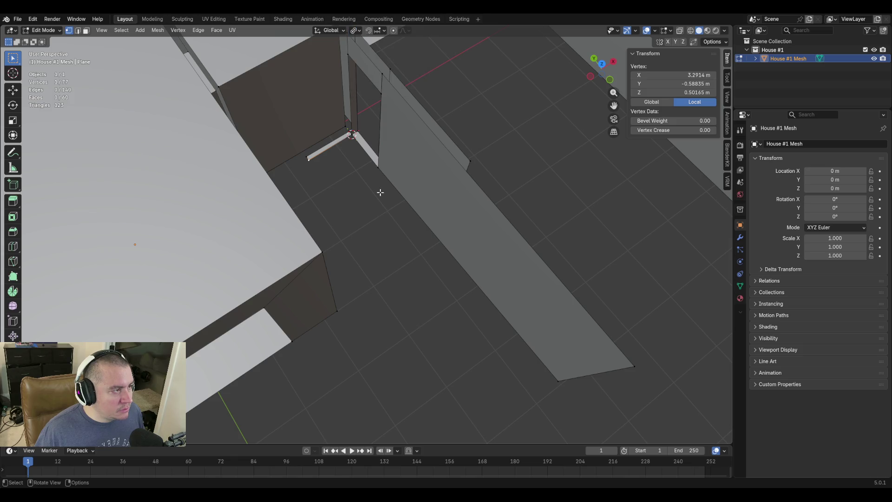
click(361, 30)
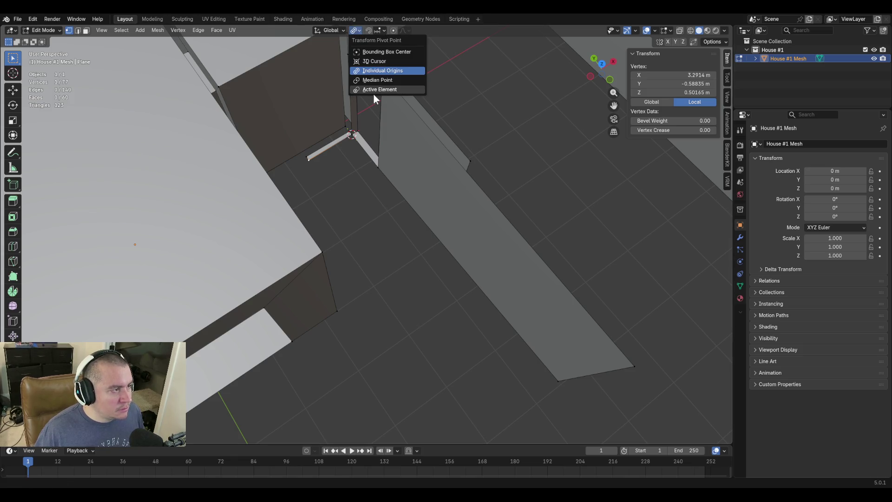
click(377, 80)
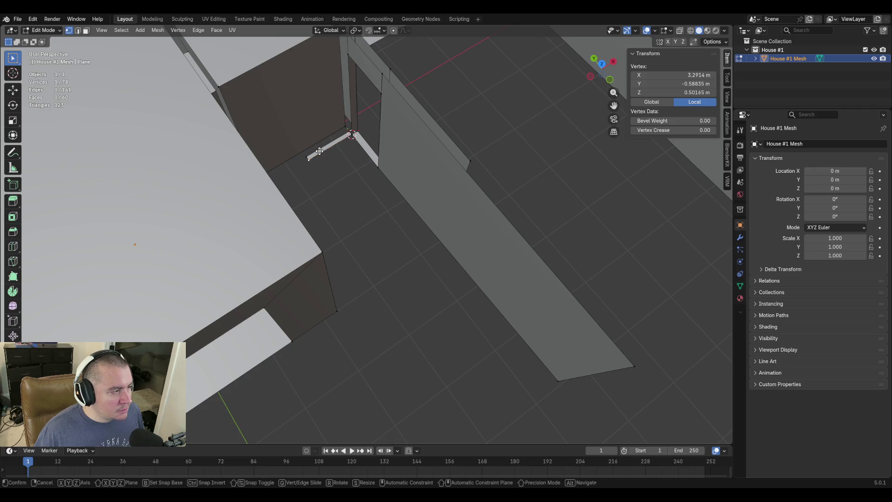
Extrude the doorway-corner floor vertex along Y
key(e)
key(y)
key(y)
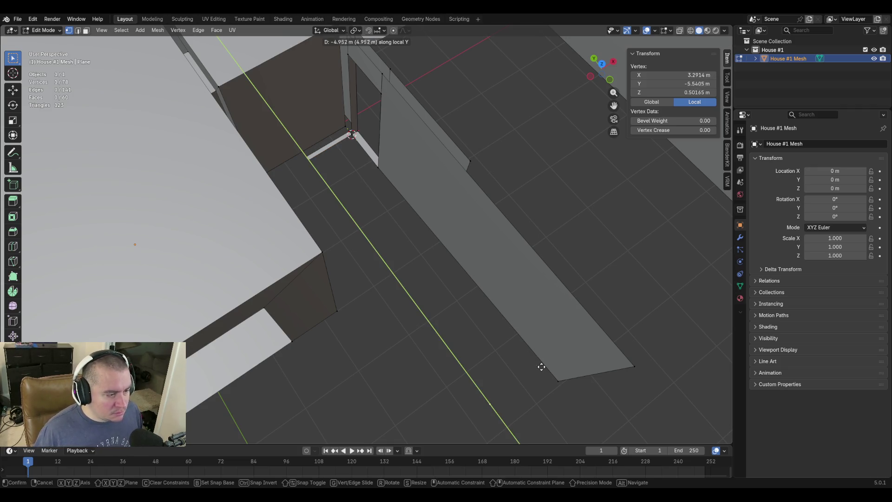
click(529, 350)
key(shift+grave)
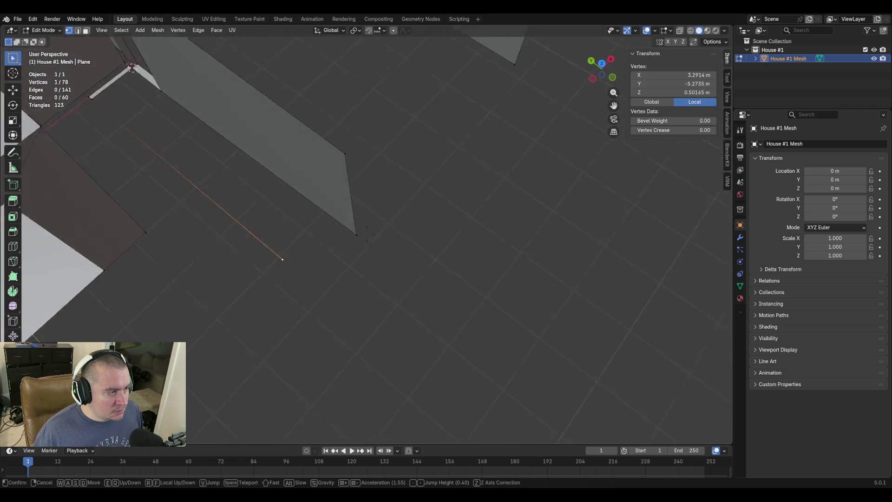
click(468, 214)
Copy the wall end's Y coordinate and paste it onto the new vertex, giving Y −5.8716 m
click(390, 209)
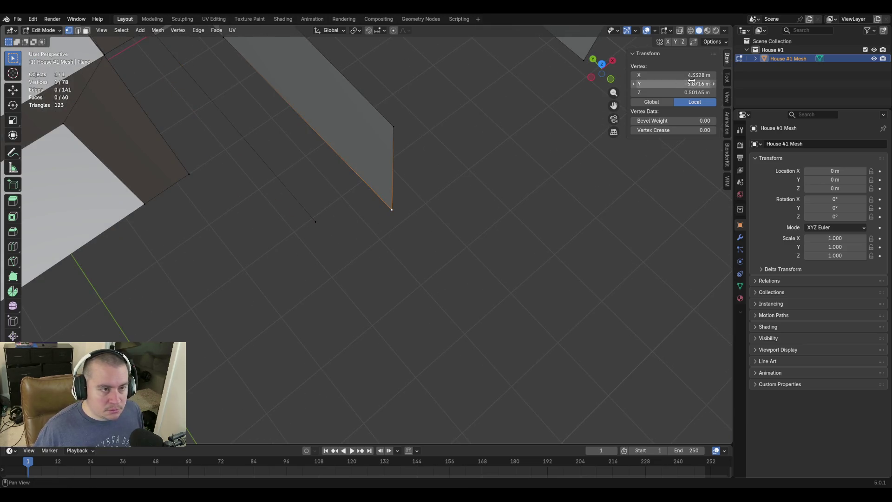
click(666, 82)
key(Return)
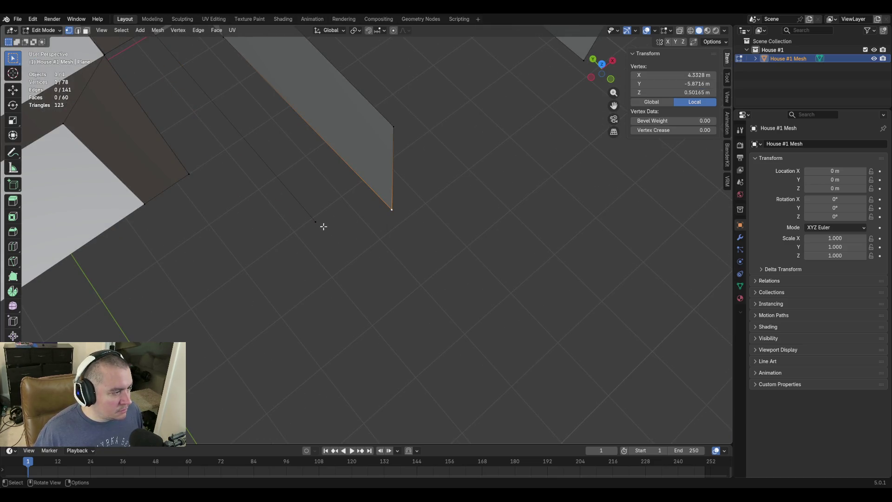
click(318, 222)
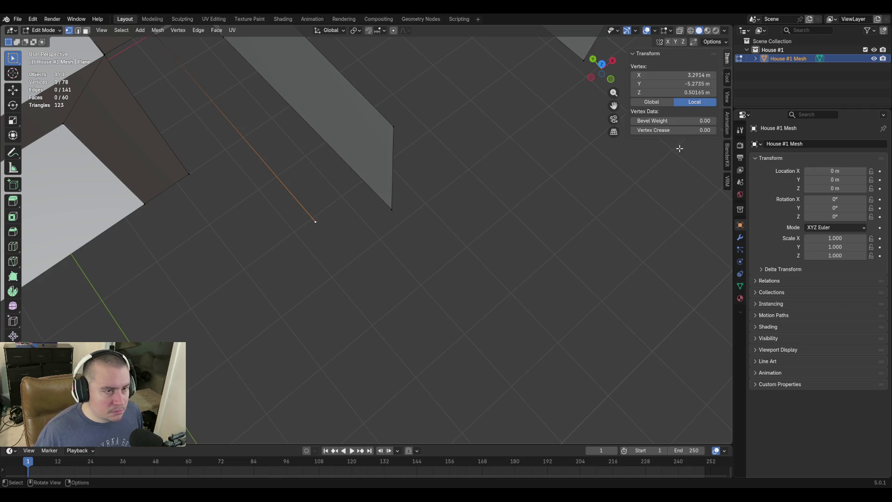
click(671, 82)
text(-5.87155 m)
key(Return)
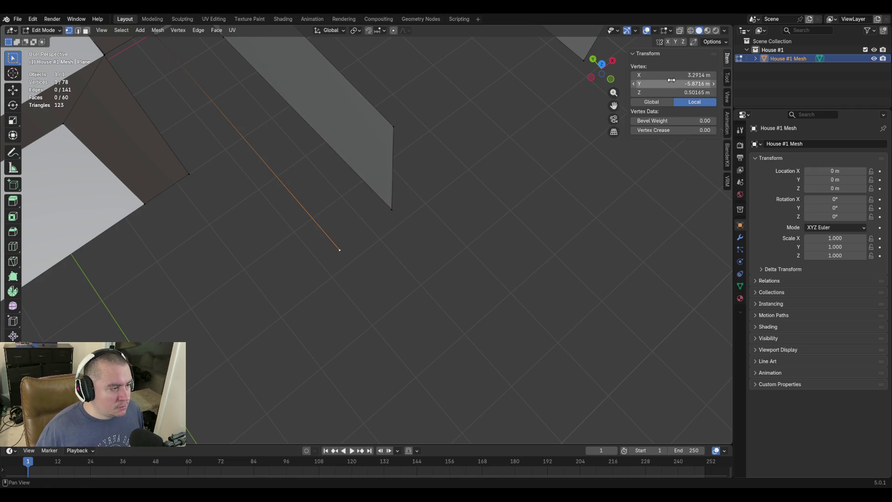
key(shift+grave)
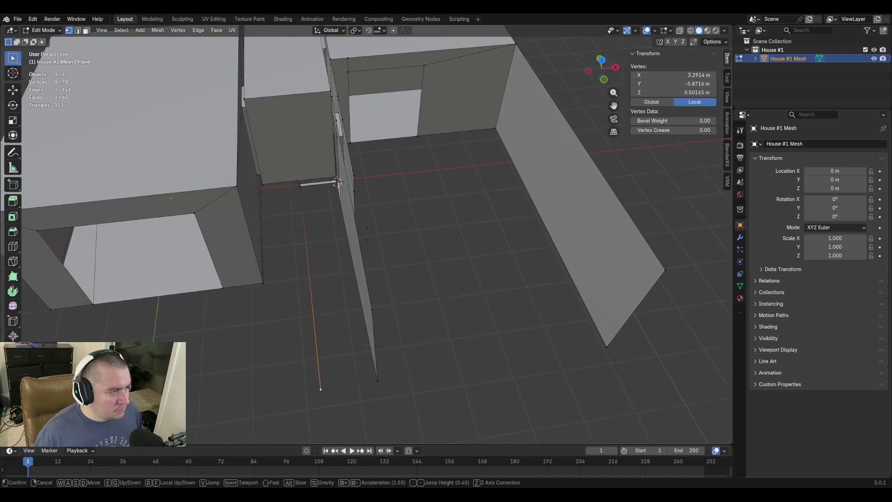
Select the doorway corner vertex with the walls and floor in view
key(s)
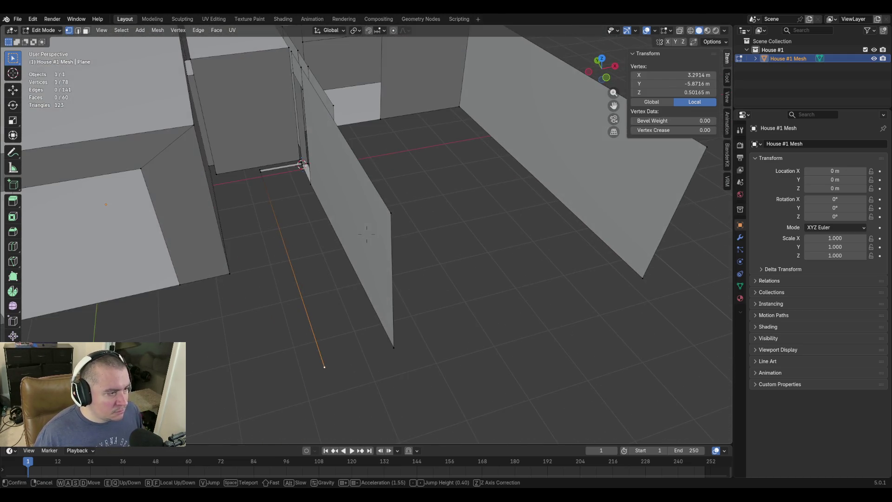
click(352, 292)
key(2)
click(258, 191)
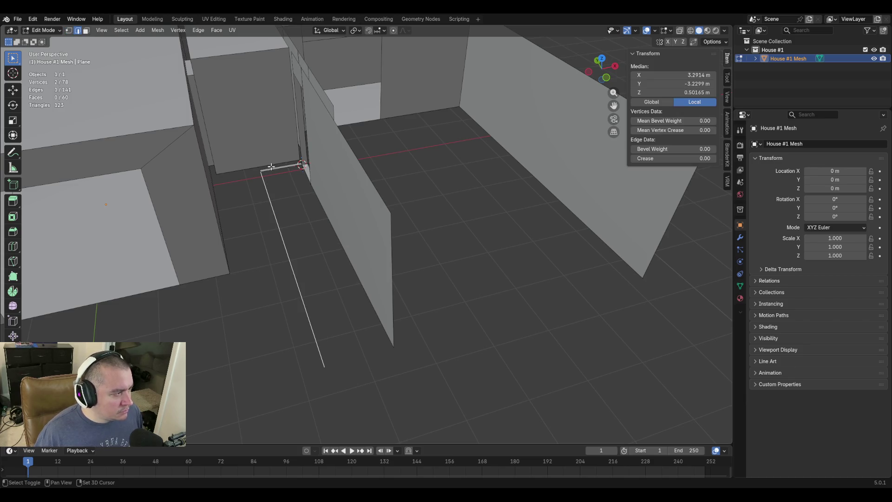
shift+click(272, 167)
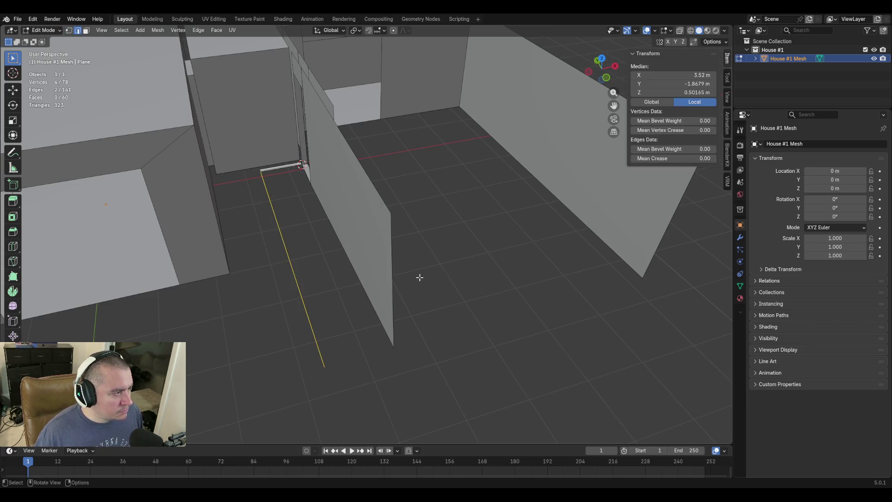
middle_drag(253, 181, 249, 198)
key(1)
click(295, 239)
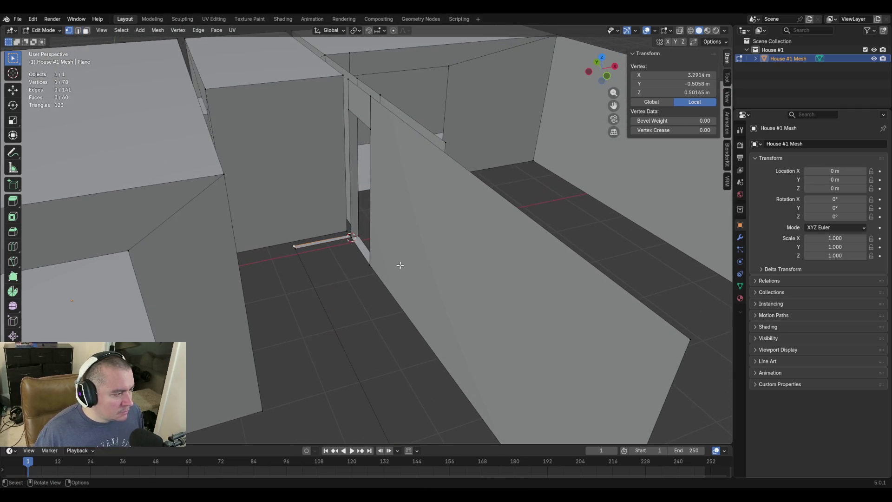
key(shift+grave)
key(w)
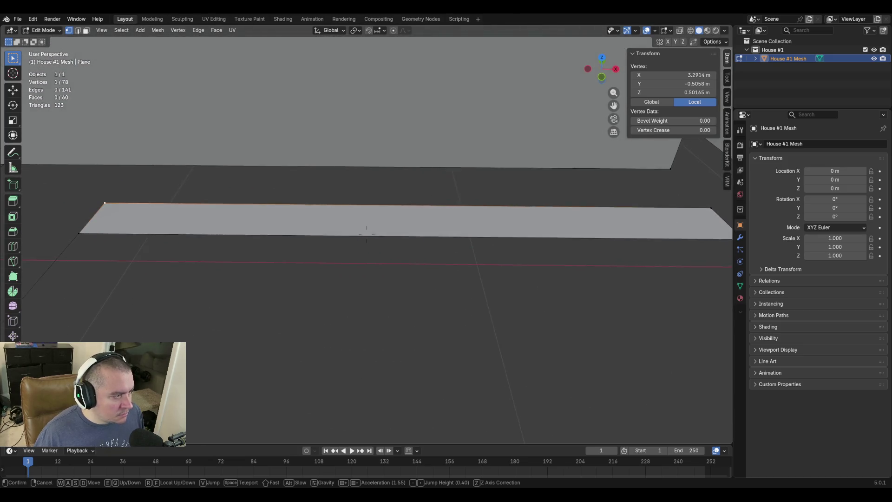
key(s)
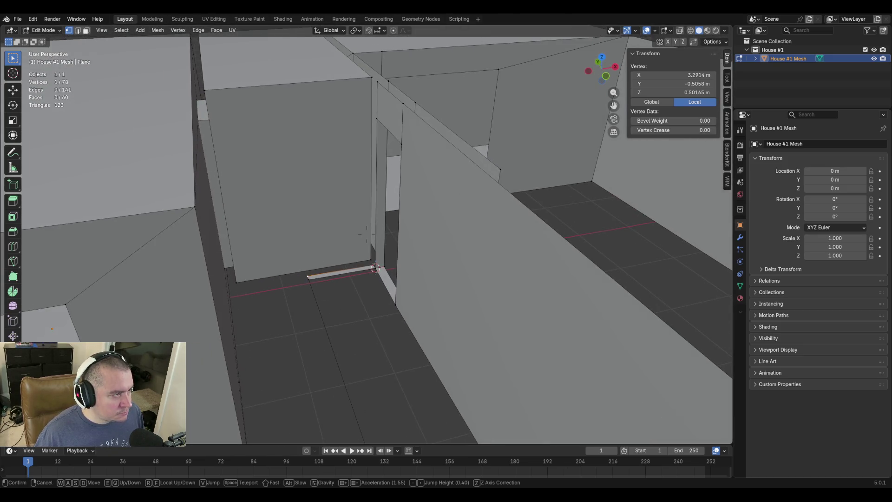
click(367, 234)
Extrude the corner vertex up along Z and set its height to 3 m
key(e)
key(z)
click(377, 143)
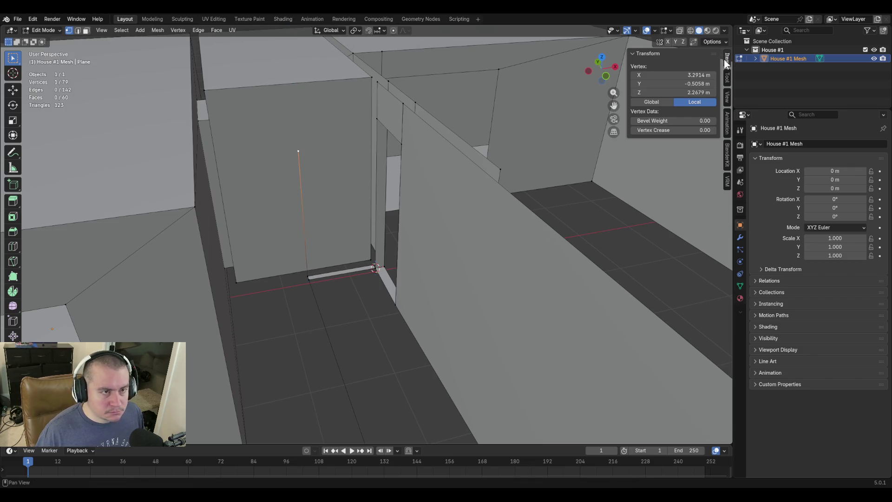
click(688, 91)
text(3)
key(Return)
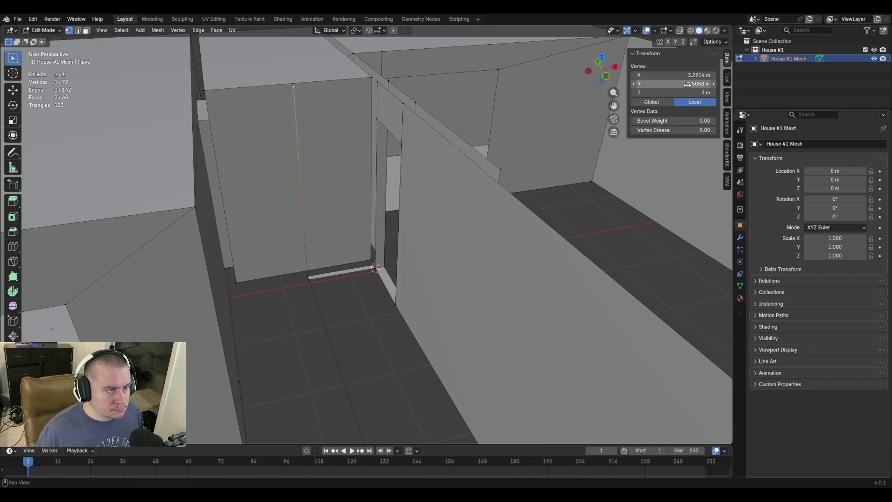
Join the new top vertex to the wall's top corner and fill a face with the adjacent wall edge
shift+click(377, 84)
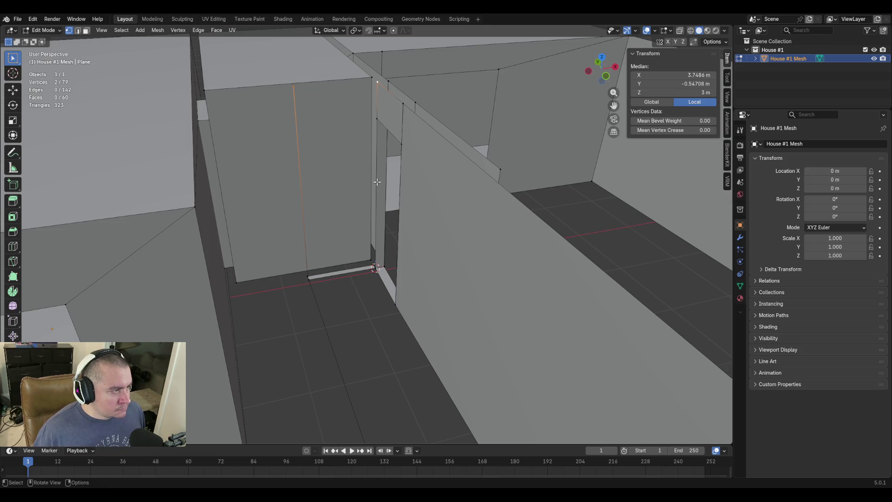
key(f)
key(2)
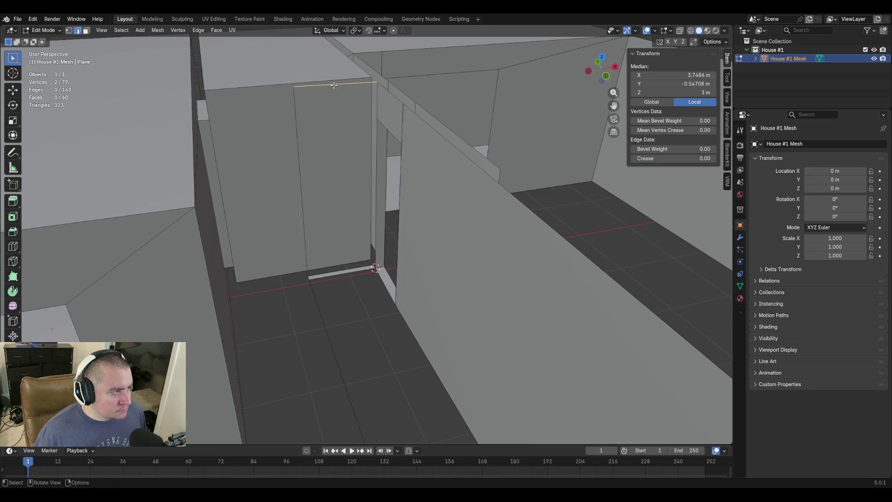
shift+click(345, 268)
key(f)
middle_drag(345, 268, 380, 282)
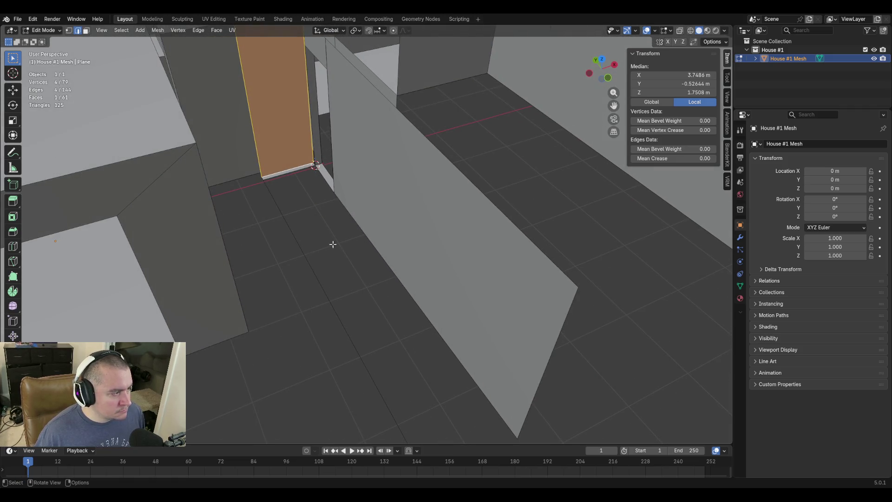
middle_drag(332, 244, 355, 263)
Extrude the vertex at the floor line's end upward along Z
key(1)
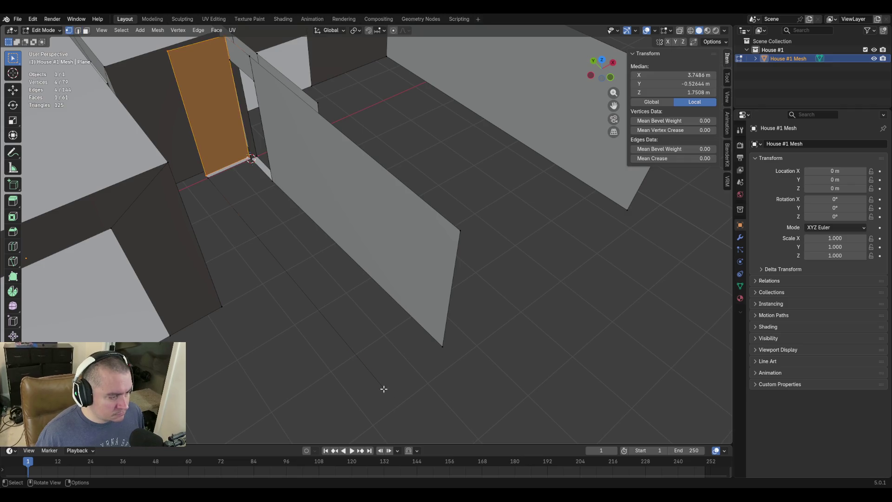
click(385, 390)
key(e)
key(z)
click(486, 304)
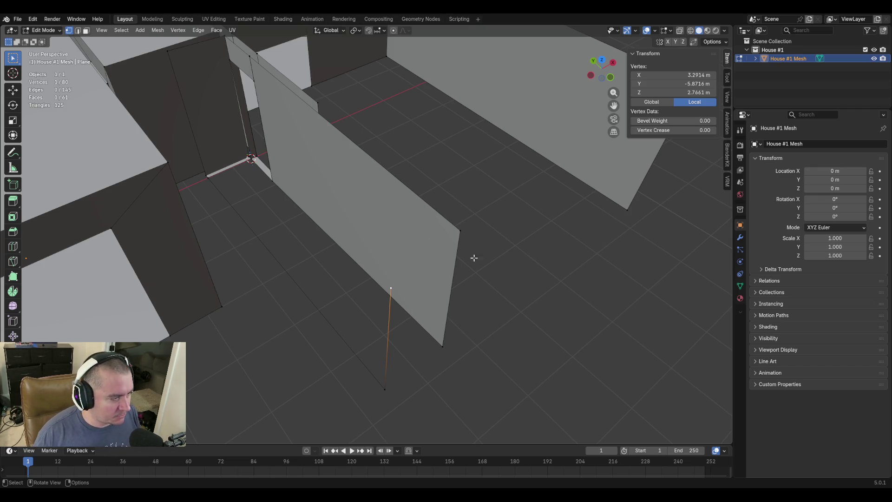
Edit the new top vertex's Z height in the N-panel
click(688, 92)
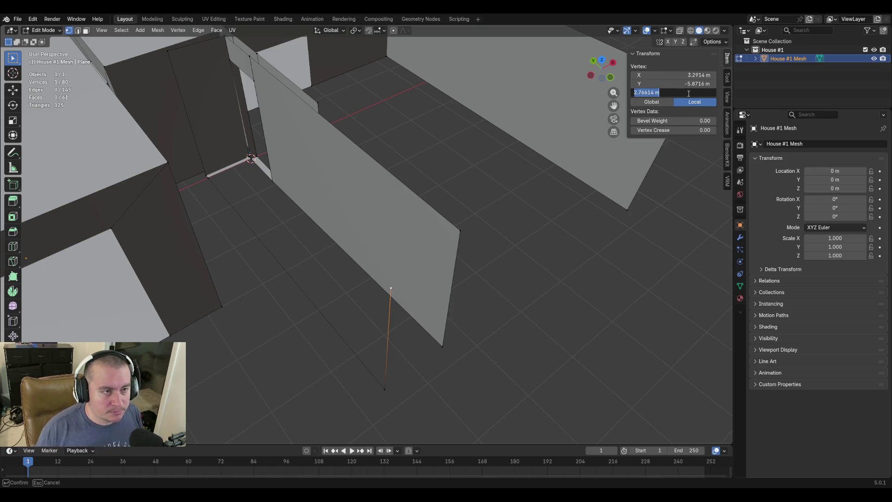
text(3)
Confirm the vertex height and fill a face between the new vertical edge and the wall's end edge
key(Return)
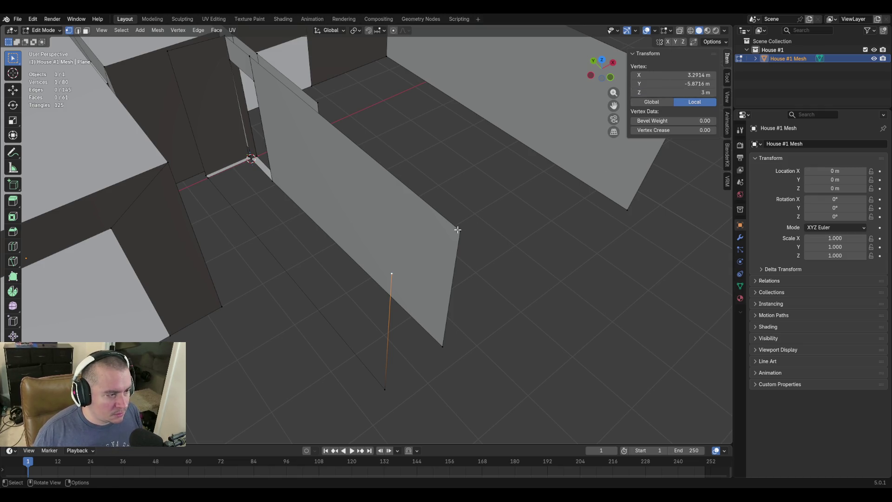
key(2)
click(392, 296)
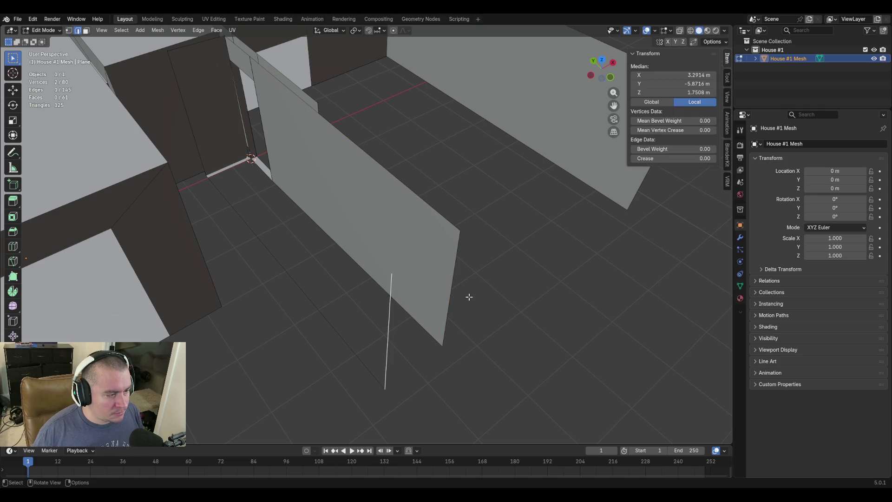
shift+click(452, 277)
key(f)
Merge the two doorway-corner vertices into one, collapsing the edge At Last
click(342, 336)
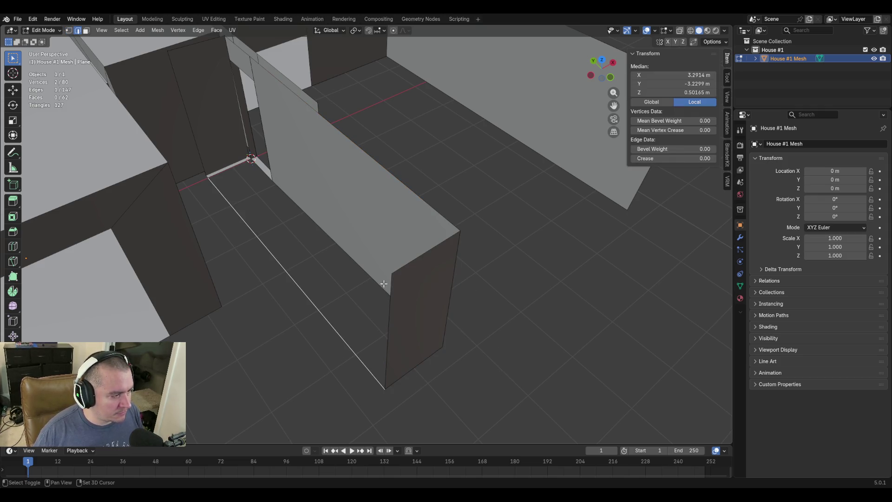
shift+click(380, 283)
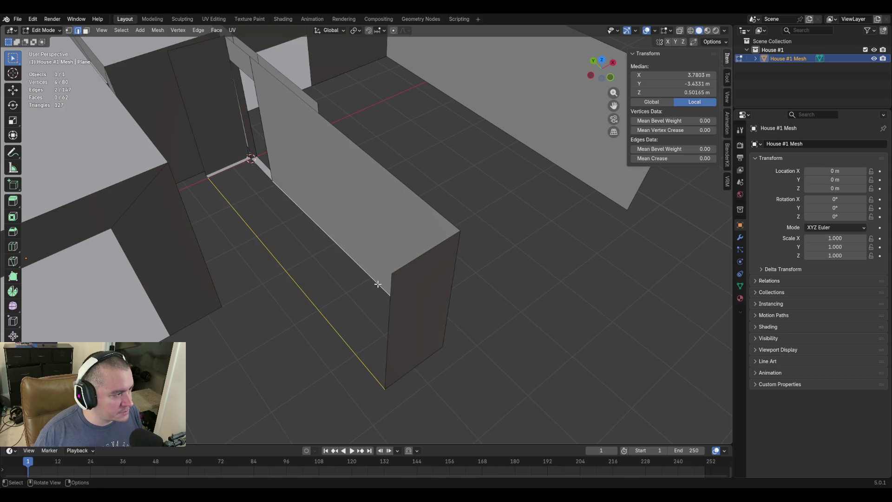
shift+middle_drag(255, 182, 206, 294)
key(1)
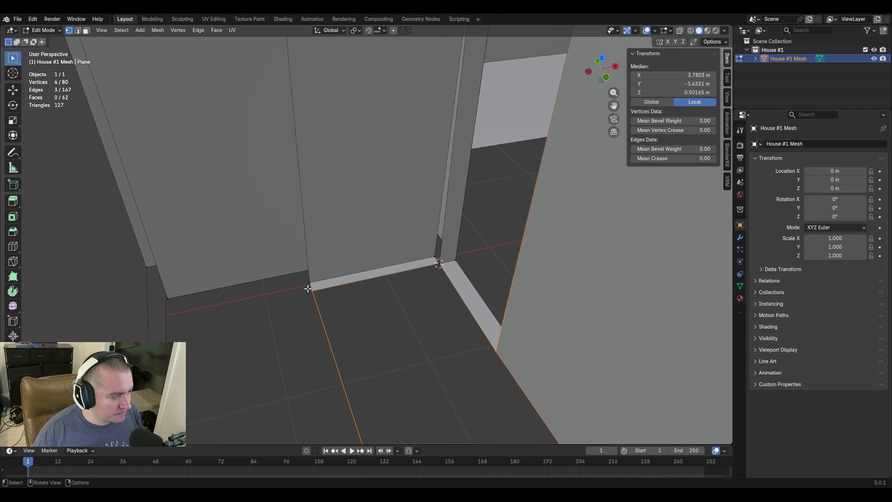
click(308, 289)
shift+click(309, 287)
key(m)
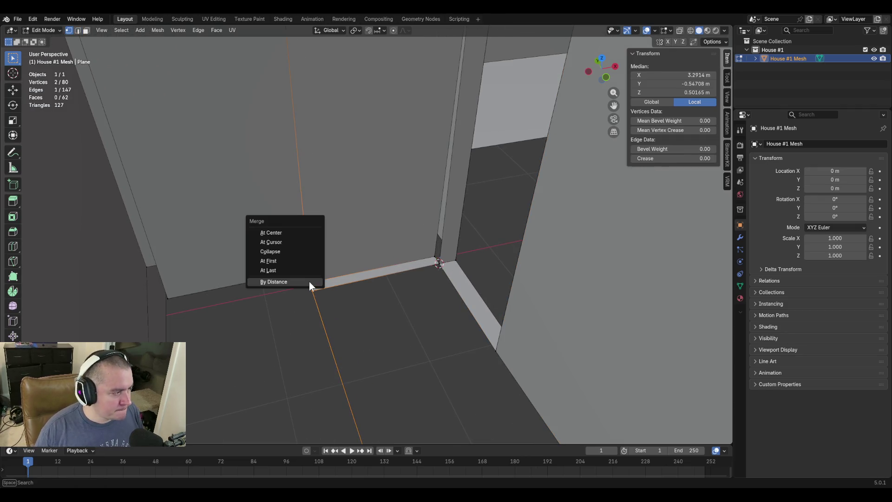
click(309, 282)
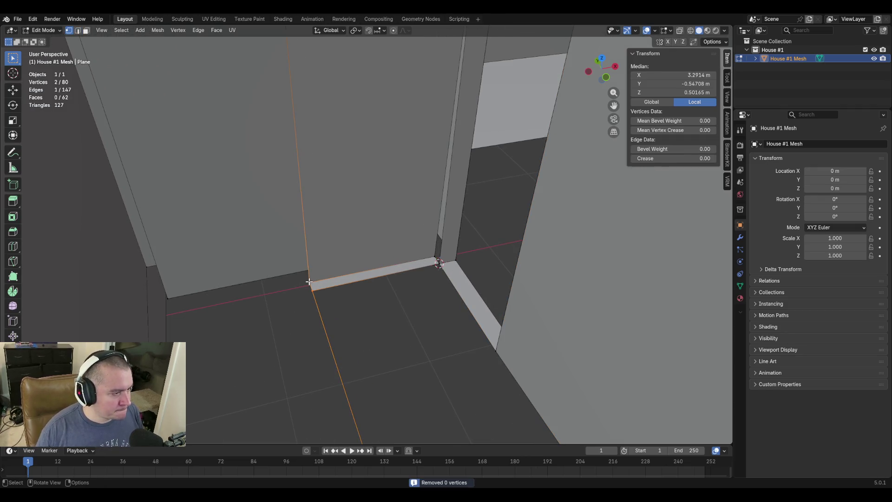
key(m)
click(338, 285)
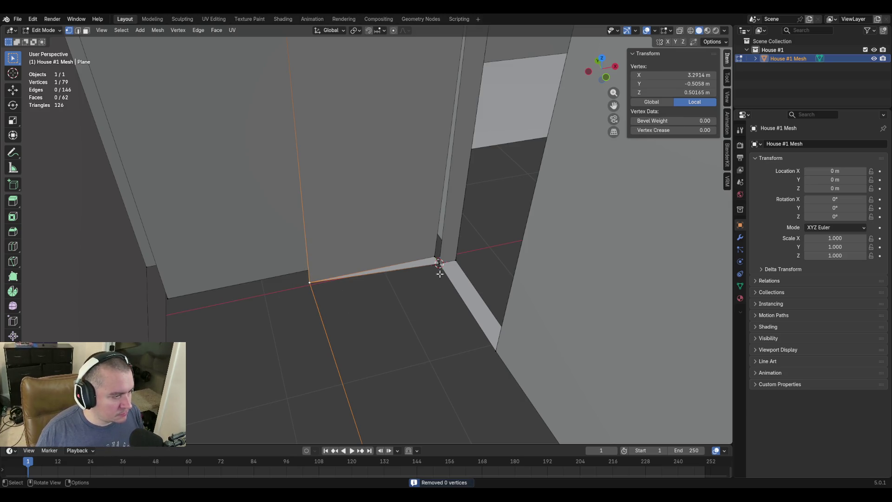
key(shift+grave)
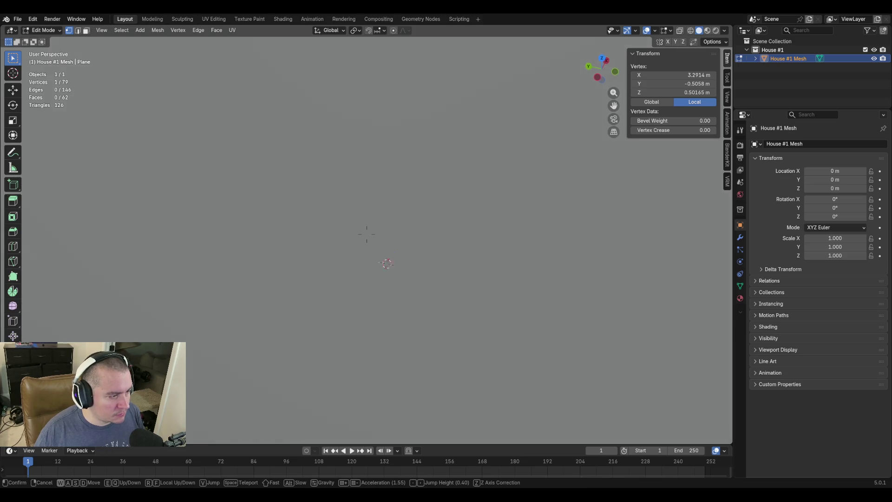
Undo a stray vertex and edge accidentally added at the inner wall corner
key(w)
click(426, 322)
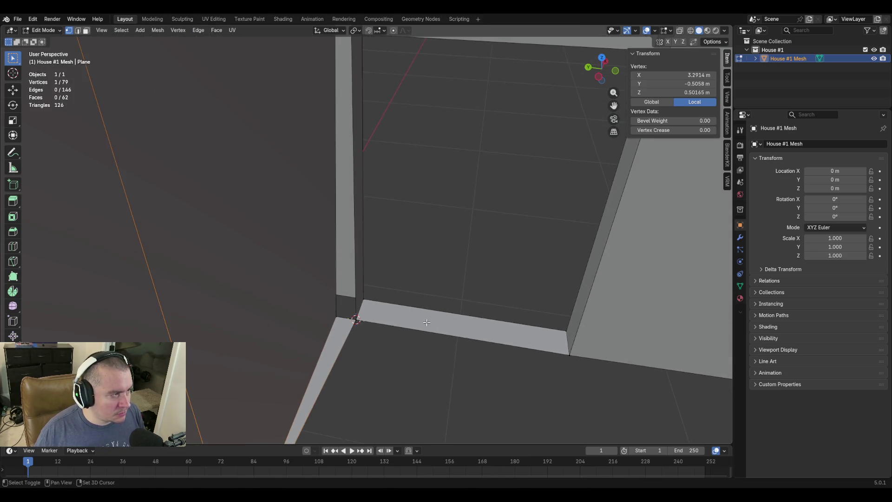
key(shift+grave)
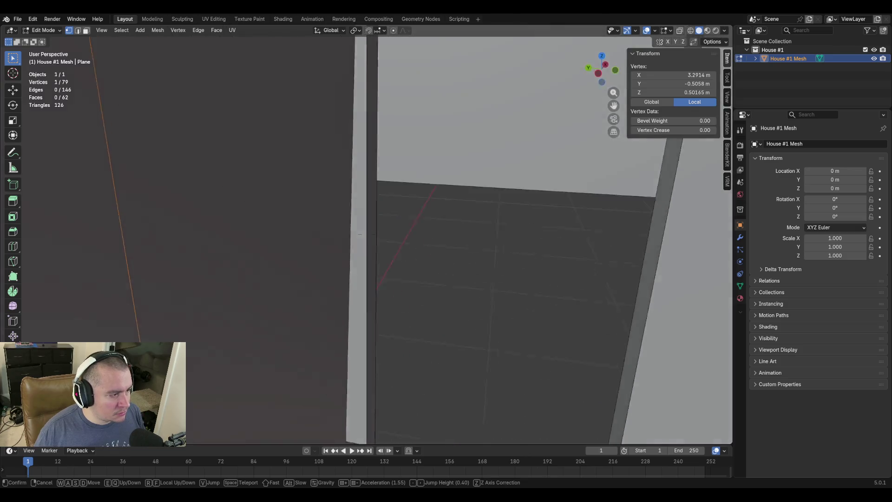
key(s)
key(w)
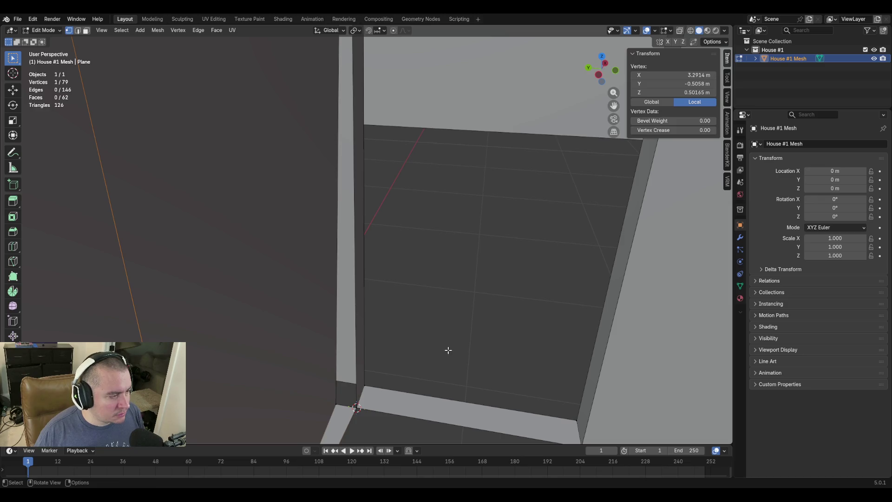
key(shift+s)
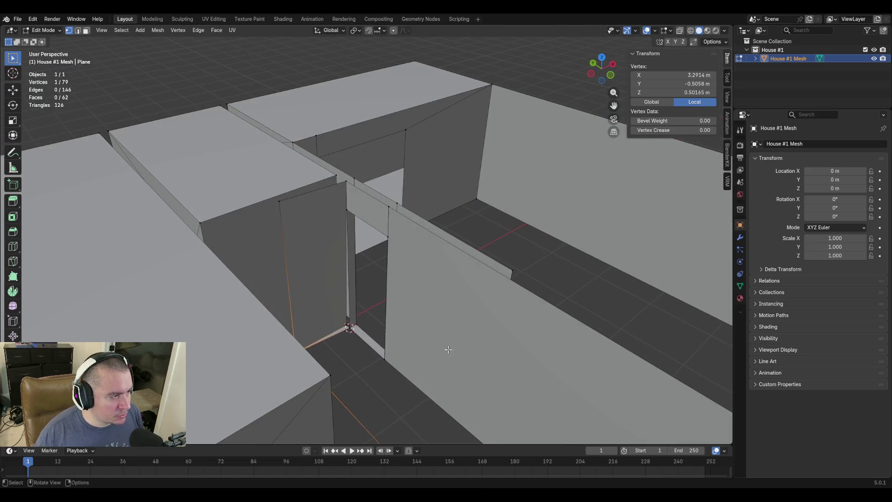
click(447, 347)
ctrl+right_click(447, 347)
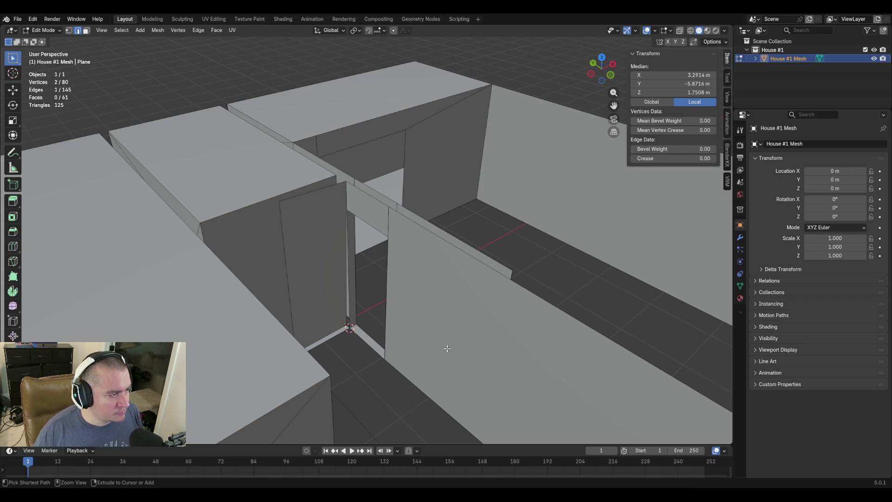
key(ctrl+z)
key(ctrl+z)
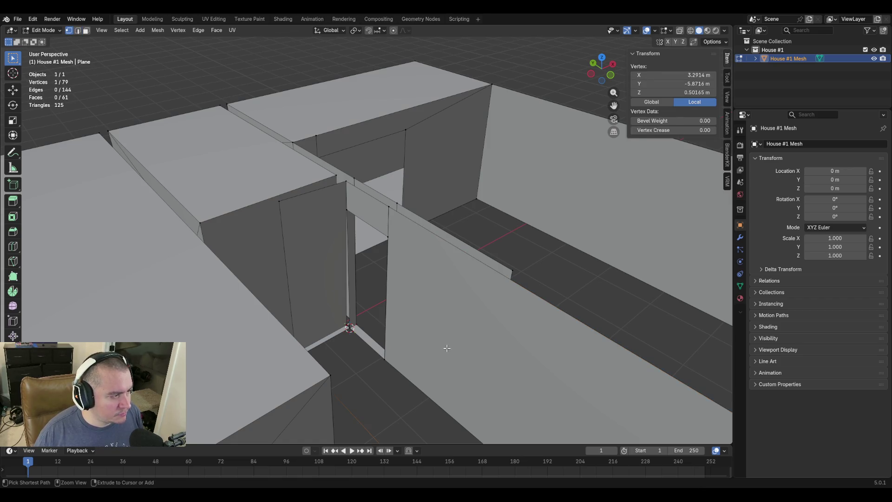
key(ctrl+z)
key(ctrl+z)
key(ctrl+z)
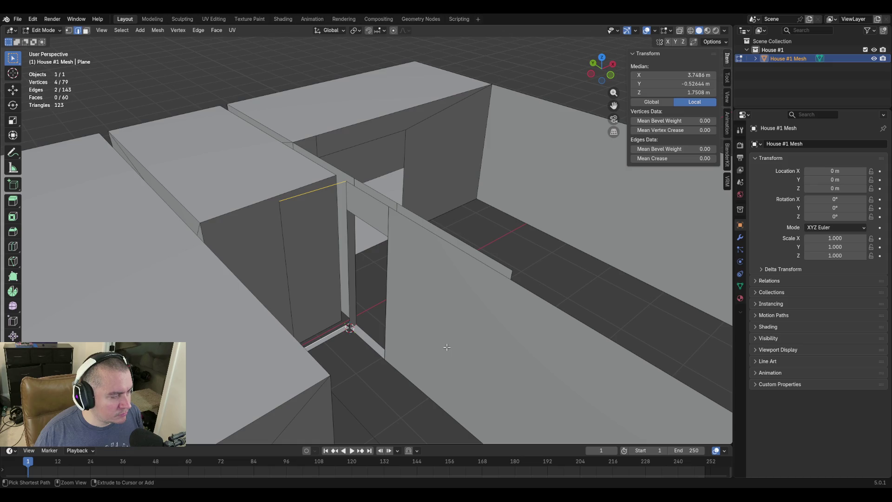
key(ctrl+z)
key(1)
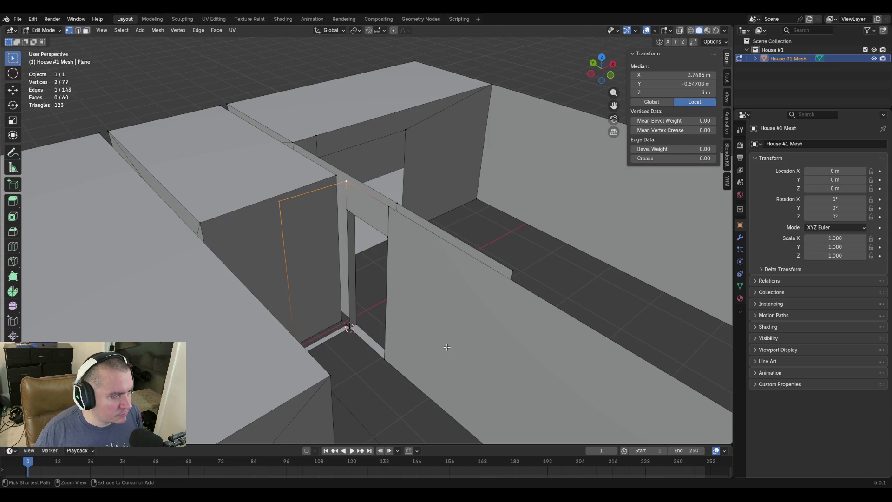
key(ctrl+z)
Extrude a new vertex along Y from the door header's corner vertex
key(shift+grave)
key(w)
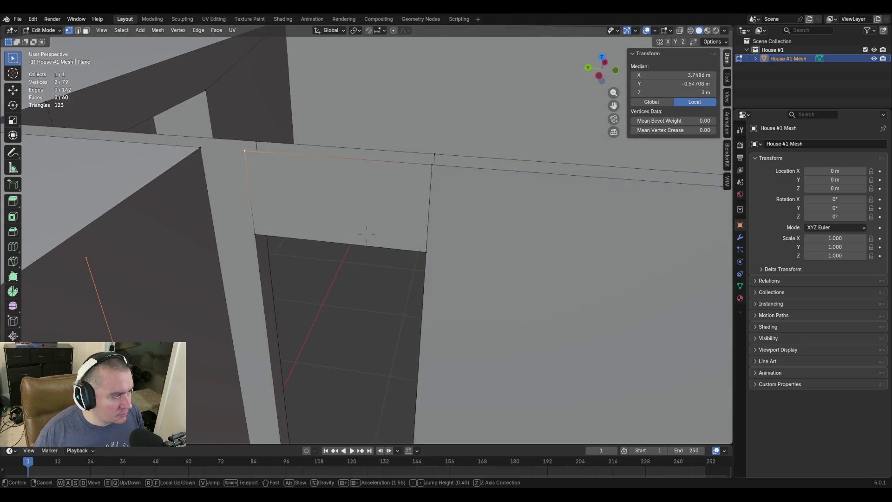
click(295, 158)
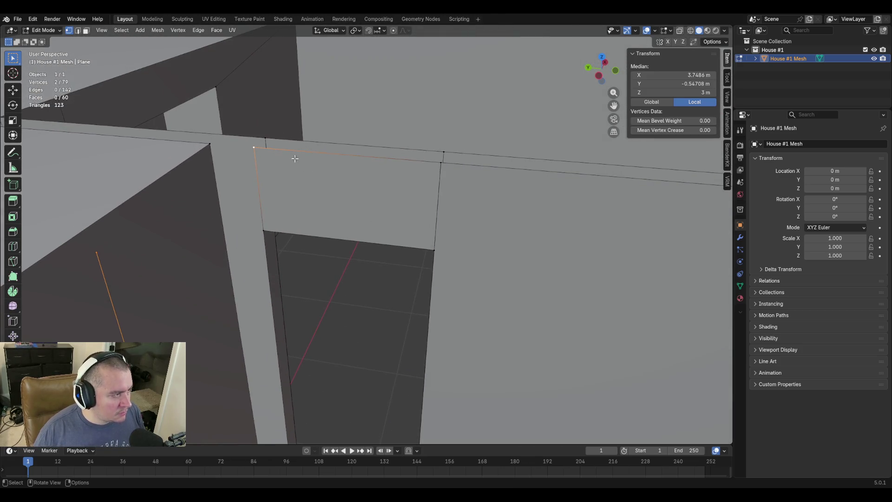
click(248, 147)
key(e)
key(x)
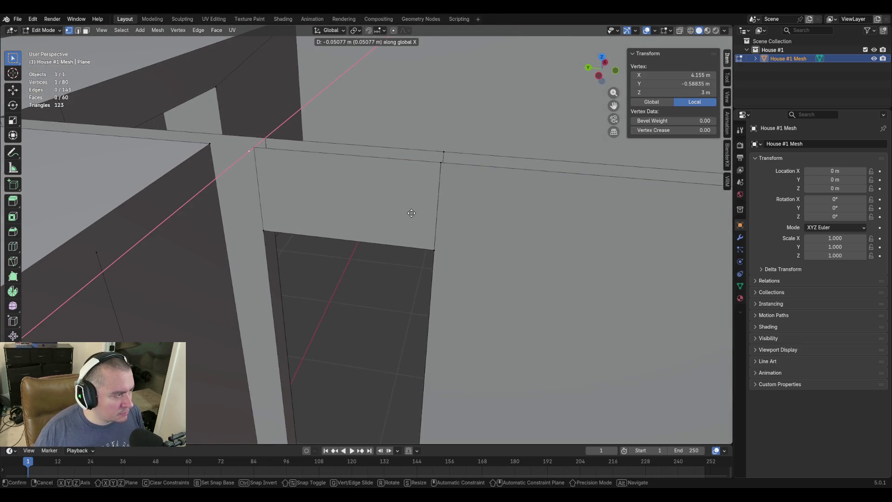
key(y)
click(411, 213)
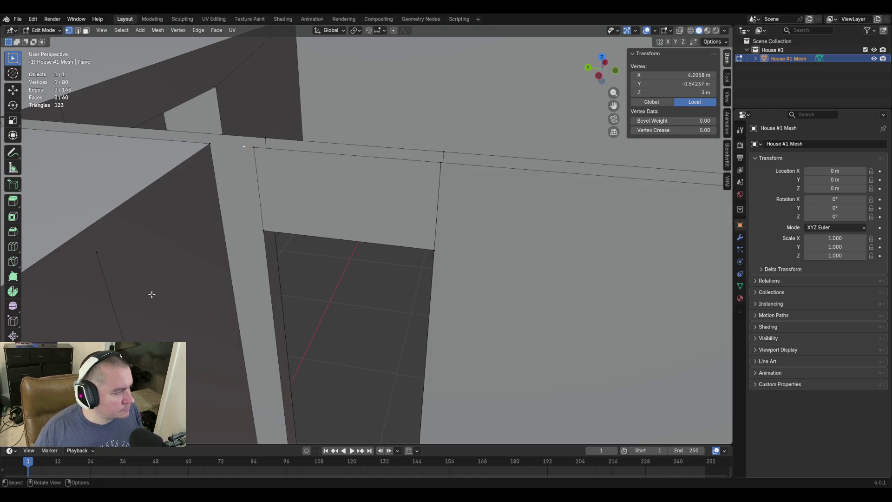
Set the new header vertex's Y to −0.5058 m to match the reference vertex
click(97, 253)
click(673, 84)
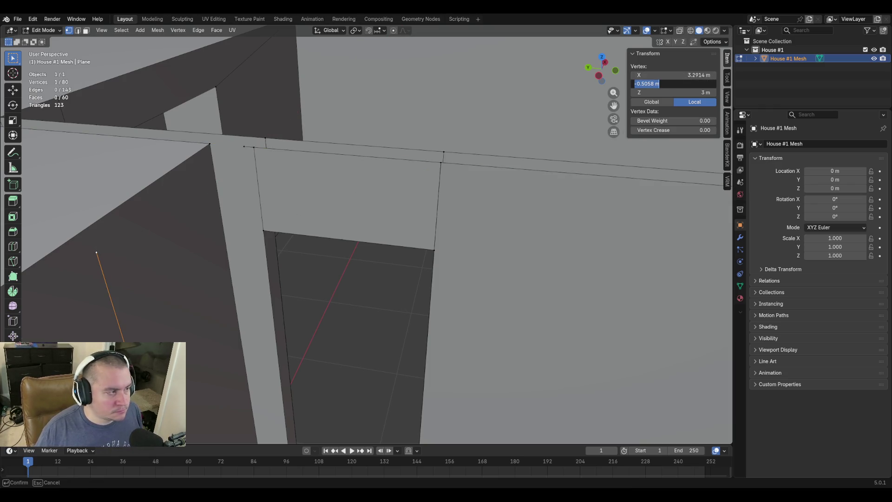
click(244, 146)
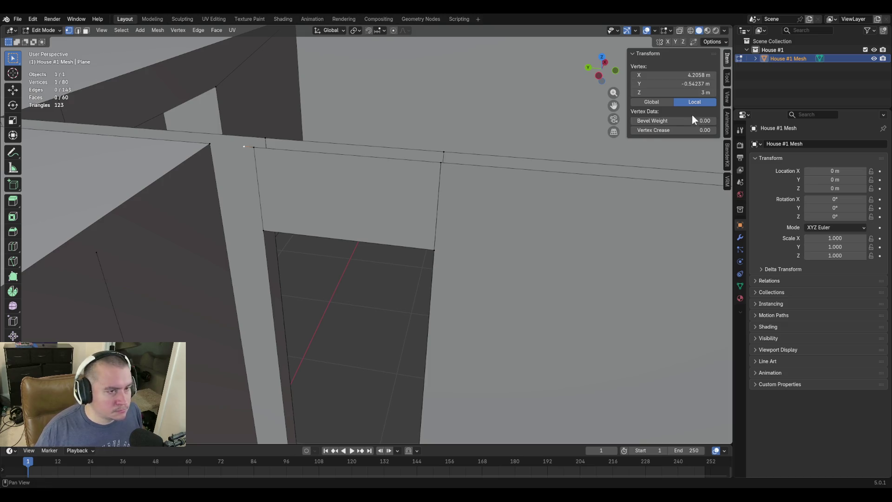
click(680, 84)
text(-0.5058)
key(Return)
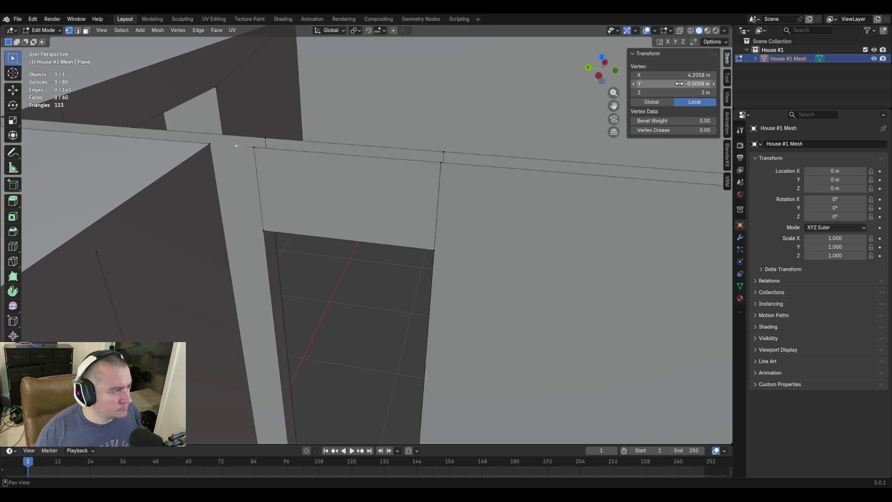
Connect the header vertices to the lower wall vertex and the floor-level vertex with new edges
key(shift+grave)
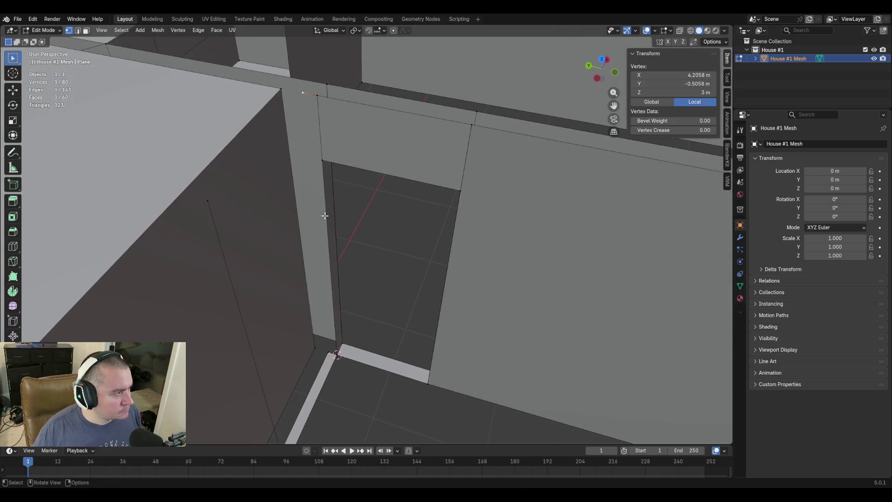
click(325, 216)
shift+click(208, 201)
key(f)
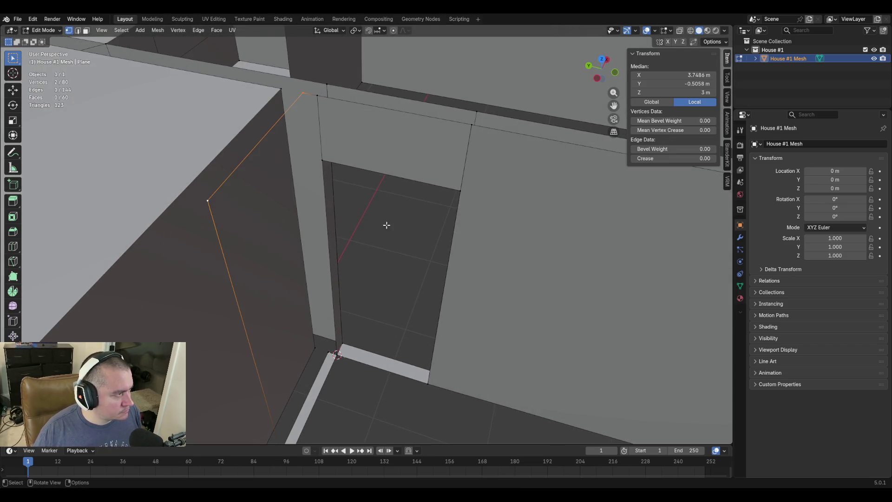
click(301, 86)
shift+click(330, 355)
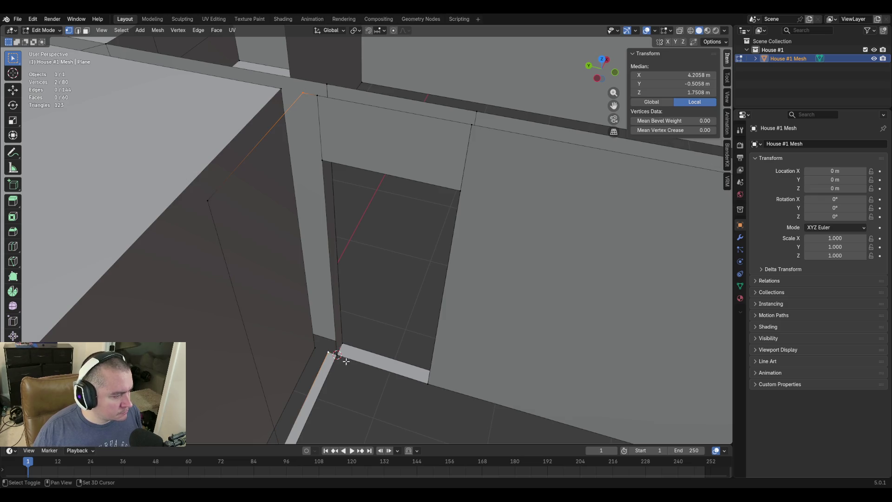
key(f)
Fill the wall face between the two side edges of the gap
key(2)
click(307, 149)
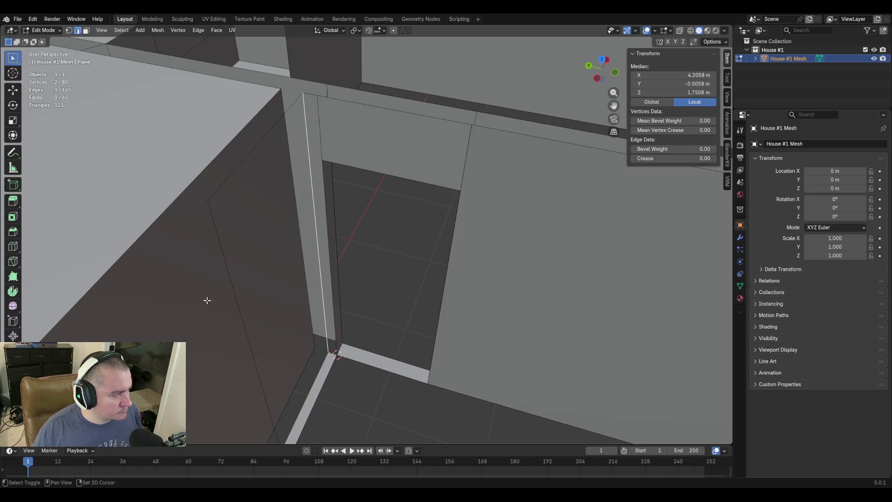
shift+click(225, 262)
key(f)
middle_drag(288, 321, 288, 321)
Save the file as blockout.blend, then select the floor patch's bottom and upper edges
key(ctrl+s)
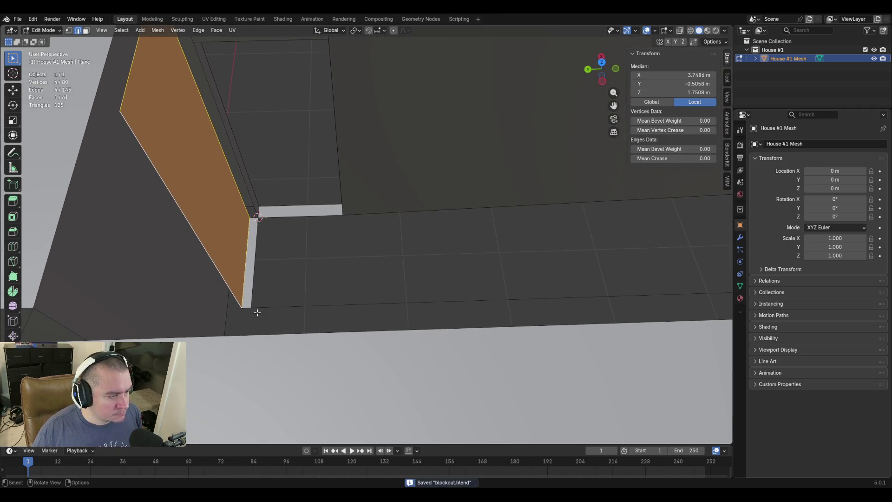
click(260, 306)
shift+click(445, 214)
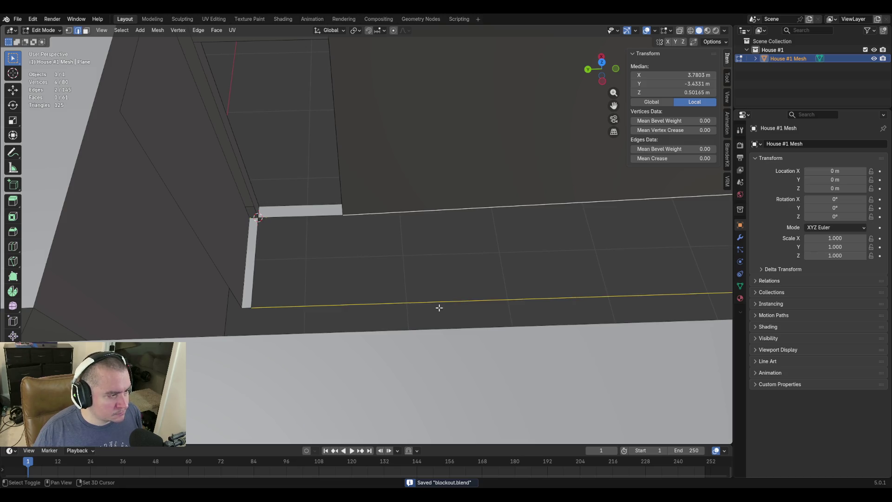
key(shift+grave)
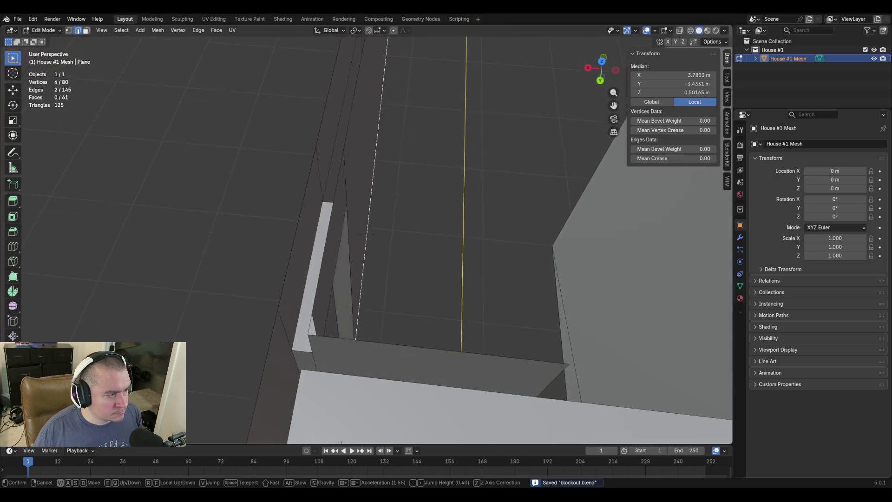
key(w)
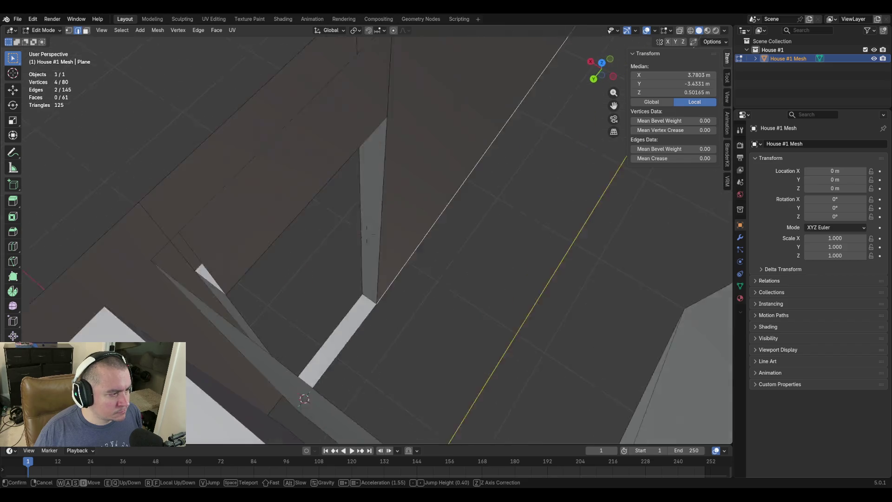
key(w)
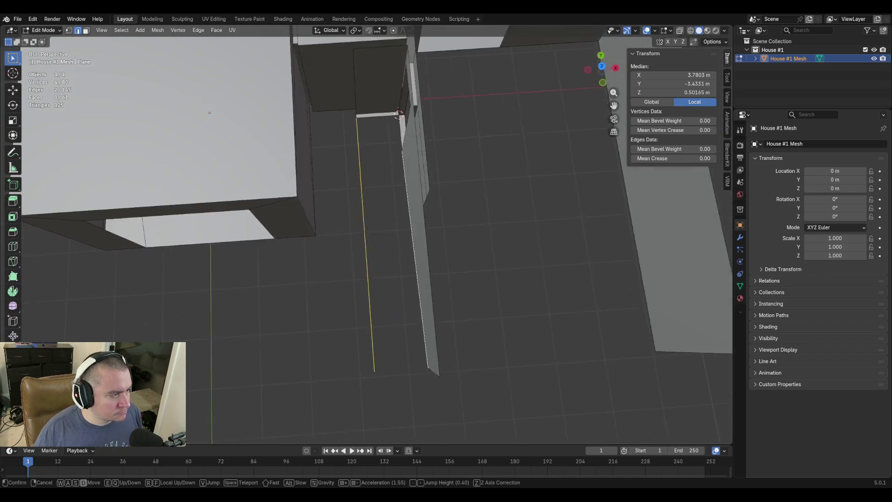
key(d)
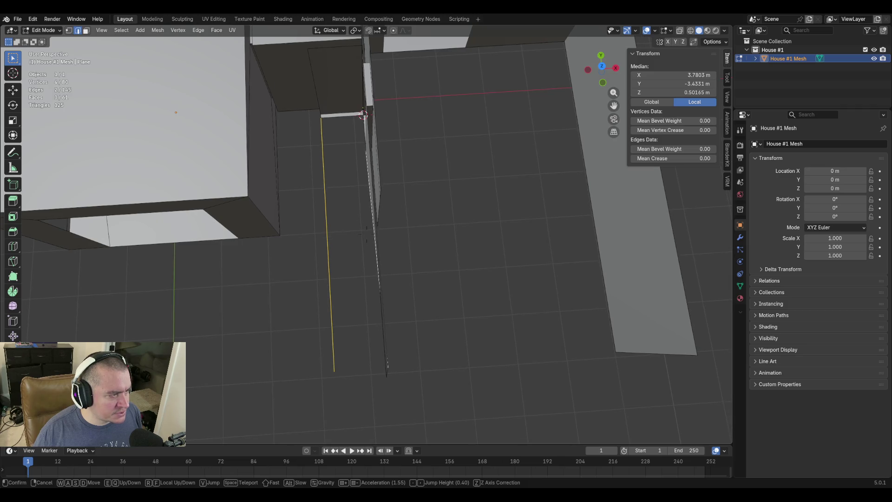
key(w)
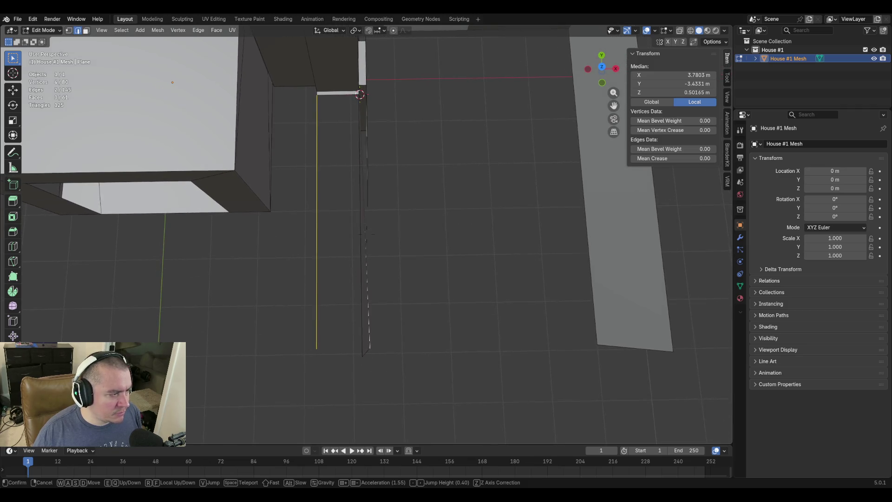
key(Escape)
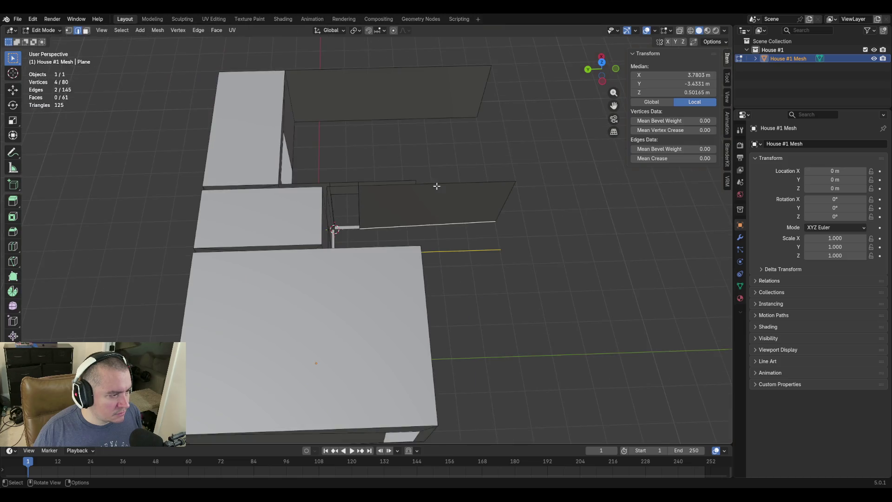
key(KP_7)
scroll(337, 227, up, 6)
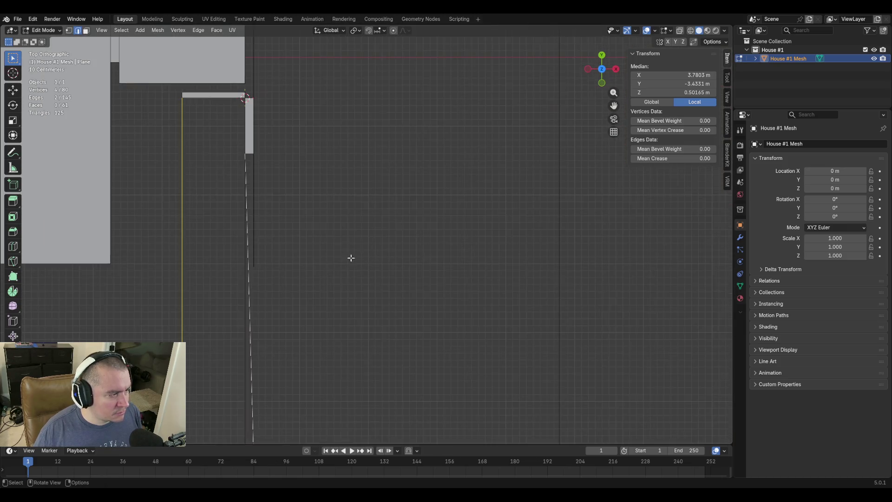
shift+middle_drag(350, 258, 438, 195)
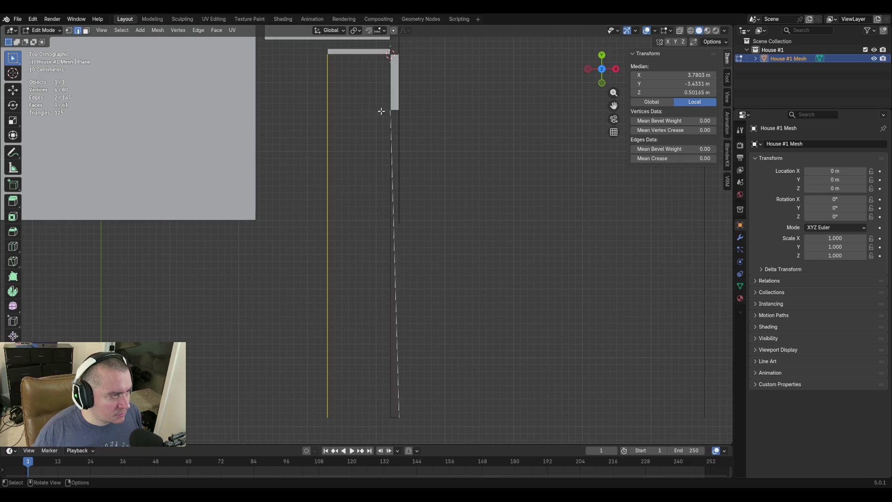
click(448, 391)
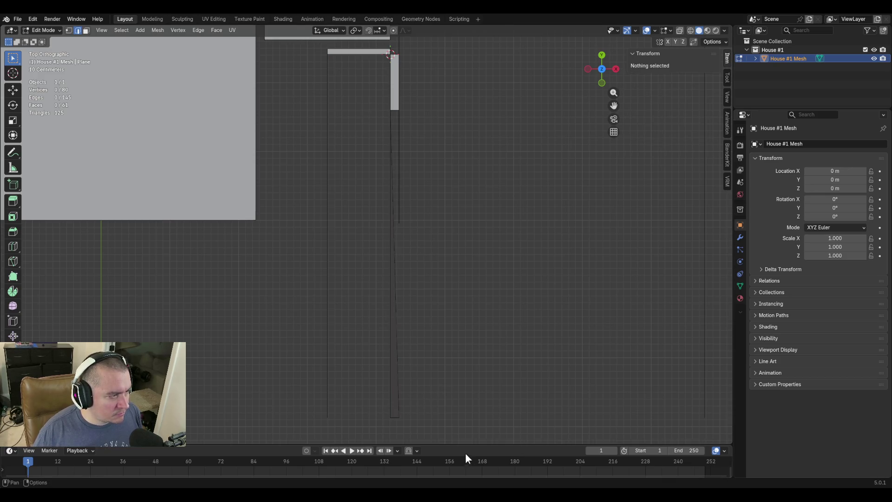
key(shift+grave)
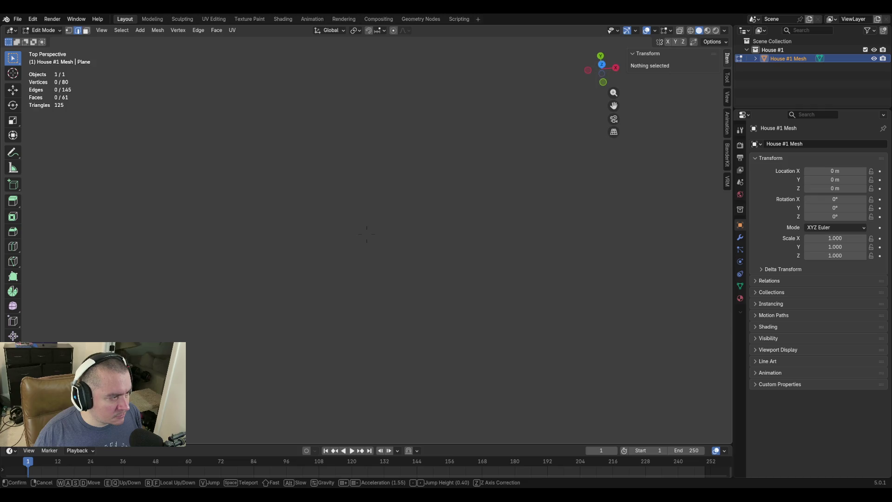
scroll(367, 234, down, 5)
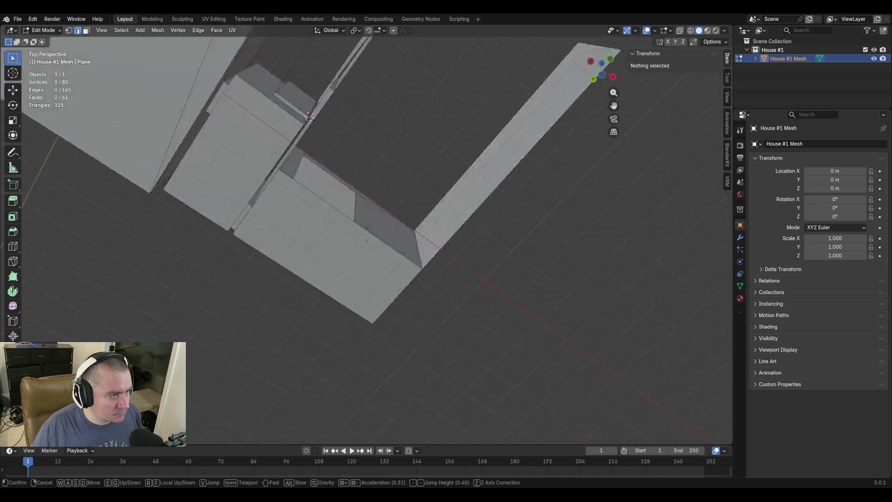
scroll(366, 233, up, 5)
key(shift+w)
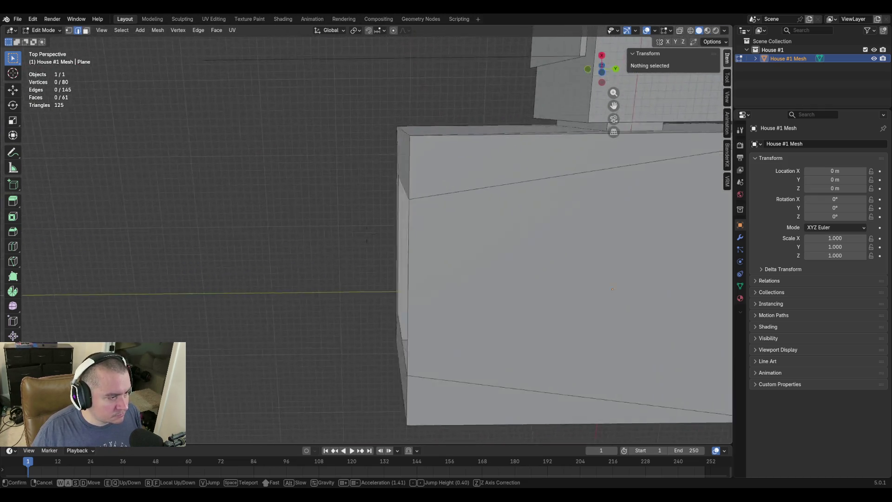
scroll(366, 234, up, 5)
key(d)
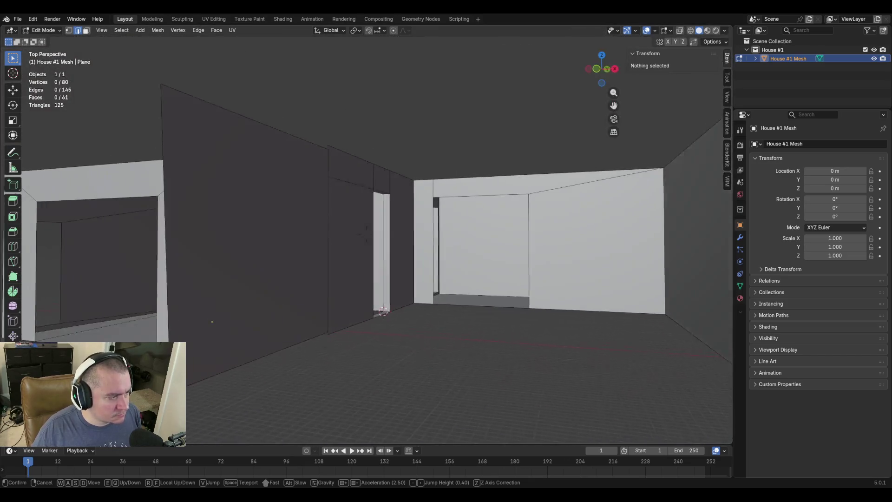
key(s)
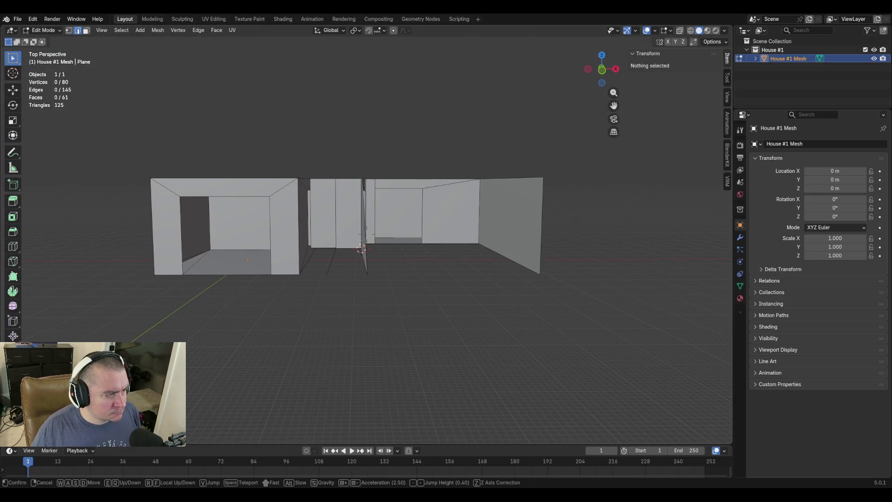
key(w)
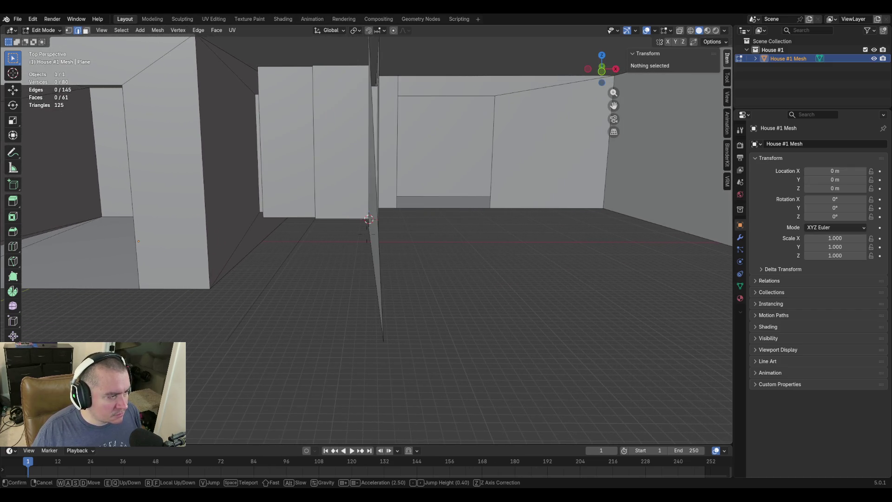
click(376, 271)
Give the thin wall's tip vertex its neighbour's X coordinate and a Z of 3 m
click(365, 229)
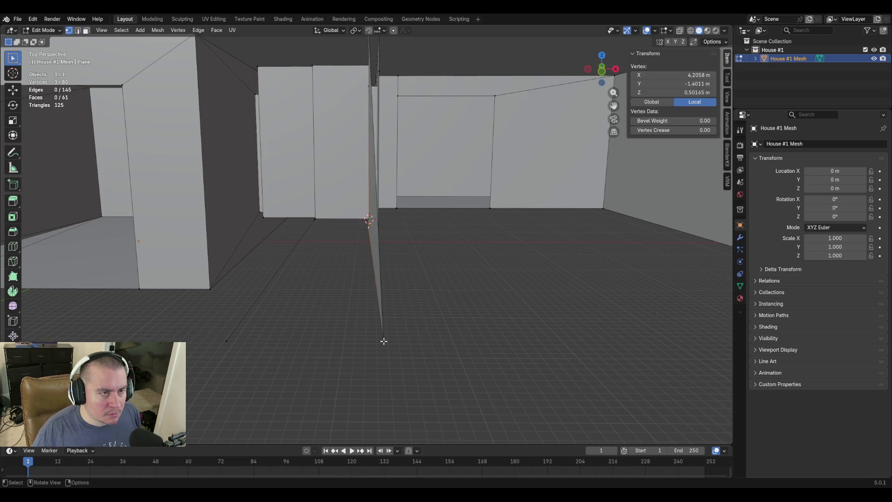
click(384, 340)
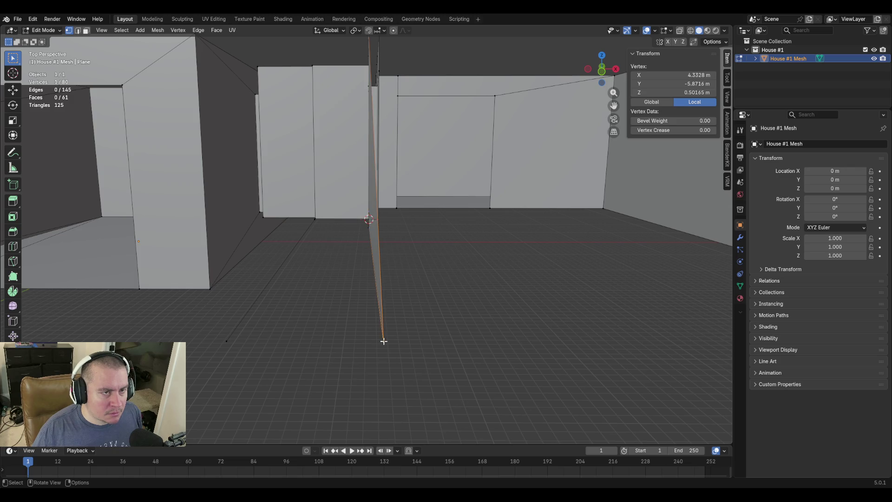
click(367, 229)
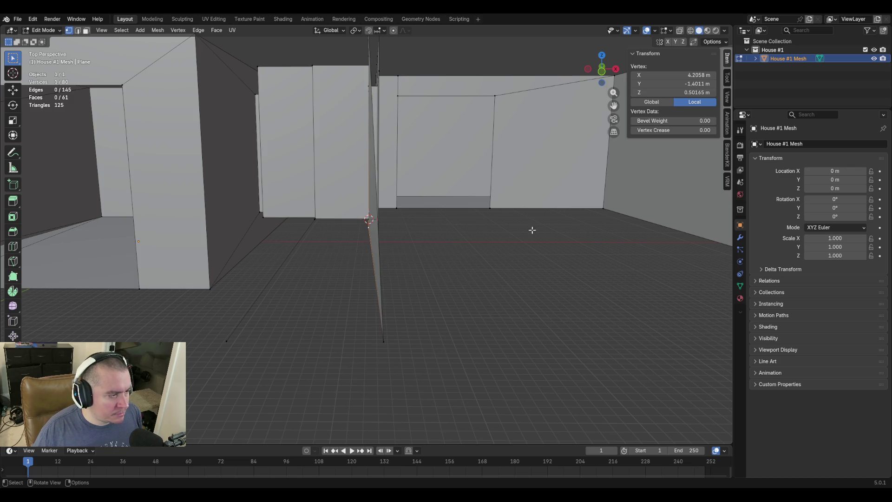
click(678, 75)
key(Escape)
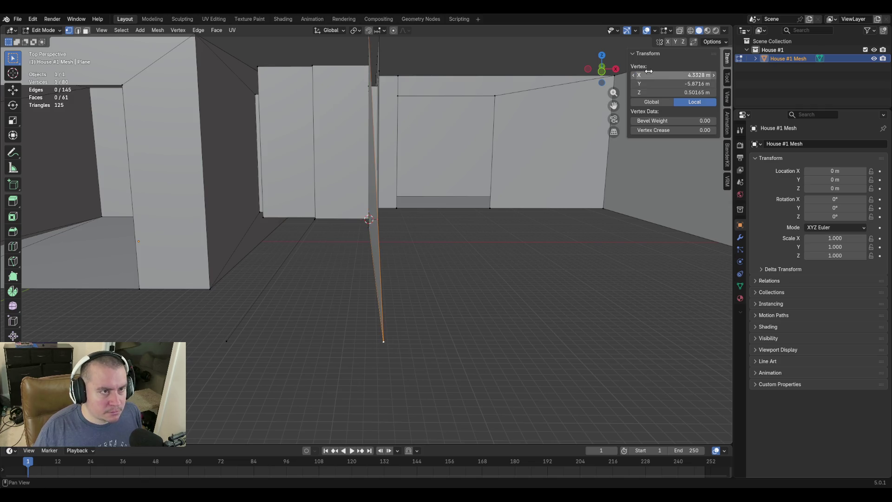
key(ctrl+v)
key(shift+grave)
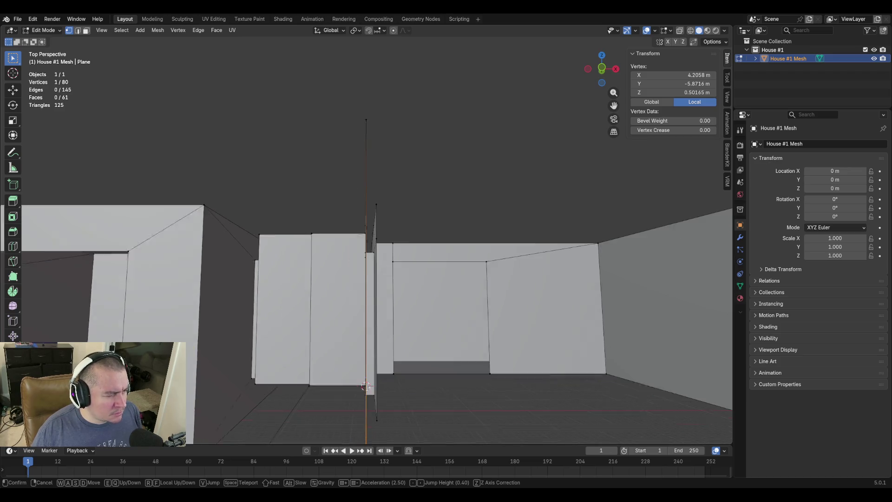
click(368, 278)
text(3)
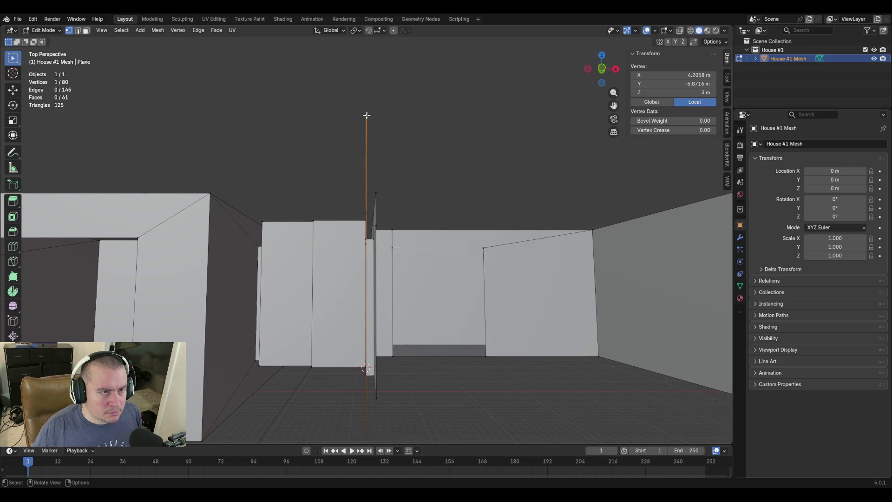
Select the doorway-floor vertex in front of the walls
key(shift+grave)
key(w)
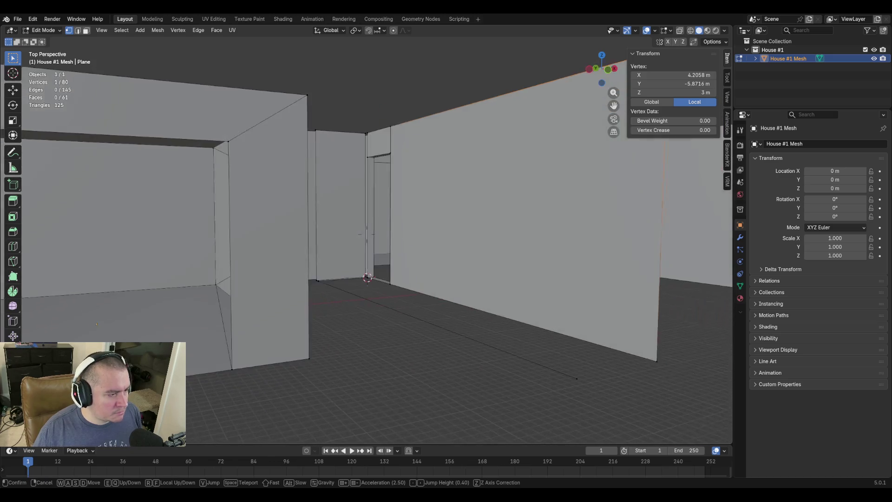
key(e)
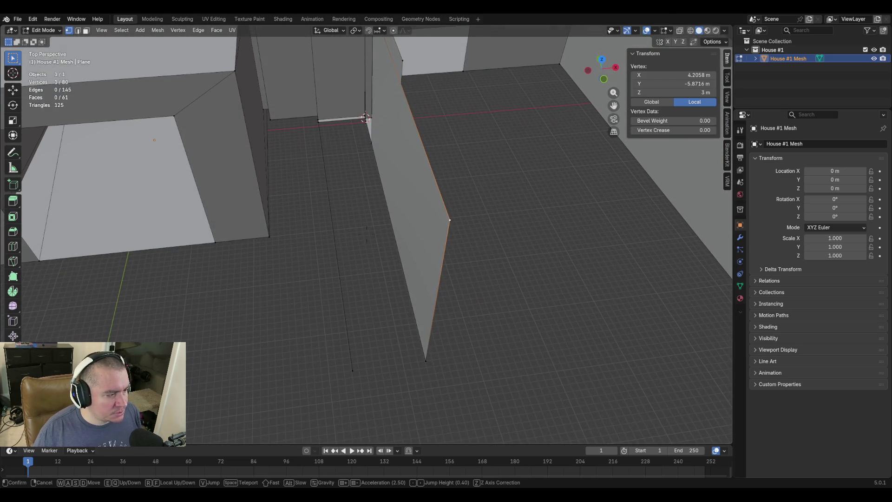
click(440, 189)
key(shift+grave)
key(q)
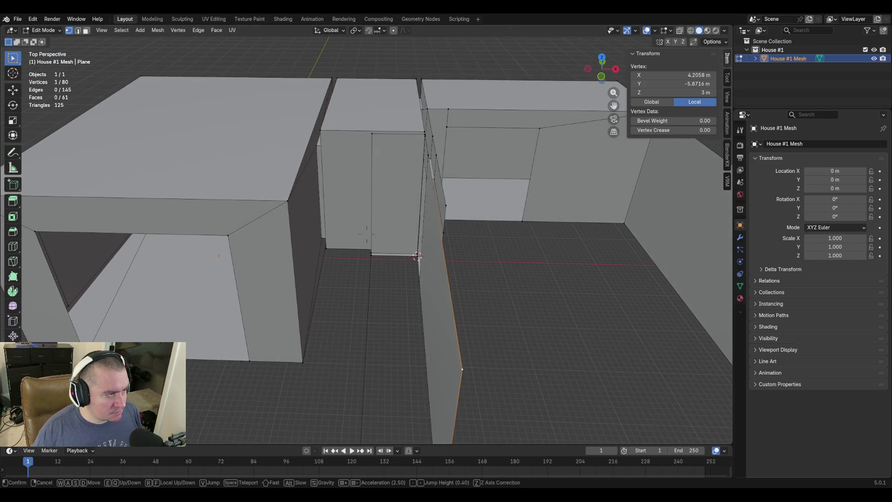
key(w)
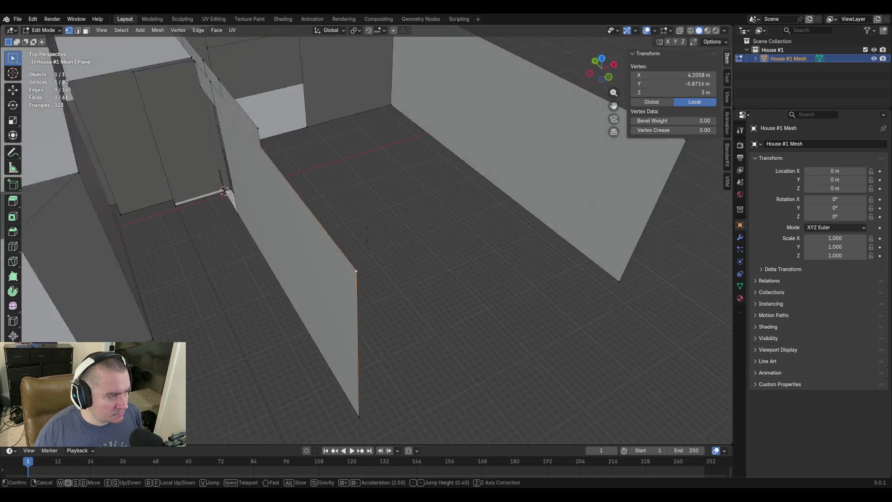
key(a)
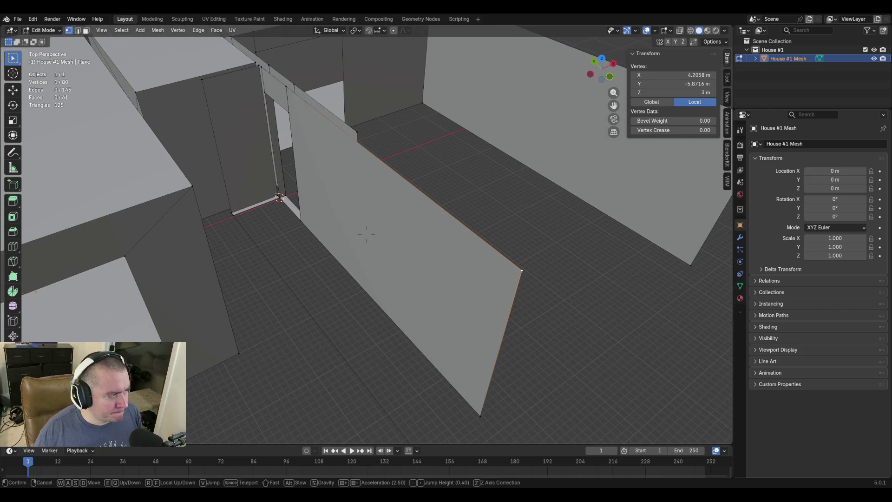
click(367, 234)
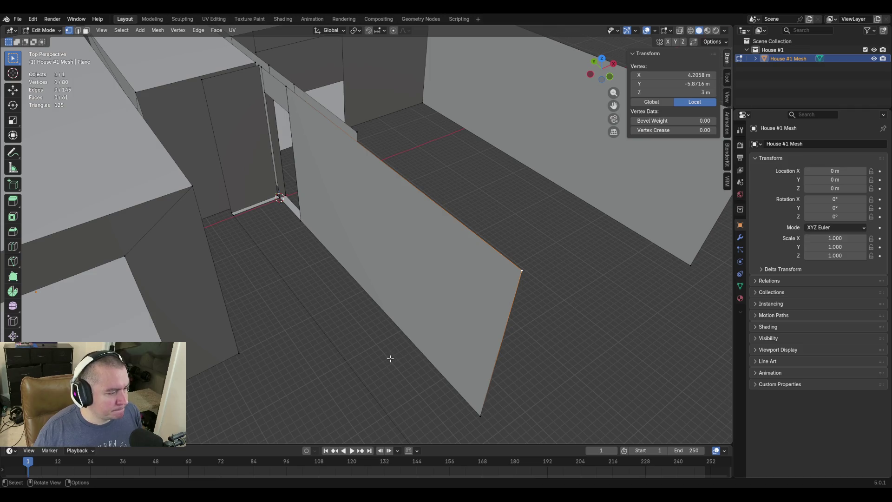
key(shift+grave)
key(s)
click(367, 234)
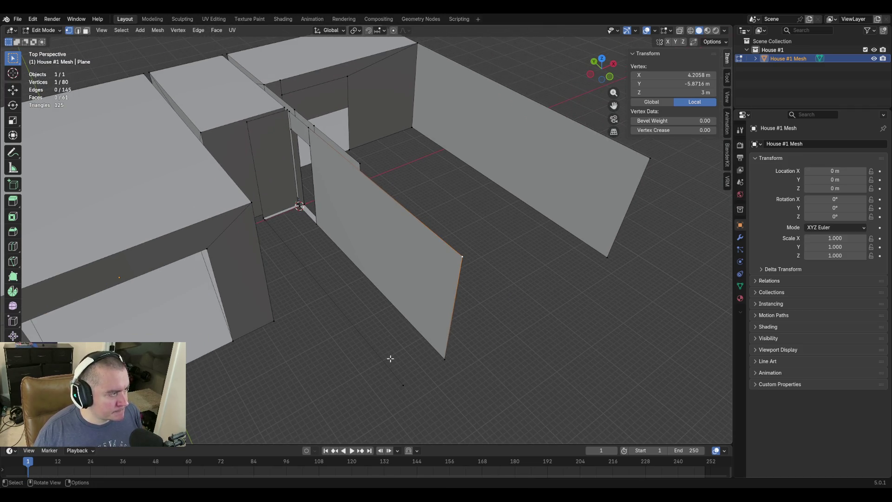
click(403, 383)
Extrude the selected vertex straight up along Z to a height of 3 m
key(e)
key(z)
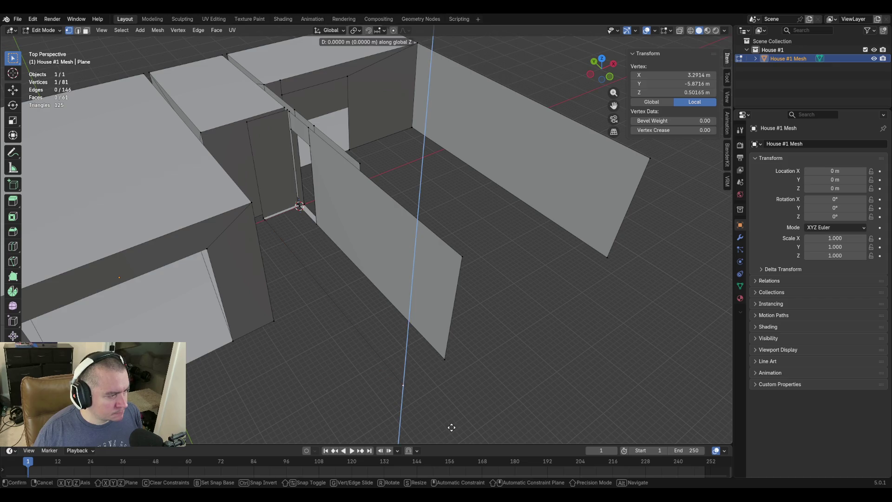
click(483, 337)
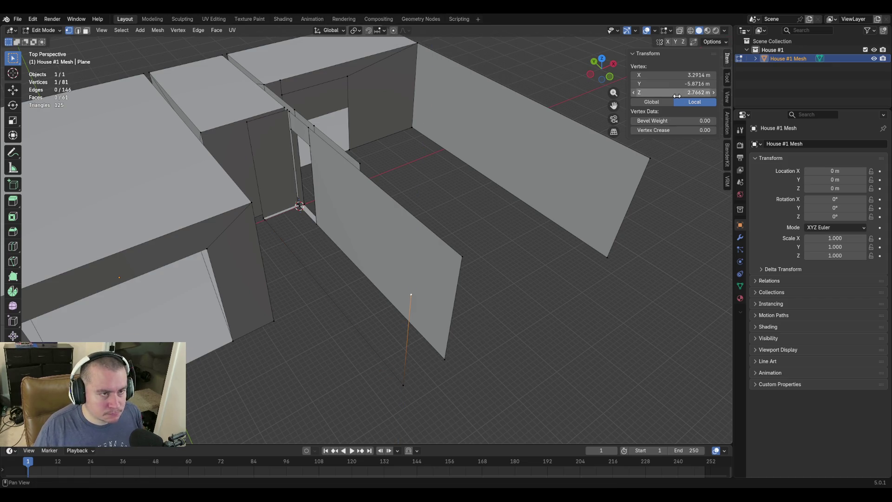
click(678, 93)
text(3)
key(Return)
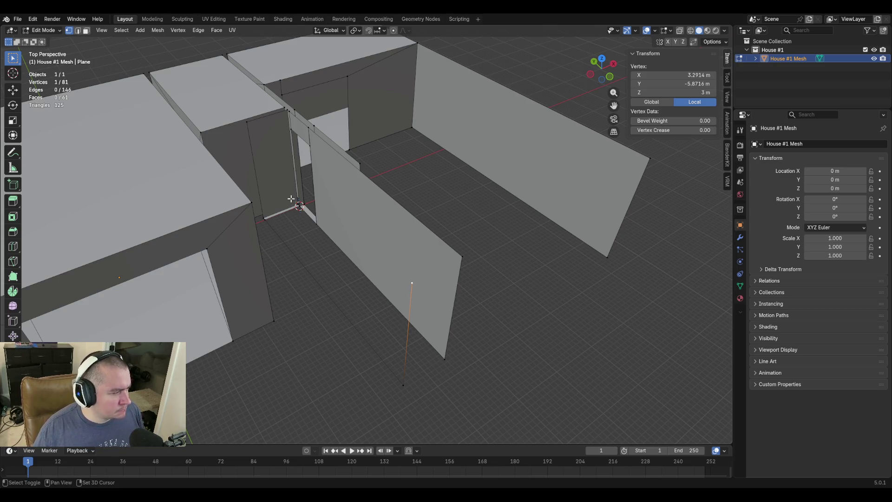
Extrude the wall corner vertex by the doorway vertically to Z 3 m
scroll(292, 199, up, 5)
click(295, 263)
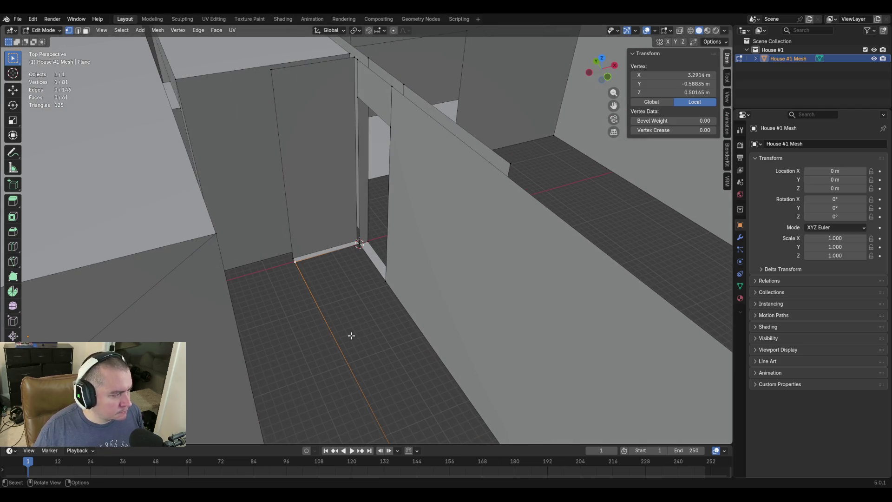
key(e)
key(z)
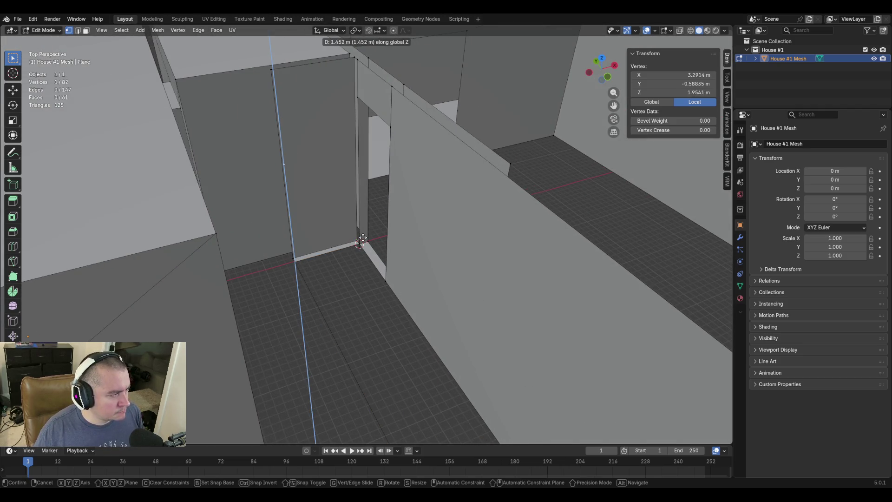
click(365, 240)
click(683, 92)
text(3)
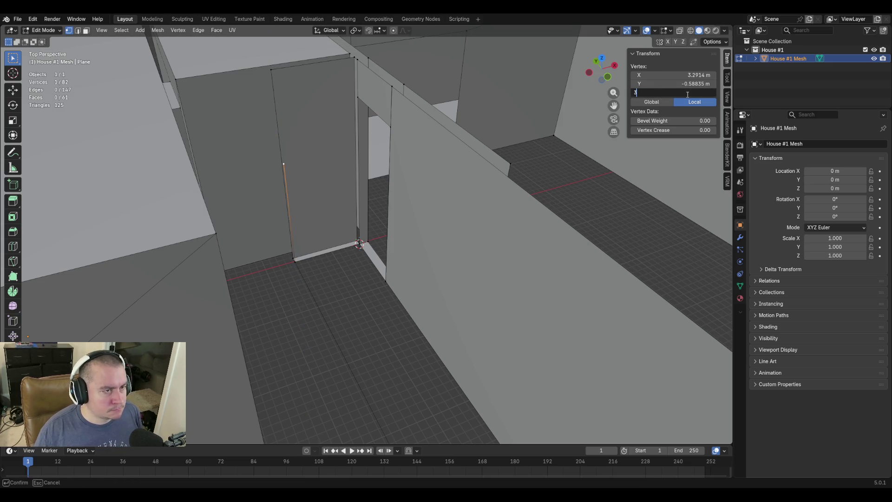
key(Return)
Connect the new top vertex to the wall's top corner and fill the open wall end with a face
key(shift+grave)
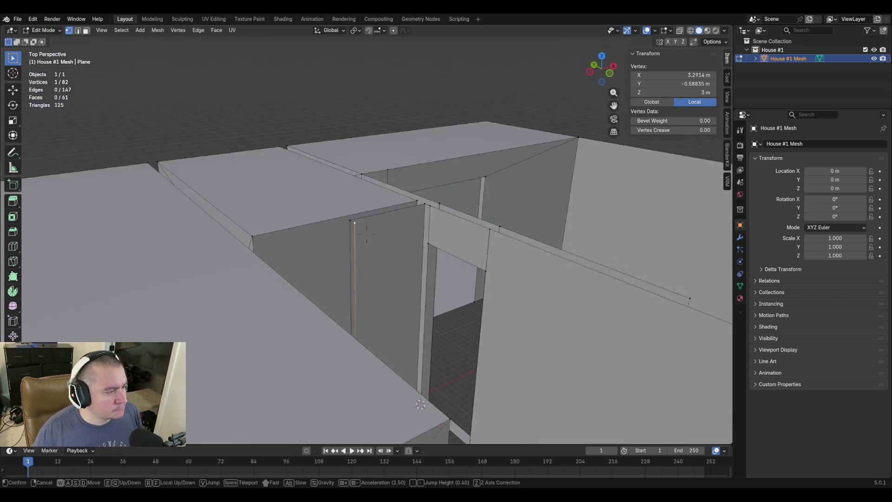
key(Return)
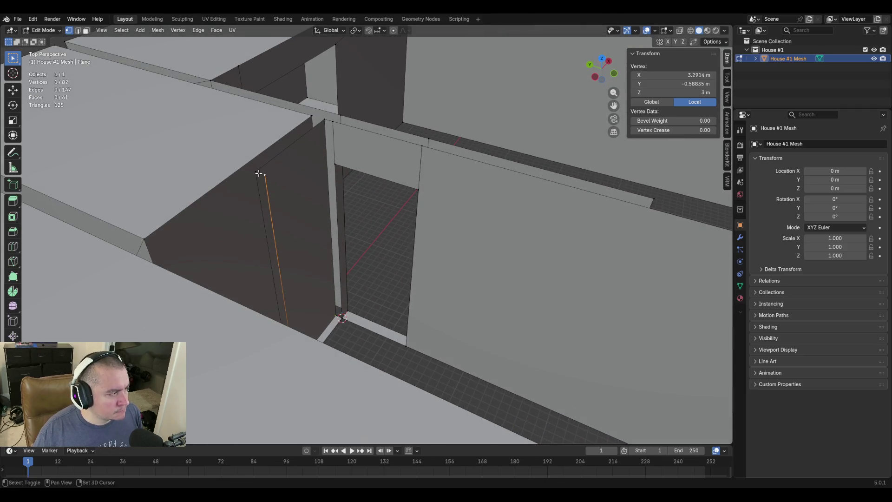
shift+click(256, 173)
key(f)
alt+click(259, 180)
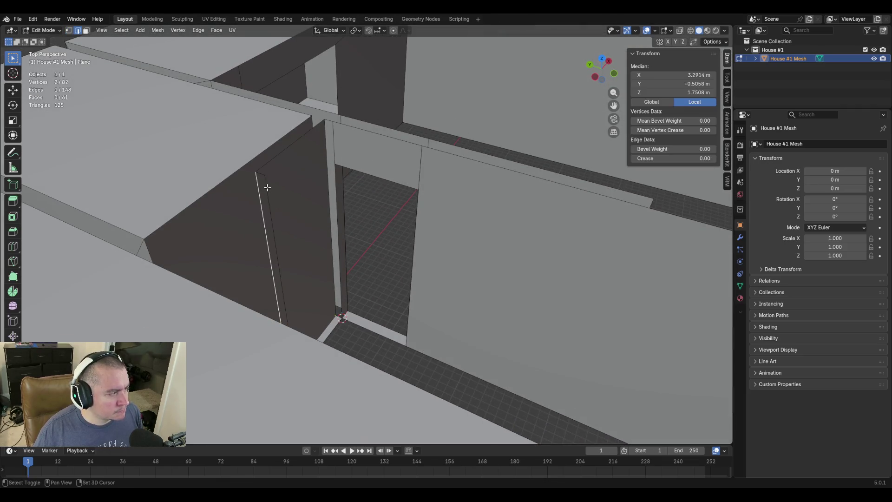
key(f)
Move to the doorway floor and select the diagonal floor edge with the wall-base edge
key(shift+grave)
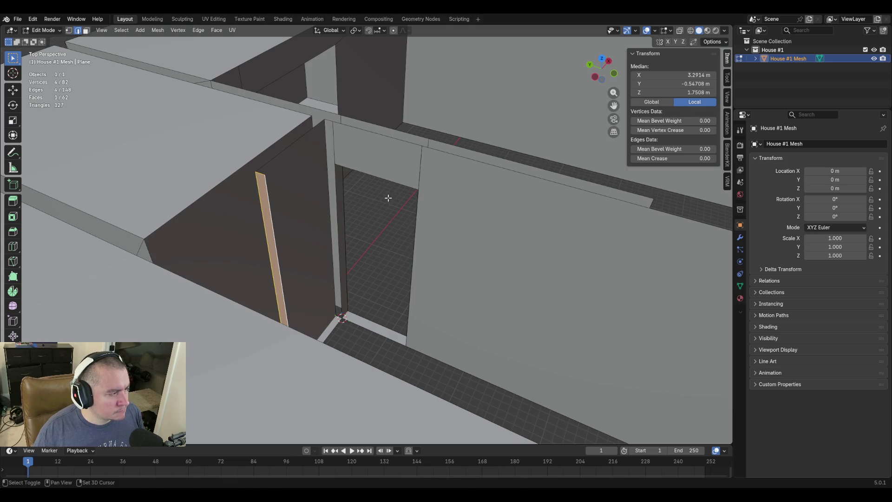
key(w)
key(Return)
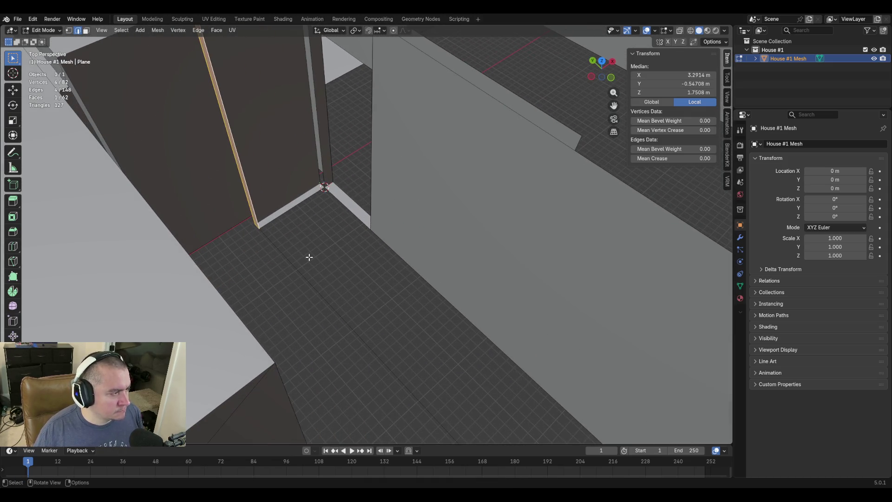
click(308, 278)
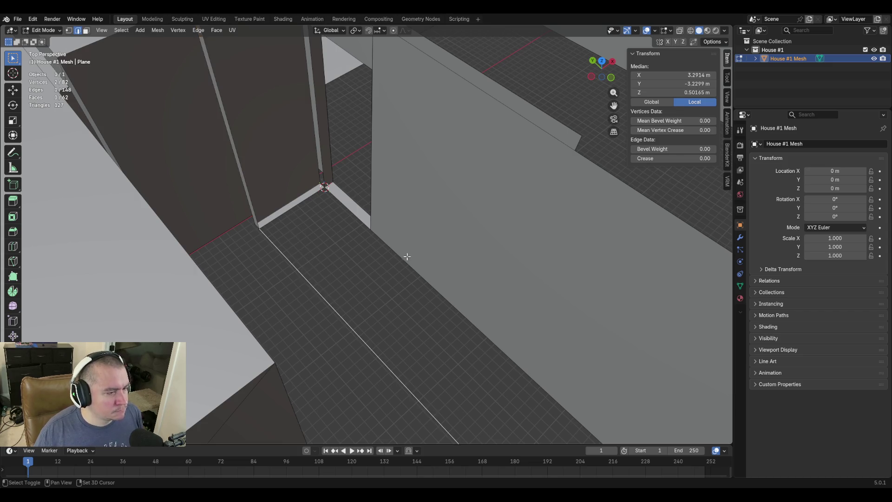
shift+click(407, 258)
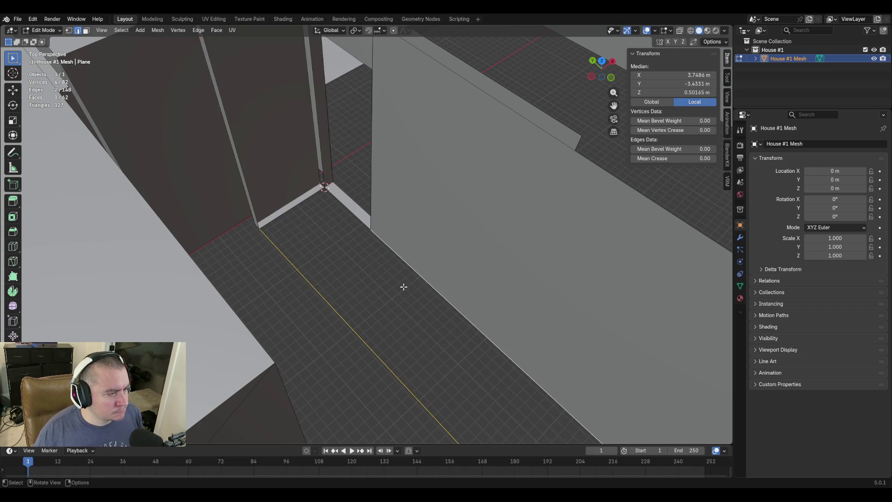
Knife-cut a new vertex into the floor edge near the doorway
key(shift+grave)
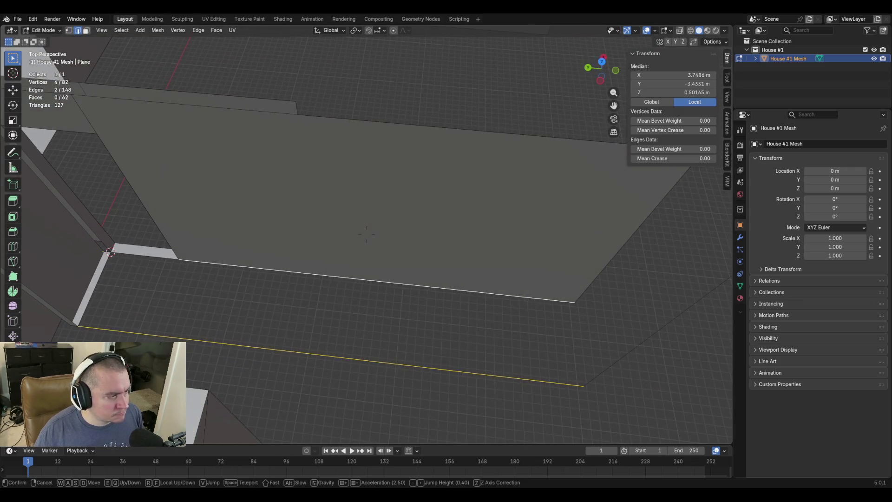
click(357, 292)
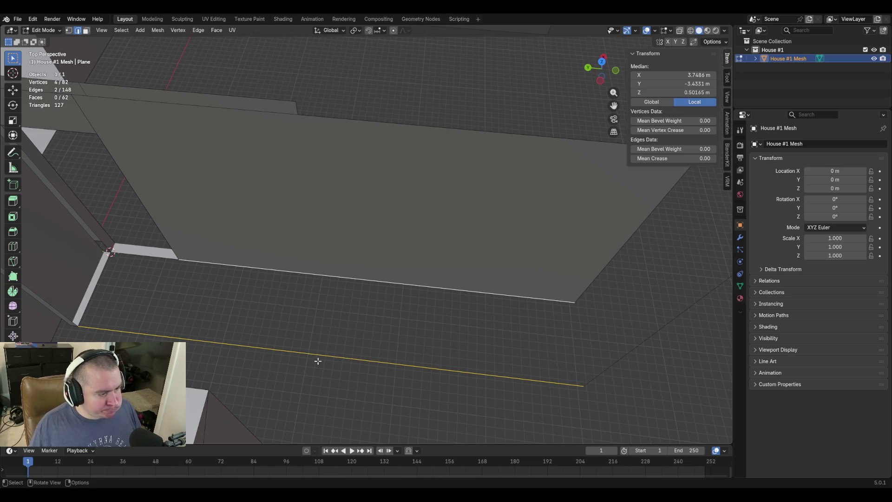
key(k)
click(288, 350)
key(Return)
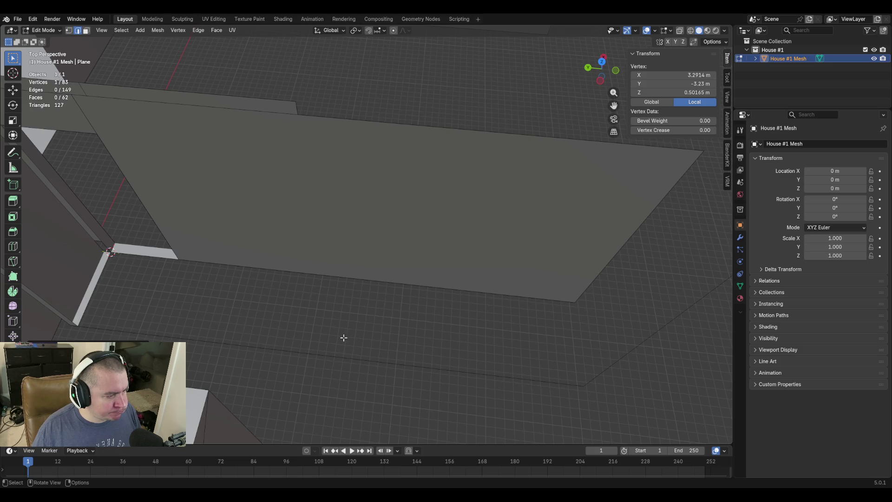
Align the new floor vertex with the wall corner at Y -1.4011 and join them with an edge
right_click(344, 338)
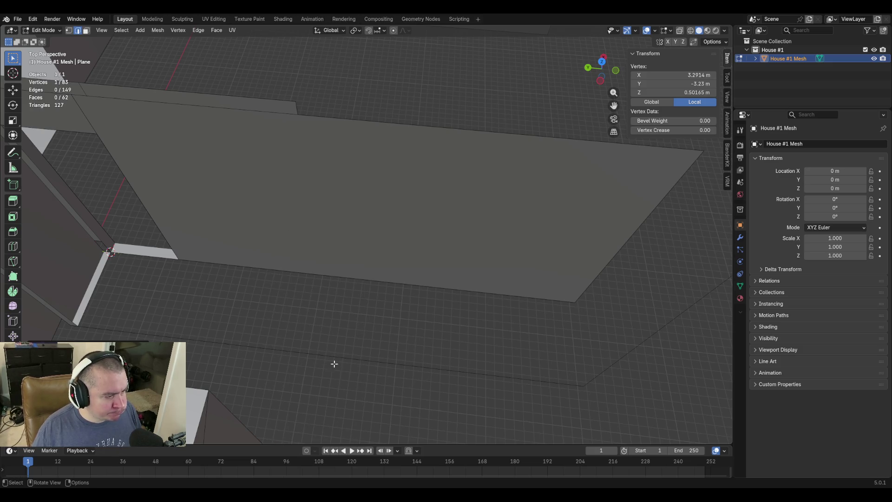
key(1)
scroll(364, 386, down, 2)
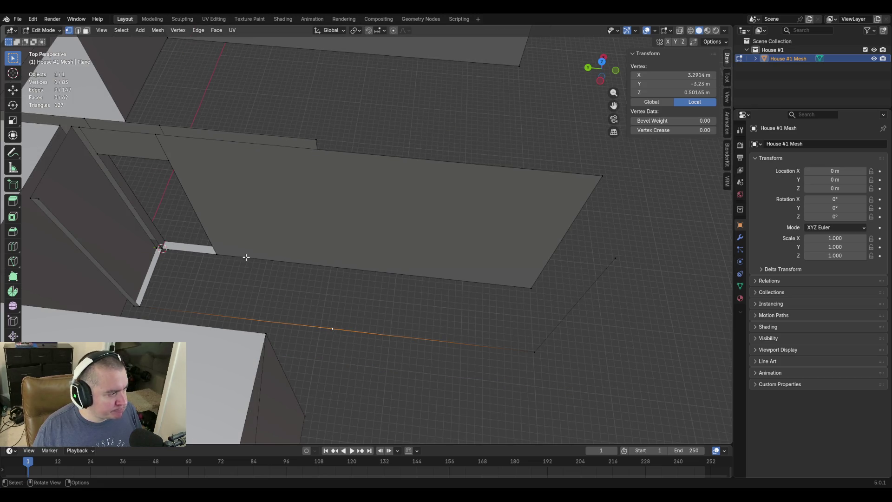
click(214, 255)
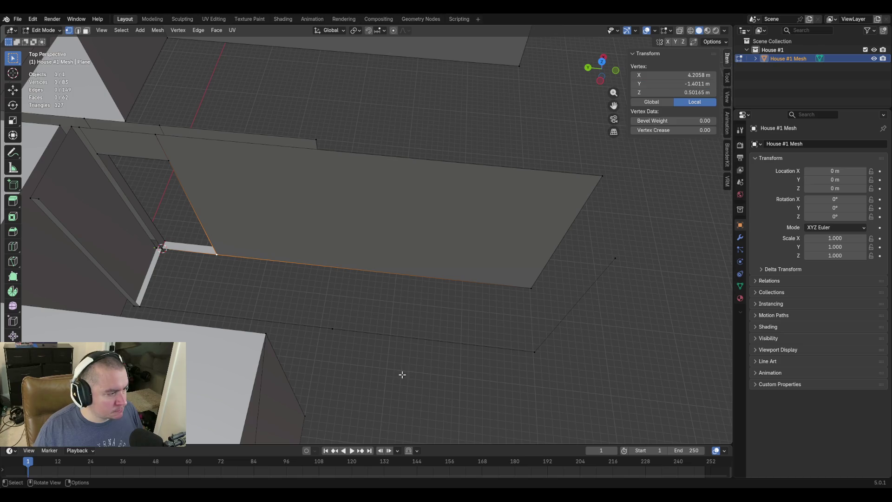
click(335, 327)
click(686, 85)
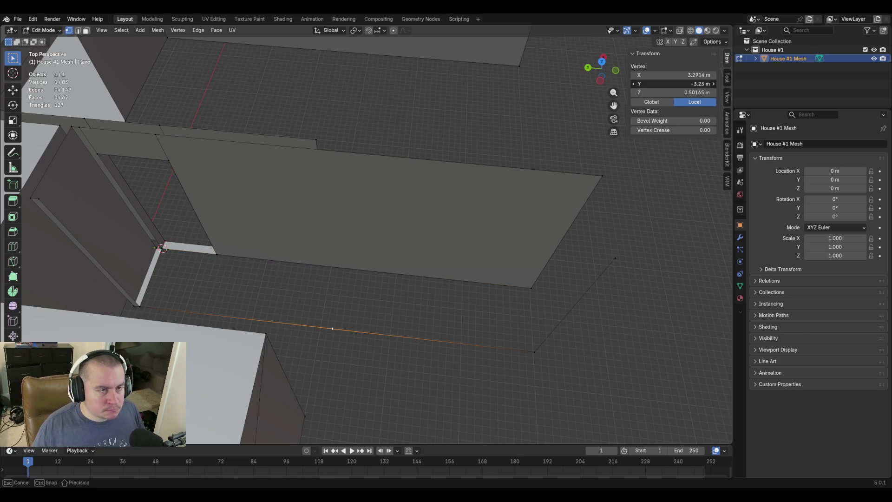
key(Return)
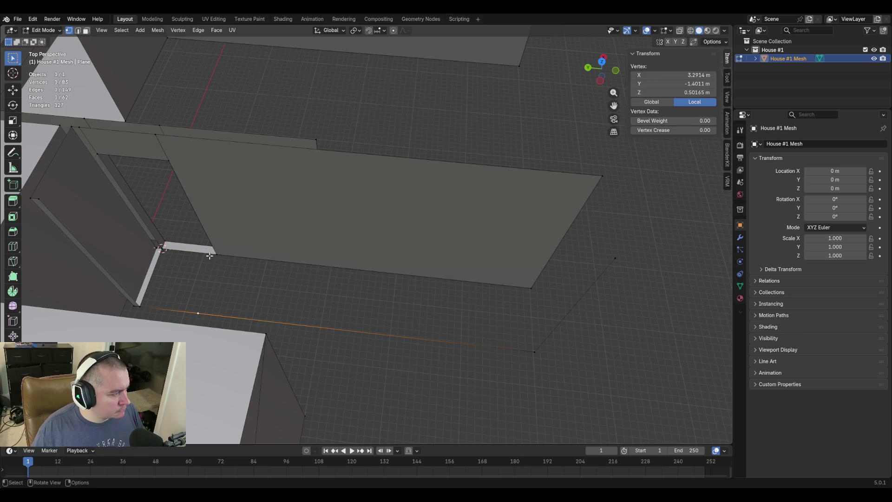
shift+click(210, 256)
key(f)
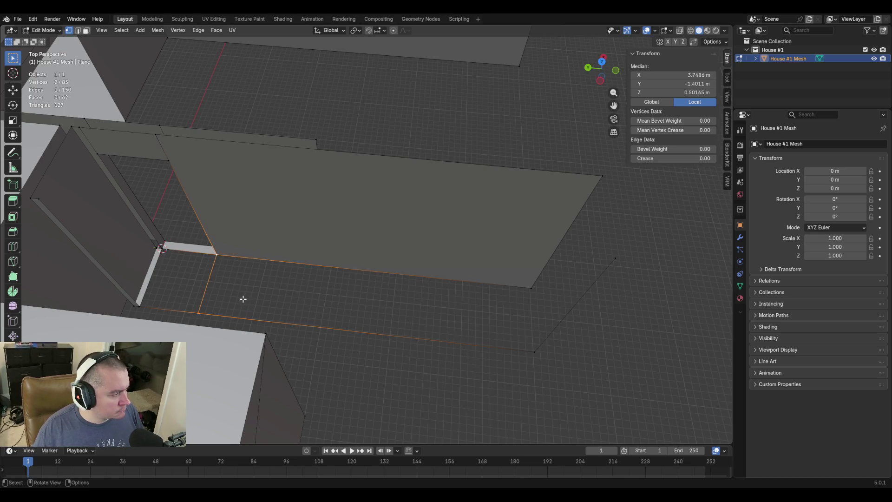
Fill a floor face between the new floor edge and the doorway's base edge
middle_drag(241, 299, 175, 310)
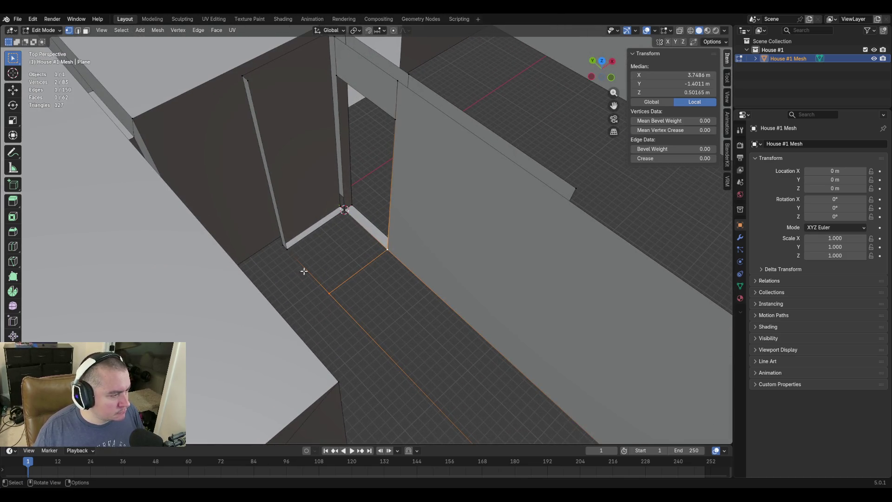
key(2)
shift+click(335, 234)
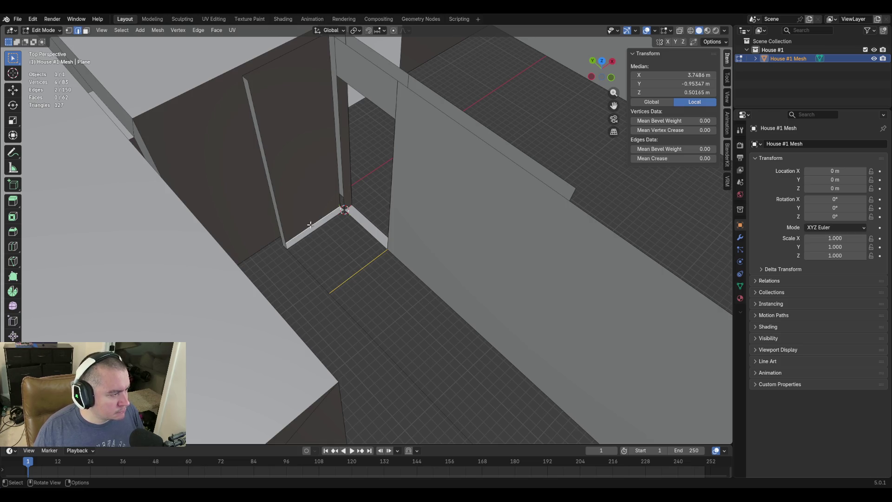
click(364, 266)
shift+click(315, 230)
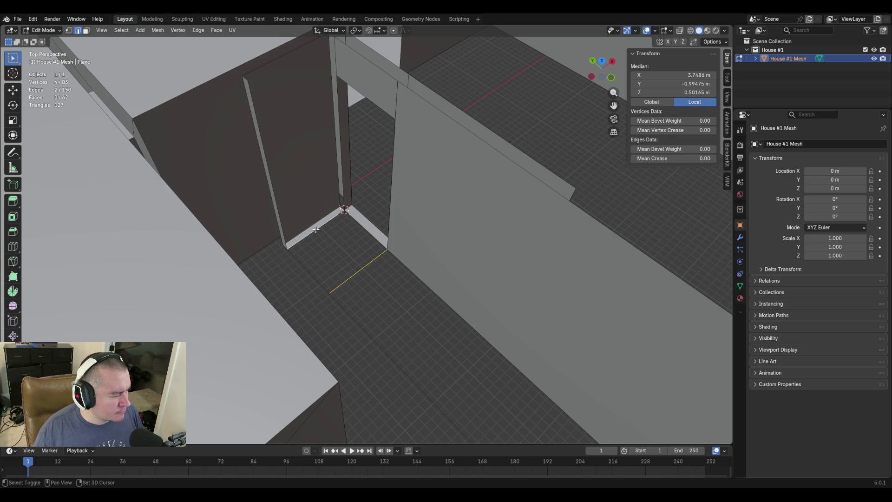
key(f)
key(shift+grave)
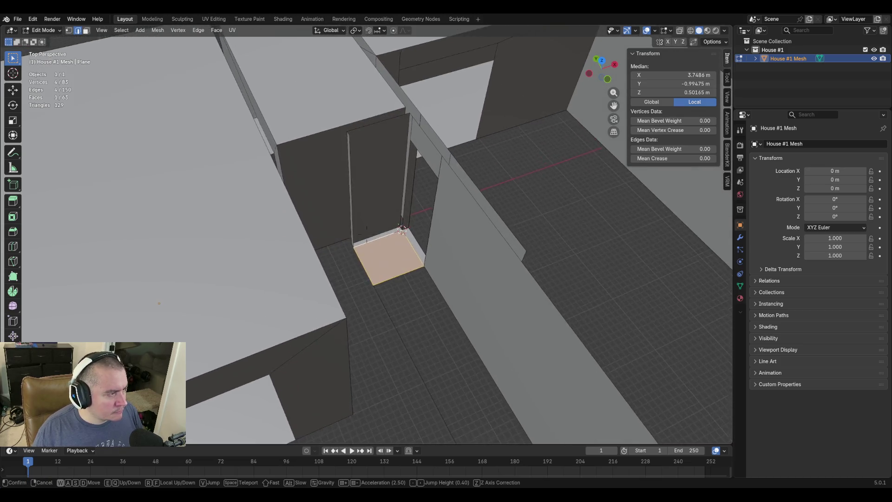
click(375, 302)
Extrude the floor patch's corner vertex straight up to Z 3 m
click(375, 302)
key(e)
key(z)
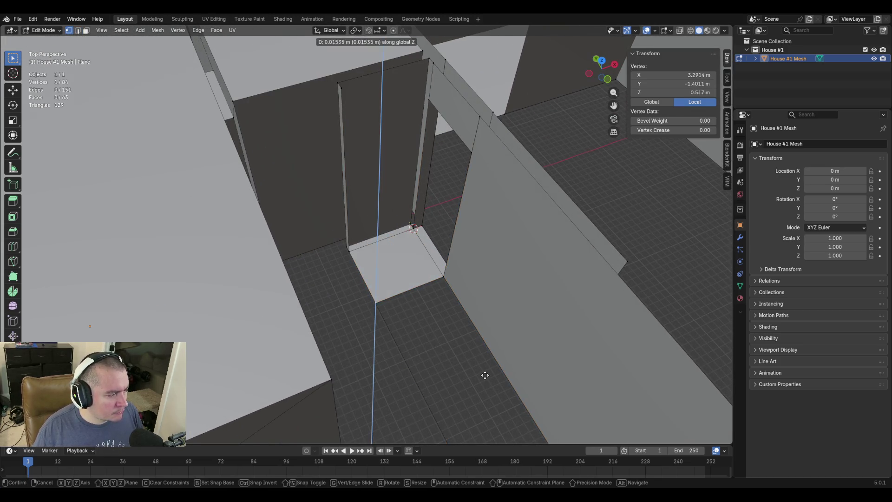
click(484, 372)
click(676, 92)
text(3)
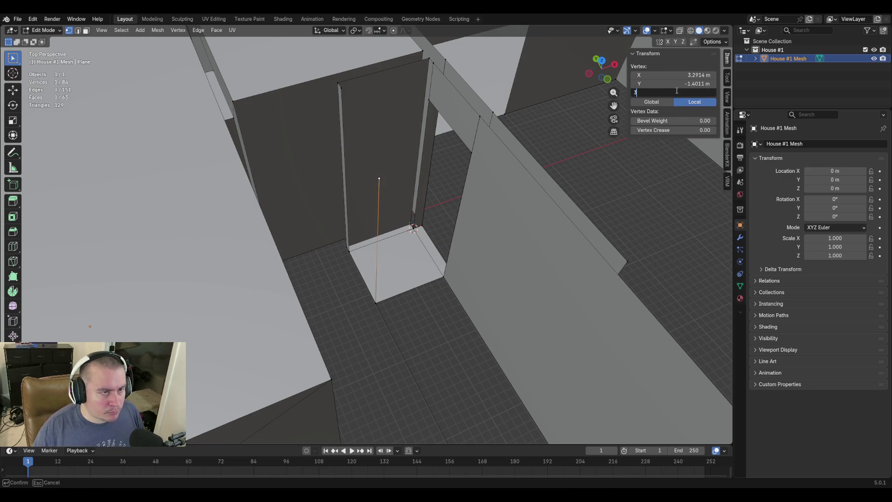
key(Return)
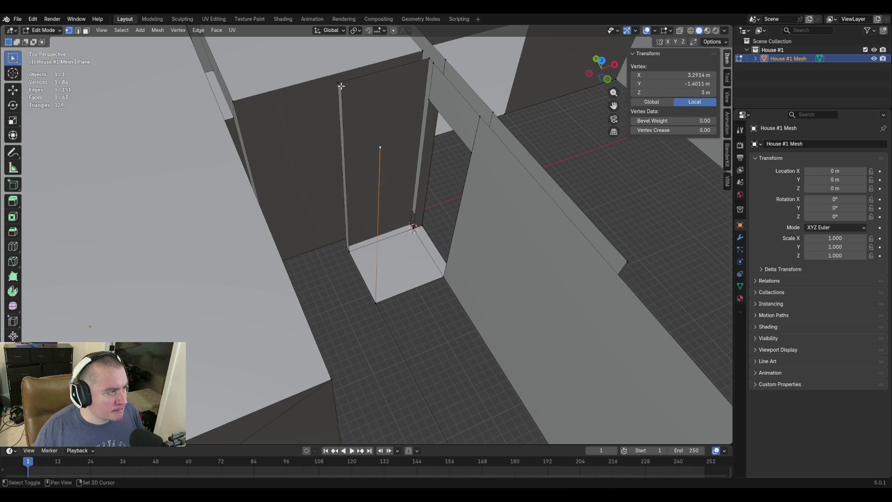
Join the new vertex to the doorway's top corner and fill the door frame's side panel
shift+click(339, 86)
key(f)
key(2)
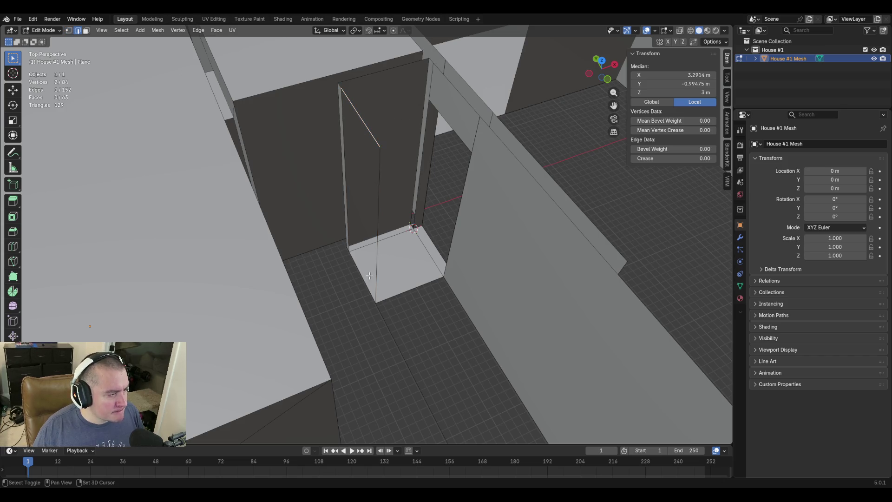
shift+click(366, 276)
key(f)
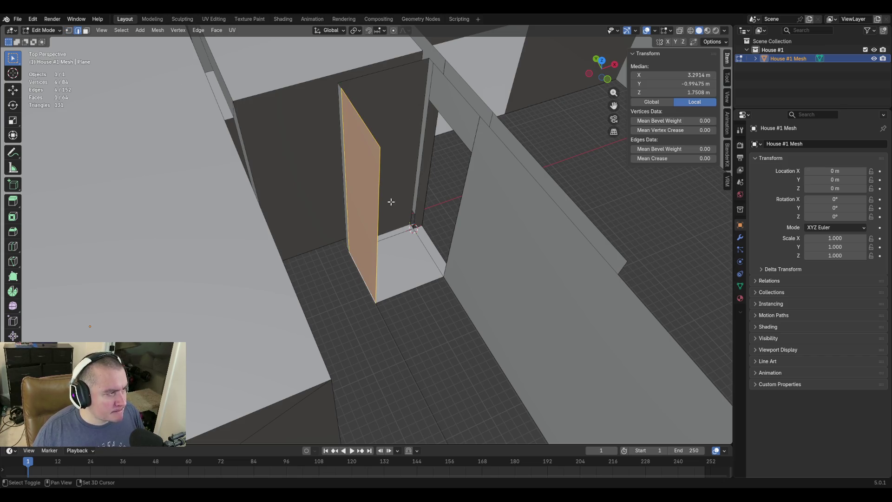
Fill the top cap faces between the door frame's top edges and the facing wall
scroll(390, 201, down, 3)
scroll(330, 230, up, 5)
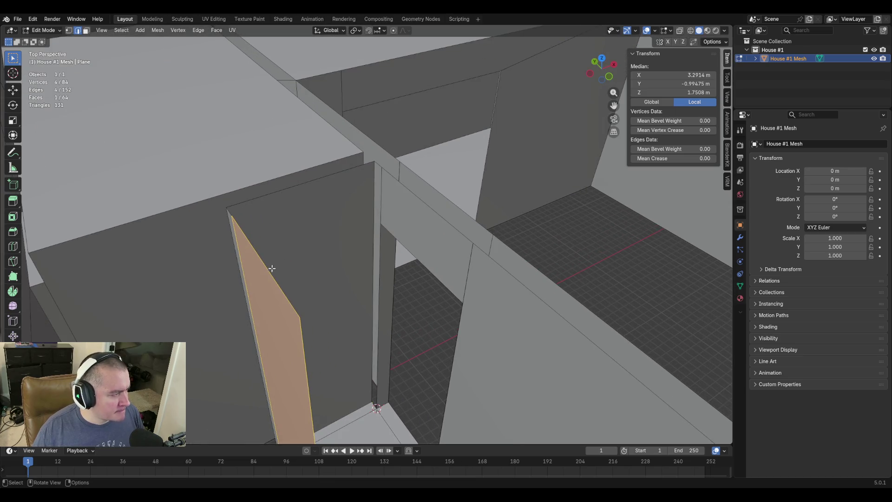
click(268, 266)
shift+click(418, 198)
key(f)
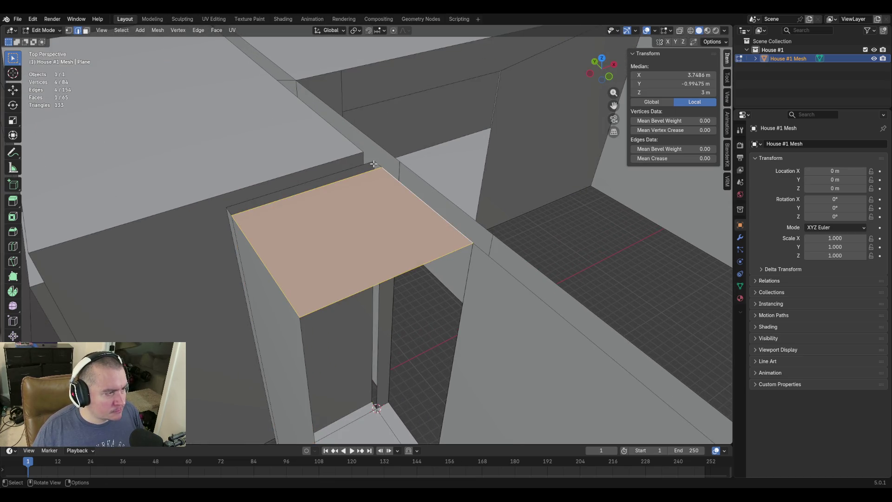
click(374, 163)
shift+click(360, 175)
key(f)
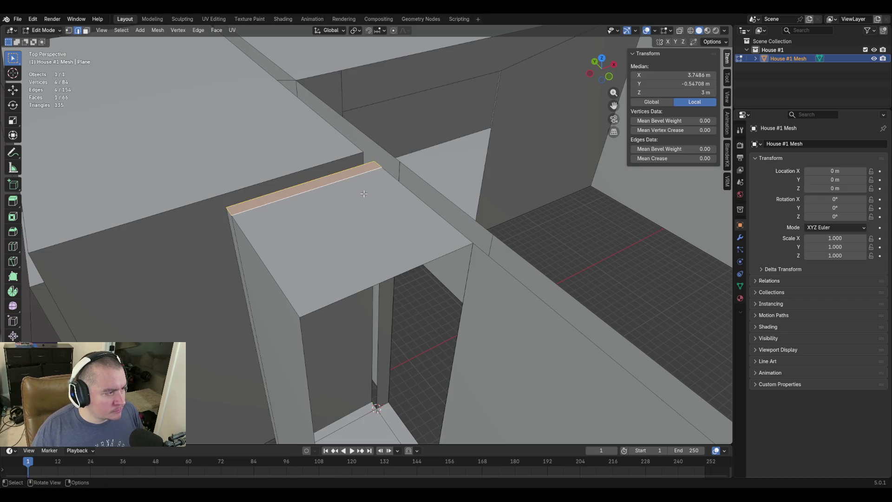
middle_drag(360, 175, 363, 191)
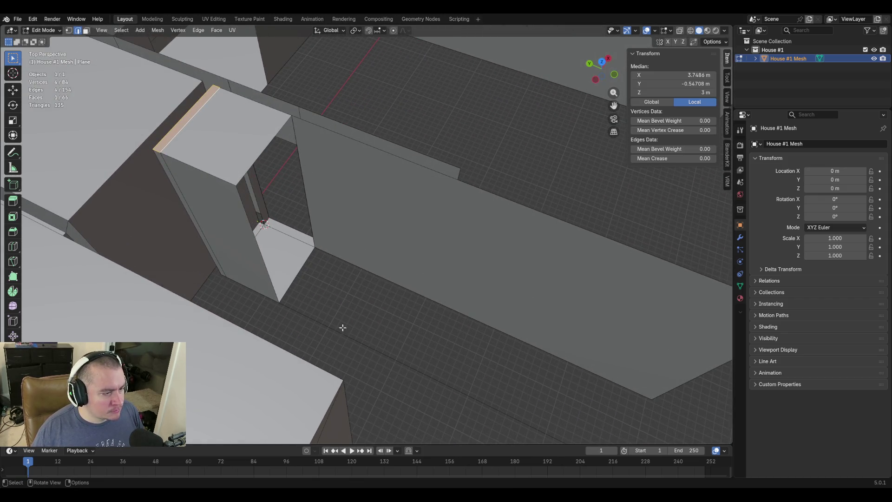
Fly along the wall, select the lone vertical edge's top vertex, then rise above the house
key(shift+grave)
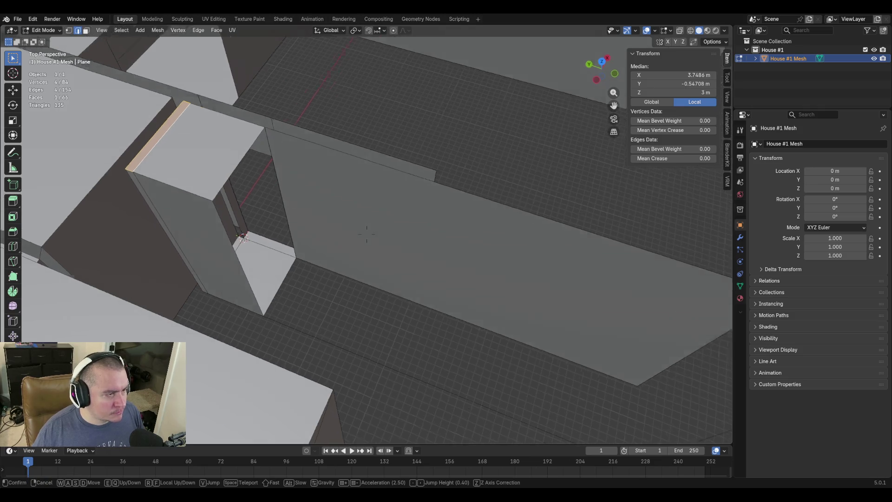
key(w)
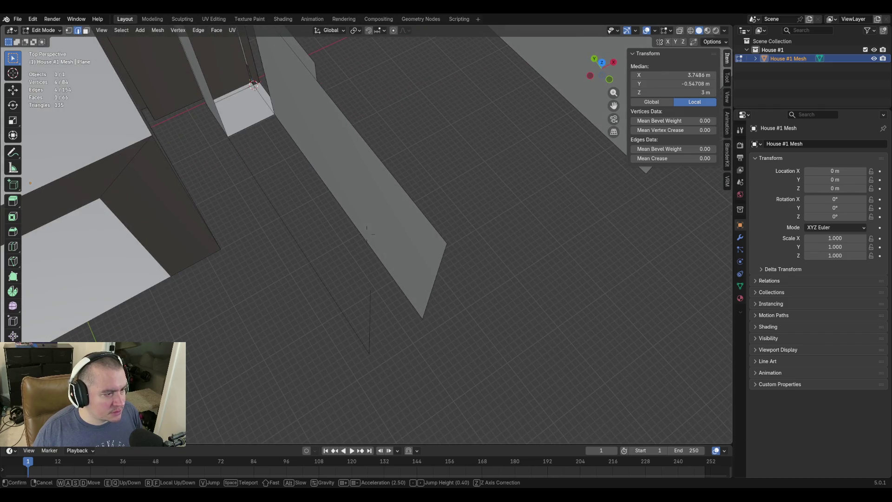
click(369, 290)
click(370, 290)
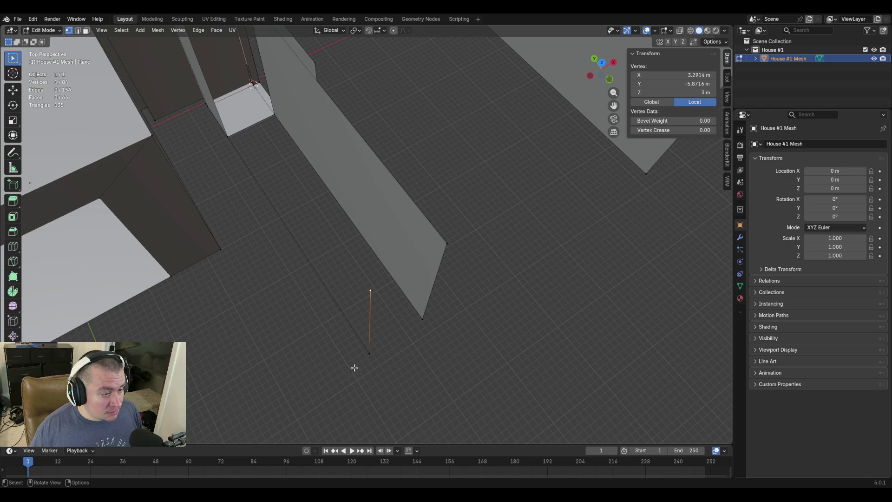
key(shift+grave)
key(s)
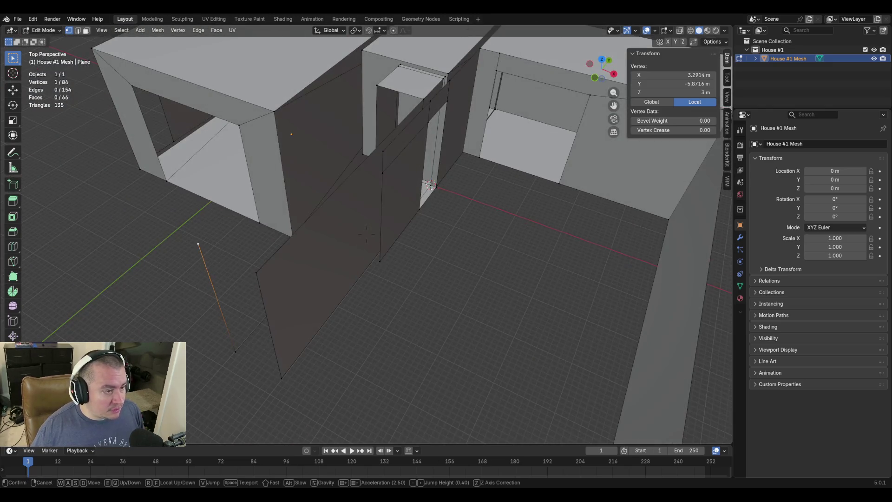
key(w)
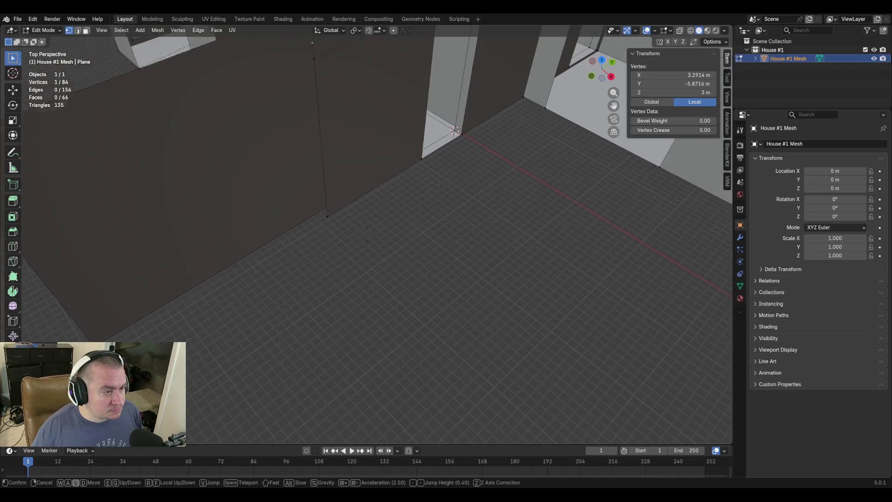
key(s)
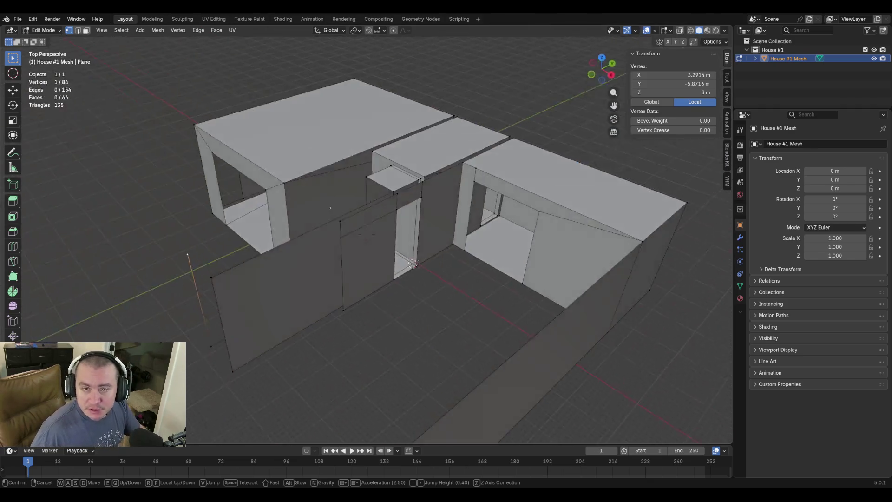
click(458, 333)
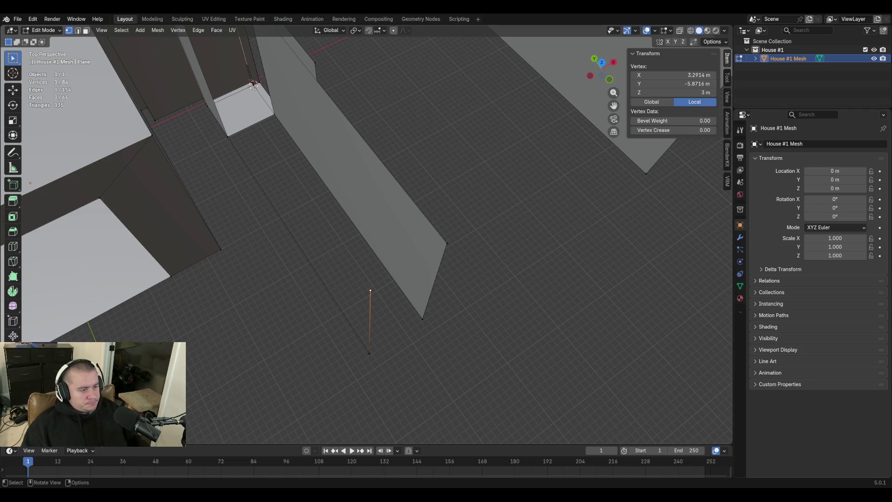
mouse_move(399, 209)
middle_down()
mouse_move(418, 176)
mouse_move(406, 200)
mouse_move(446, 261)
mouse_move(375, 276)
mouse_move(378, 327)
mouse_move(447, 253)
middle_up()
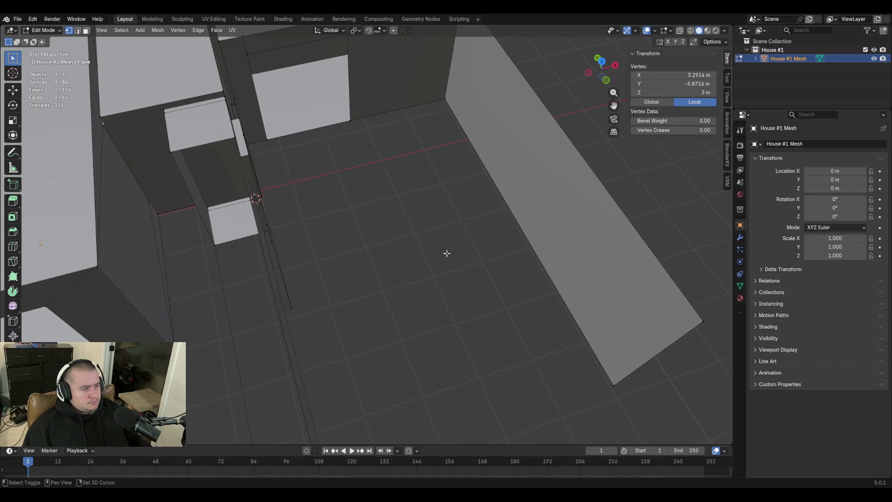
Walk the view back and sideways until the wall above the narrow doorway faces the camera
key(shift+grave)
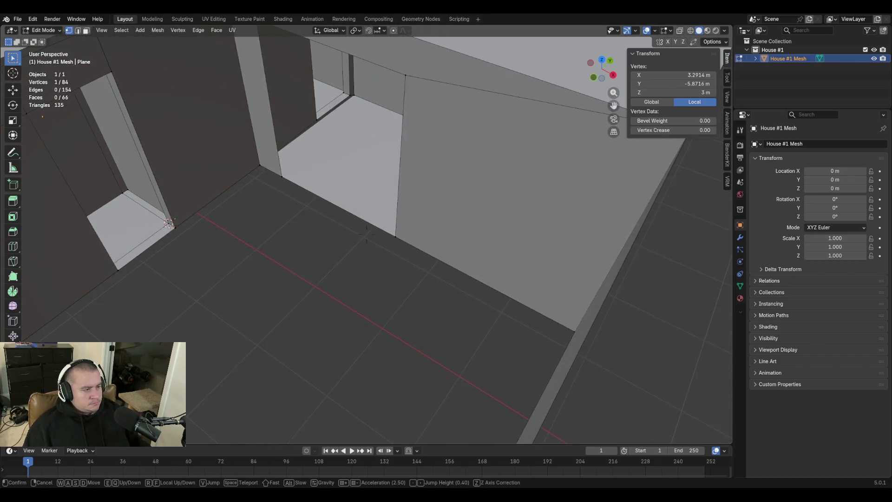
key(s)
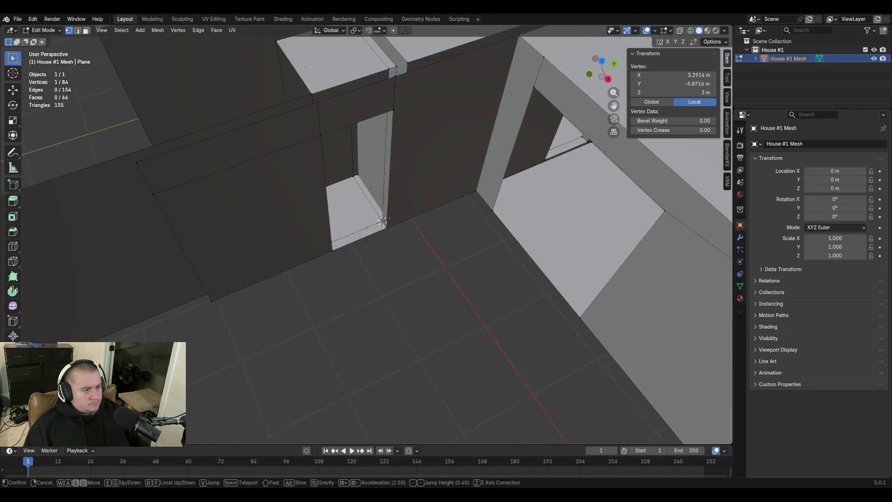
key(d)
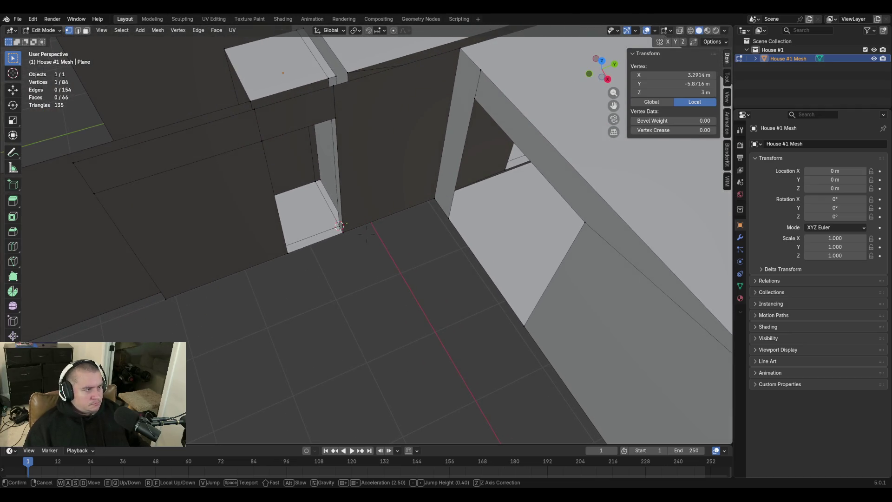
key(s)
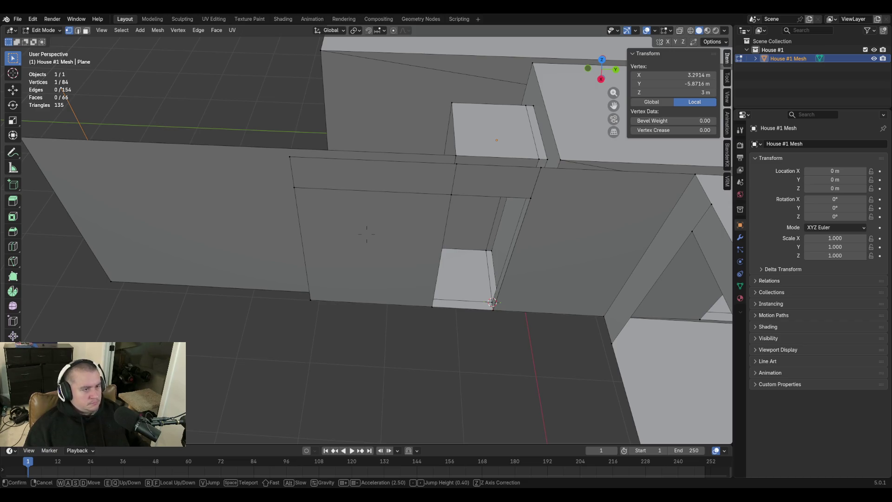
click(296, 198)
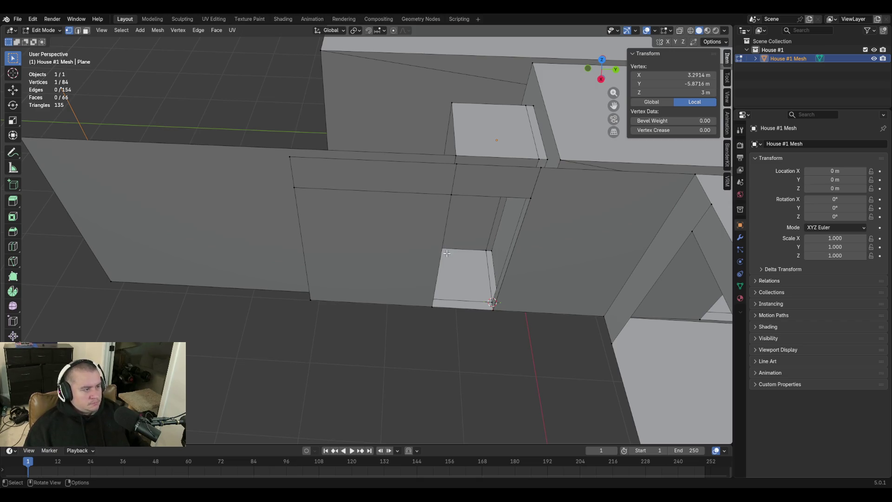
Merge the stray vertex into the wall's upper-left corner vertex using At Last
click(295, 188)
shift+click(291, 158)
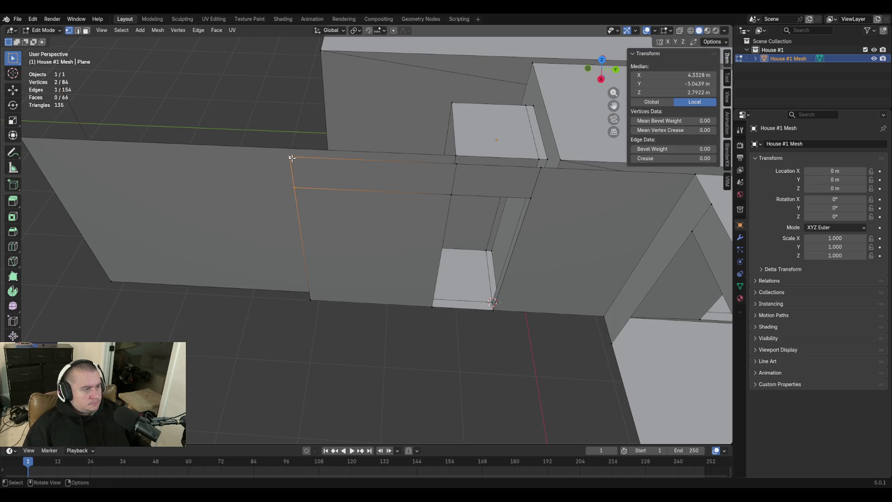
key(m)
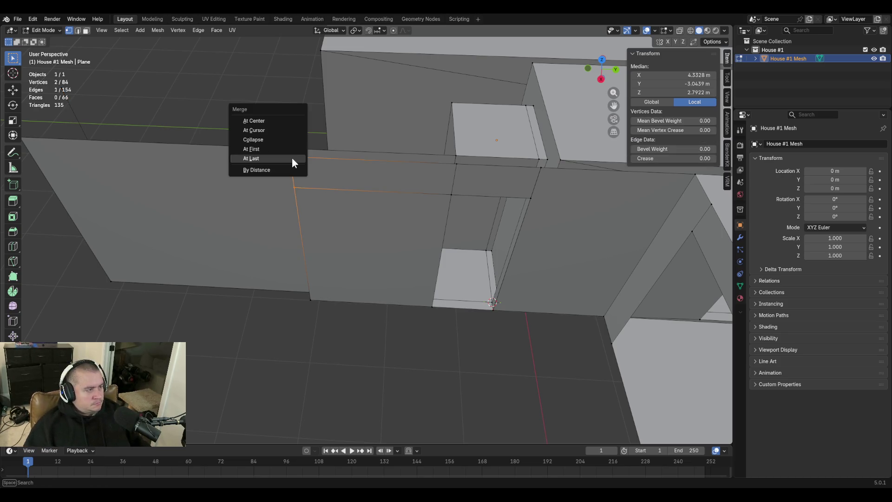
click(291, 157)
Move the view closer to the doorway wall top and start a knife cut
key(shift+grave)
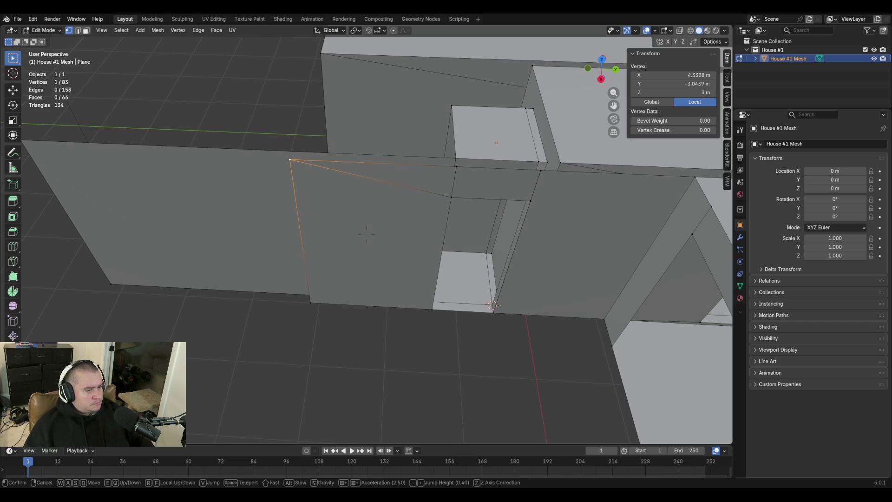
key(a)
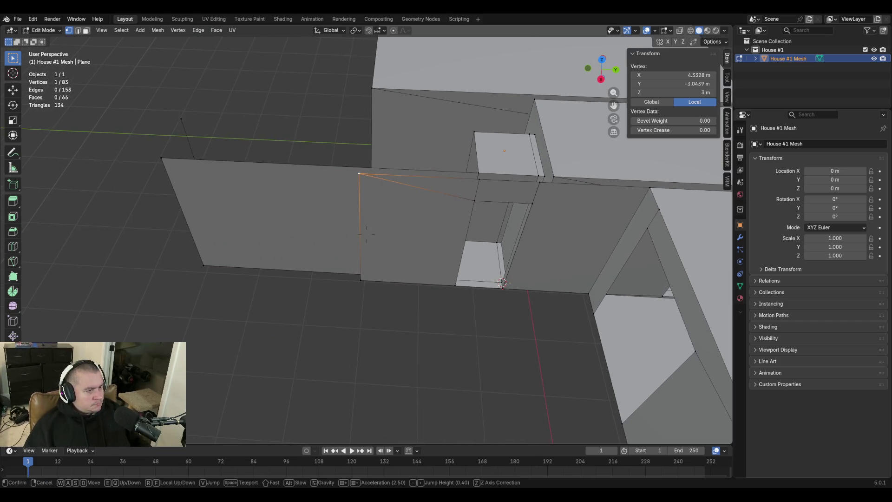
key(w)
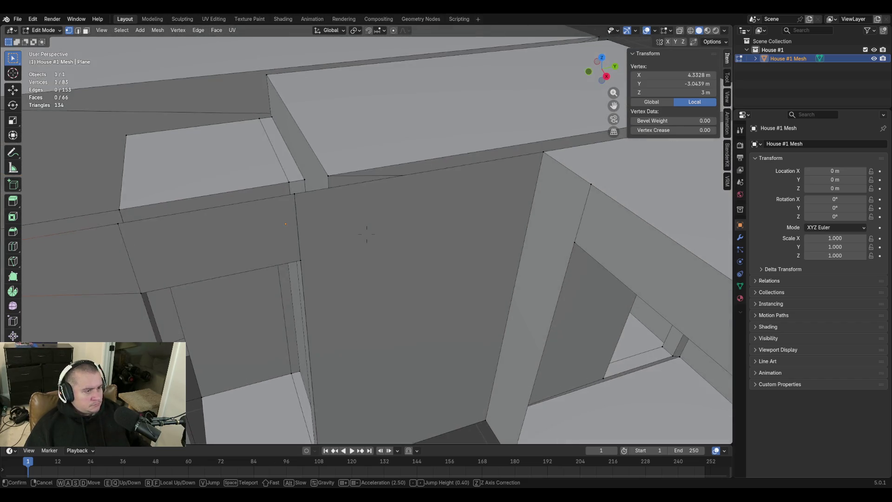
click(355, 250)
key(k)
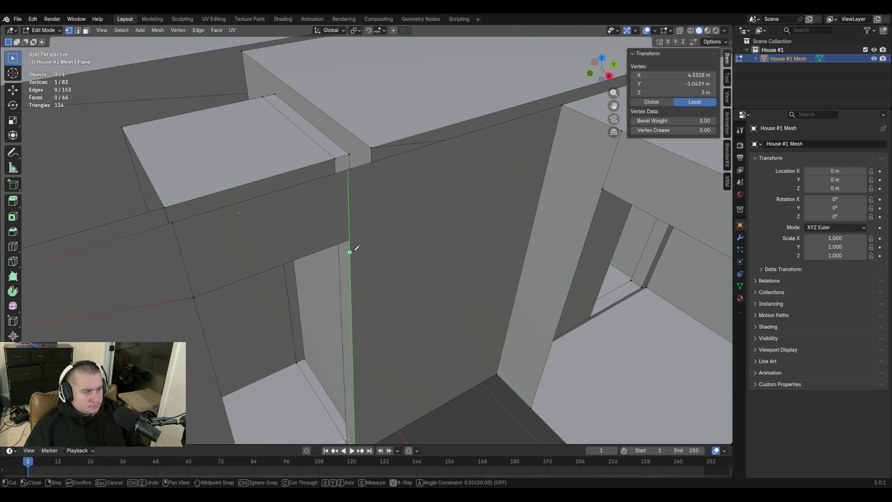
key(Escape)
key(shift+grave)
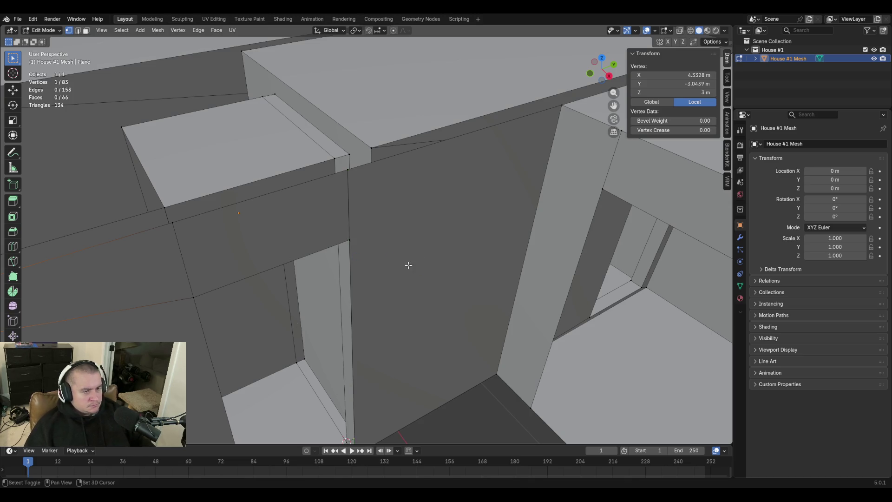
key(w)
key(Escape)
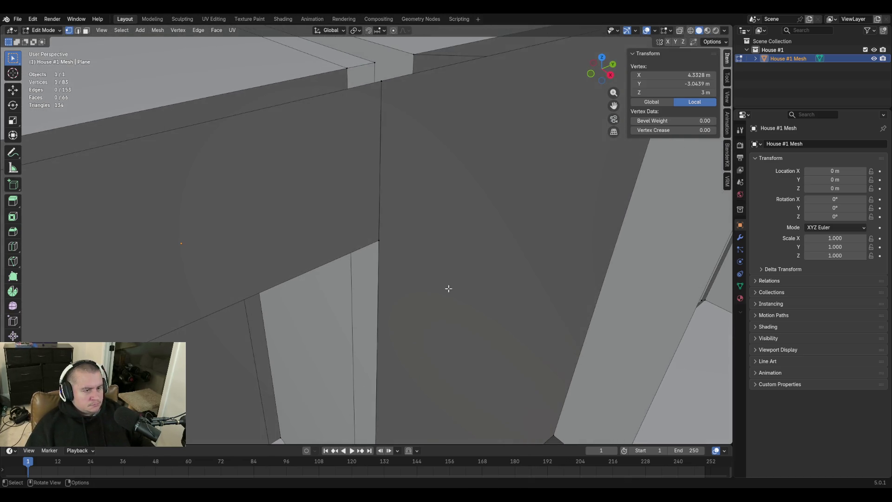
key(alt+a)
key(2)
click(379, 211)
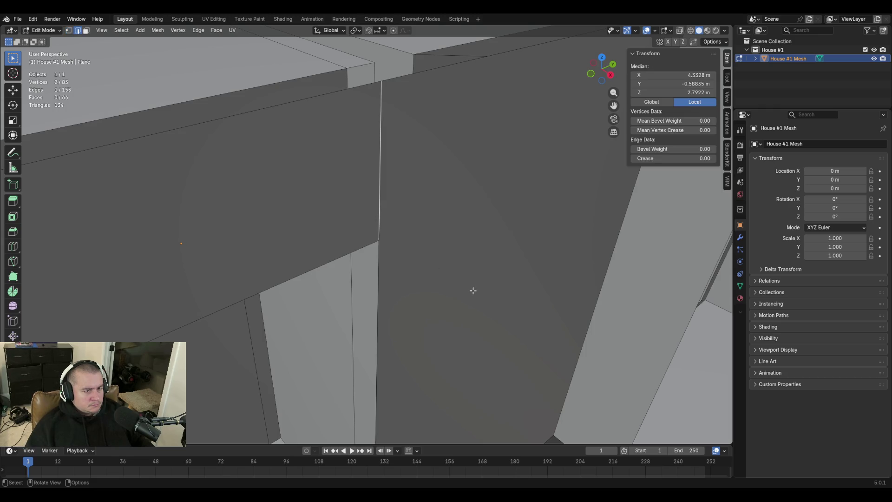
key(1)
click(380, 242)
key(shift+grave)
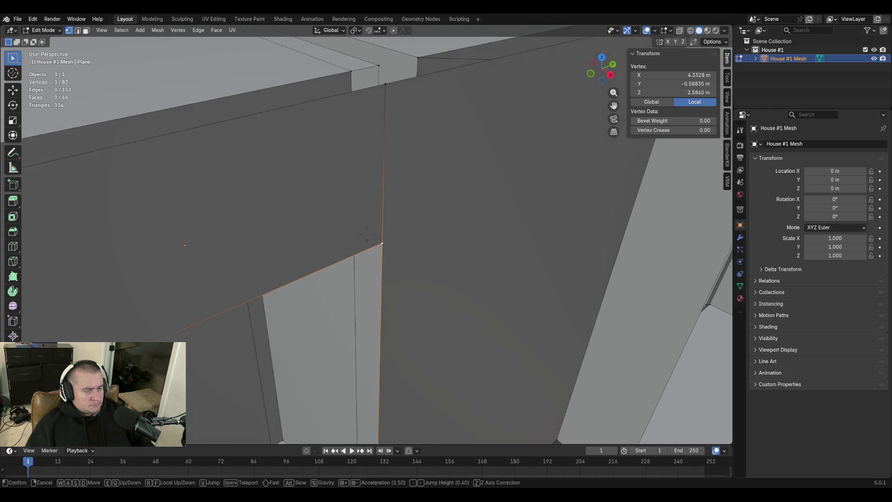
click(367, 234)
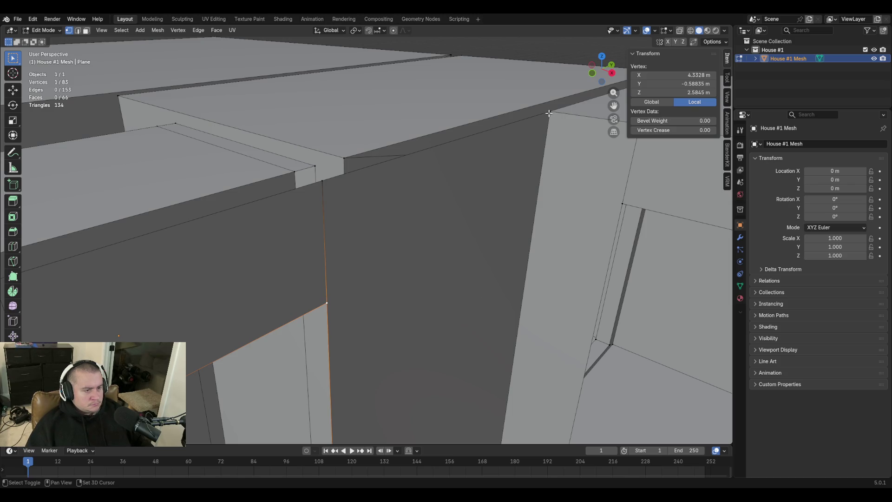
key(k)
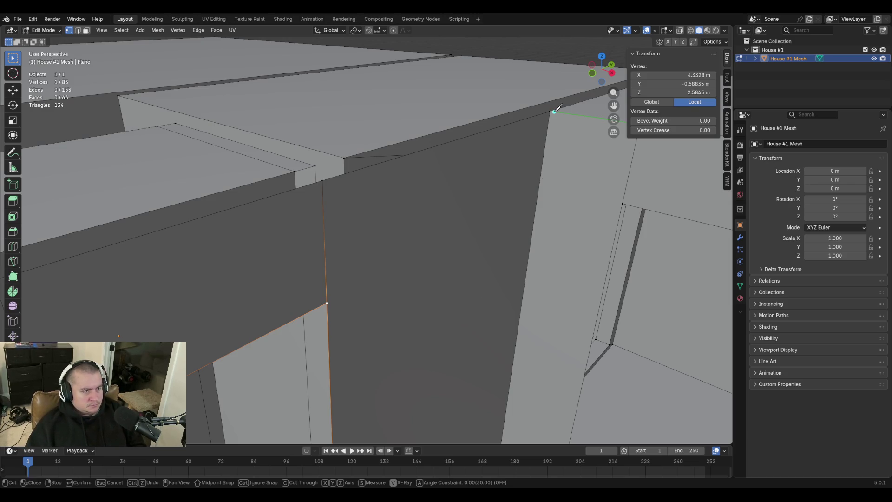
click(550, 111)
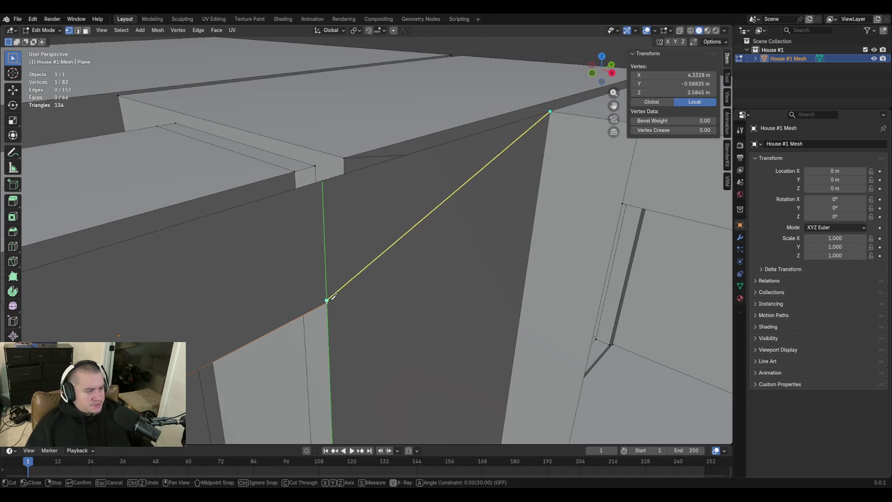
right_click(410, 350)
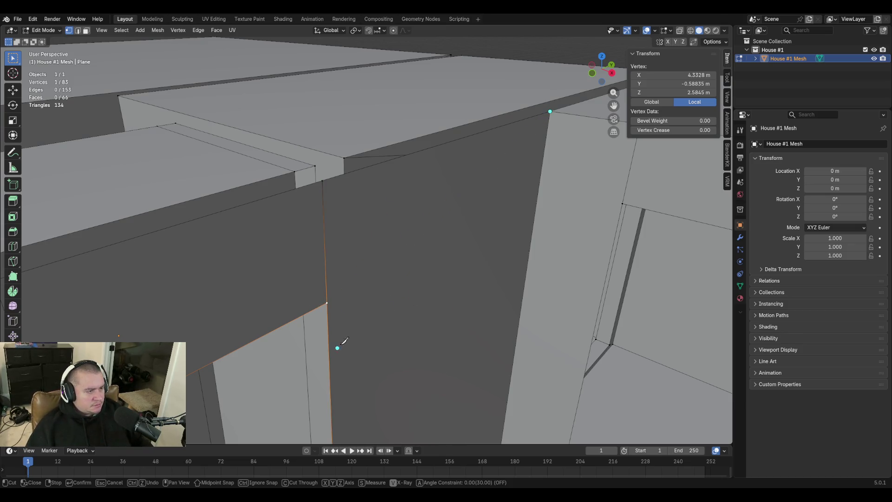
key(Escape)
key(shift+grave)
key(shift+s)
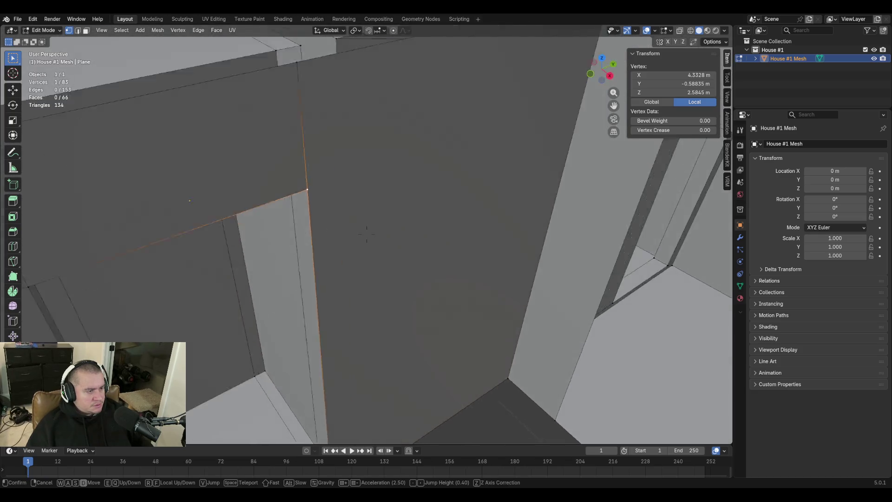
key(w)
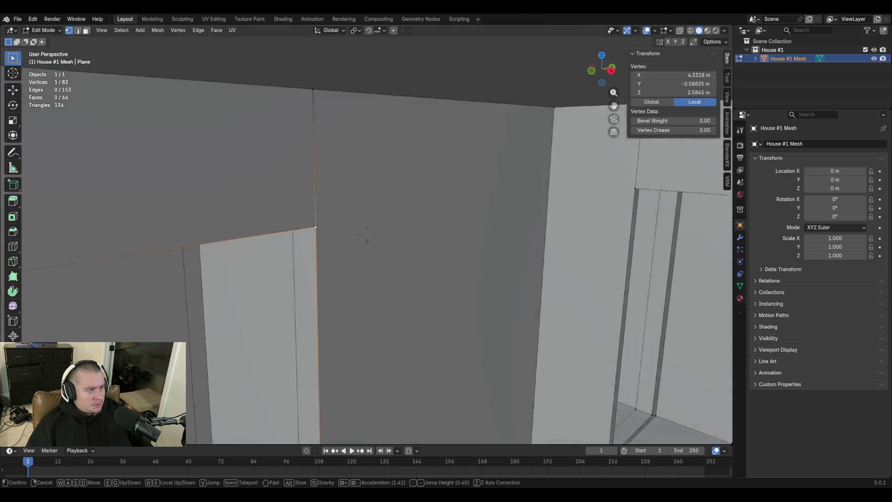
click(367, 235)
key(g)
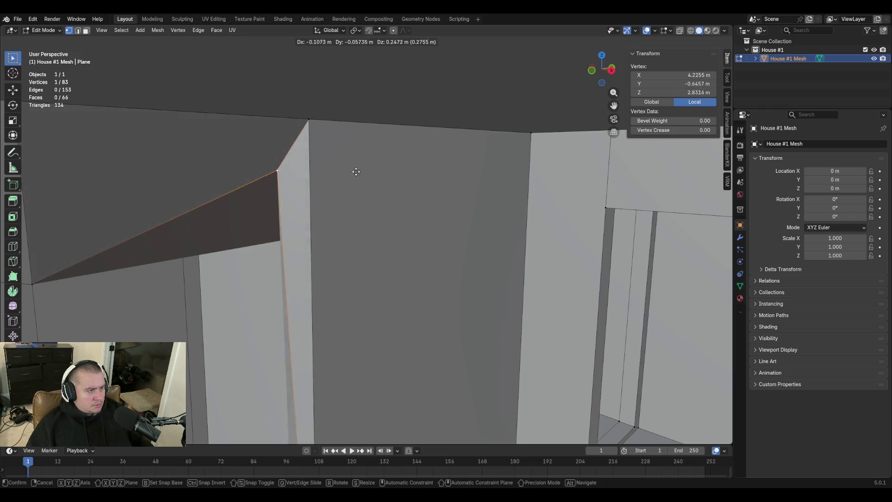
click(465, 260)
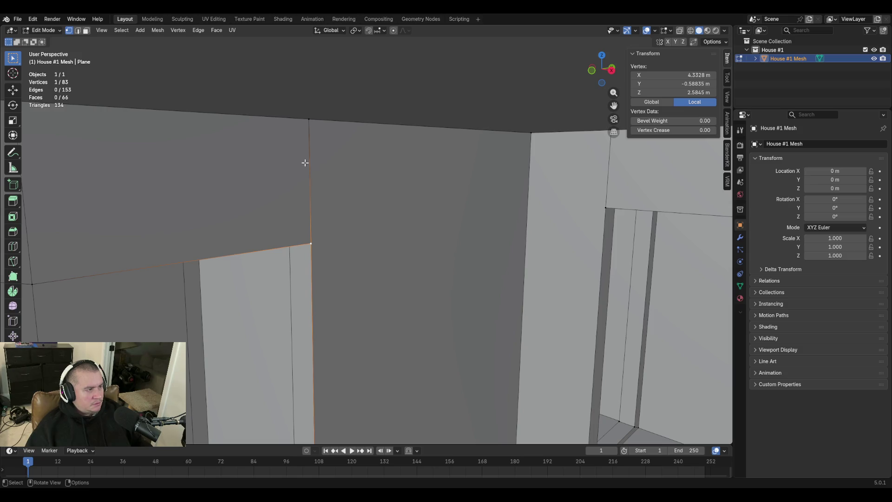
Delete the extra vertical wall edge beside the doorway along with its two faces
key(2)
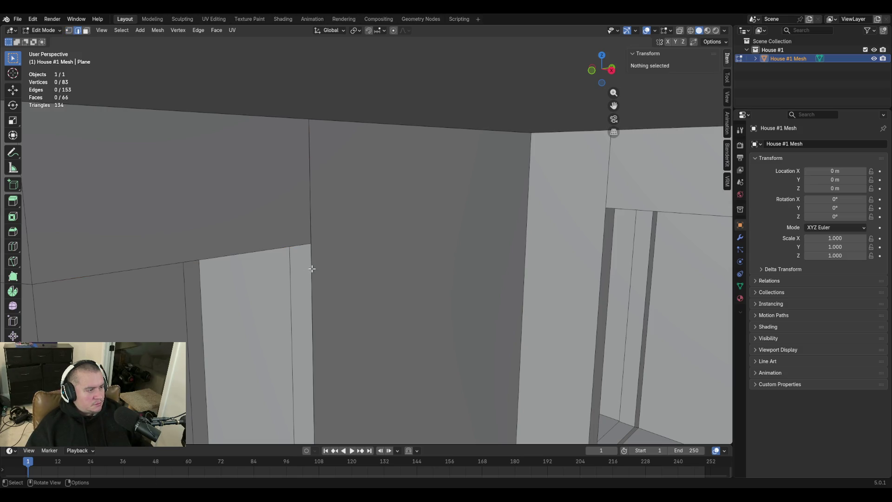
click(311, 269)
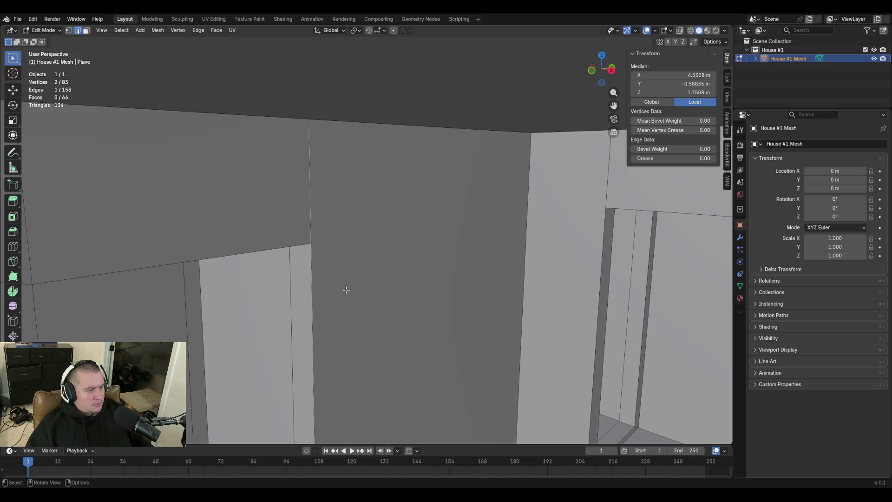
key(shift+grave)
key(s)
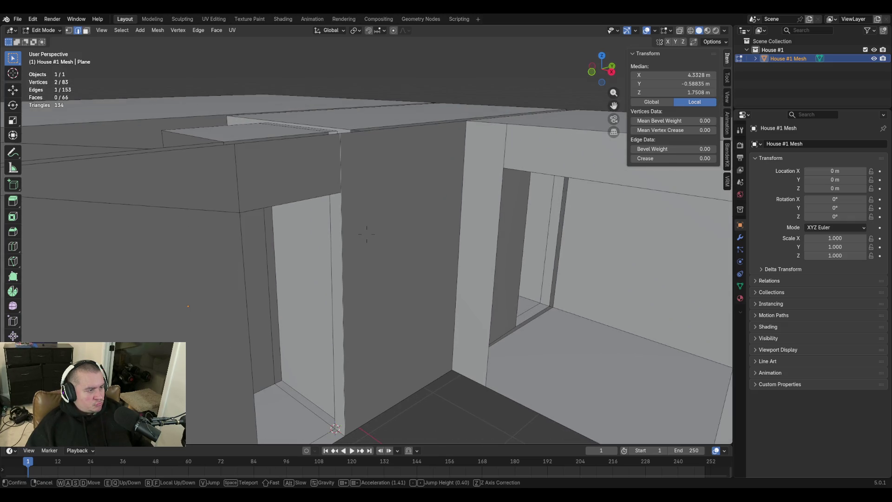
click(366, 234)
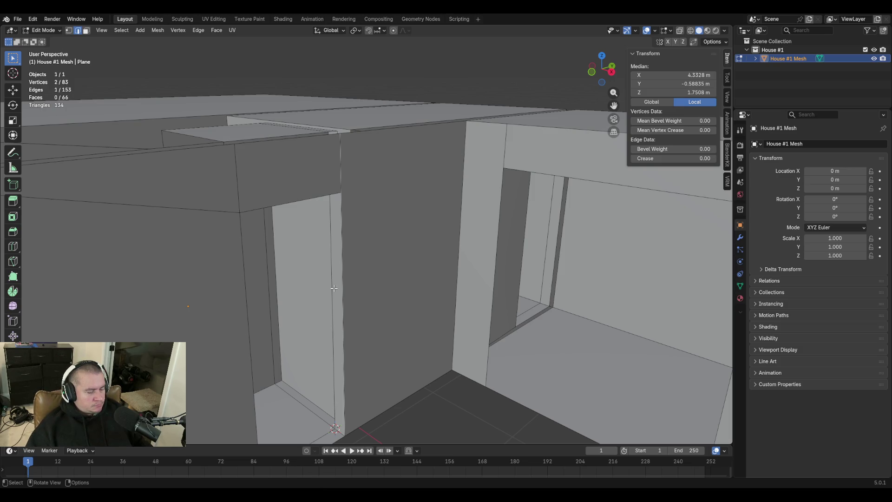
key(x)
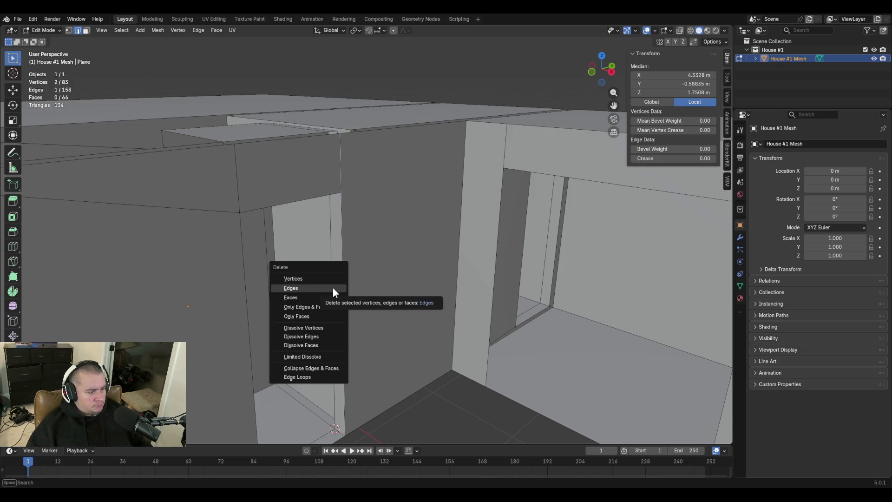
click(333, 288)
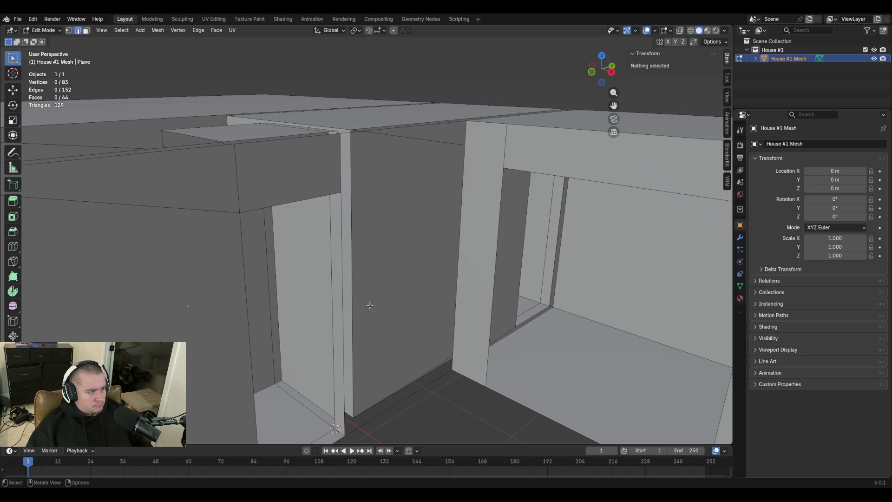
Move into the doorway and select the two opposite edges bordering the gap
key(shift+grave)
key(w)
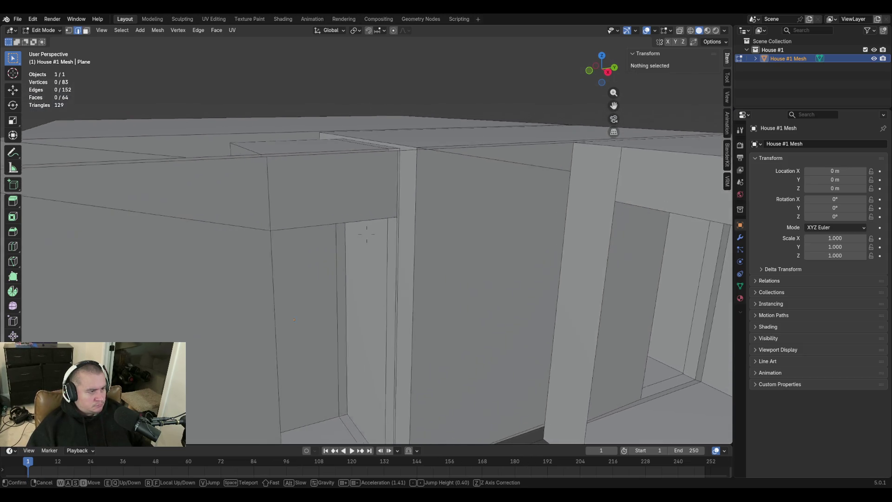
click(366, 310)
key(2)
click(285, 188)
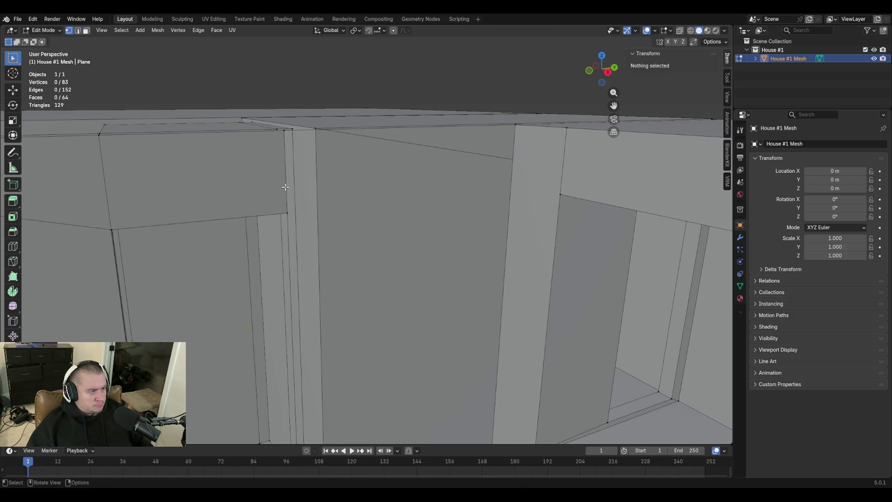
shift+click(298, 132)
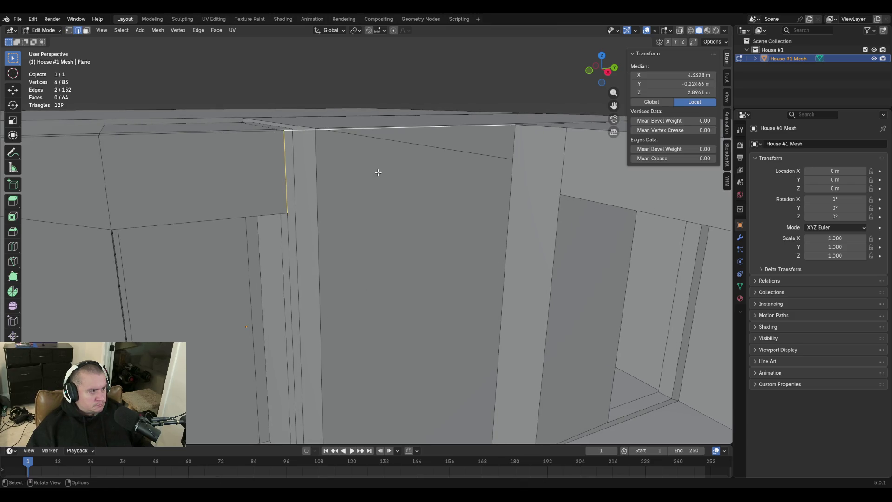
Fill the gap between the two selected edges with a face
key(f)
key(shift+grave)
key(w)
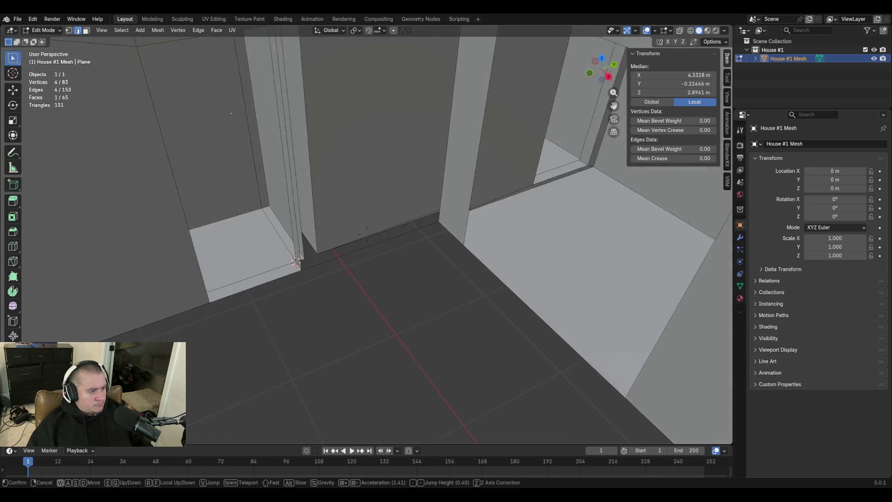
key(s)
click(383, 207)
Fill a second face between the gap's opposite vertical edges, then select the lower corner edge
click(300, 200)
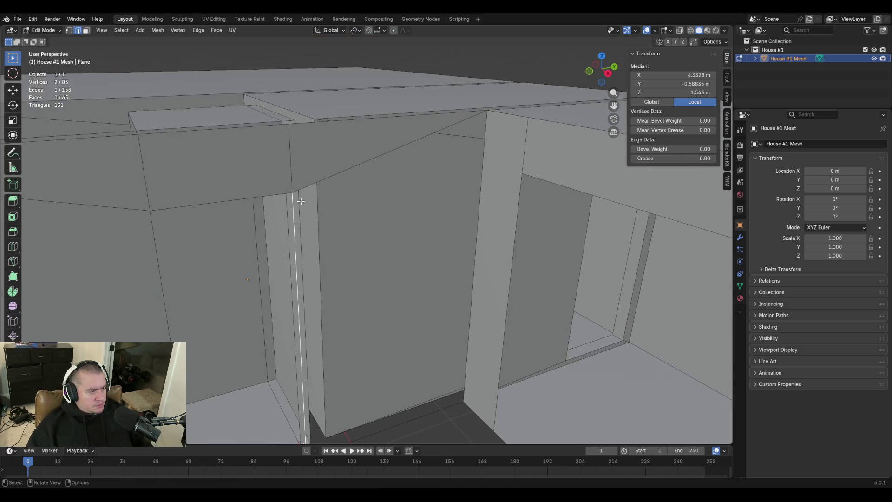
shift+click(478, 188)
key(f)
key(shift+grave)
key(s)
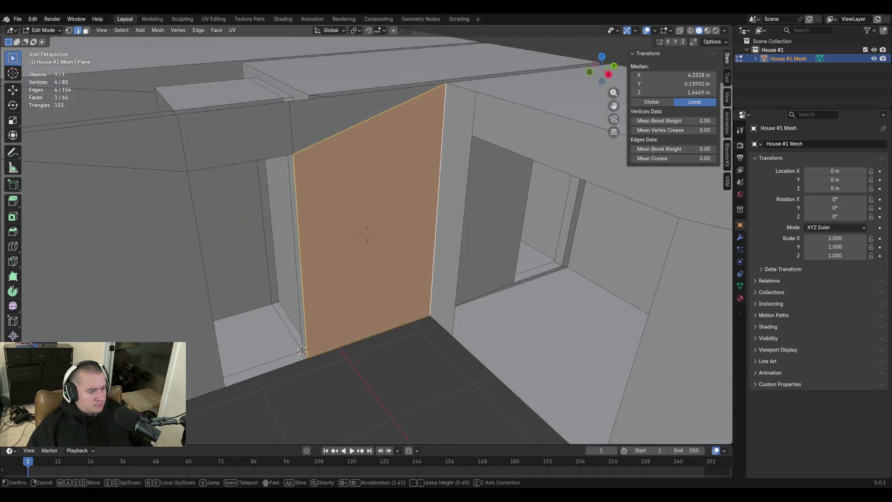
key(w)
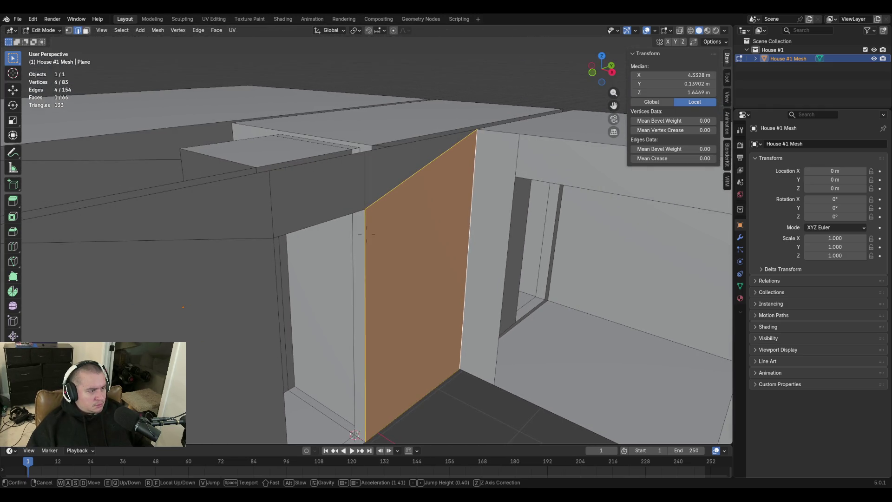
key(s)
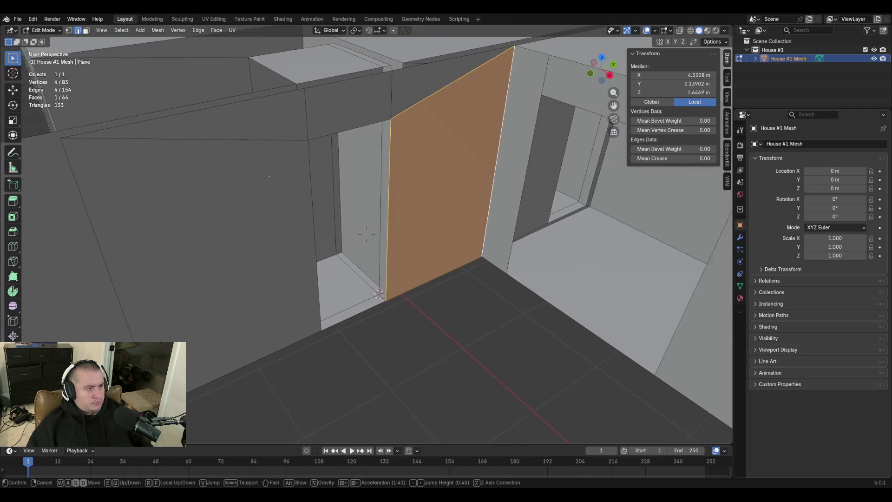
key(s)
key(w)
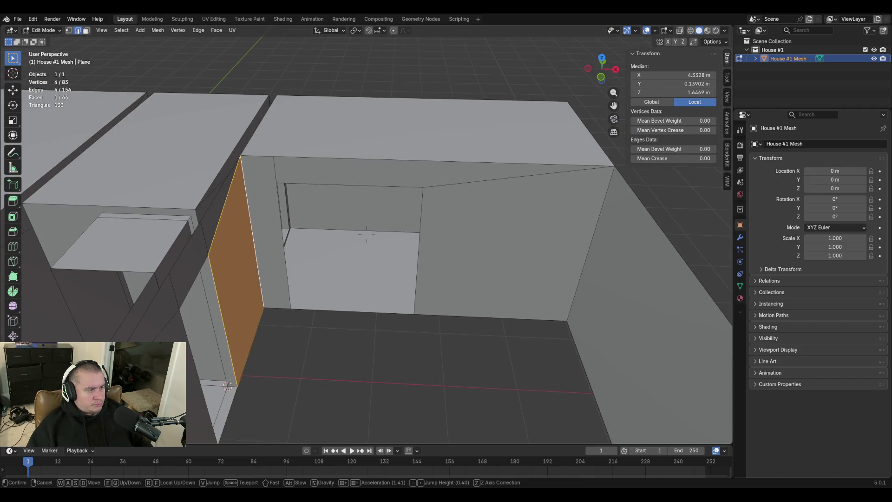
key(w)
click(466, 287)
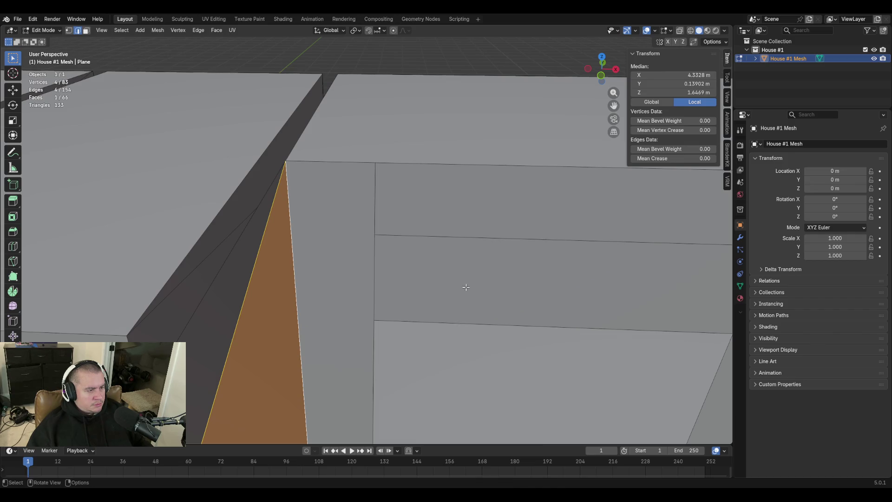
click(372, 209)
click(375, 241)
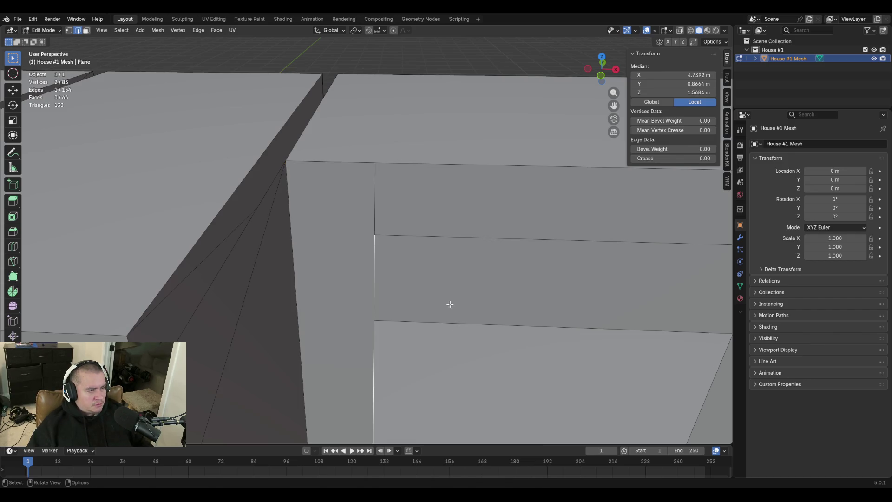
Merge the two top wall corner vertices at 3 m into the last-selected one
key(1)
click(378, 163)
shift+click(286, 159)
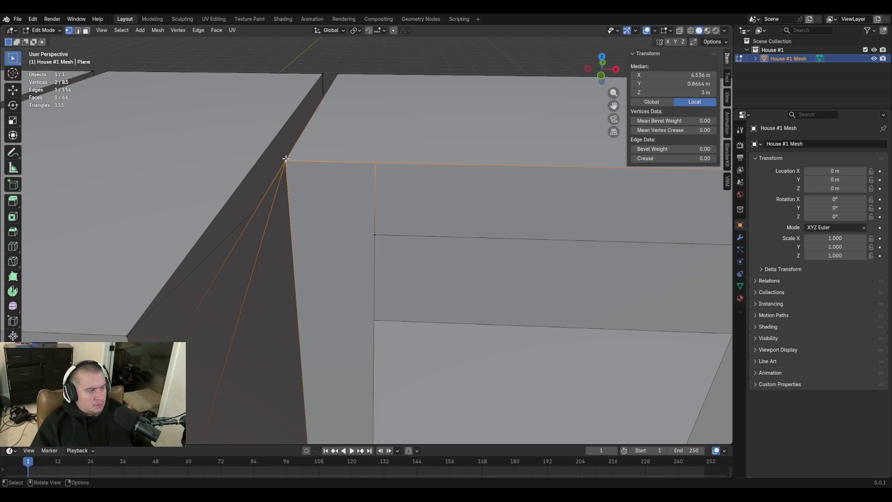
key(m)
click(285, 157)
Rise above the walls to view the floor and select its top edge
key(shift+grave)
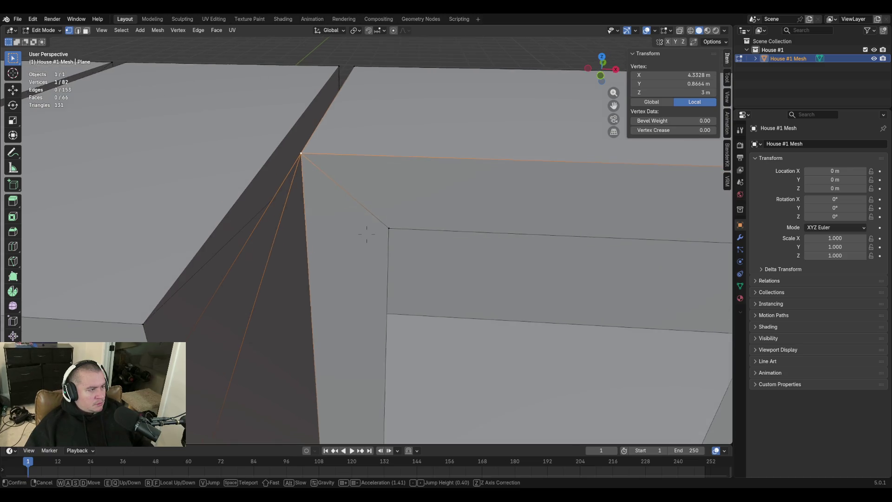
key(s)
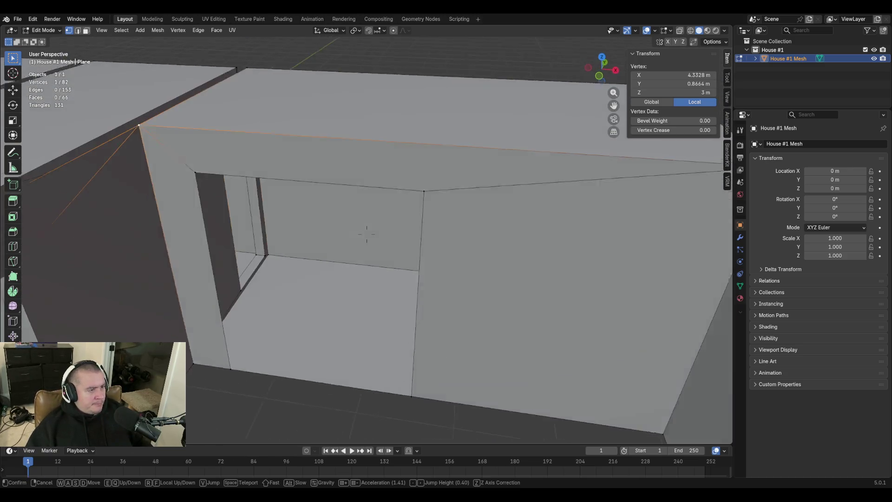
key(w)
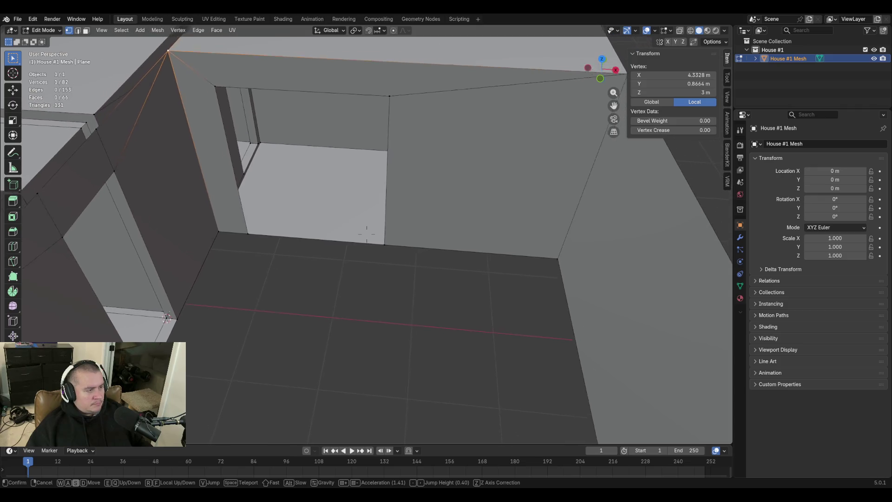
key(e)
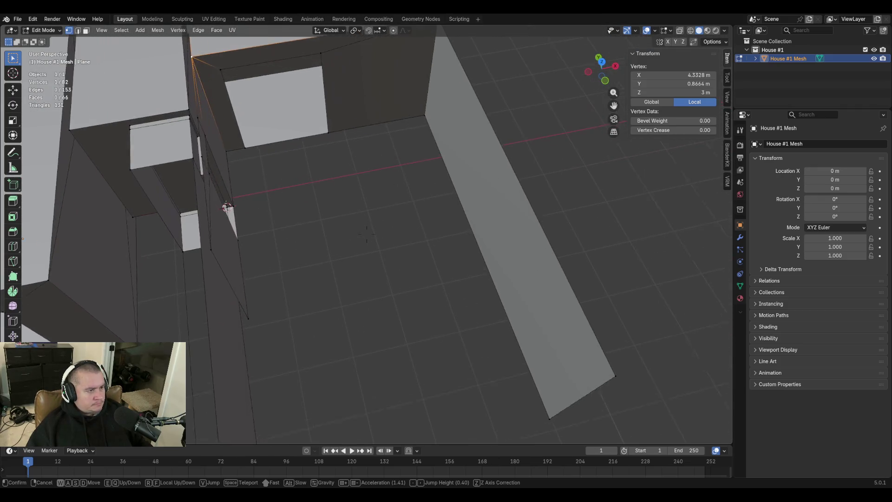
click(366, 234)
key(2)
click(230, 144)
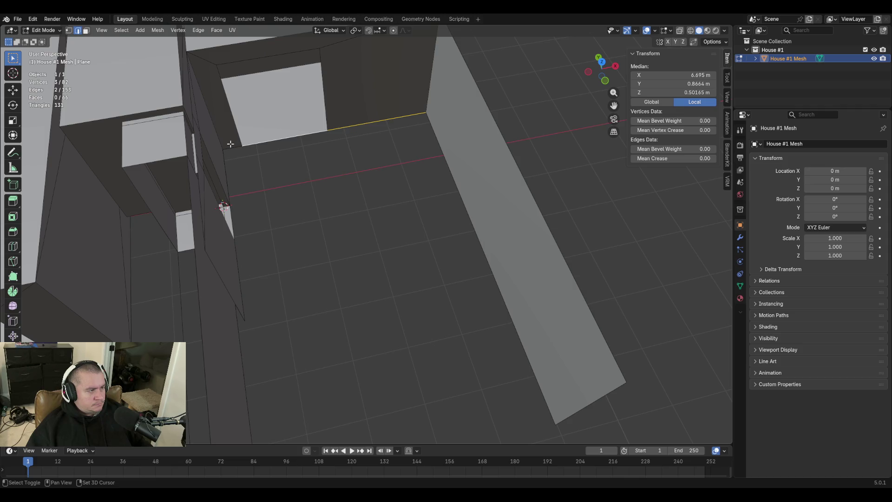
Select the edges at the base of the wall beside the doorway, checking them from a stepped-back view
shift+click(232, 145)
key(alt+a)
key(shift+grave)
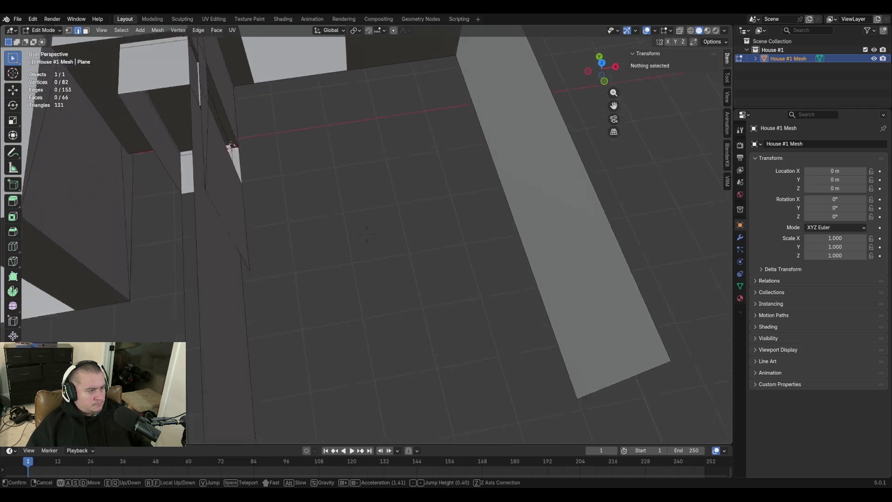
click(366, 234)
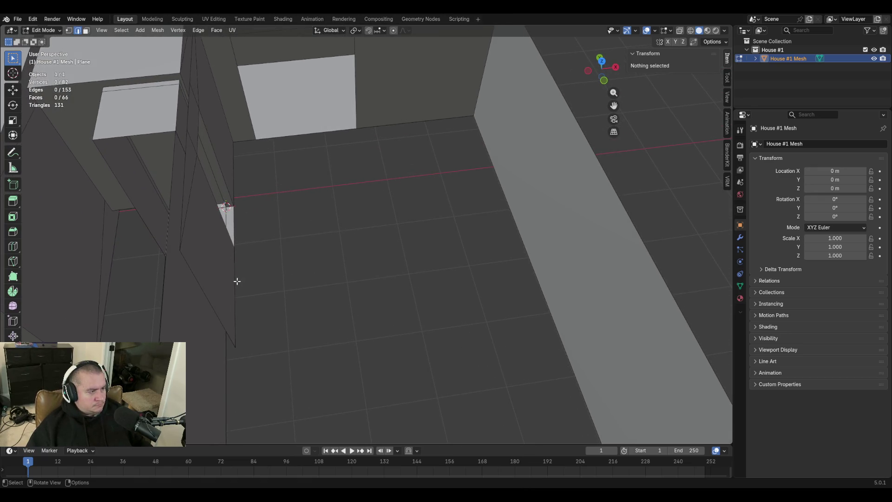
alt+click(237, 281)
key(shift+grave)
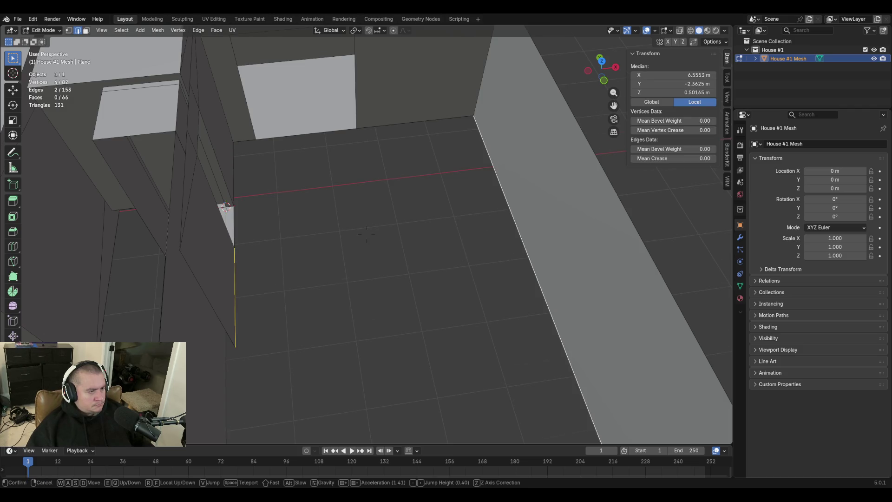
key(s)
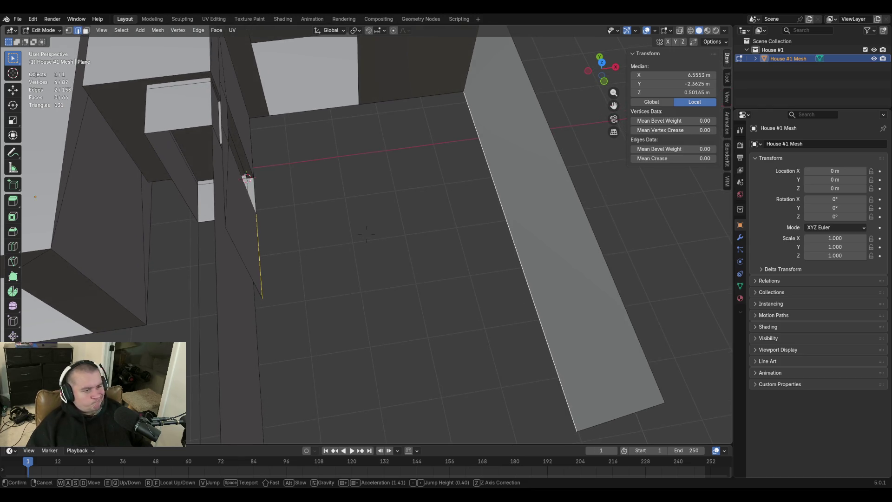
key(Return)
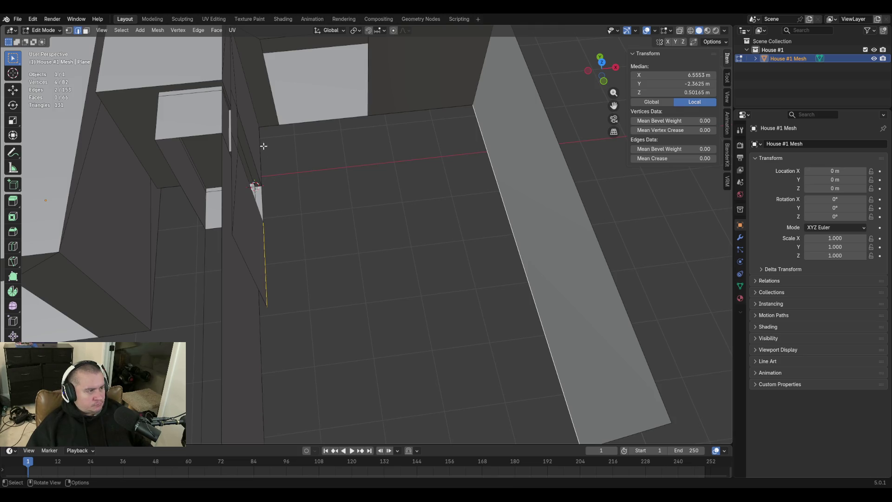
Fill the sliver gap from the doorway-corner vertical edge and floor corner vertex, then select the adjacent floor edge
click(278, 196)
click(260, 153)
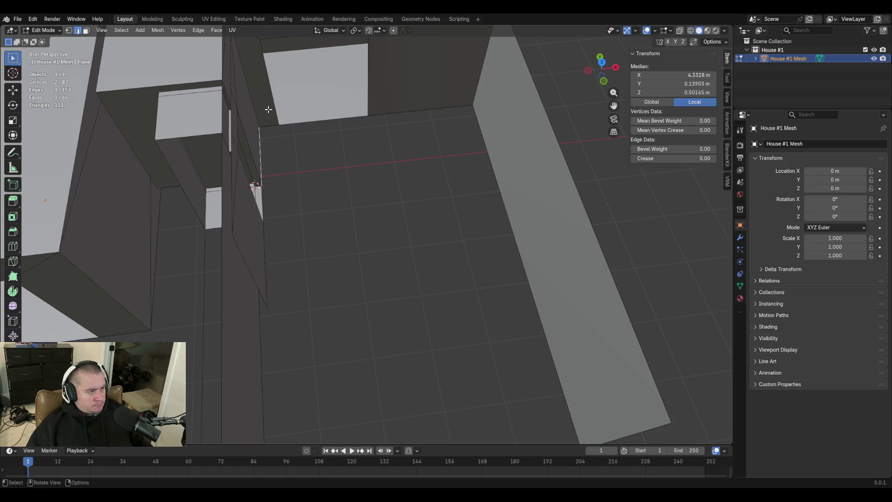
key(shift+grave)
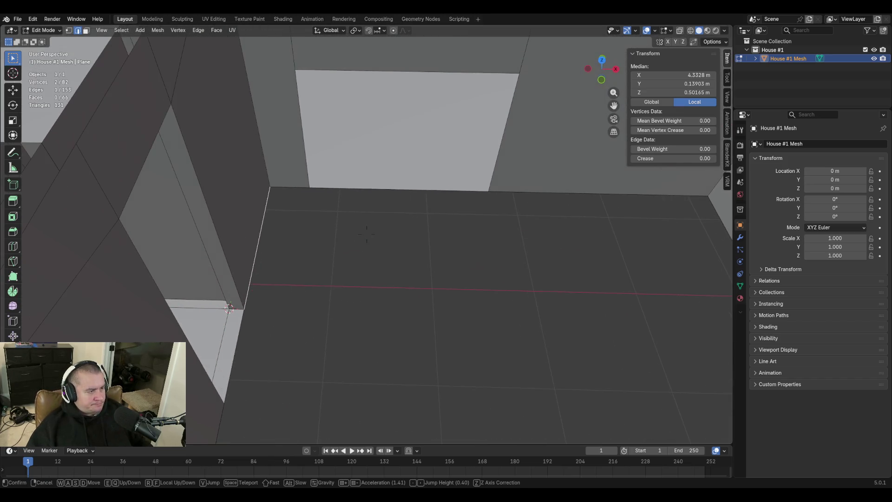
click(256, 176)
shift+click(309, 188)
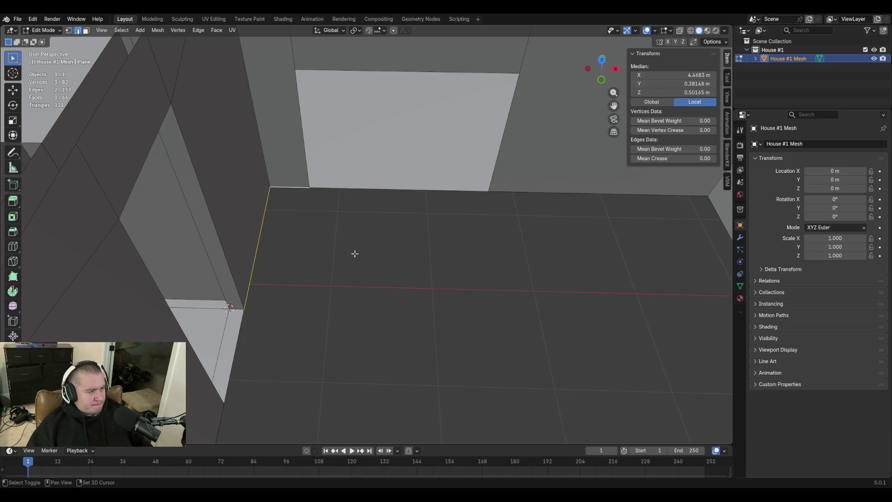
key(f)
key(shift+grave)
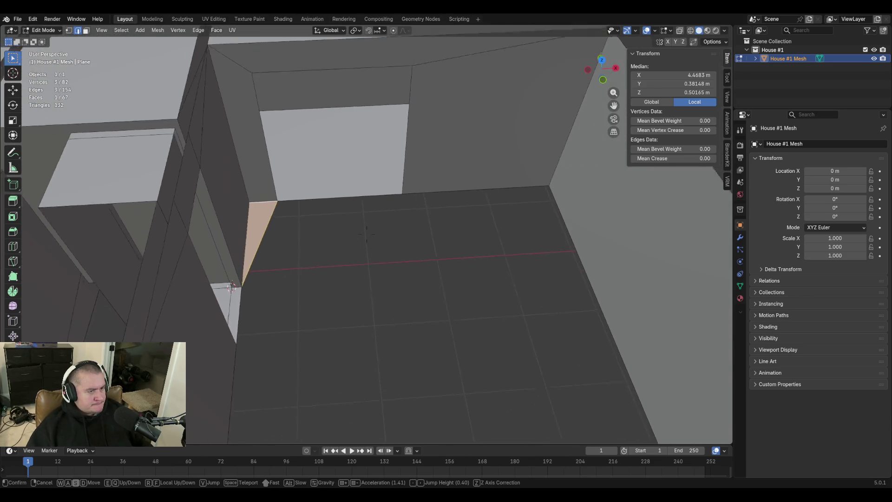
click(348, 261)
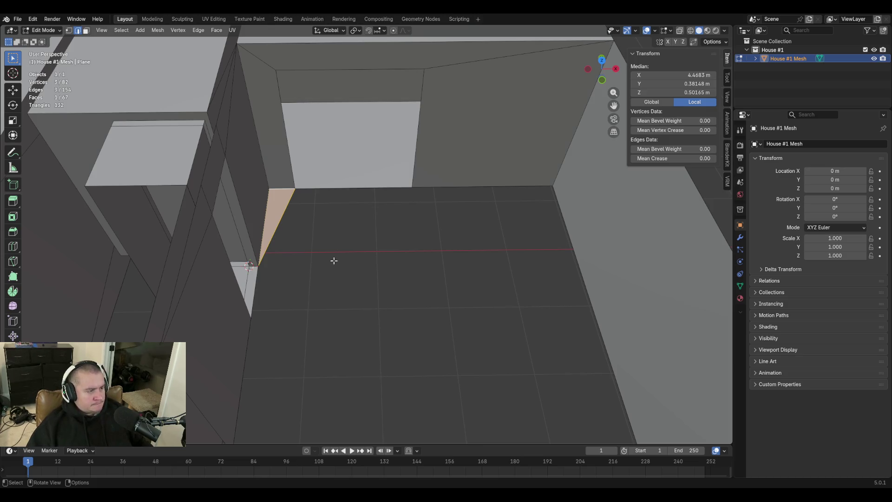
click(259, 280)
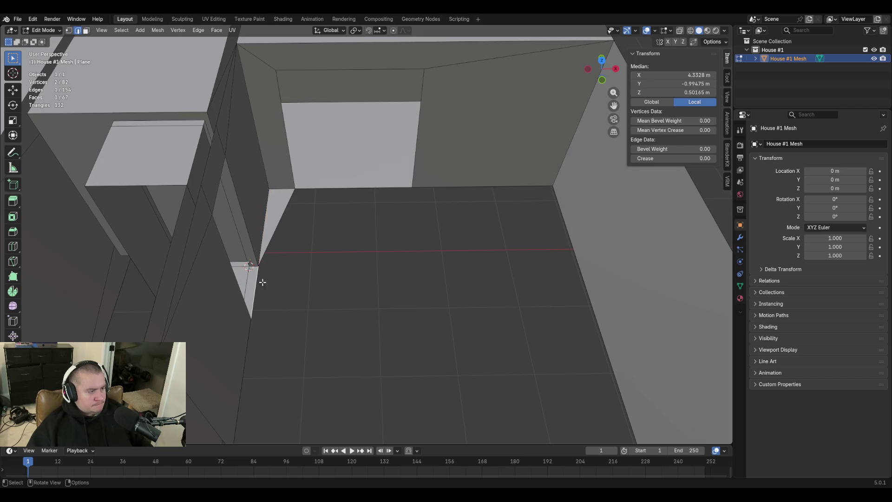
Extrude the floor edge along X into a new floor strip
key(e)
key(x)
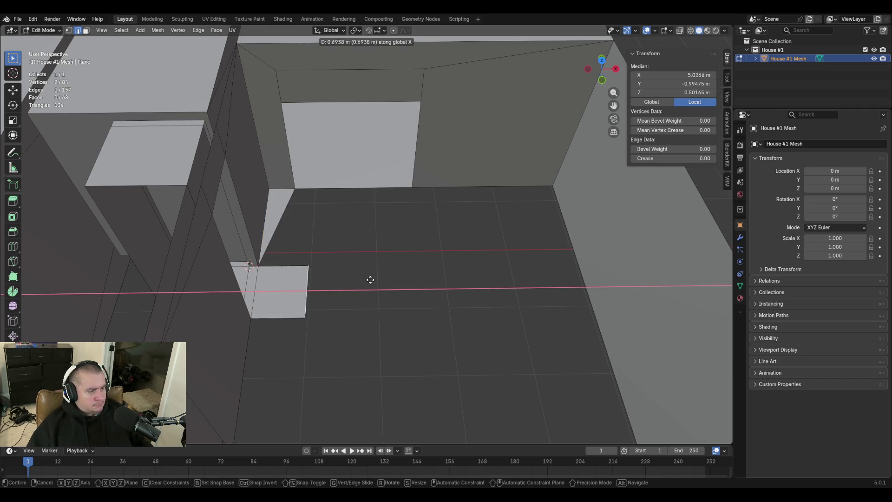
click(480, 277)
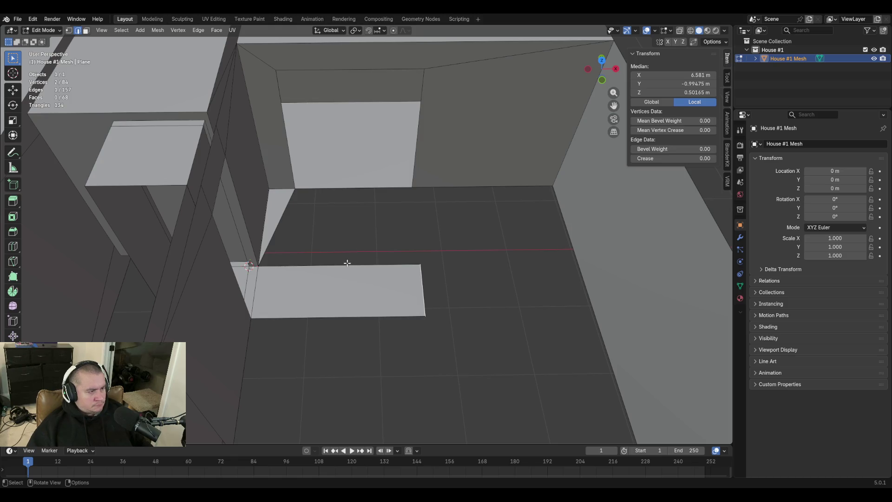
click(347, 263)
click(420, 283)
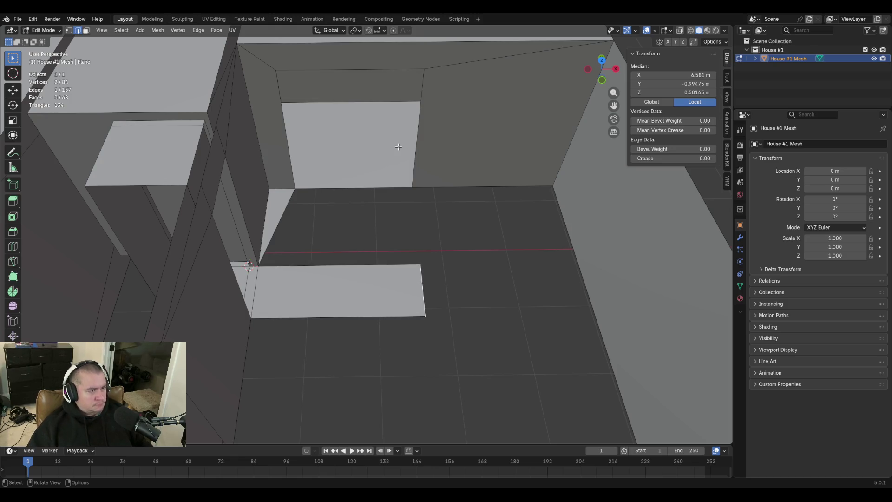
Read the wall corner vertex's X coordinate in the N panel
key(1)
click(411, 190)
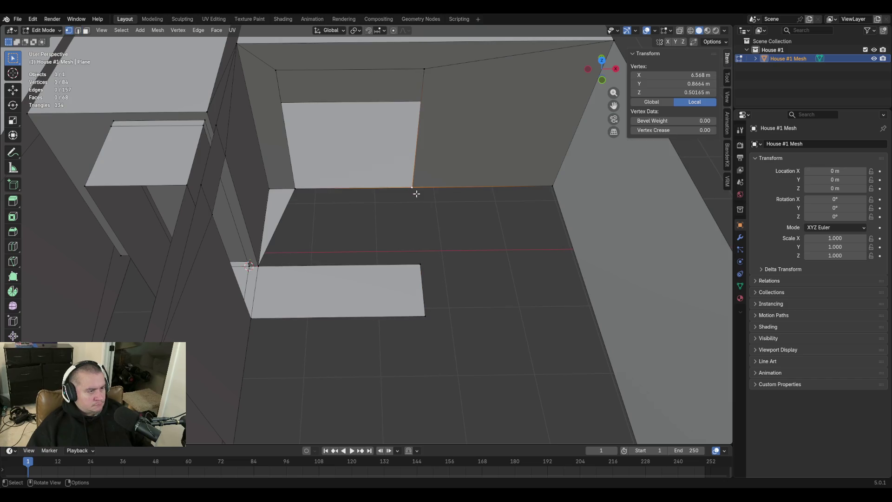
click(673, 75)
key(Escape)
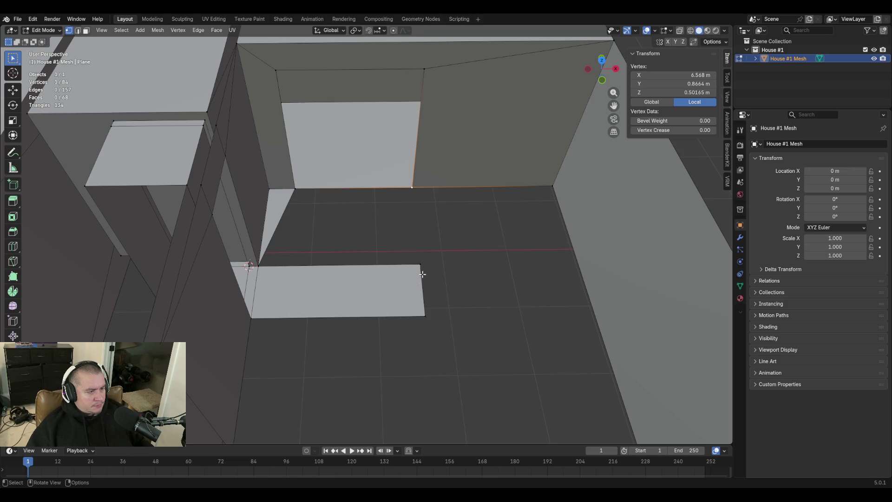
click(446, 279)
Set the floor strip's right edge to X = 6.568 m, undoing an accidental Y change
key(2)
click(423, 279)
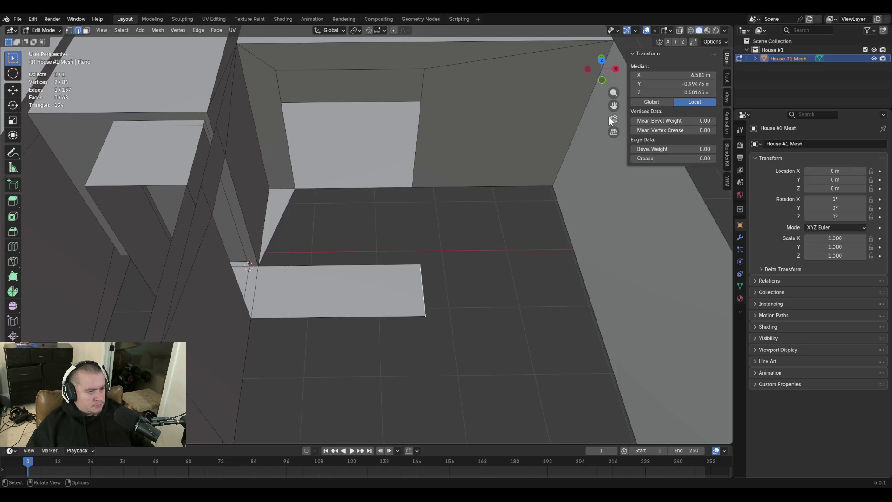
click(669, 83)
text(6.568)
key(Return)
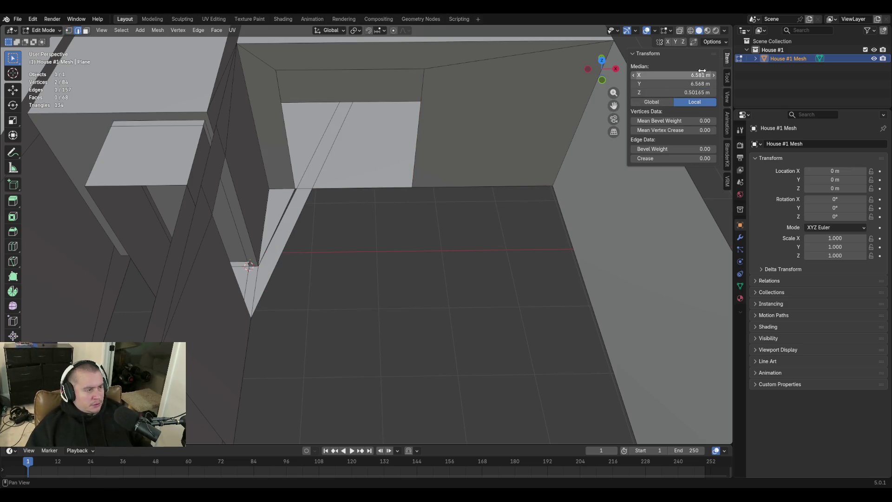
click(702, 74)
key(ctrl+z)
key(Escape)
click(668, 75)
text(6.568 m)
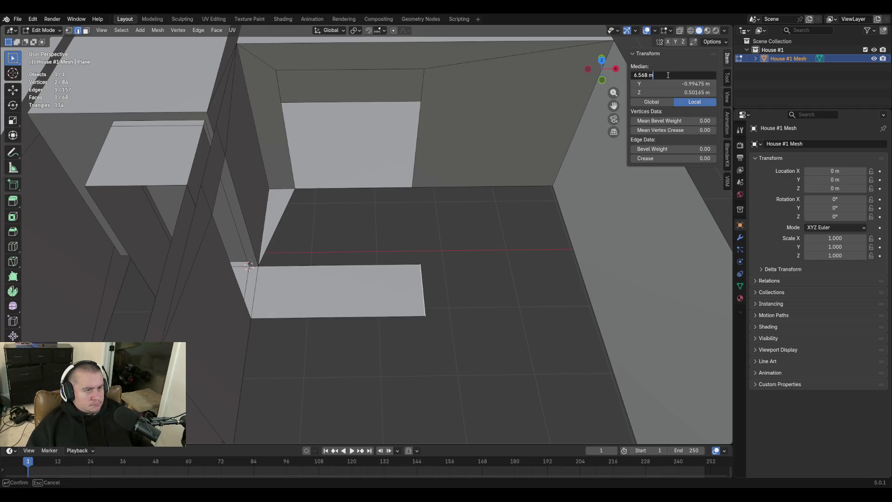
key(Return)
click(437, 311)
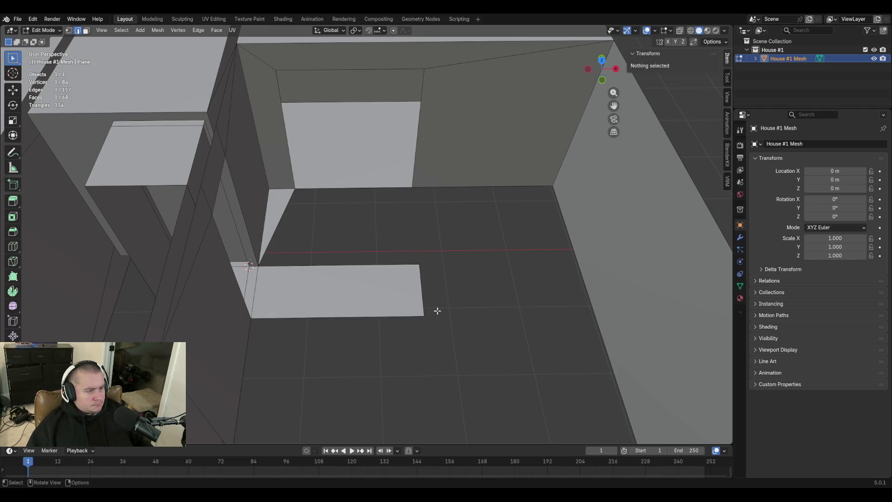
Fill a quad face between the two edges of the floor gap
click(373, 267)
shift+click(372, 186)
key(f)
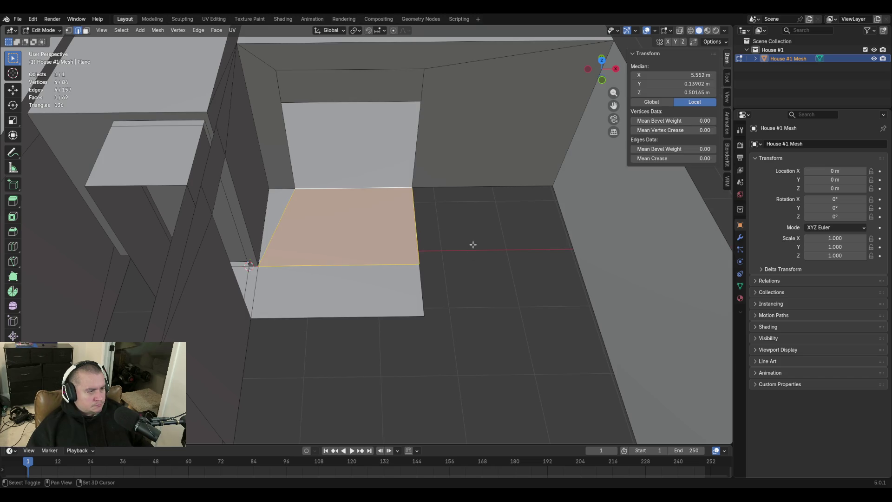
click(471, 264)
Fill a triangular face between the patch edge and the far wall's floor edge
middle_drag(471, 264, 450, 237)
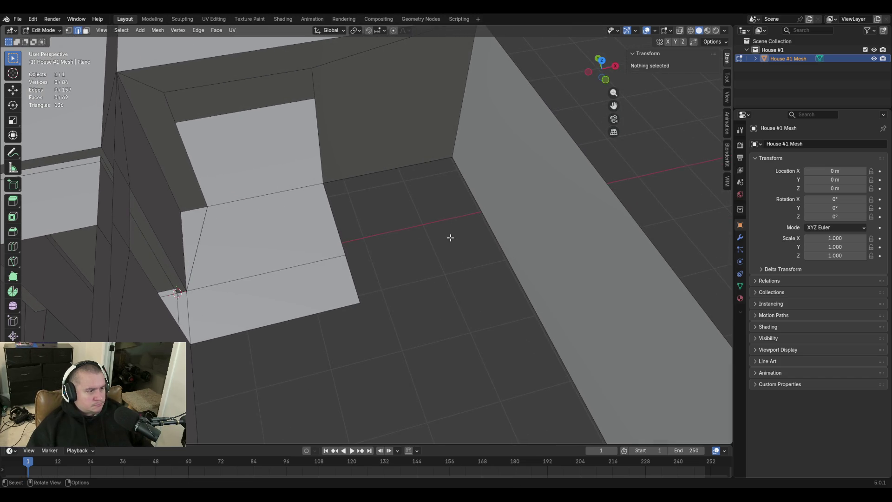
click(332, 212)
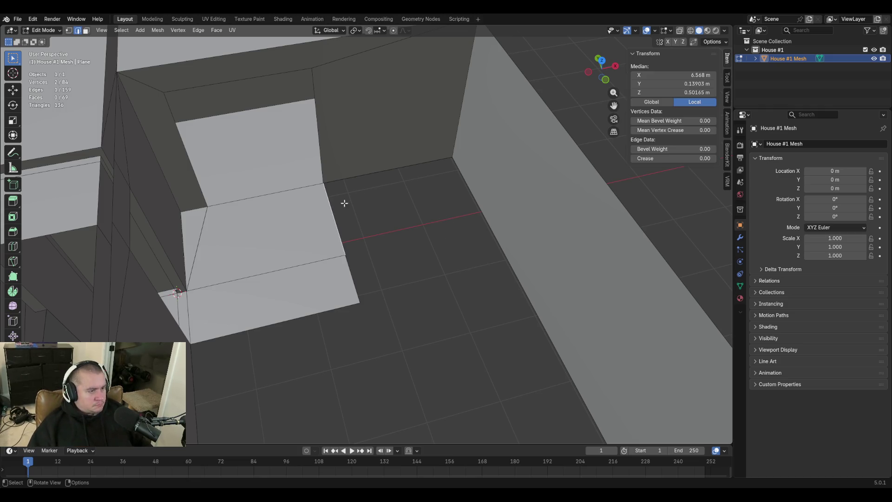
shift+click(408, 165)
key(f)
click(458, 310)
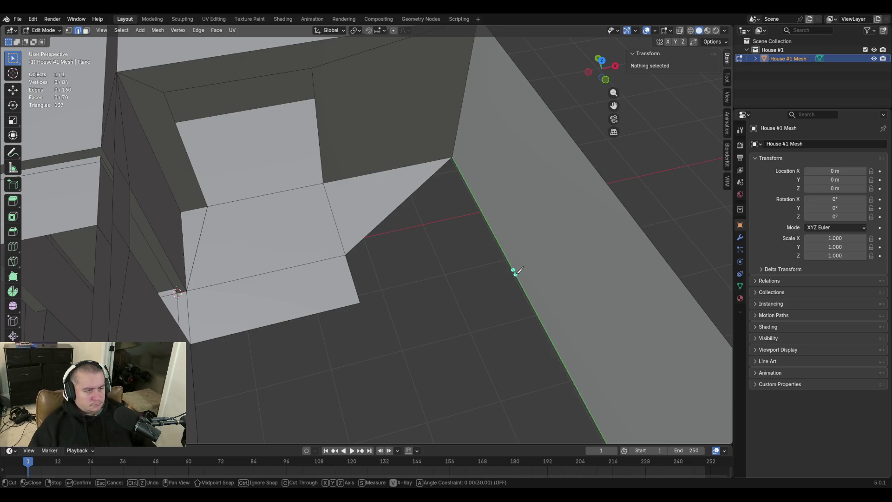
Subdivide the long floor edge along the right wall after abandoning a loop cut
key(1)
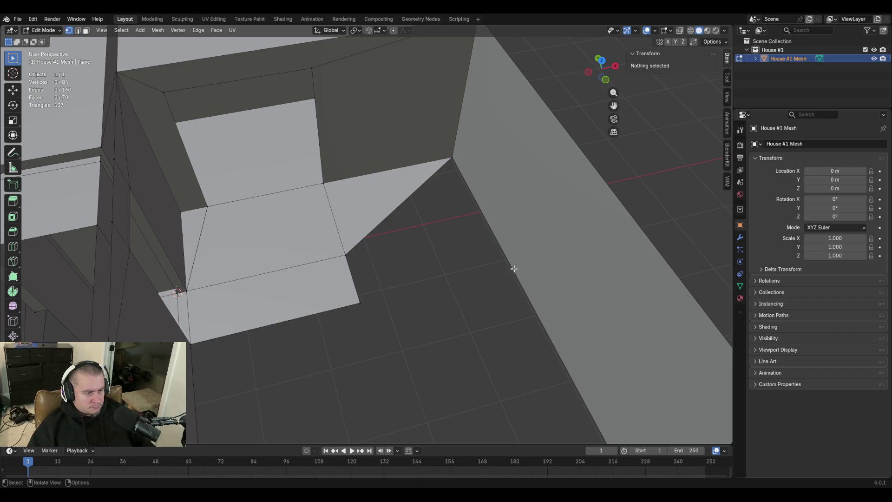
key(ctrl+r)
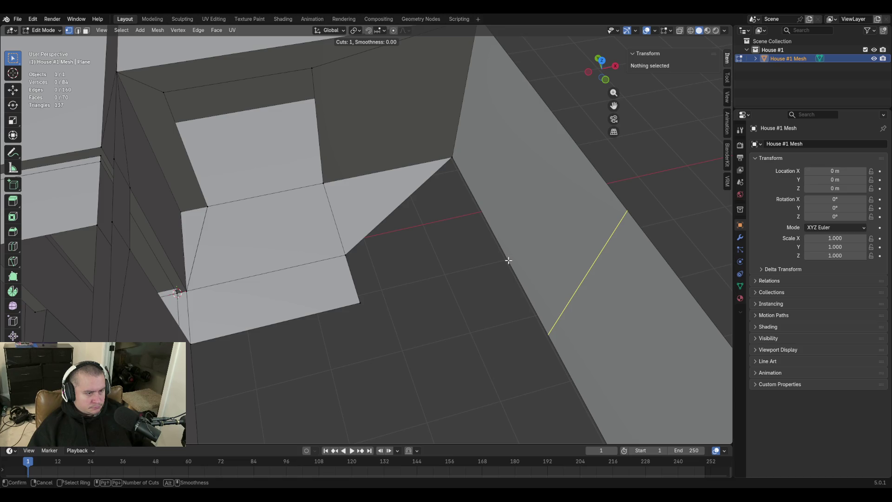
key(Escape)
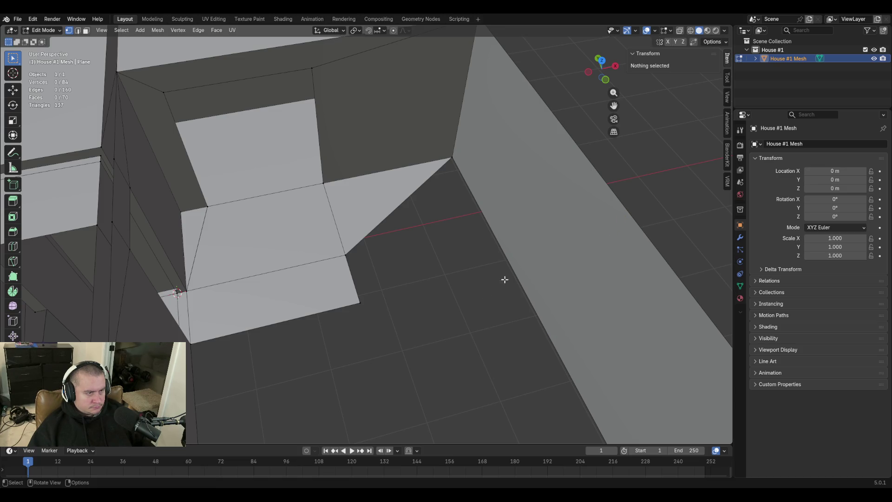
key(2)
click(550, 295)
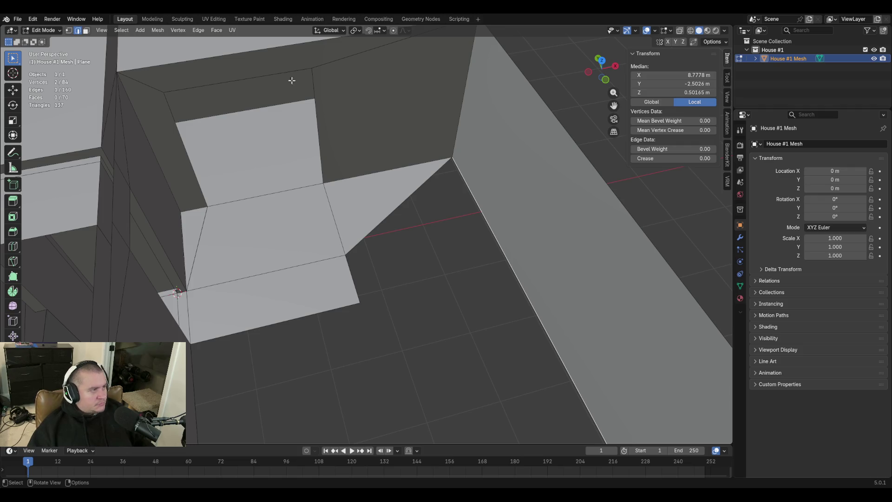
click(124, 31)
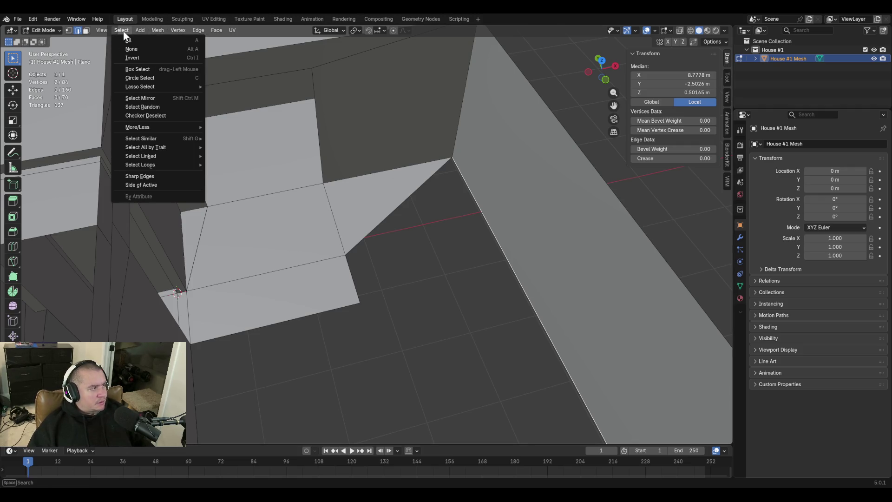
mouse_move(161, 29)
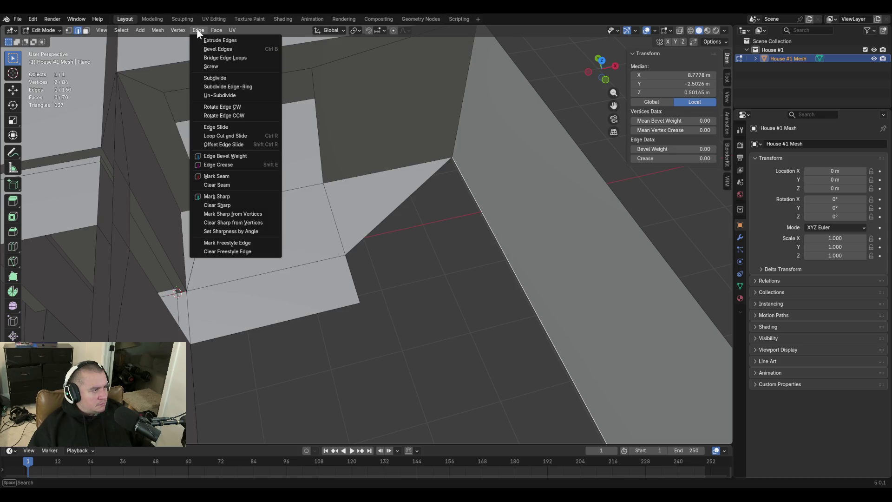
click(219, 77)
Slide the new midpoint vertex along the edge to line up with the floor patch corner
key(1)
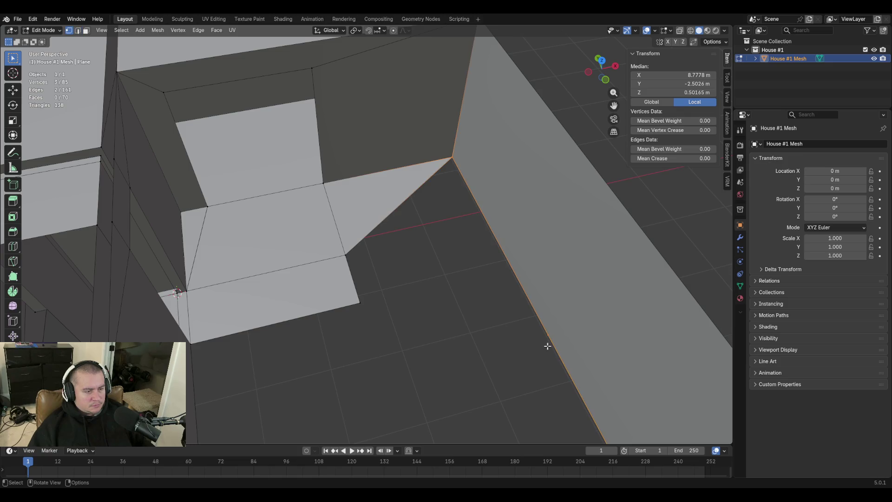
click(549, 335)
key(g)
key(g)
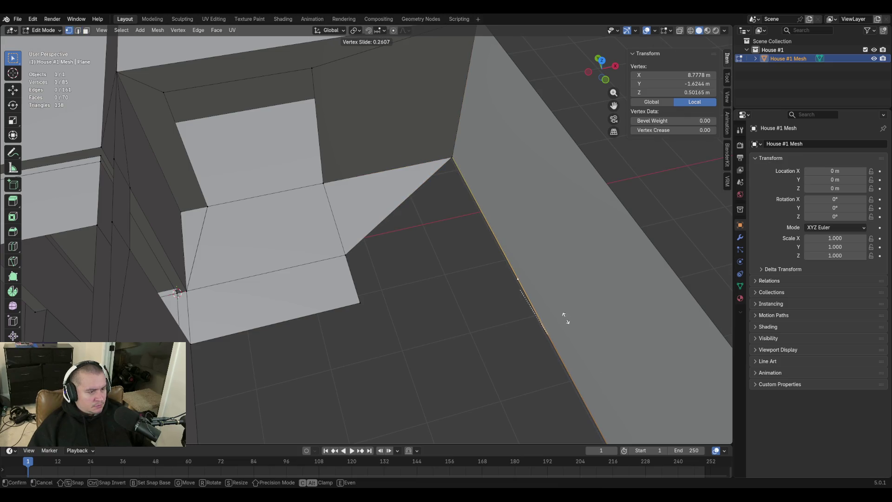
click(483, 323)
click(361, 302)
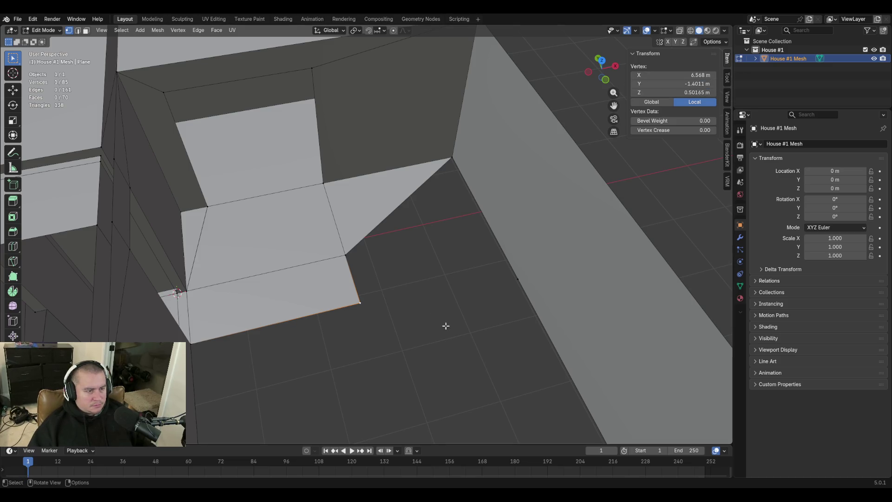
click(511, 268)
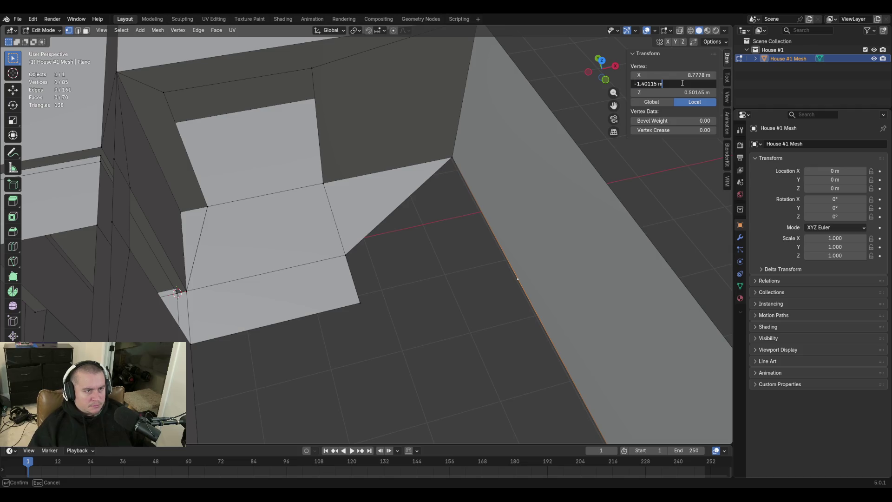
Select the new short floor edge beside the wall together with the floor patch's edge
key(2)
click(492, 232)
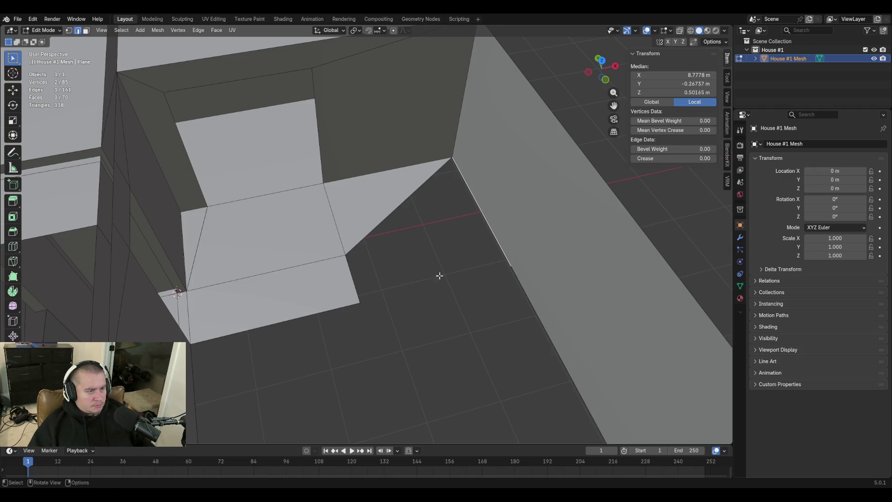
shift+click(349, 272)
Fill a face between the short wall-side edge and the patch edge, then view it from further back
key(f)
key(shift+grave)
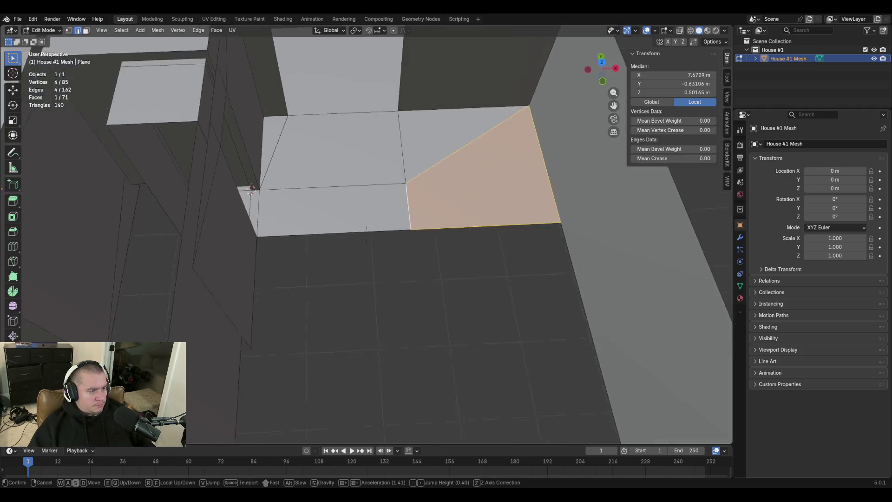
key(s)
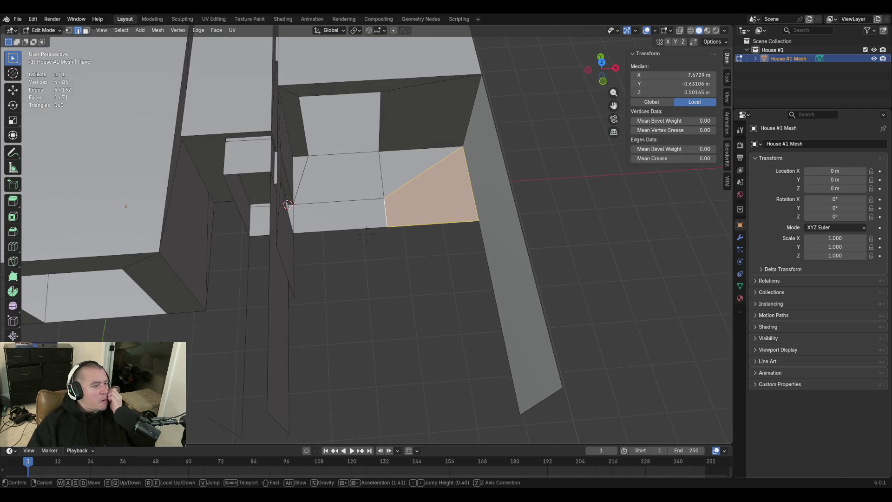
key(Return)
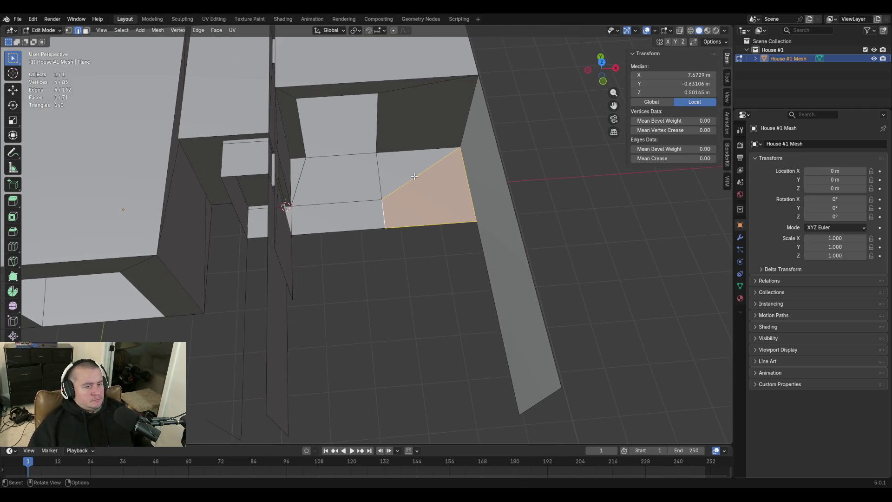
Select the floor patch's inner corner and doorway corner vertices, inspecting the doorway floor up close
key(1)
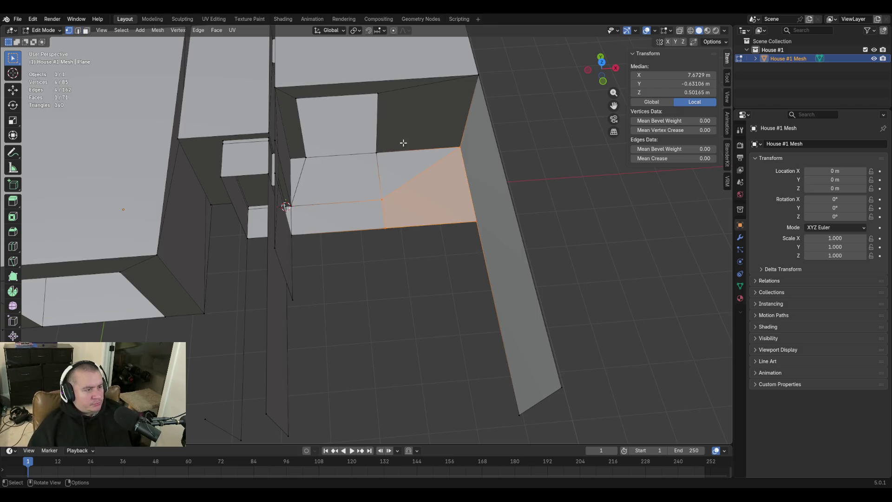
click(381, 200)
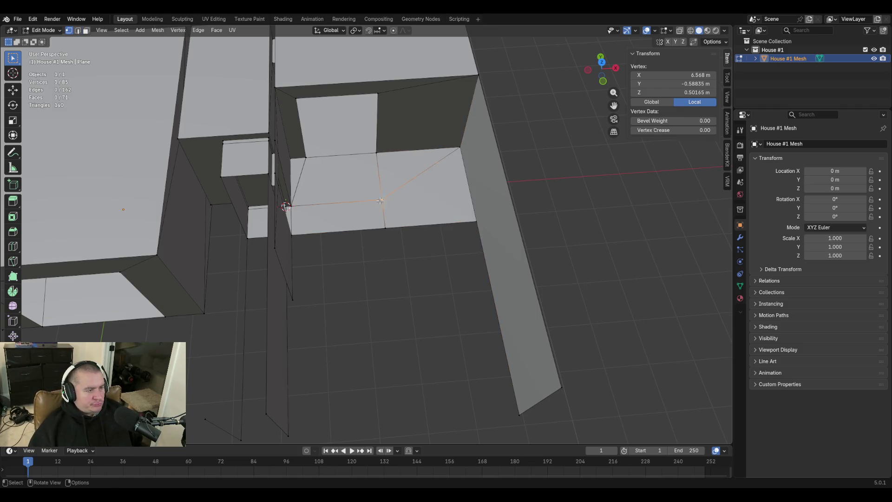
shift+click(378, 150)
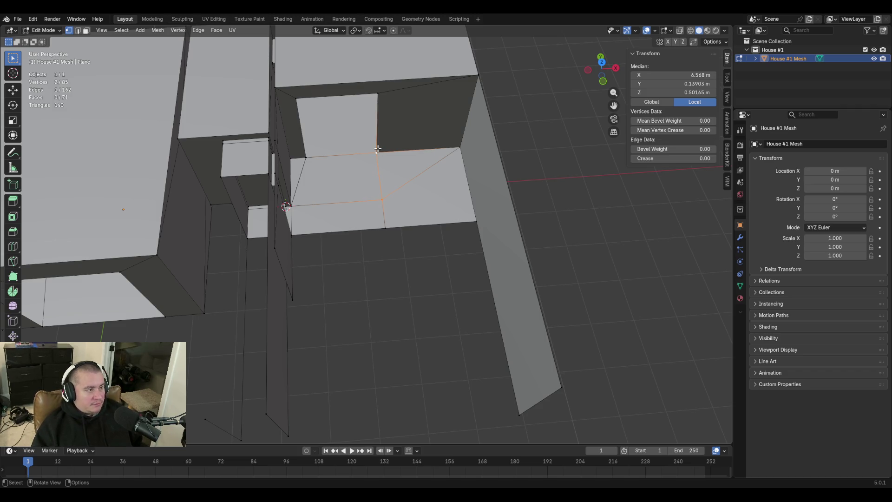
key(shift+grave)
key(w)
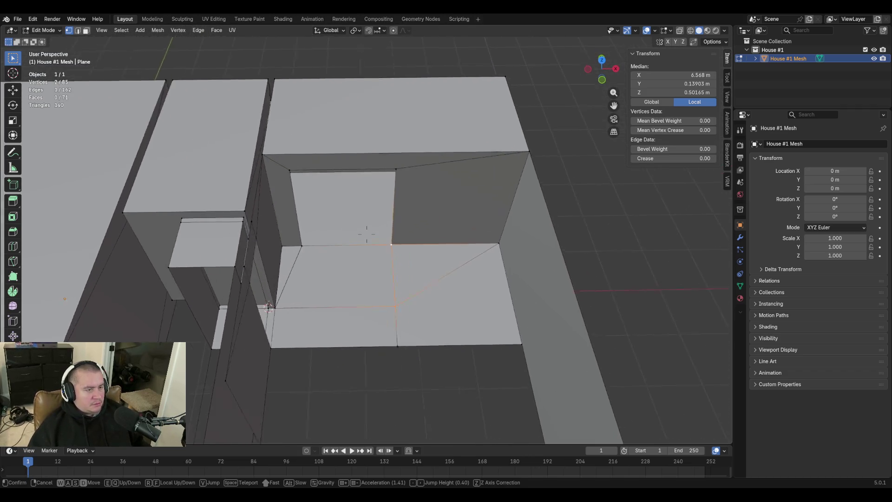
key(w)
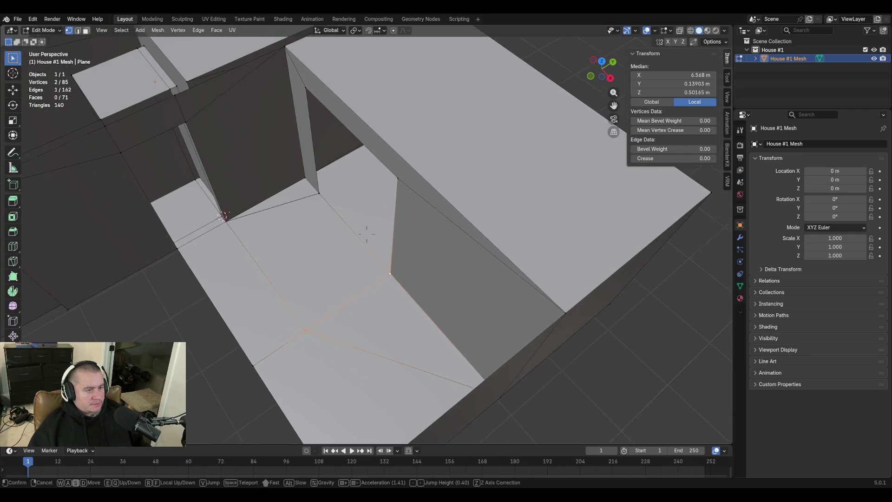
click(367, 234)
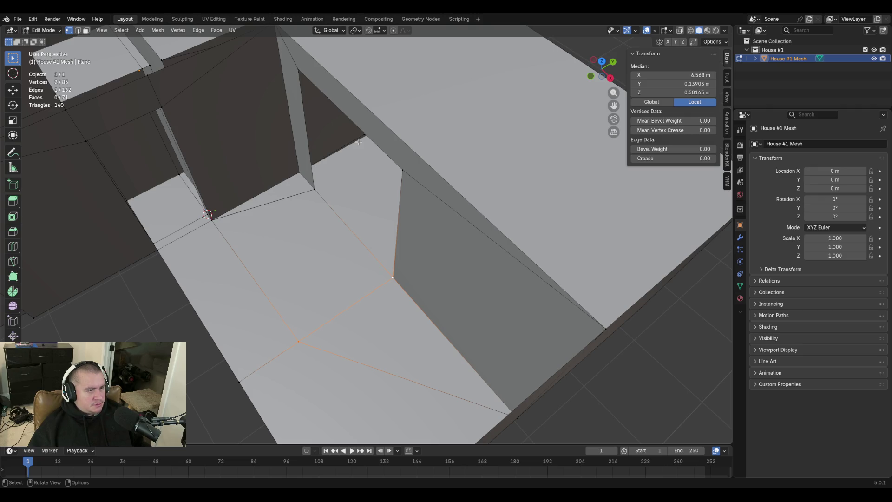
key(shift+grave)
key(s)
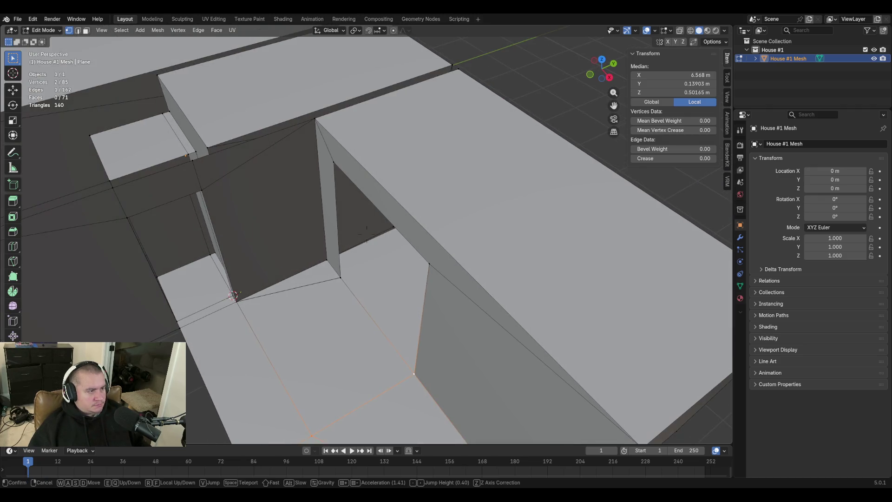
click(355, 140)
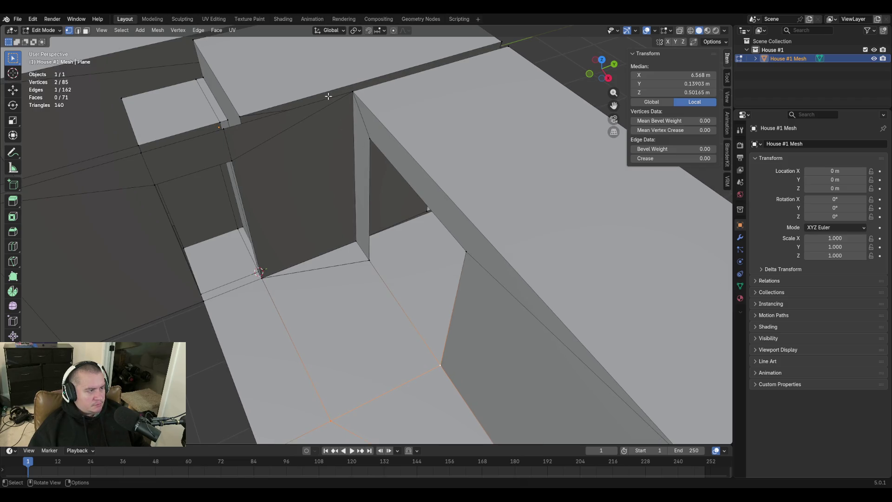
Select the two top-corner edges of the wall and its bottom edge
key(2)
click(294, 127)
shift+click(289, 109)
shift+click(335, 249)
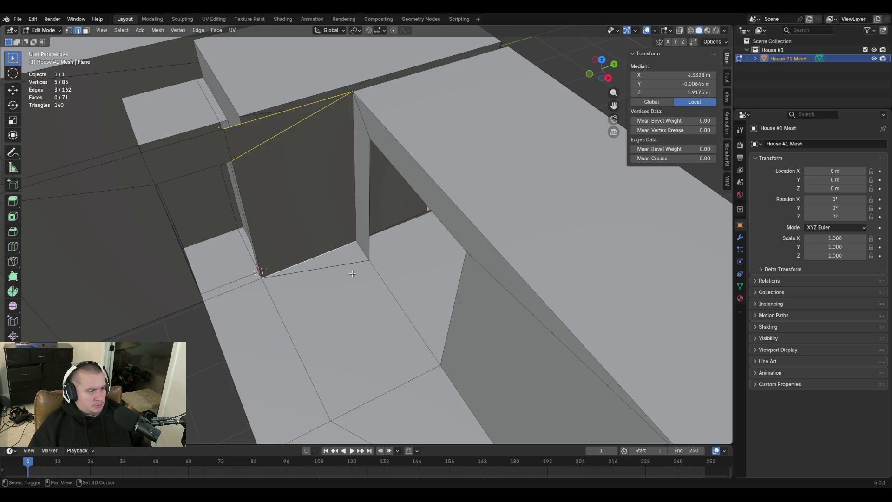
Delete the two floor edges and the diagonal floor edge along the wall
shift+click(348, 267)
shift+click(414, 388)
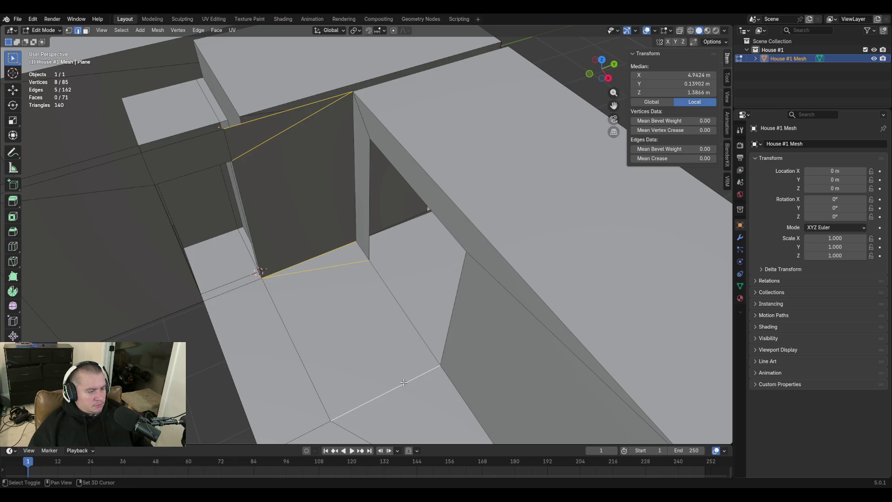
key(shift+grave)
click(367, 235)
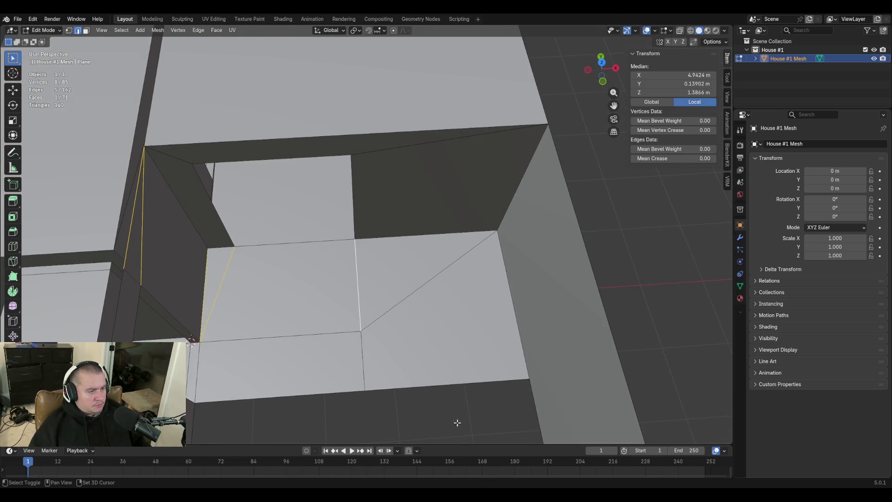
shift+click(411, 295)
key(x)
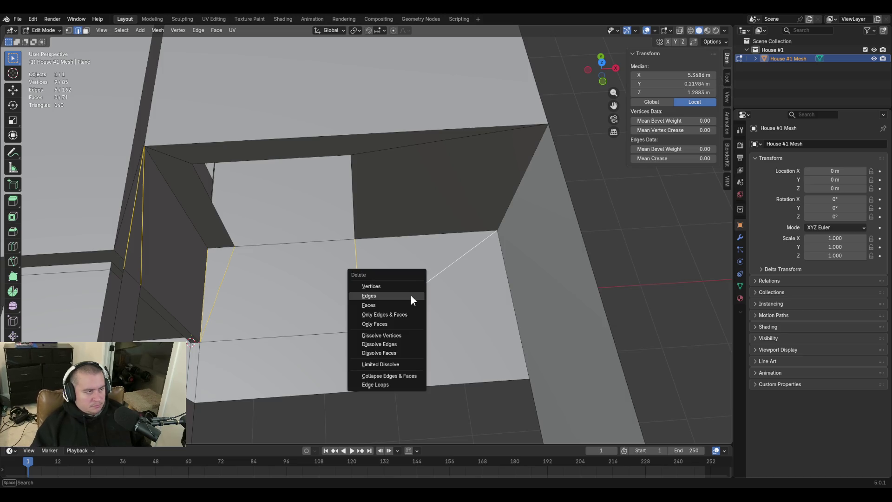
click(410, 296)
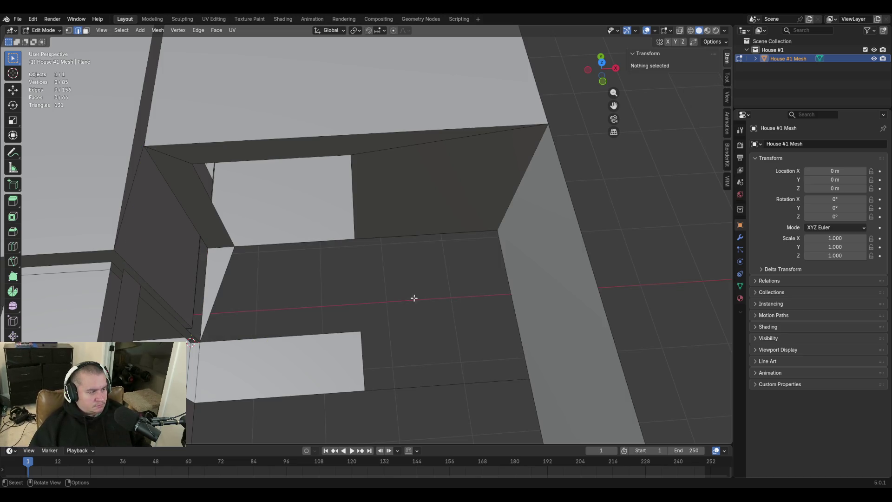
Delete the diagonal edge and second stray edge beside the left wall
click(226, 277)
shift+click(207, 285)
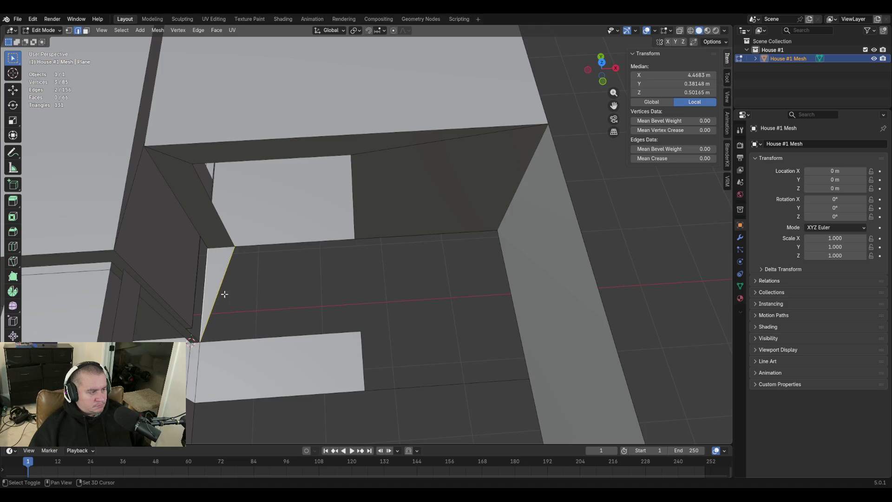
key(x)
click(246, 301)
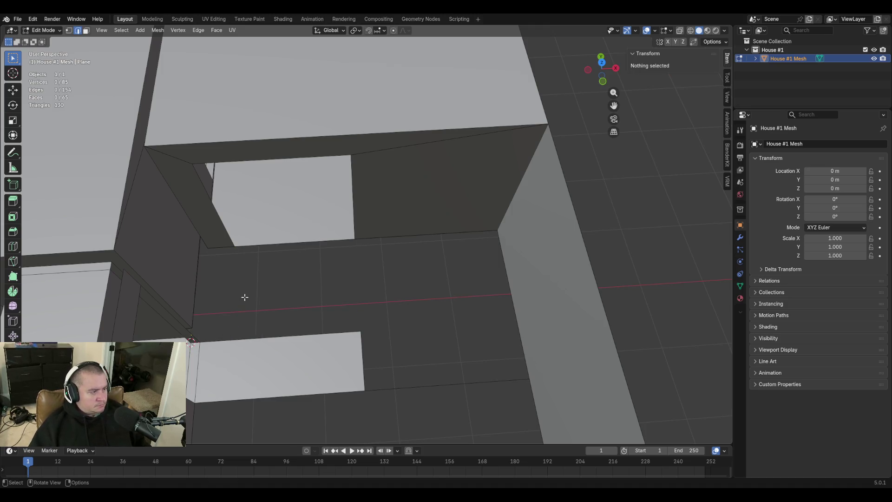
Delete the two stray edges along the top of the wall strip
key(shift+grave)
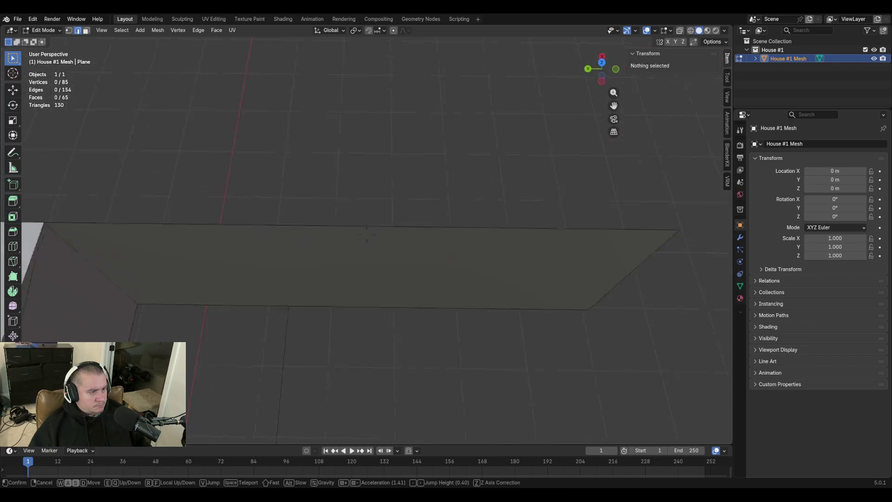
click(366, 233)
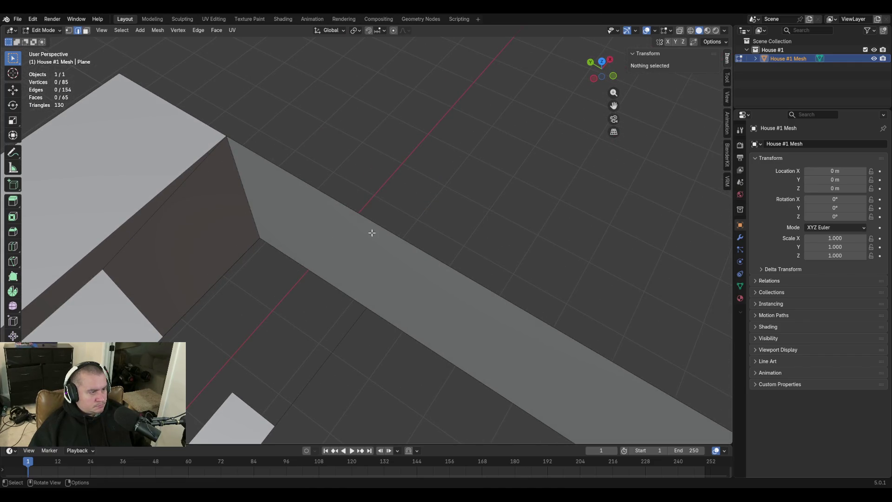
click(364, 250)
shift+click(358, 300)
key(x)
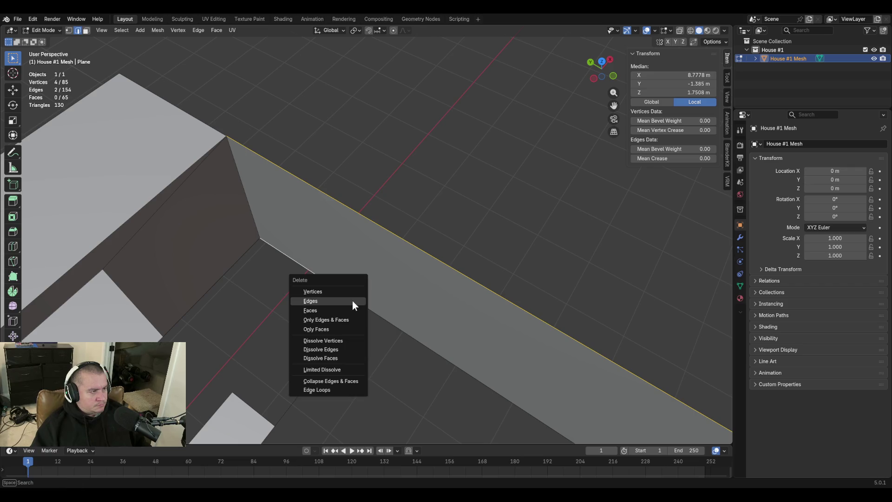
click(353, 300)
key(shift+grave)
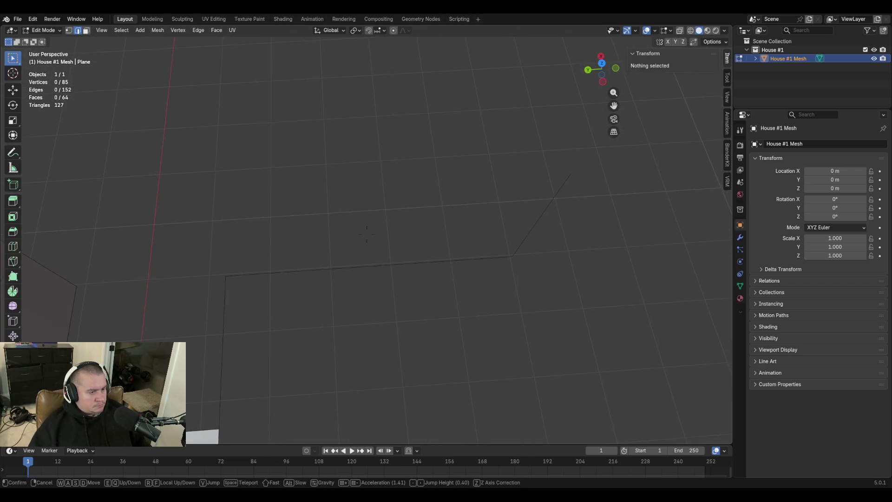
key(w)
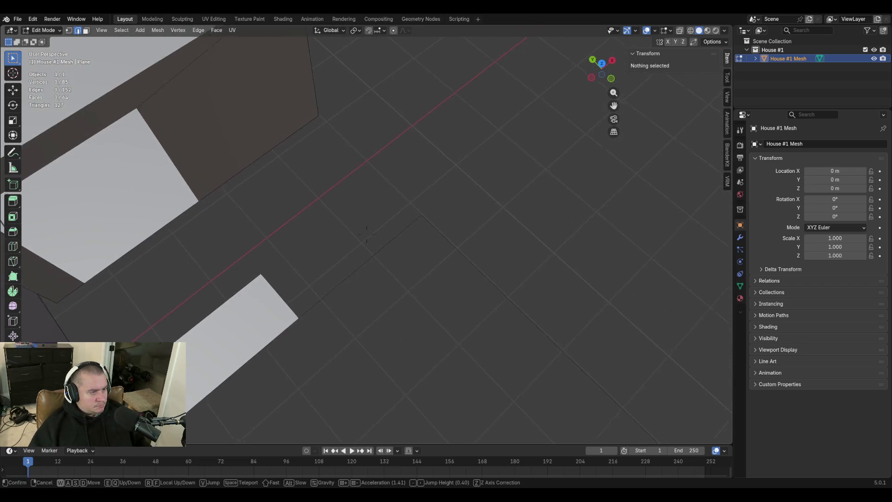
click(425, 277)
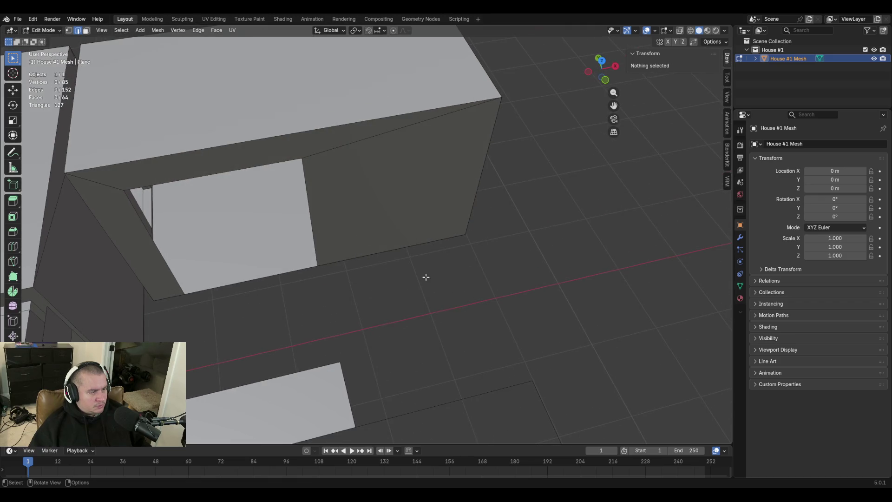
Try extruding the roof-edge strip, left strip and right wall faces, then undo it
key(3)
click(162, 174)
shift+click(115, 223)
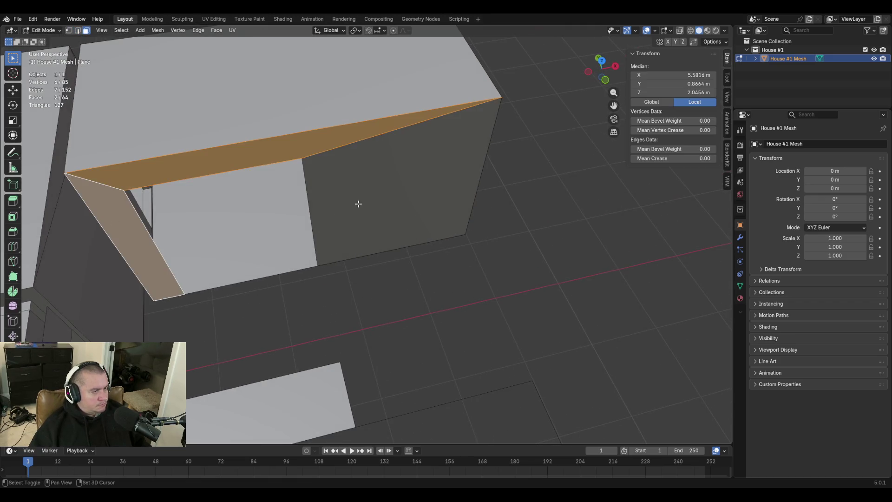
shift+click(359, 201)
key(e)
click(371, 225)
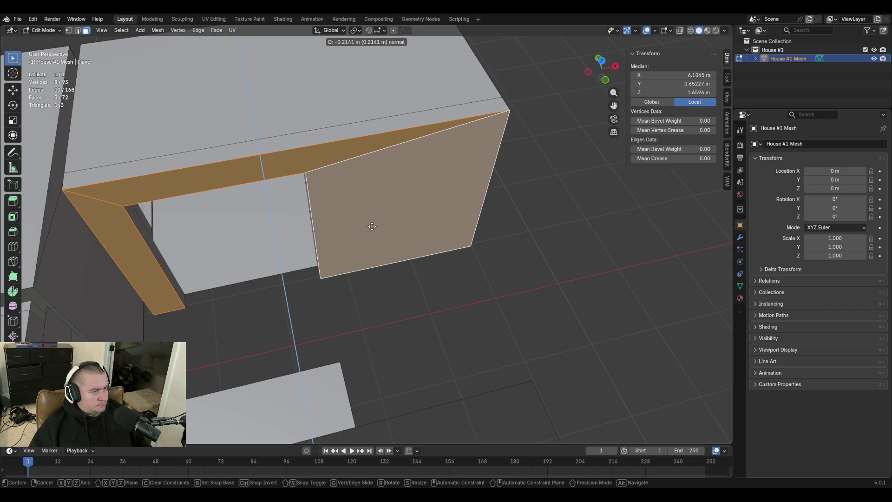
key(shift+grave)
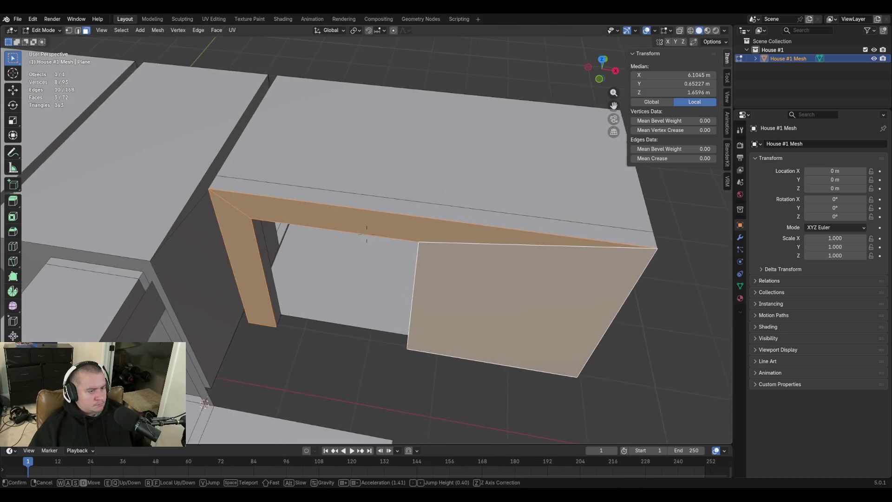
click(367, 235)
key(ctrl+z)
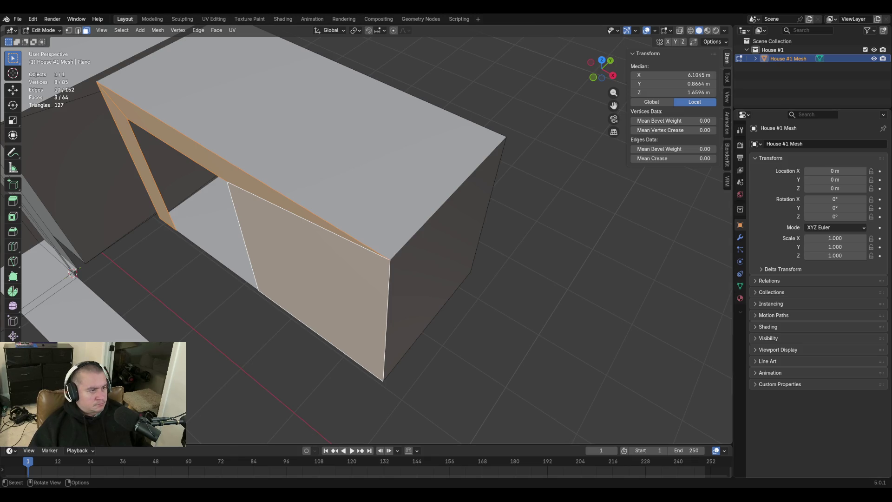
Extrude the front wall face and the roof-edge strip face 12.7 cm inward
key(alt+a)
click(268, 238)
shift+click(165, 175)
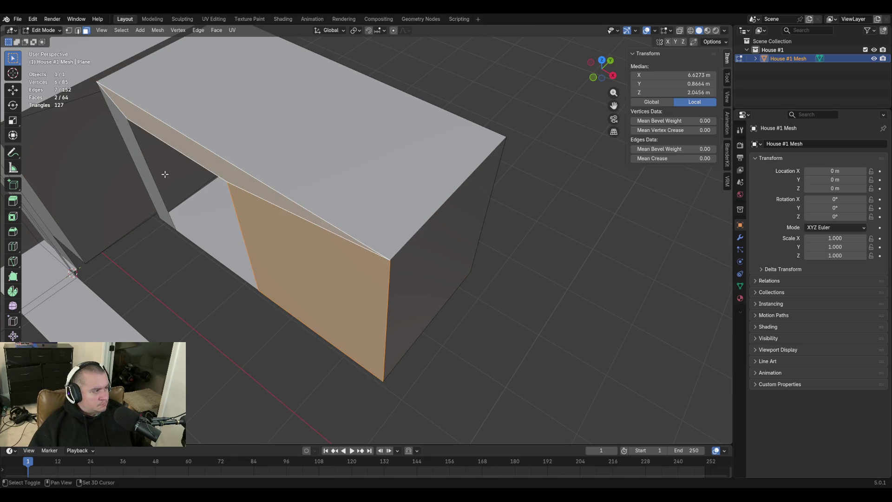
key(e)
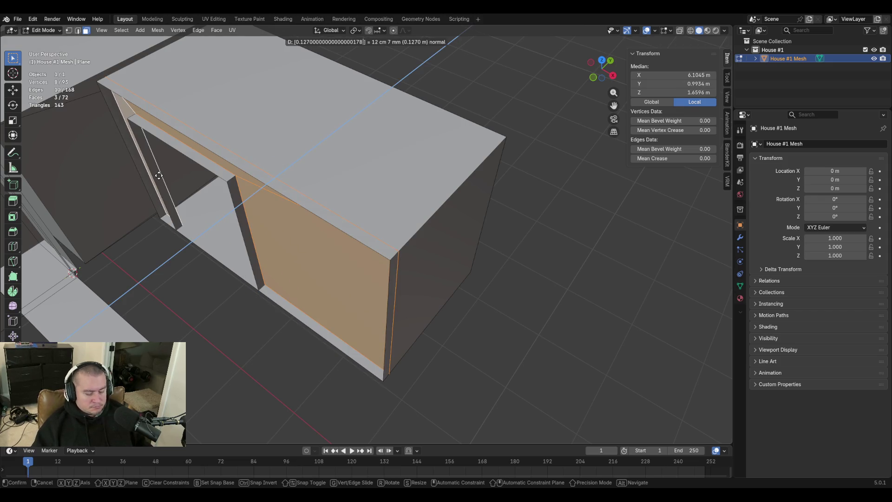
key(minus)
key(Return)
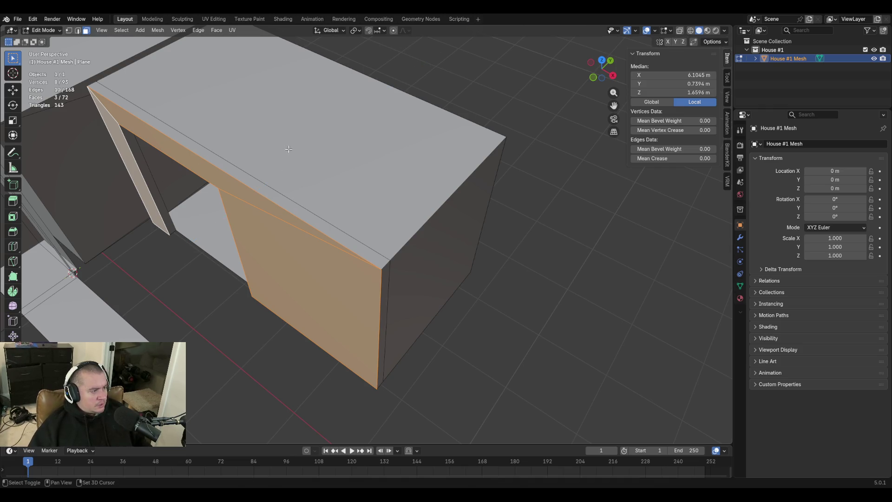
key(shift+grave)
key(s)
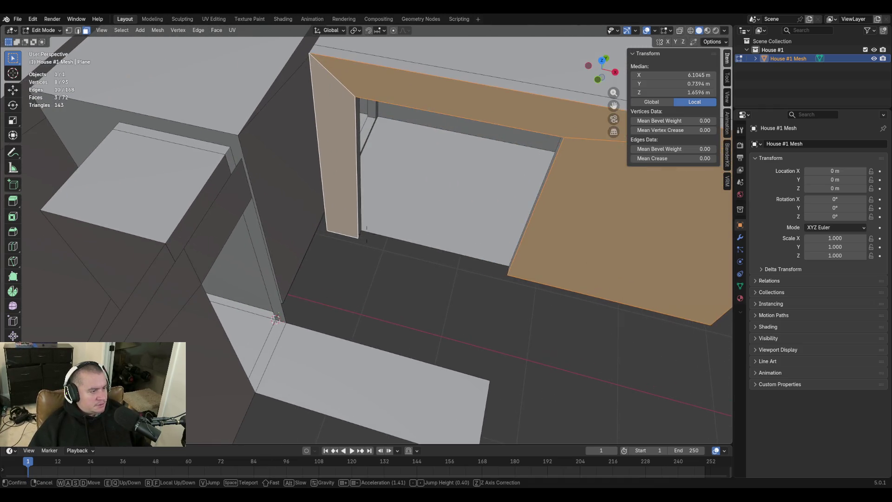
click(286, 244)
key(2)
key(shift+grave)
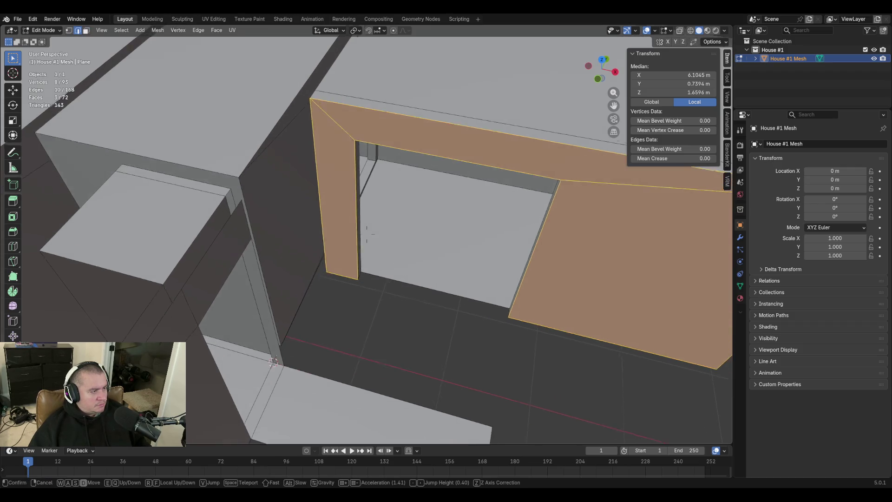
Fill faces between the door-jamb edges and over the triangular gap above the wall
click(306, 255)
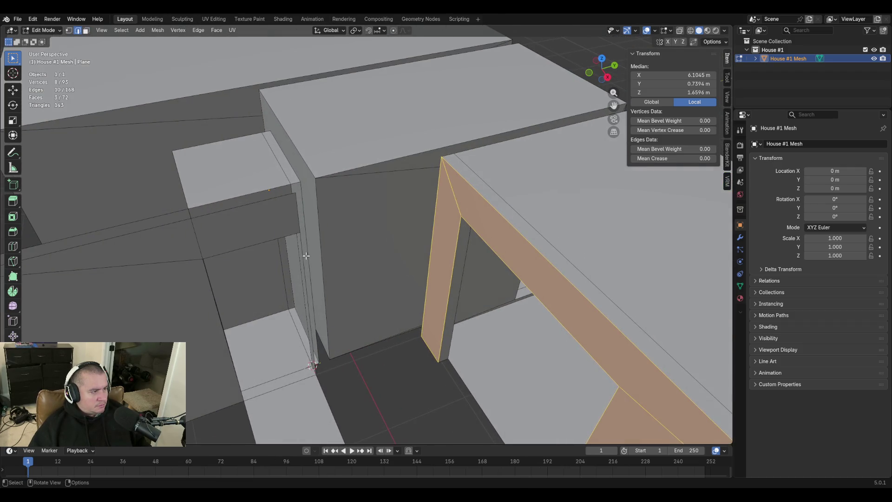
click(298, 207)
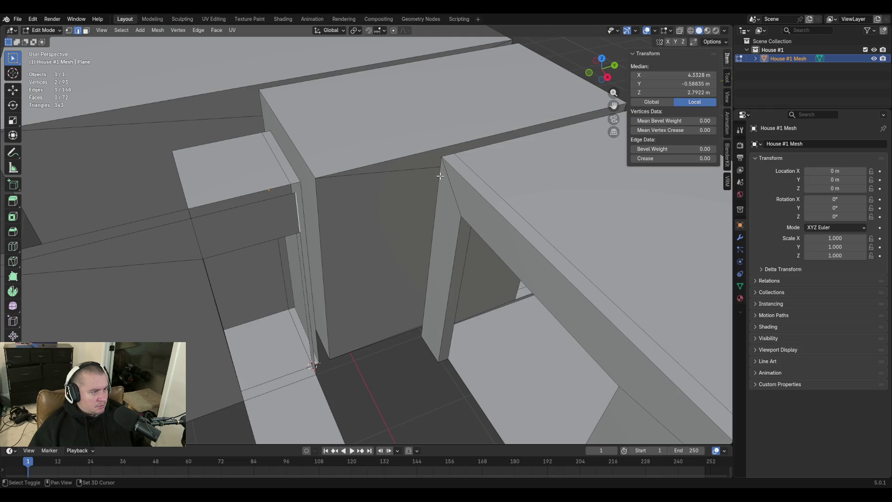
click(303, 242)
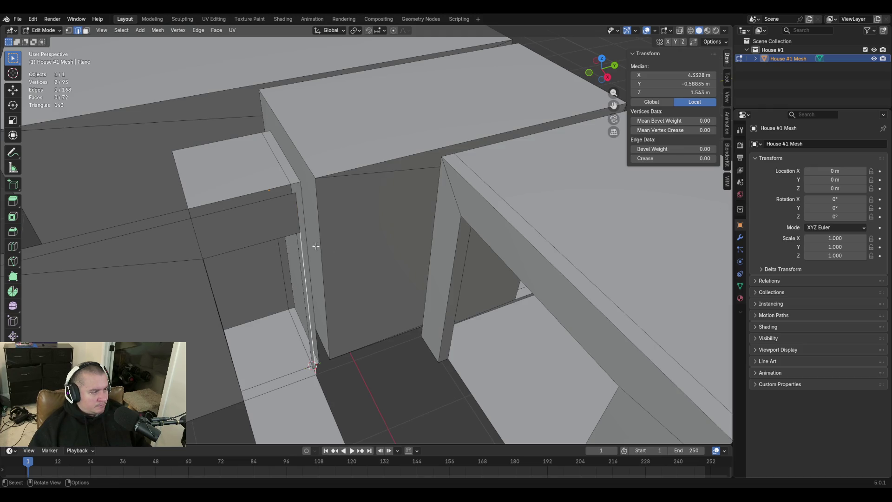
shift+click(437, 226)
key(f)
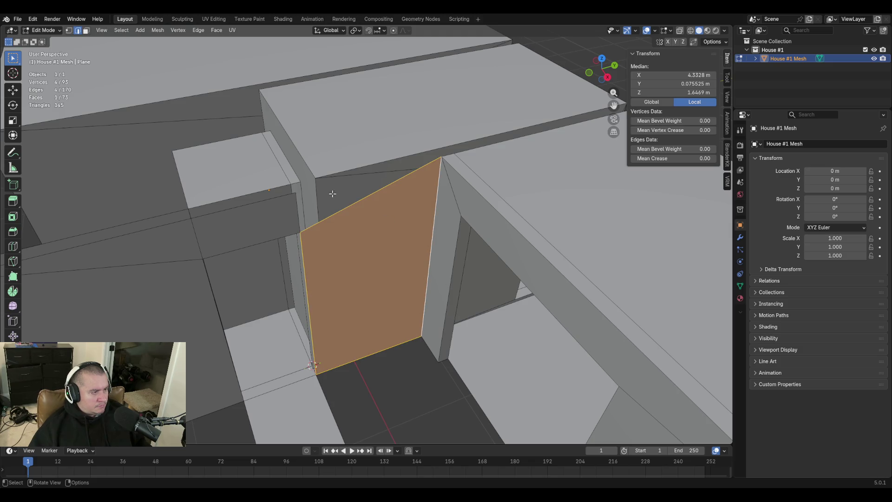
click(299, 210)
key(f)
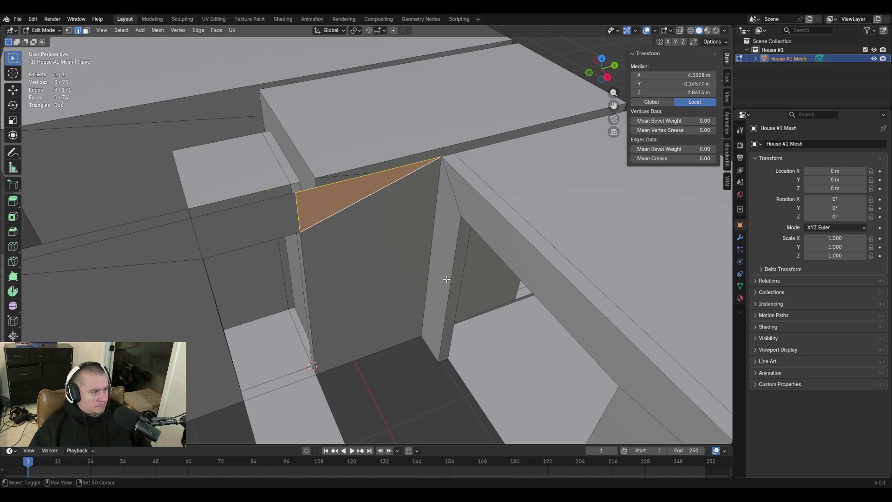
Fill the triangular floor-corner gap, the face between its border edges, and the sliver triangle
key(shift+grave)
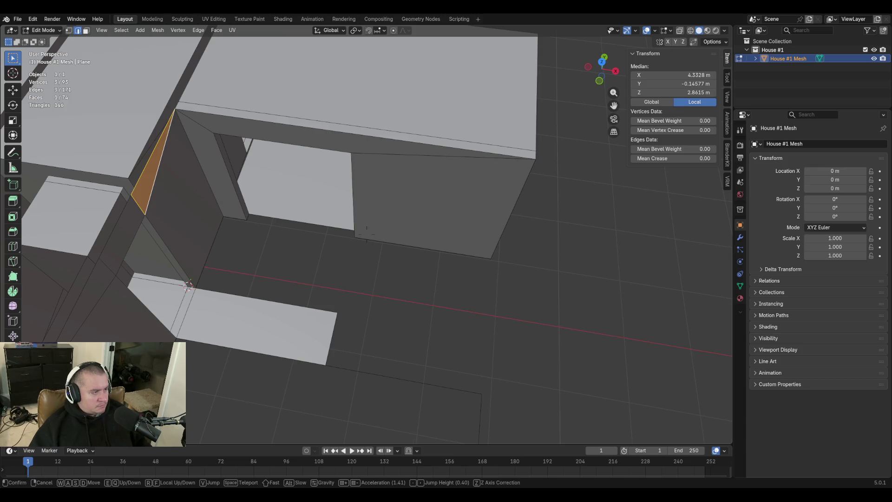
click(367, 232)
shift+click(235, 156)
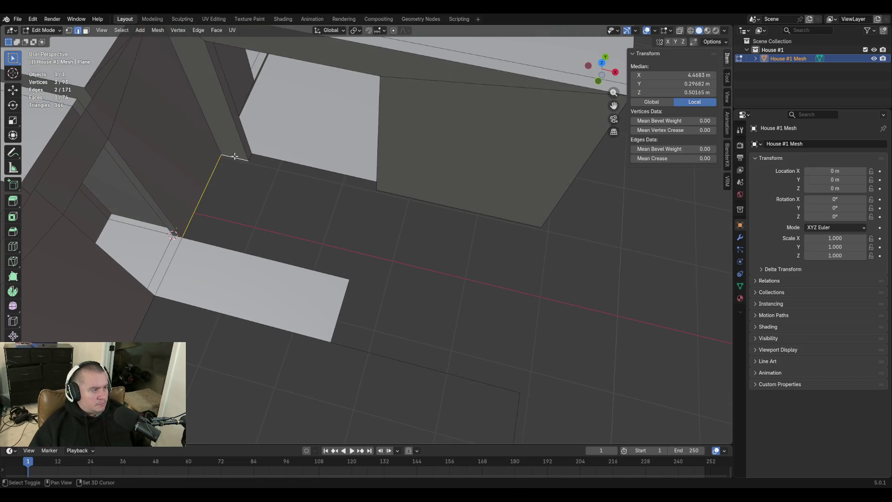
key(f)
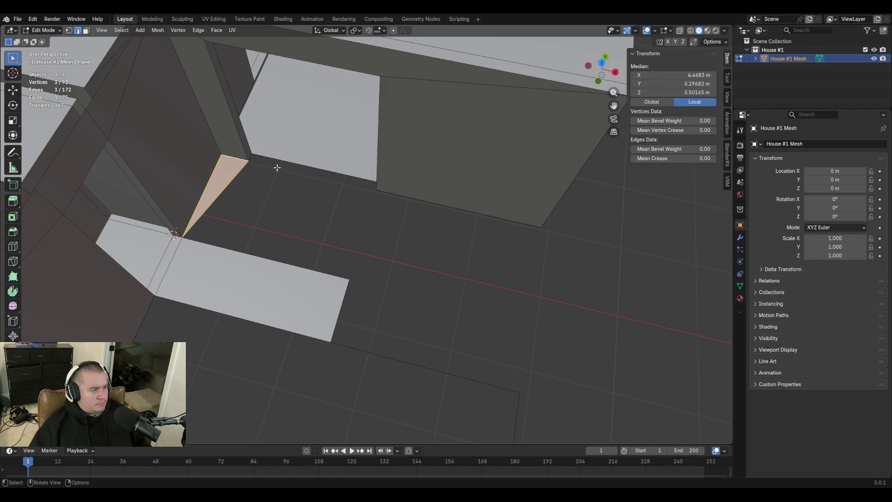
click(284, 161)
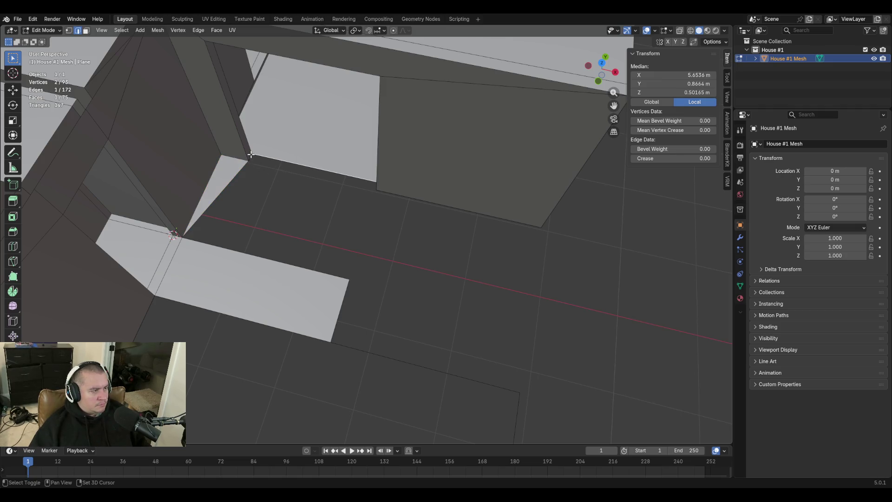
shift+click(251, 155)
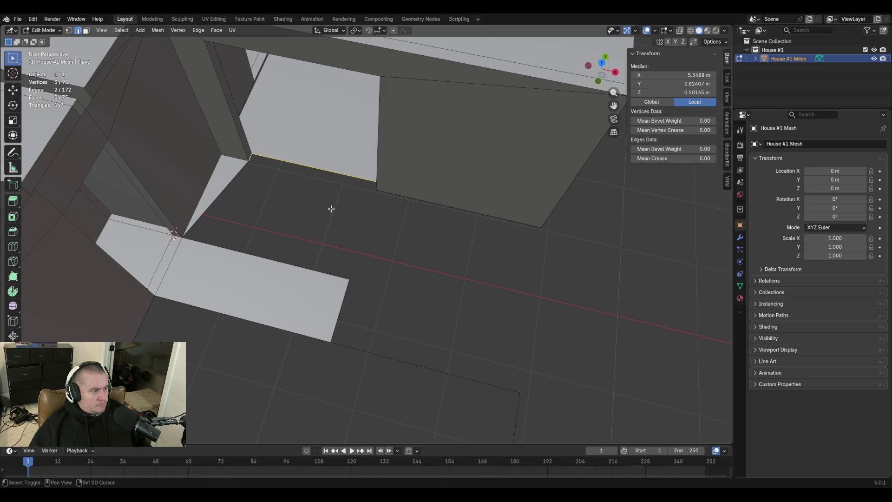
key(f)
middle_drag(327, 209, 328, 208)
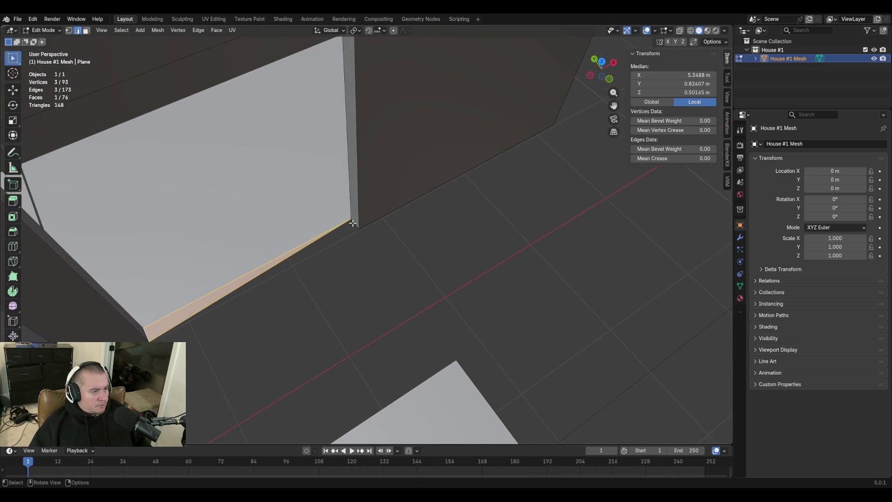
click(249, 281)
key(f)
Fill a floor patch between the sliver's bottom edge and the opposite edge
key(shift+grave)
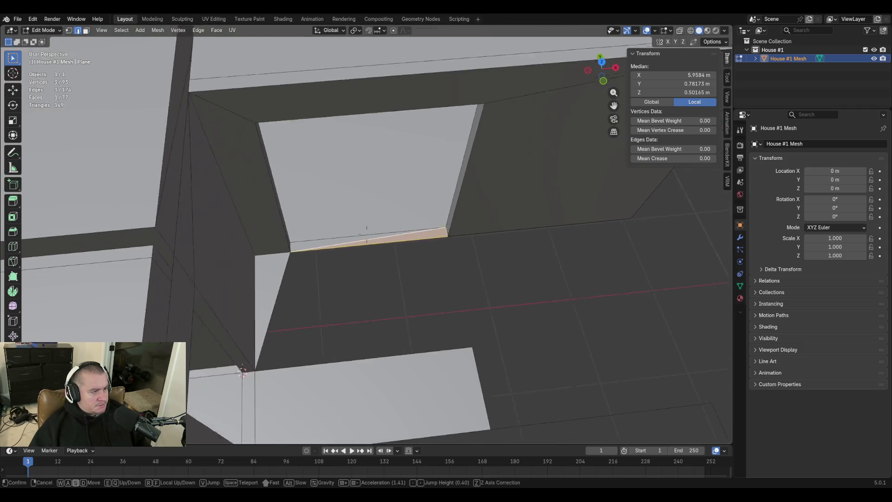
key(s)
click(337, 313)
click(349, 188)
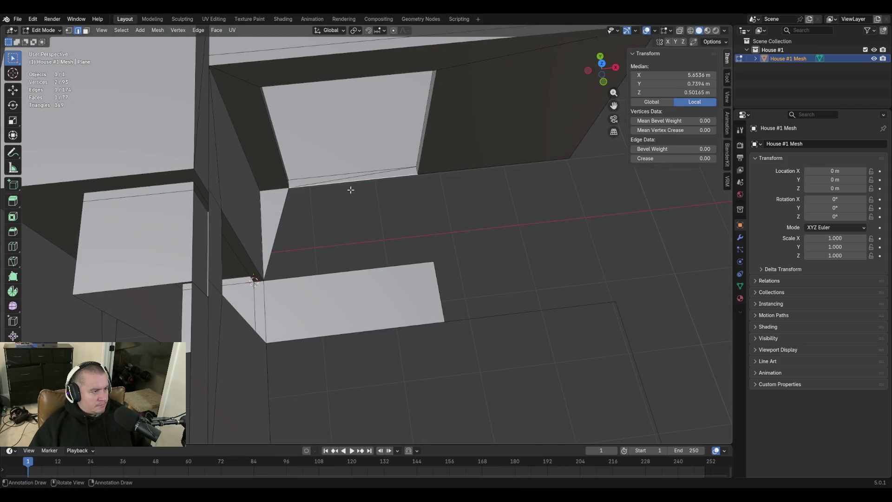
shift+click(353, 274)
key(f)
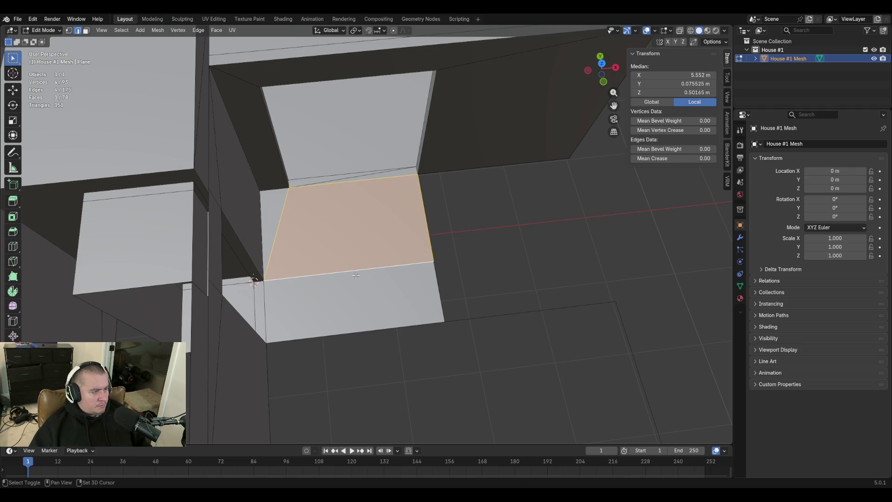
Merge the loose floor-patch corner vertex into the target corner with Merge At Last
key(shift+grave)
click(354, 283)
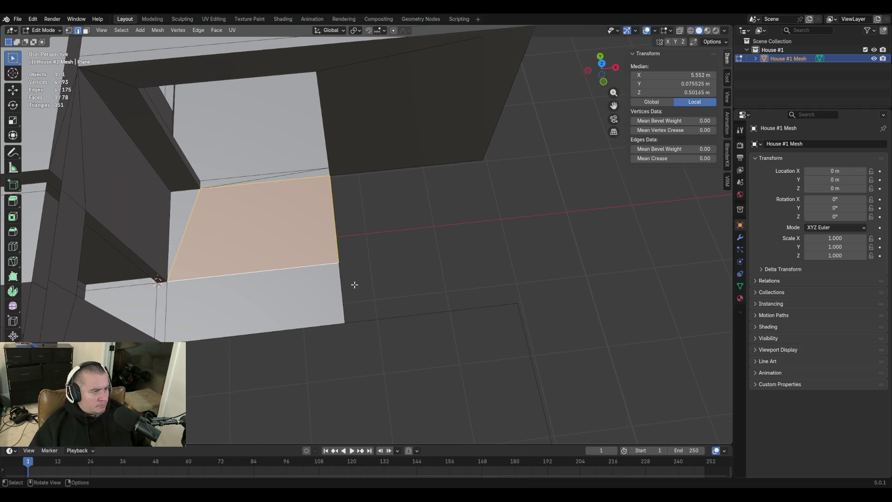
key(1)
click(350, 277)
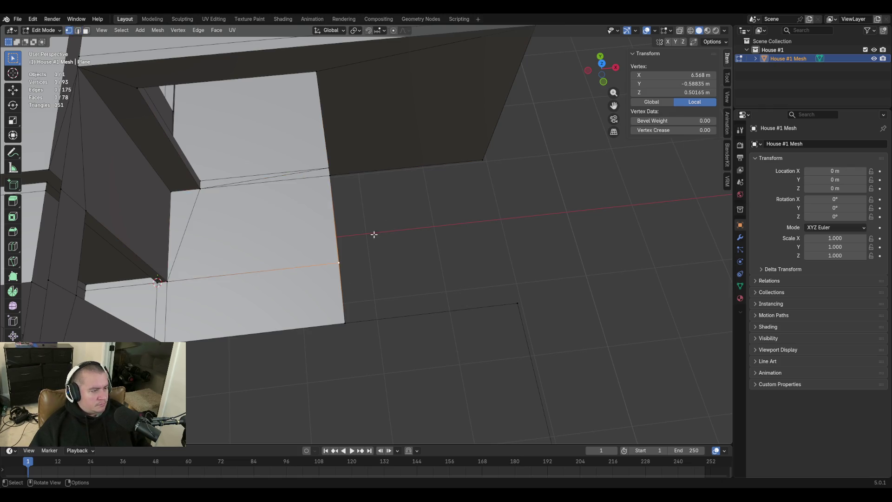
shift+click(483, 161)
key(m)
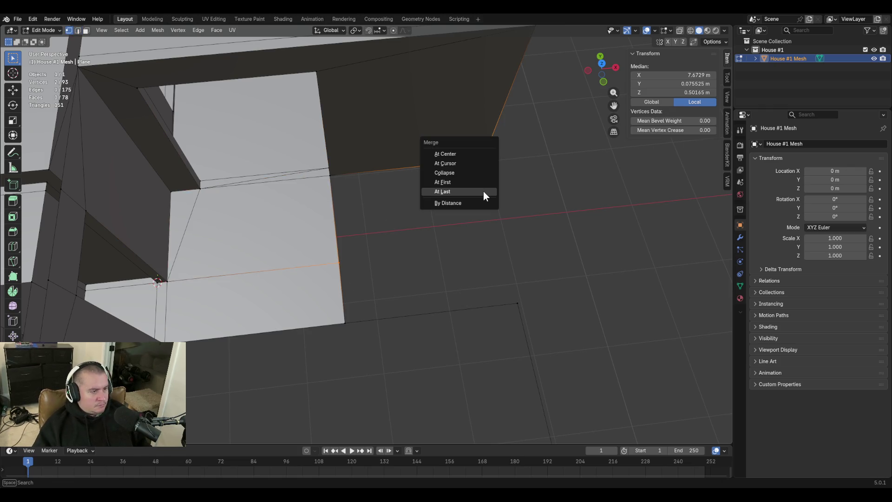
click(484, 191)
Move the remaining corner vertex onto its neighbouring corner and merge it there
key(shift+grave)
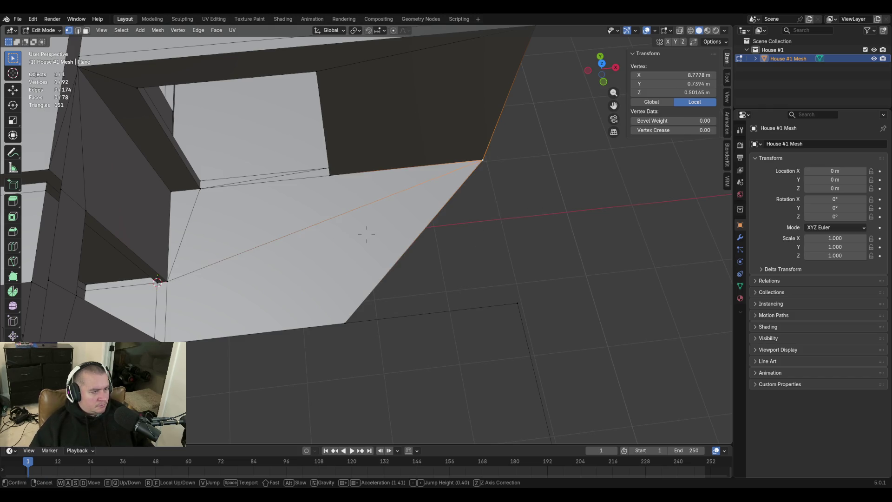
click(350, 315)
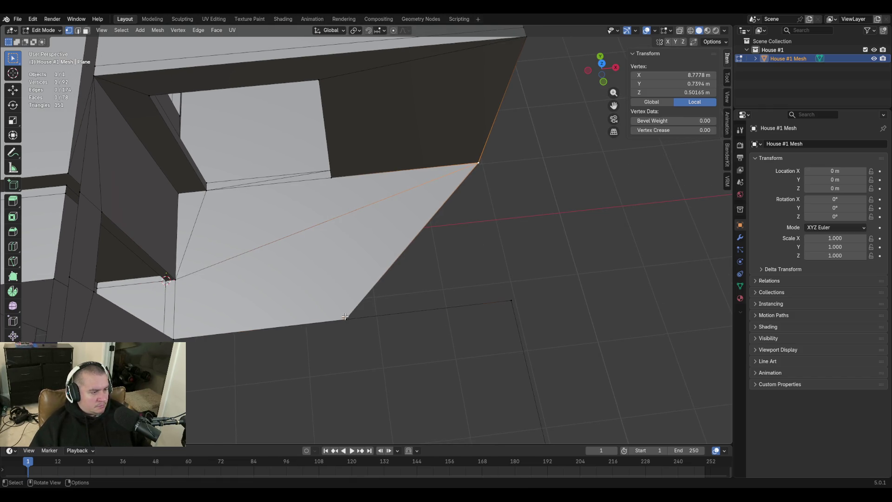
key(g)
click(511, 302)
key(shift+grave)
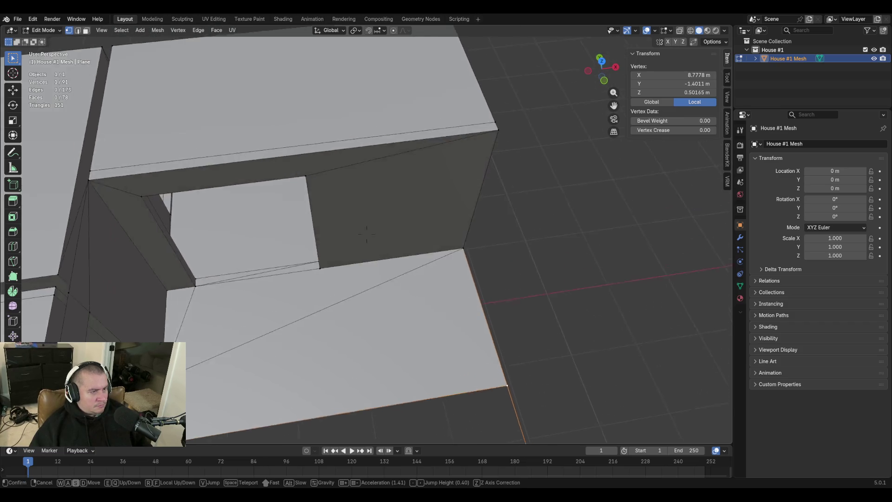
key(s)
click(488, 336)
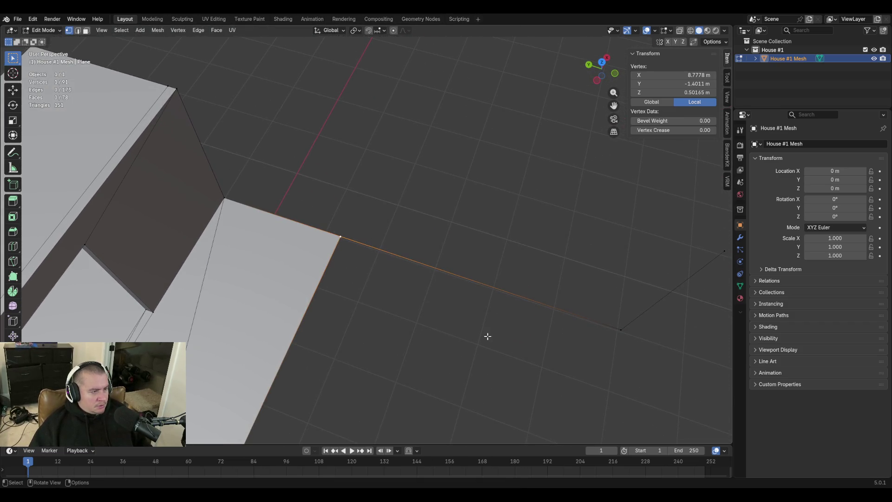
Delete the stray diagonal edge
key(2)
click(680, 284)
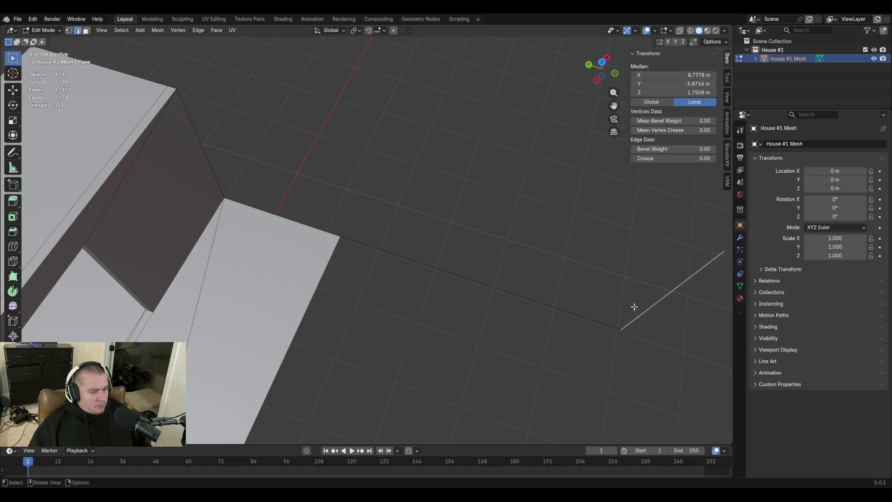
key(x)
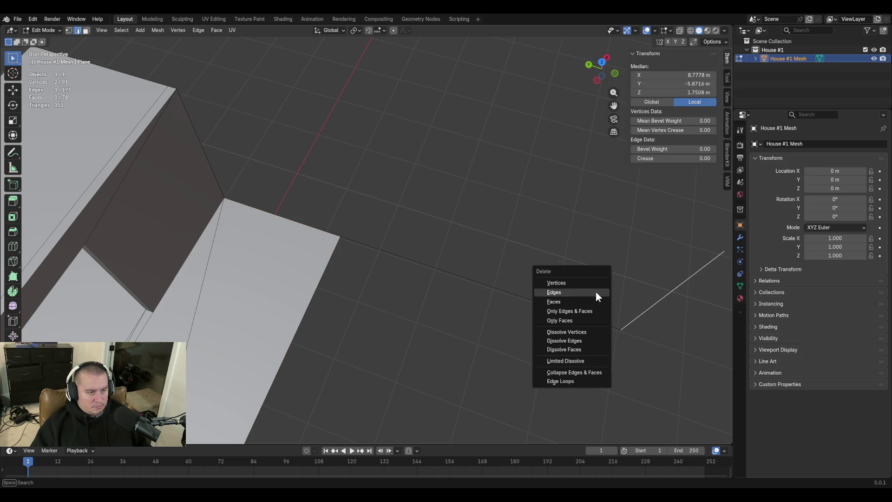
click(596, 292)
Extrude only the long floor edge straight up into a wall with its top at Z 3
click(350, 241)
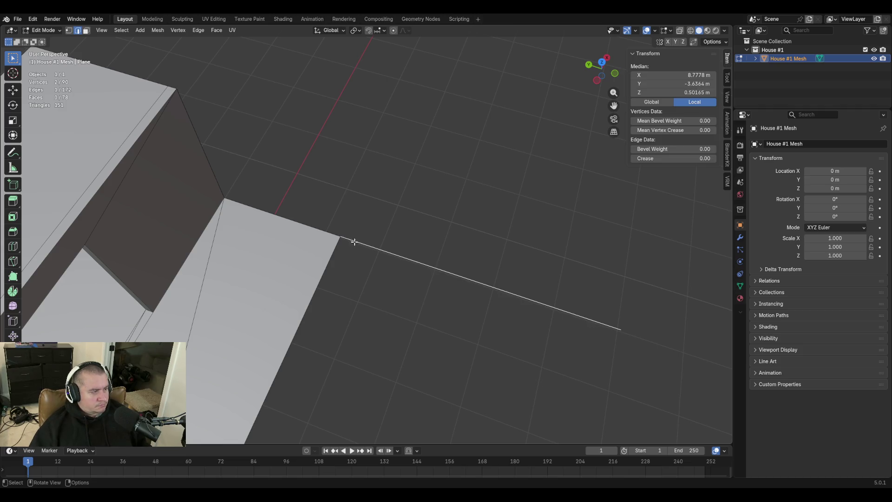
shift+click(259, 210)
key(e)
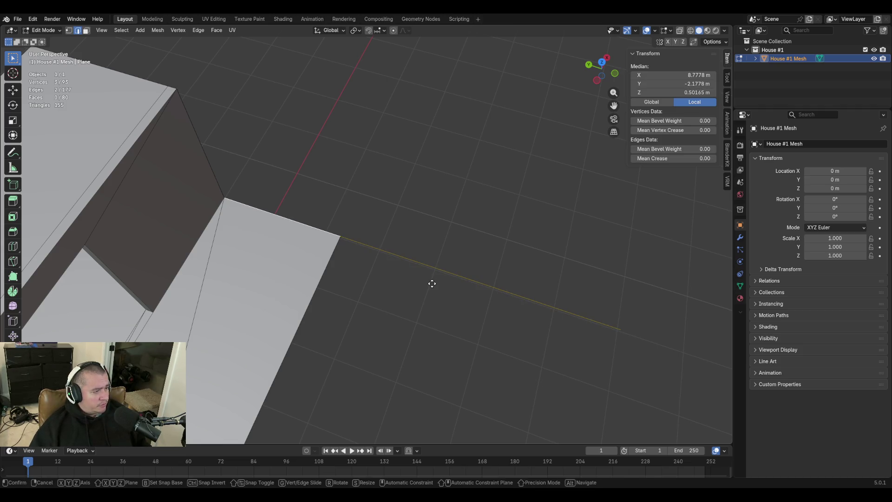
key(z)
click(426, 223)
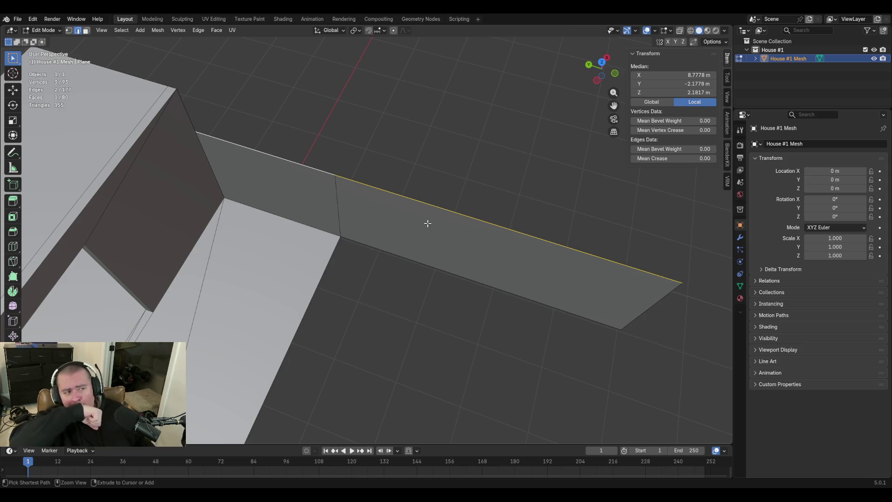
key(ctrl+z)
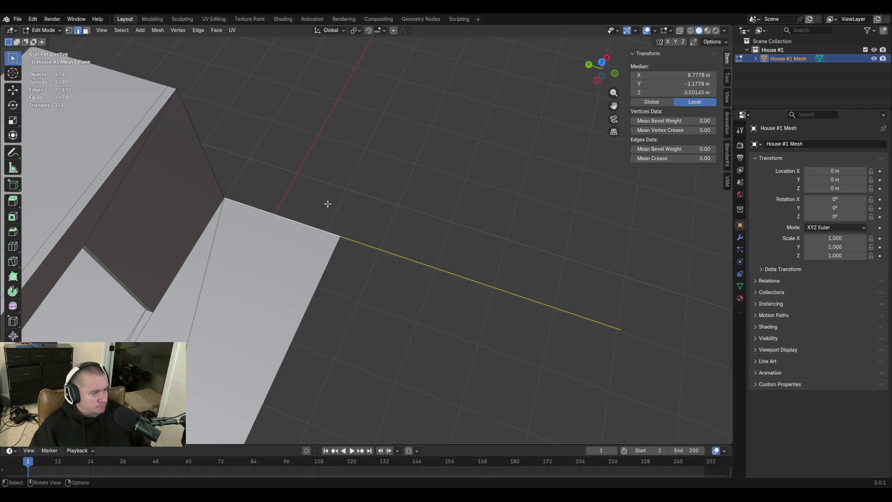
click(375, 247)
key(e)
key(z)
click(677, 92)
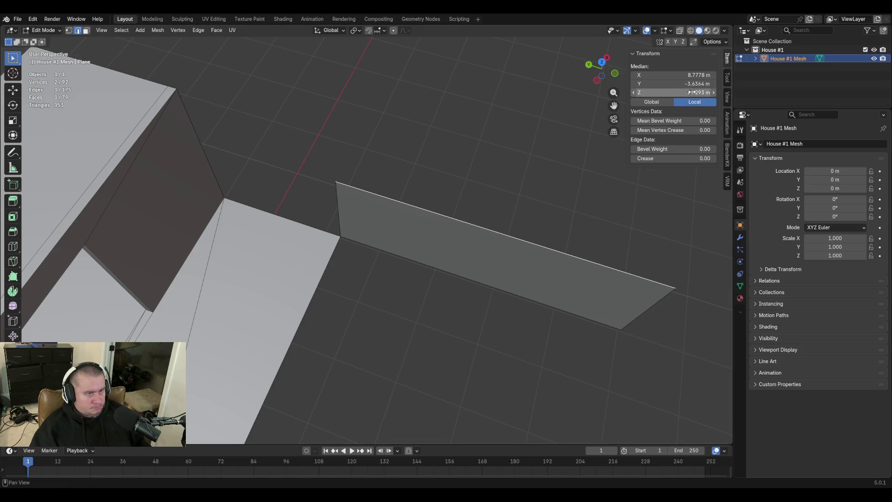
text(3)
key(Return)
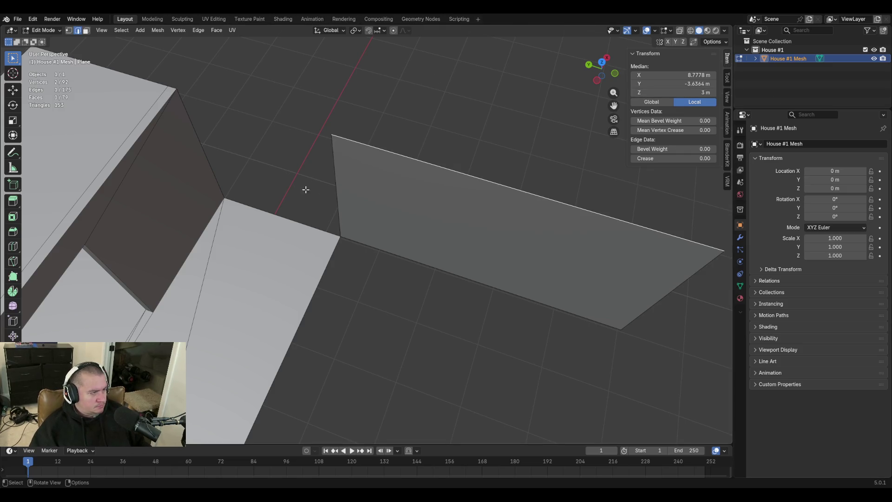
Fill a face between the new wall's end edge and the sloped neighbouring wall edge
click(337, 180)
shift+click(205, 169)
key(f)
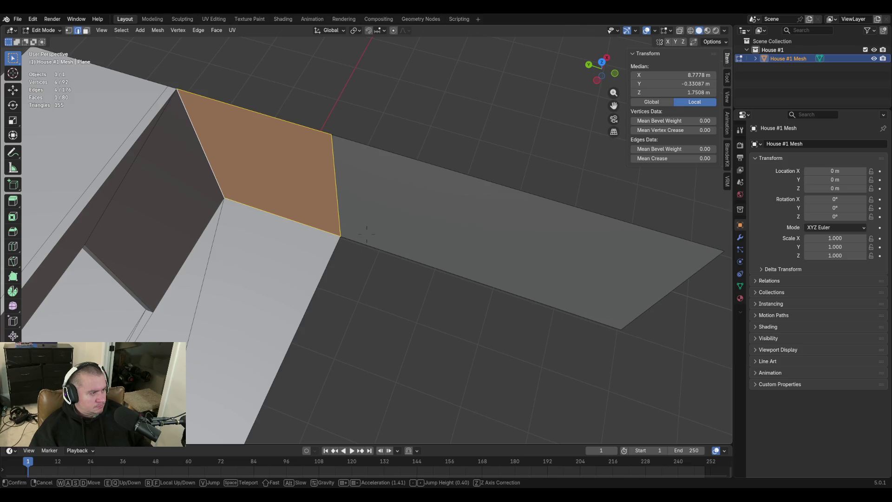
key(shift+grave)
key(w)
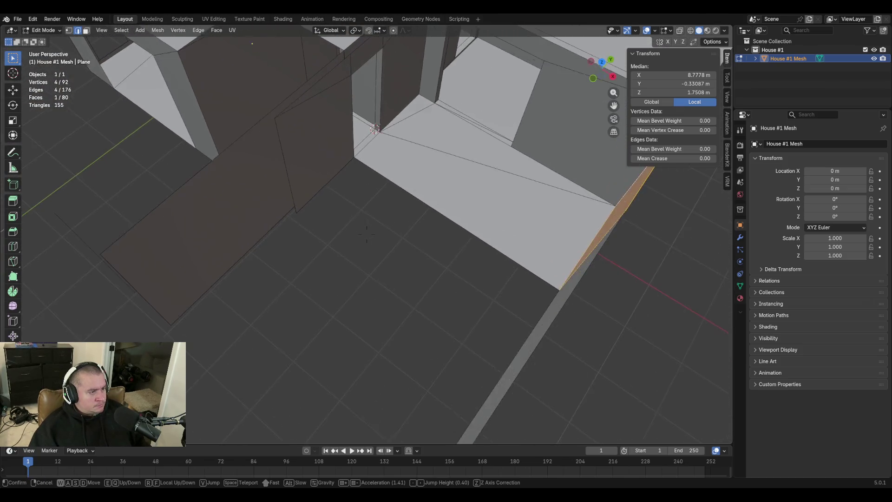
click(367, 233)
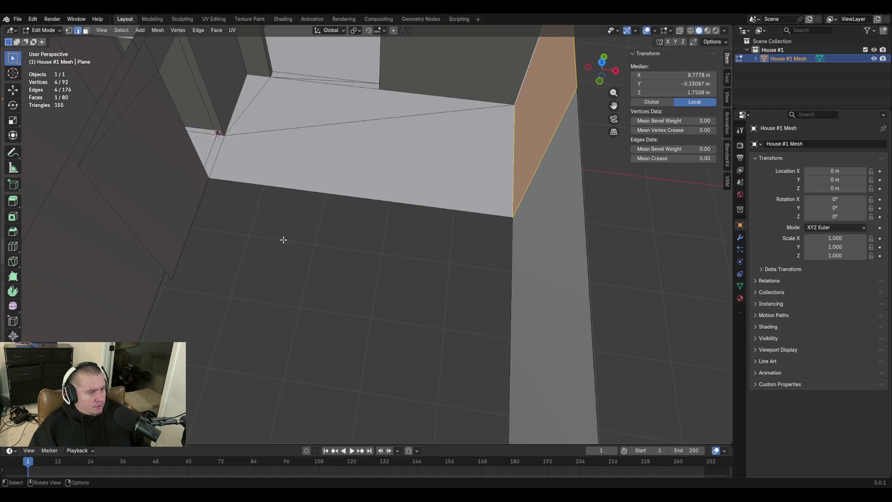
Save blockout.blend with Ctrl+S
key(ctrl+s)
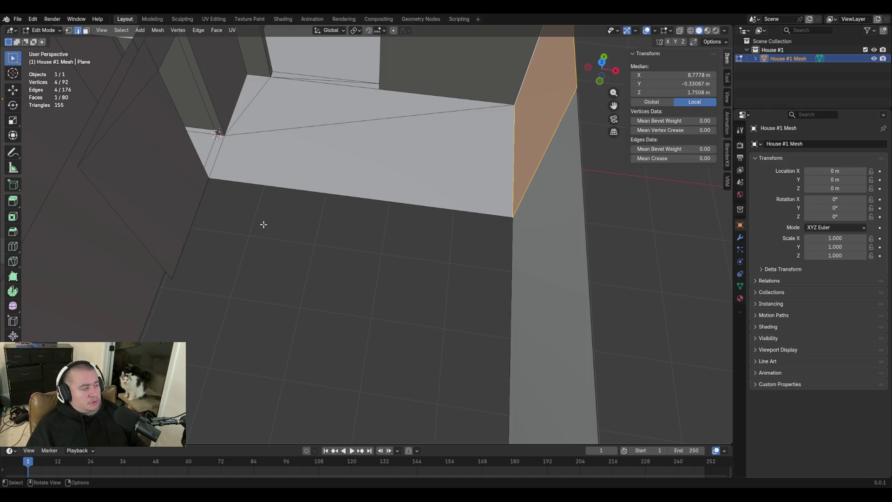
Fly through the house to the floor gap beside the new wall, fill it, and frame the face
key(shift+grave)
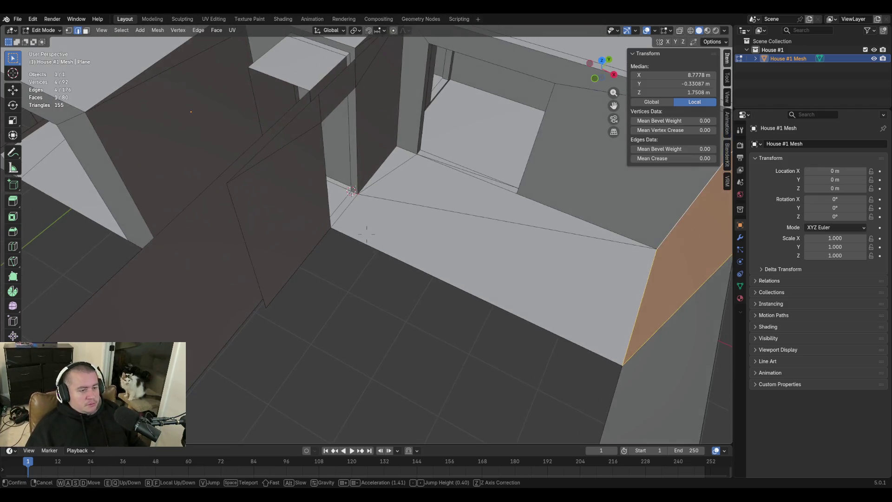
click(309, 215)
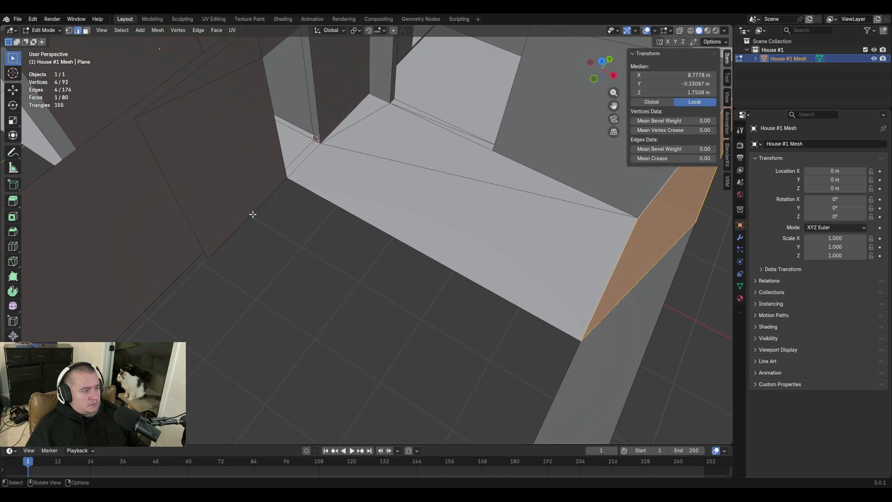
key(shift+grave)
key(w)
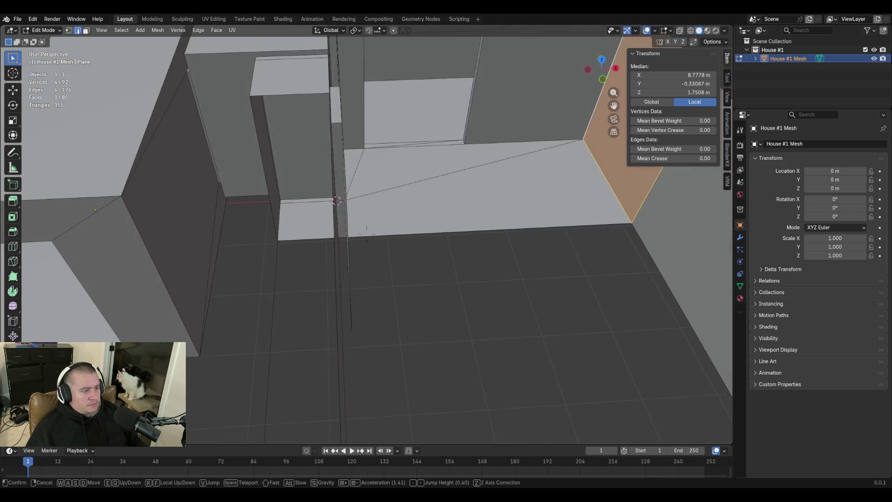
key(w)
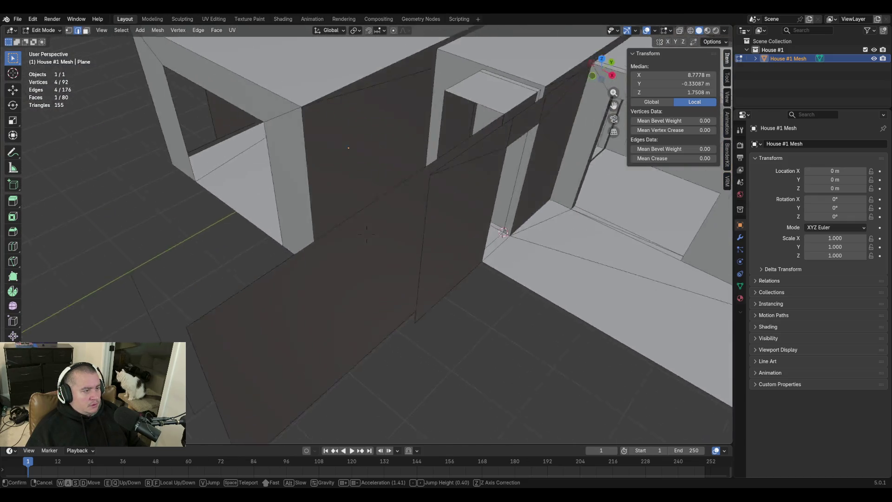
key(w)
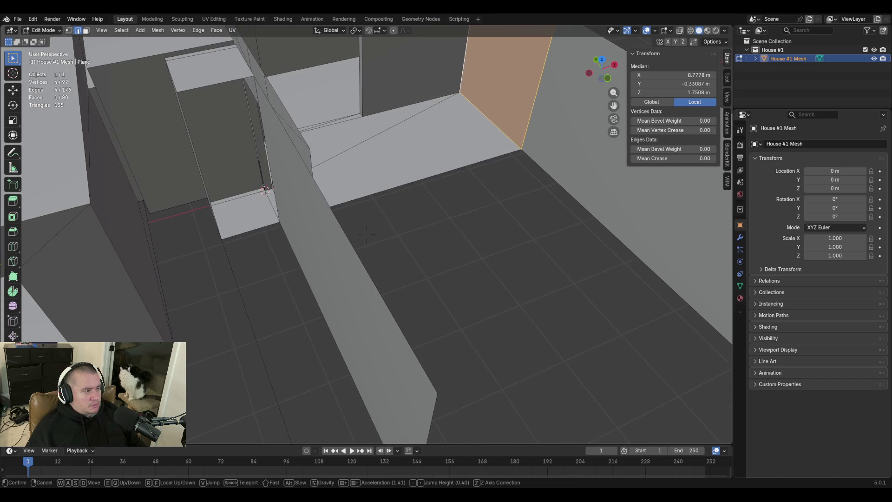
key(w)
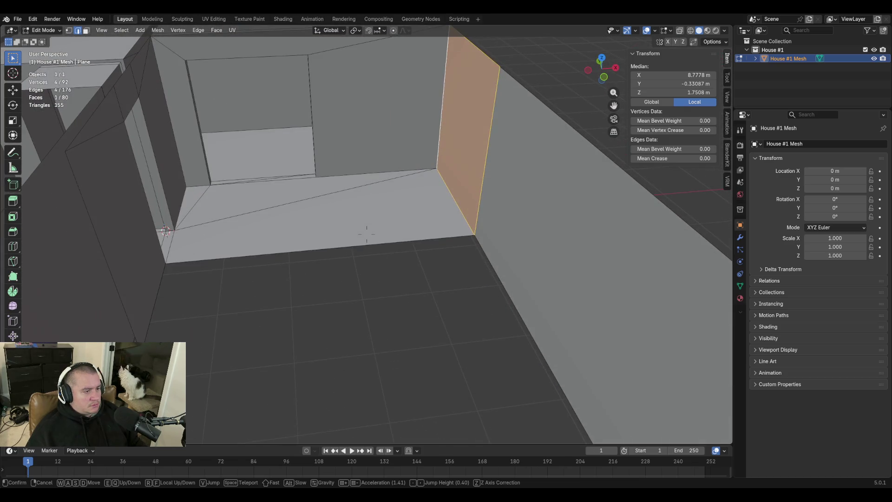
key(w)
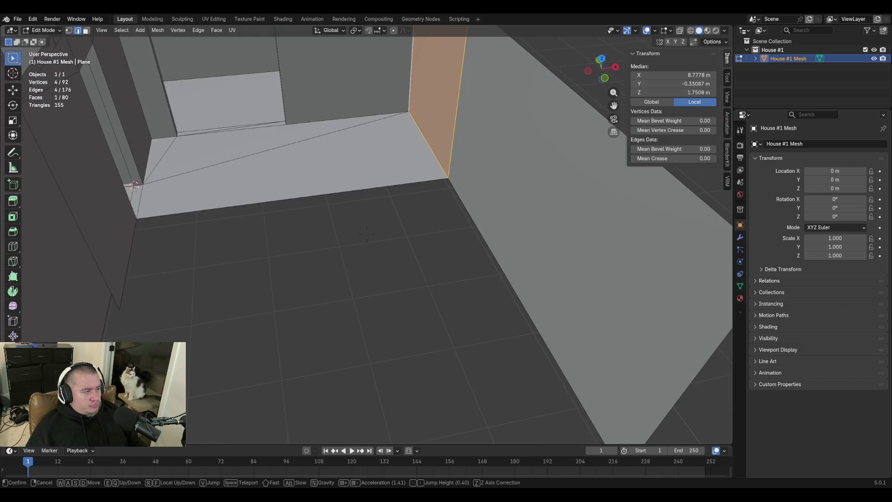
mouse_move(367, 234)
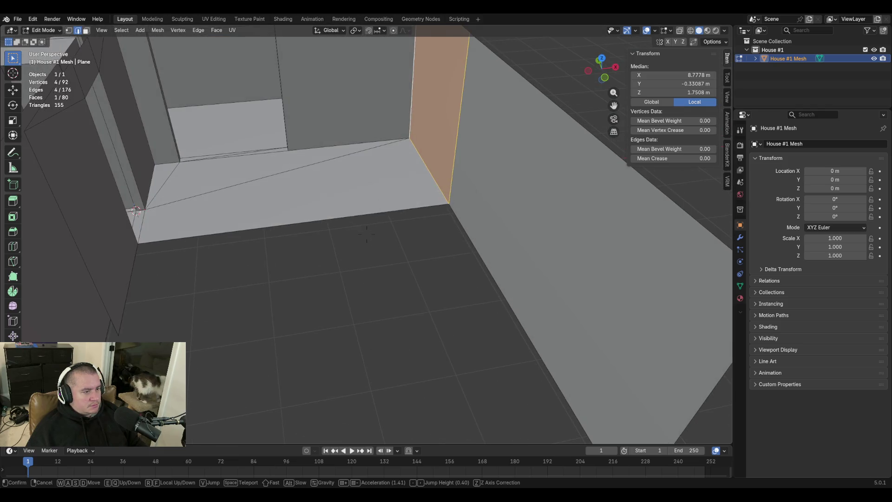
click(367, 234)
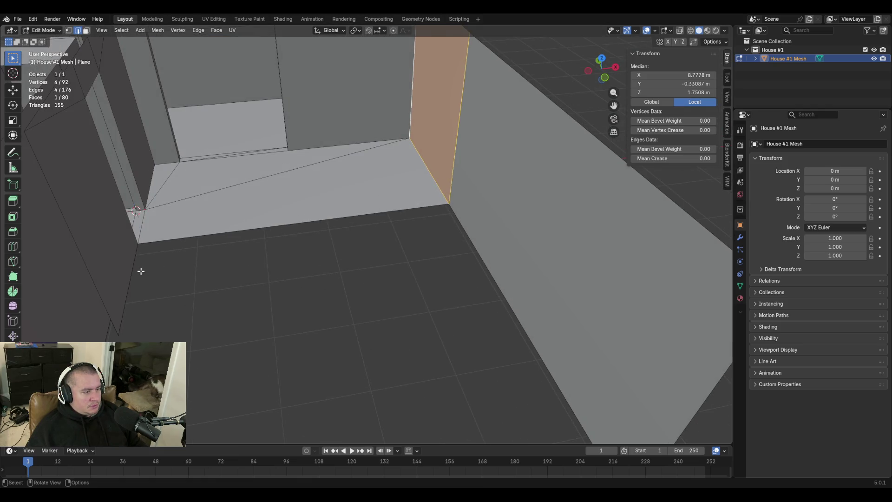
alt+click(454, 247)
key(f)
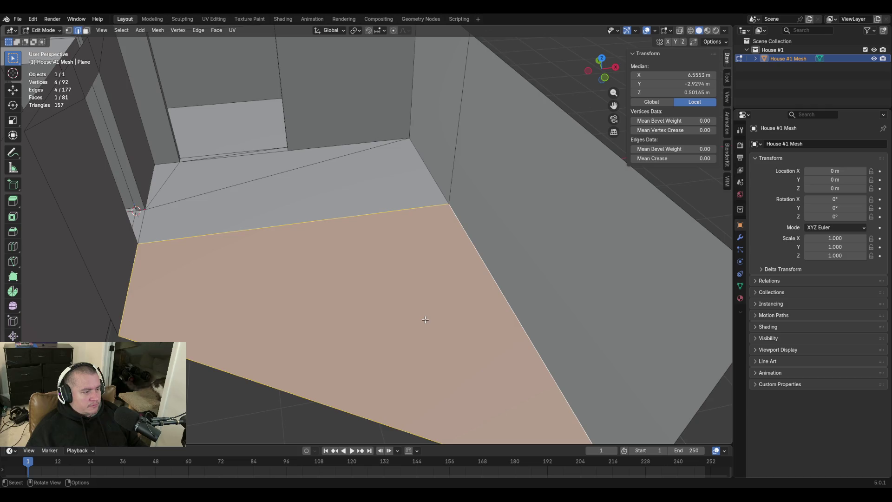
key(KP_Decimal)
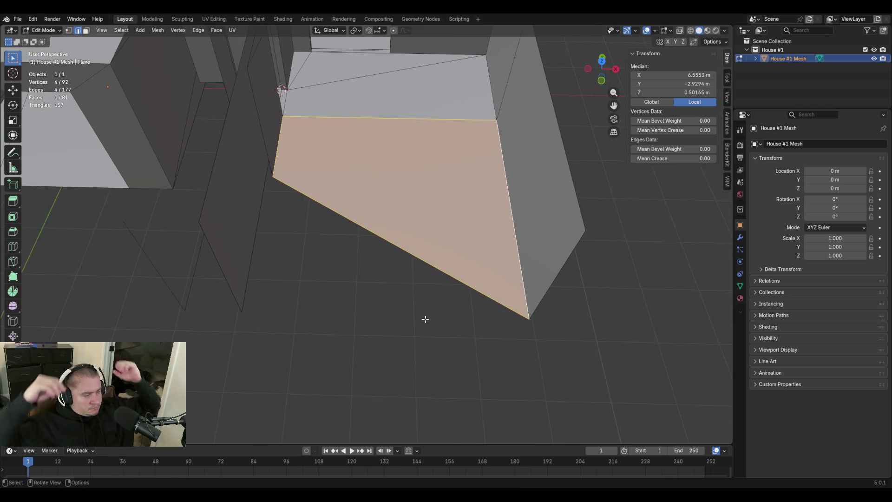
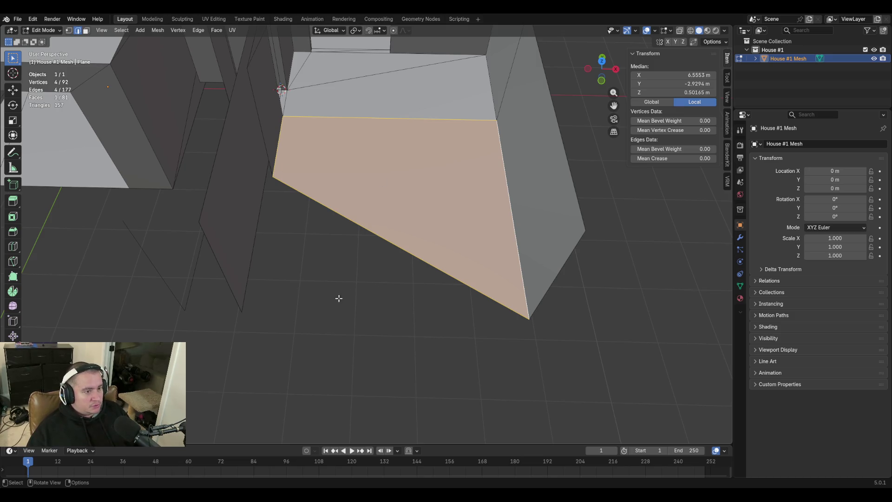
Merge the stray wall-top vertex into the wall's corner vertex using At Last
key(shift+grave)
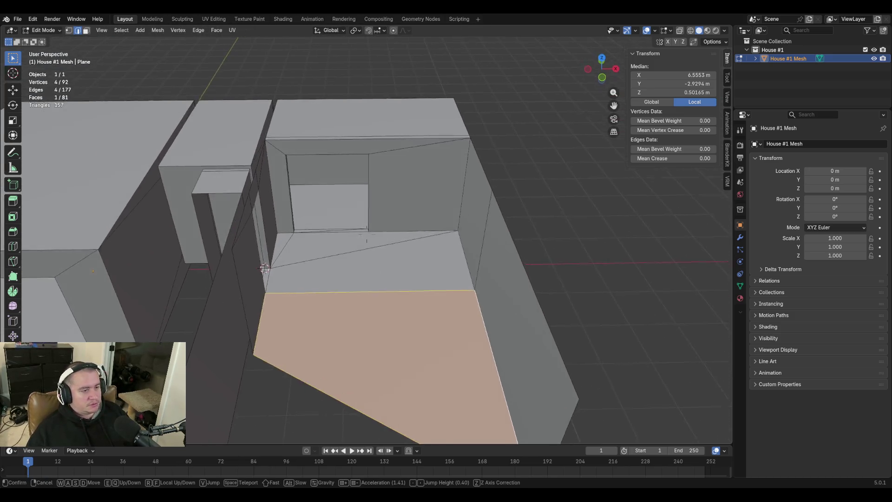
key(w)
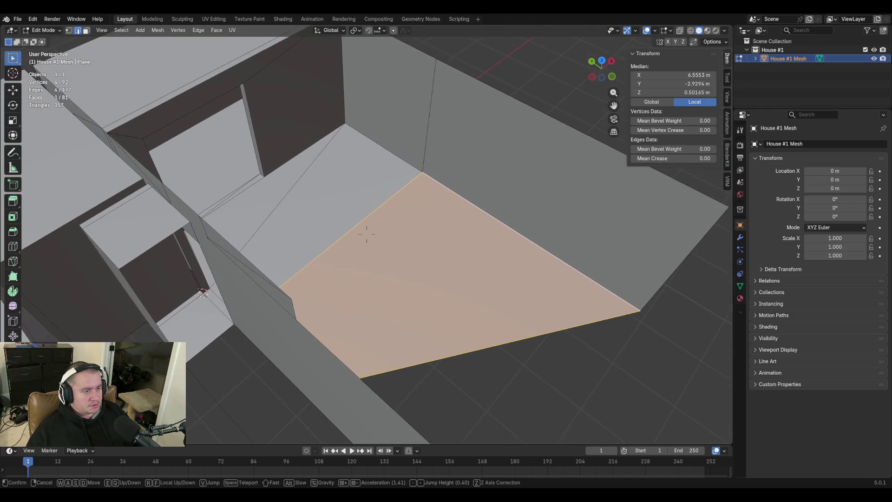
key(w)
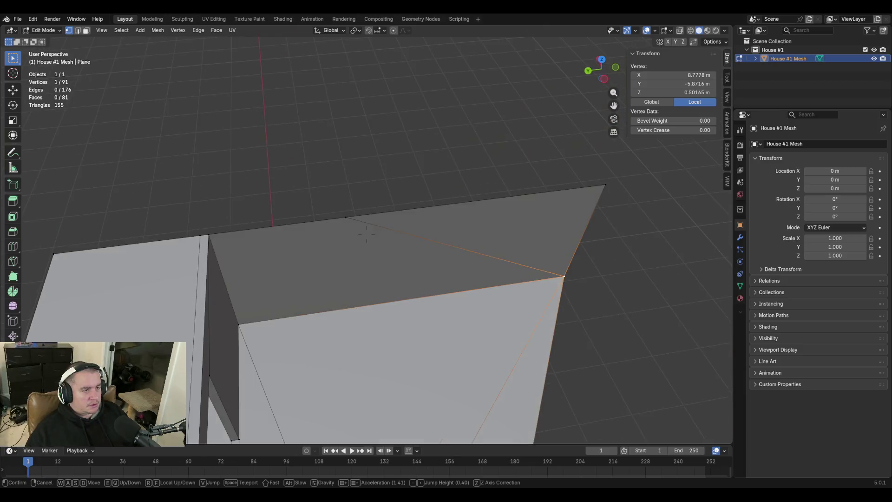
click(367, 234)
click(352, 184)
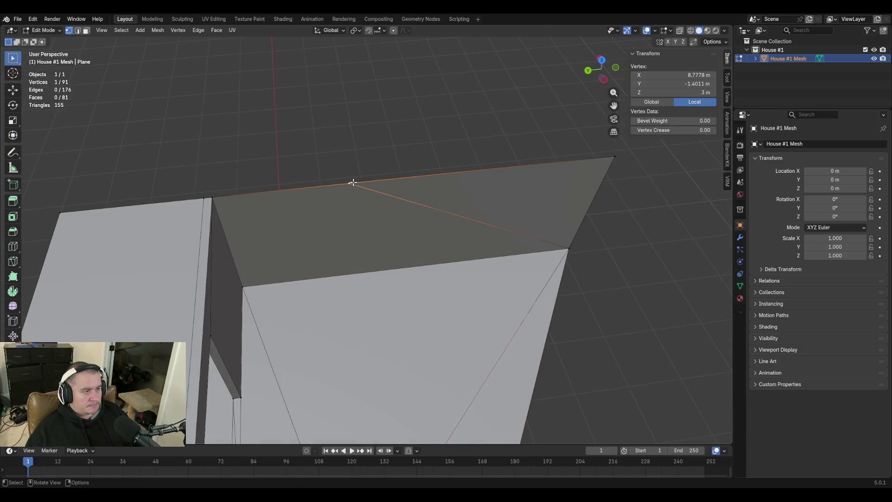
shift+click(606, 158)
key(m)
click(606, 159)
Fly over the walls and floor to check the merge, then save blockout.blend
key(shift+grave)
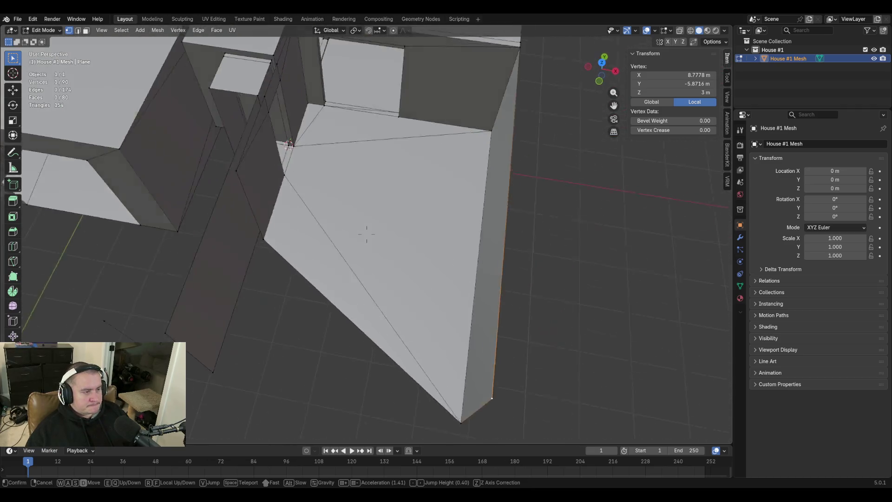
click(367, 234)
key(shift+grave)
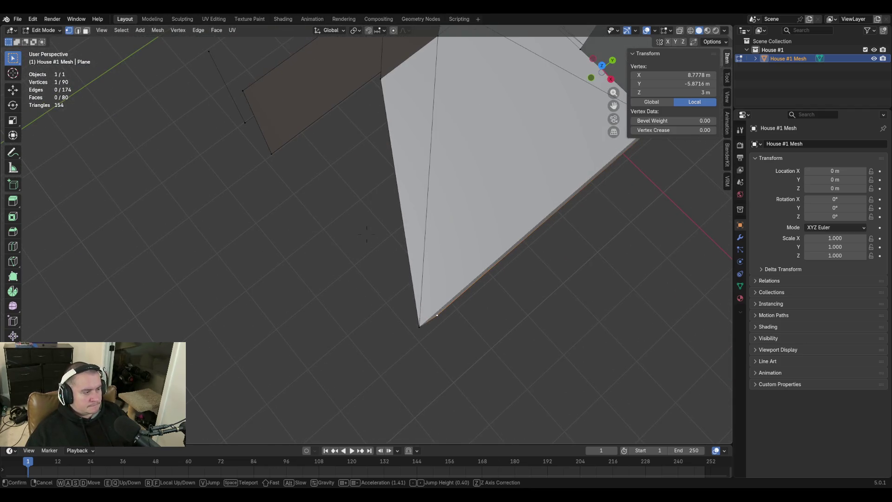
click(558, 258)
key(ctrl+s)
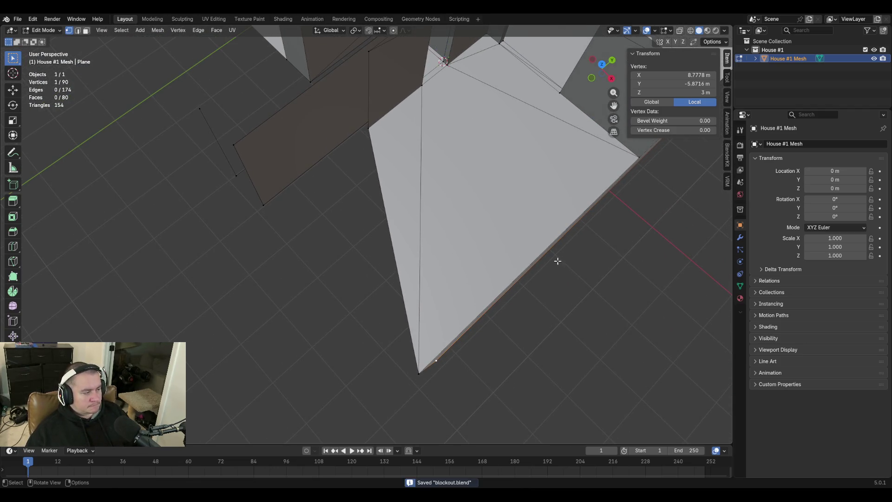
Fly around the house to inspect the merged corner and the walls
key(shift+grave)
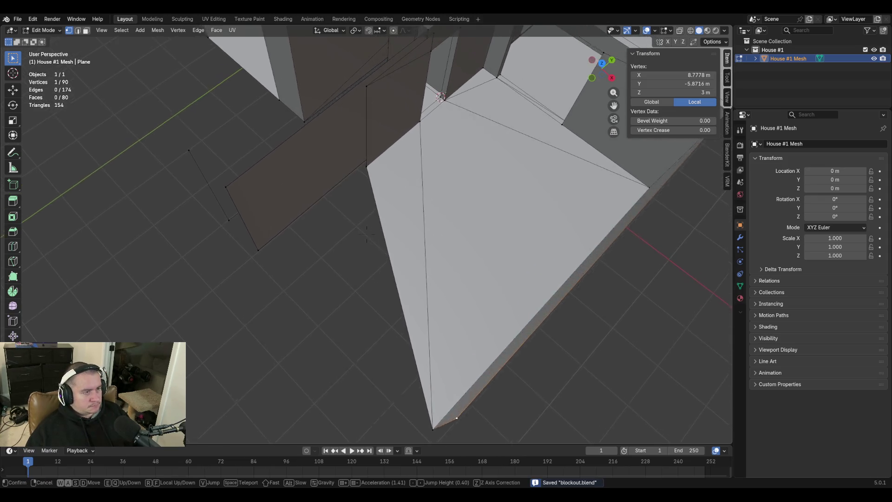
click(556, 263)
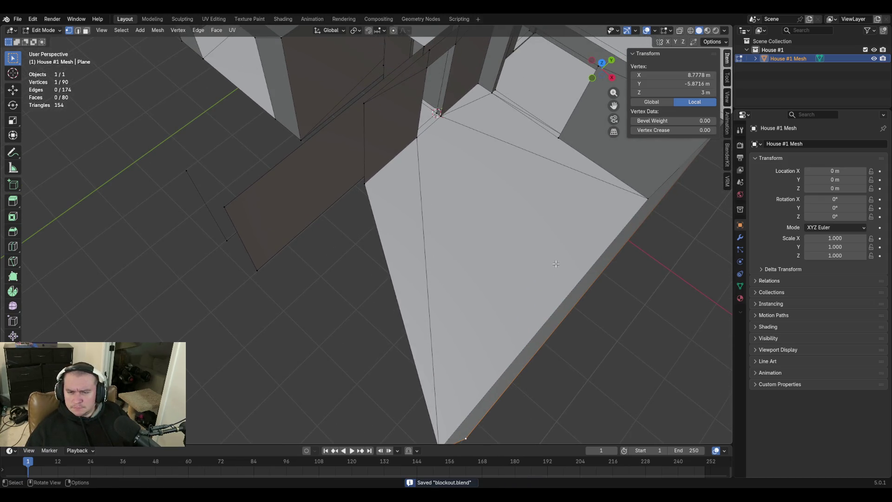
key(shift+grave)
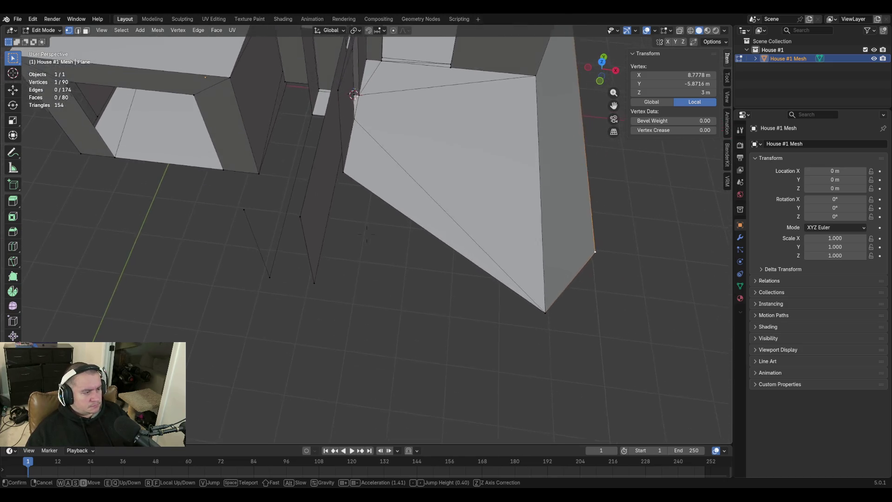
click(555, 263)
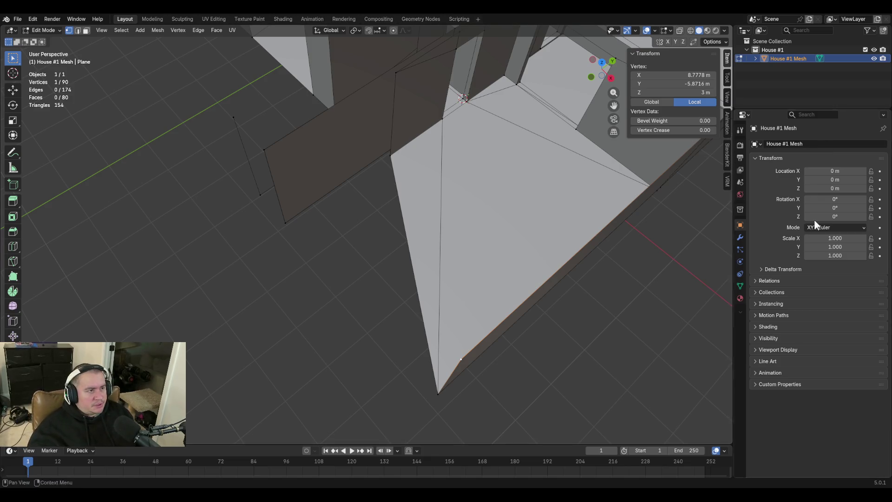
key(shift+grave)
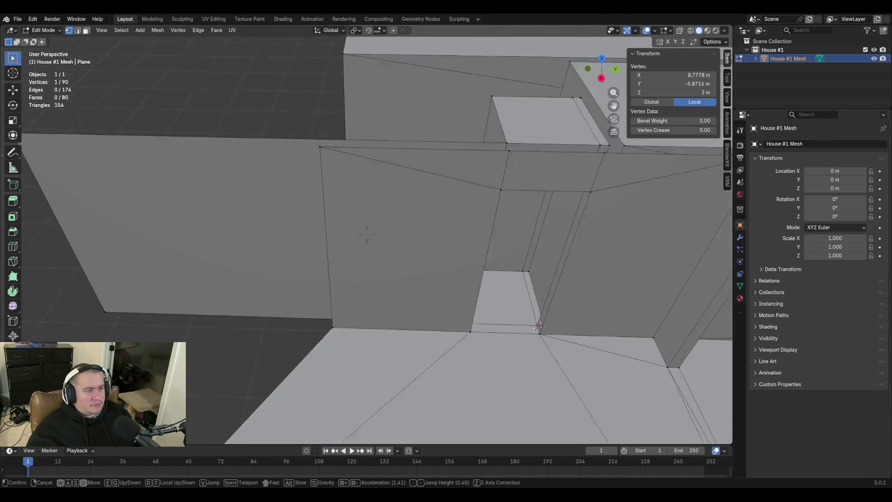
click(367, 234)
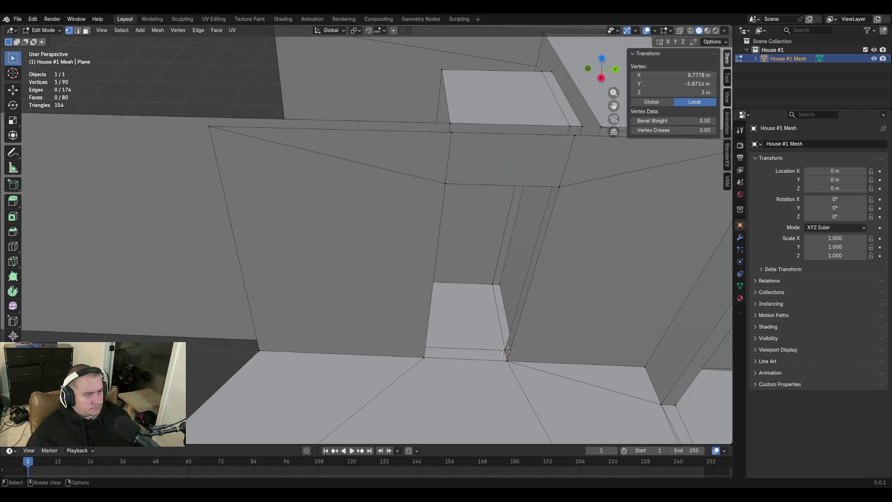
key(alt+a)
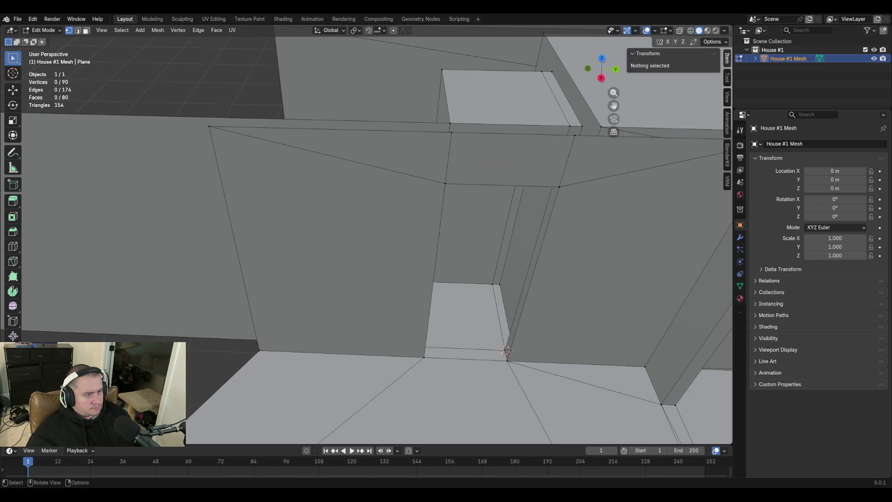
middle_drag(418, 186, 362, 185)
key(2)
click(349, 200)
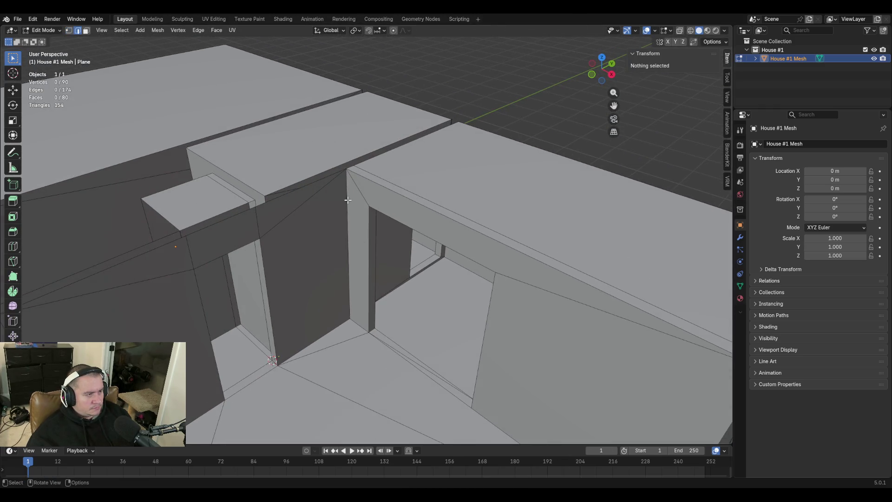
key(shift+grave)
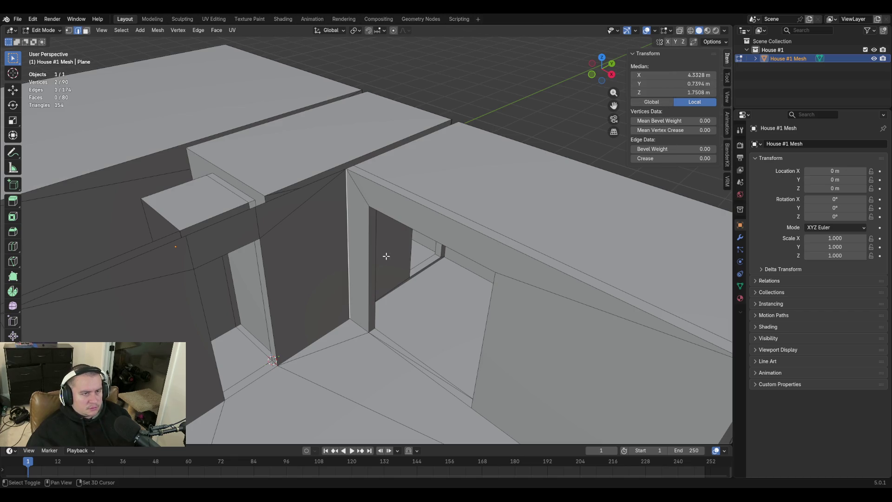
key(w)
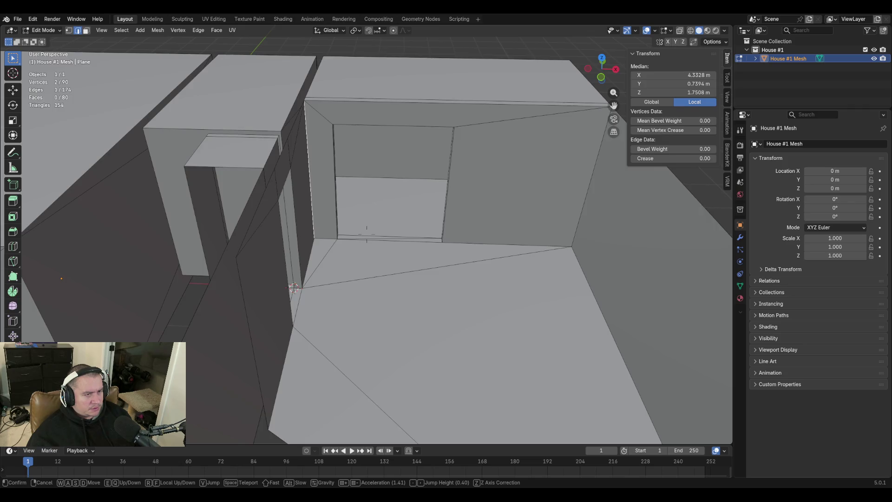
key(w)
click(367, 237)
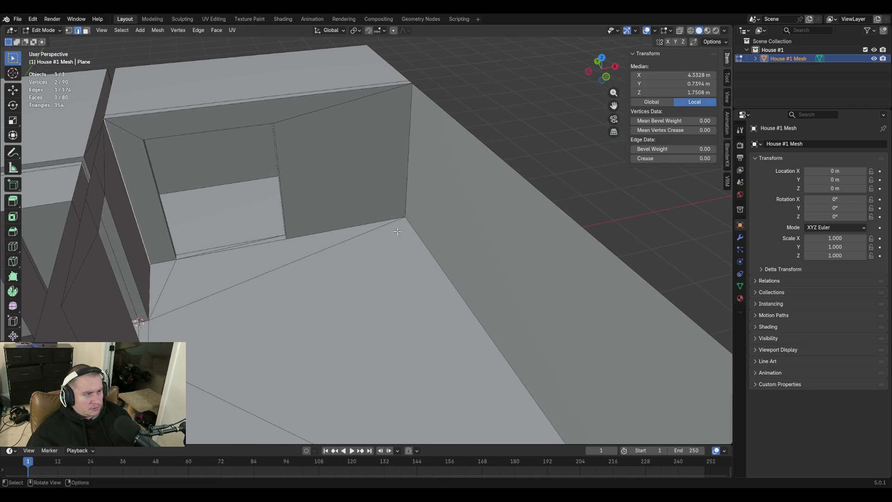
click(406, 156)
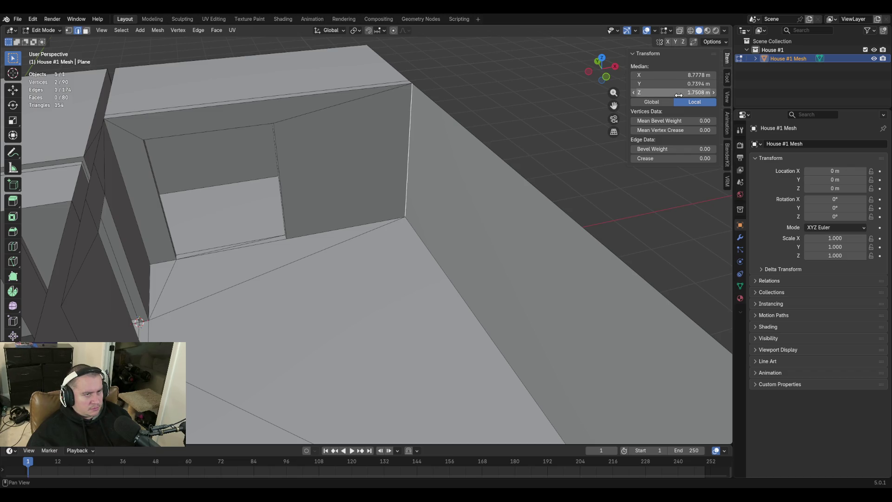
key(1)
click(409, 231)
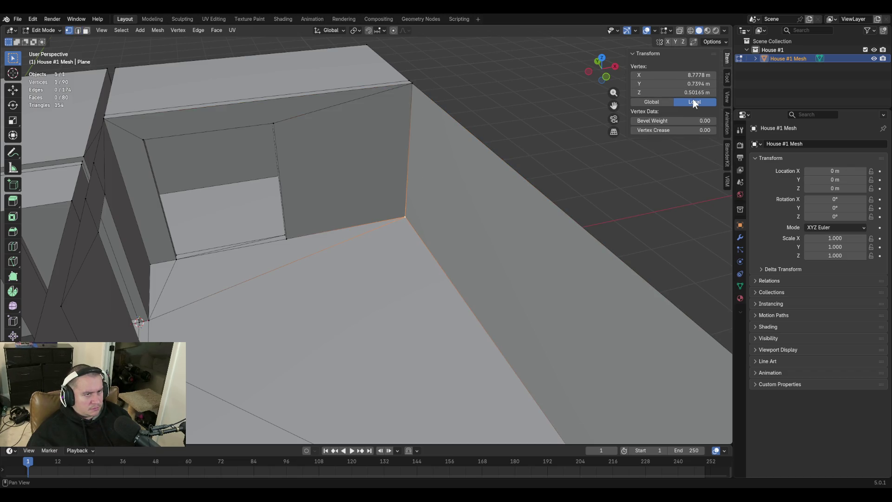
click(412, 84)
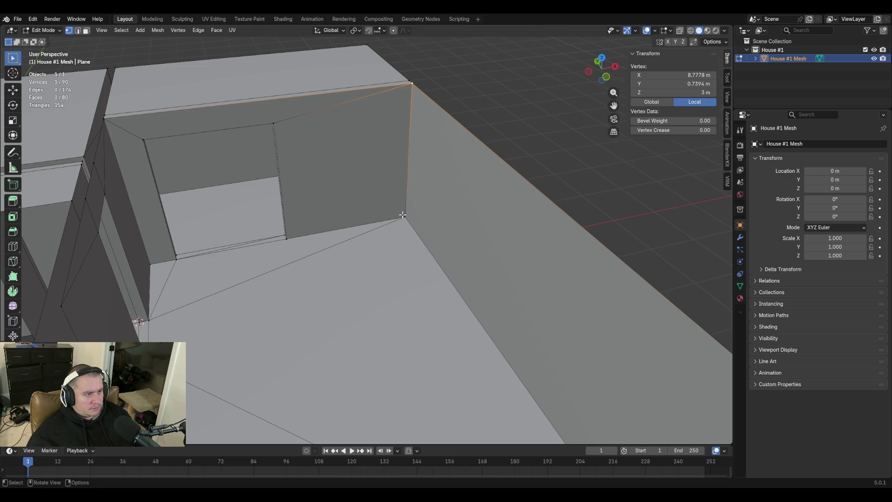
click(405, 217)
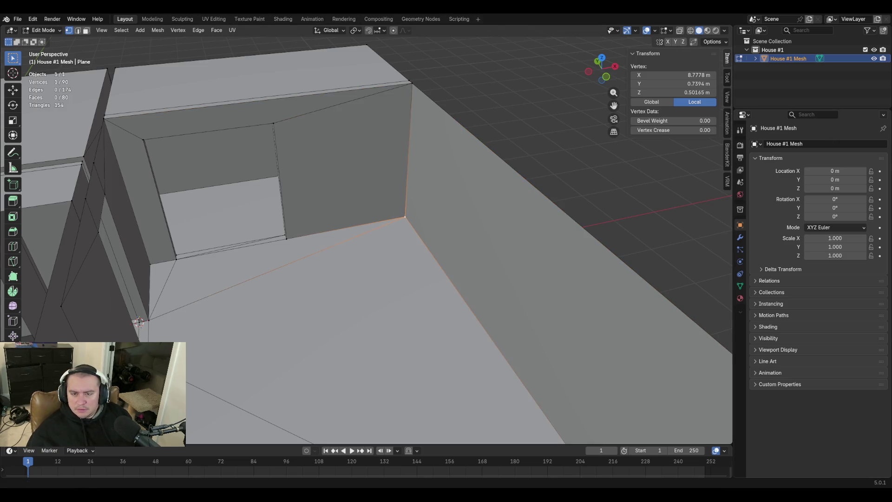
click(637, 93)
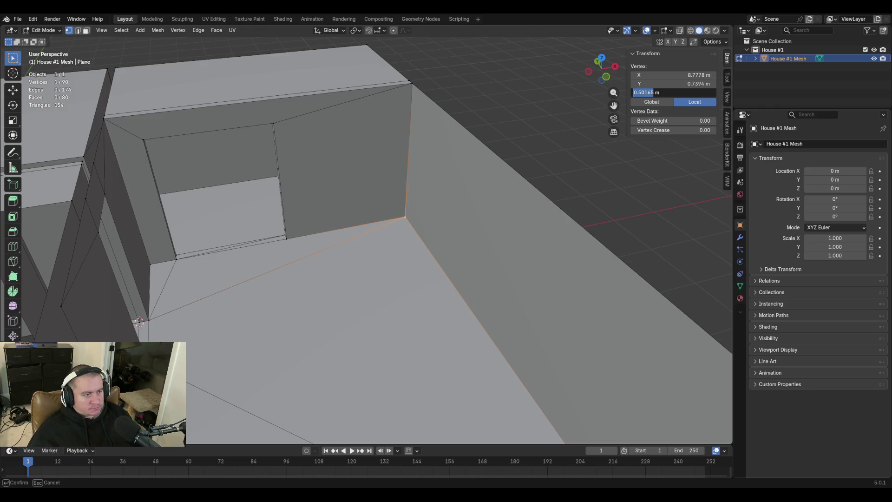
key(Return)
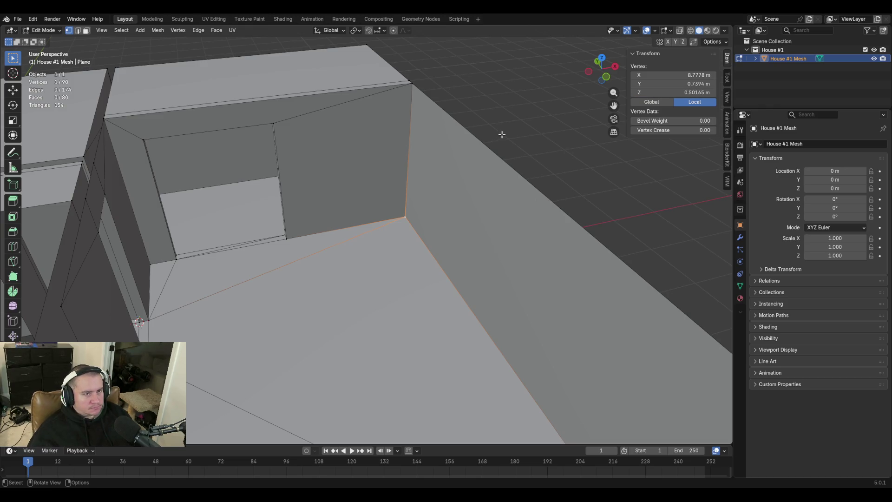
click(413, 84)
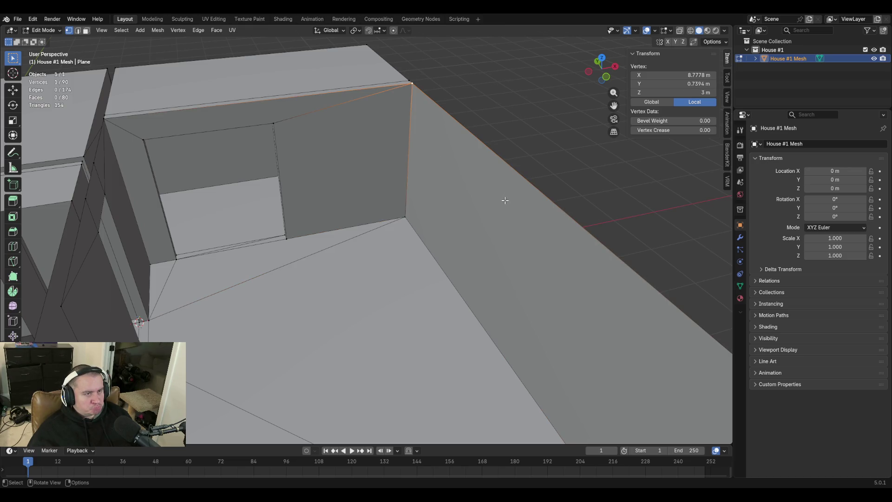
click(404, 217)
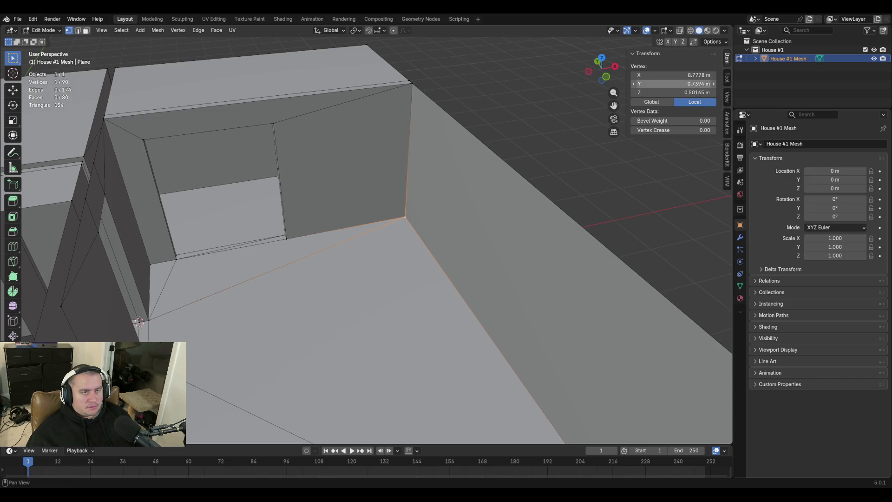
click(674, 92)
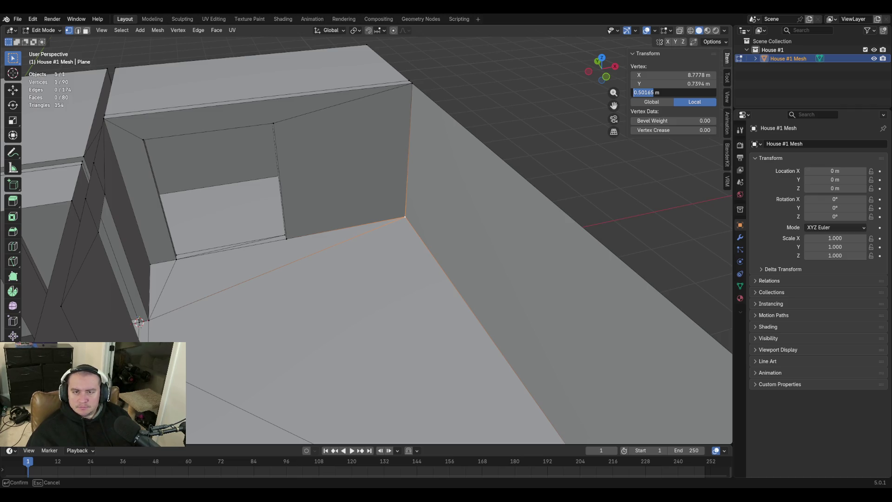
key(Return)
mouse_move(464, 223)
middle_down()
mouse_move(534, 190)
mouse_move(528, 149)
middle_up()
Turn on X-ray and box-select the vertices along the roof edge
scroll(528, 149, up, 2)
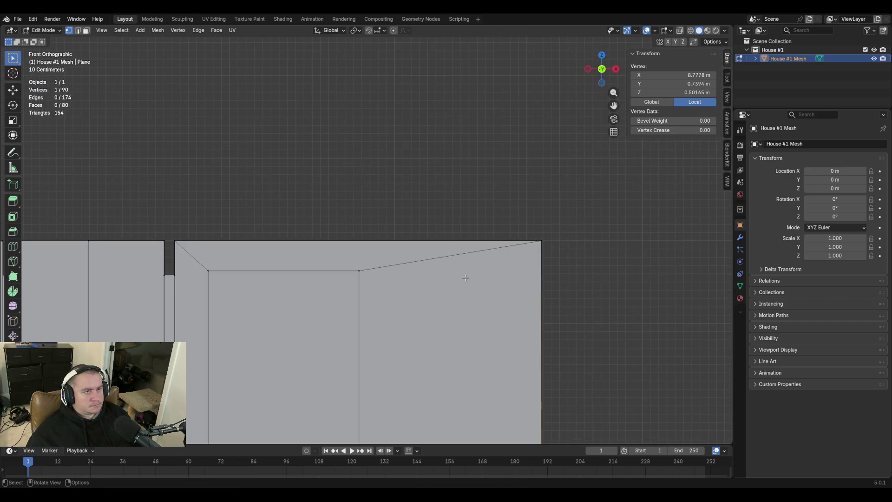
click(679, 31)
mouse_move(169, 233)
mouse_down()
mouse_move(227, 243)
mouse_move(571, 250)
mouse_move(552, 246)
mouse_up()
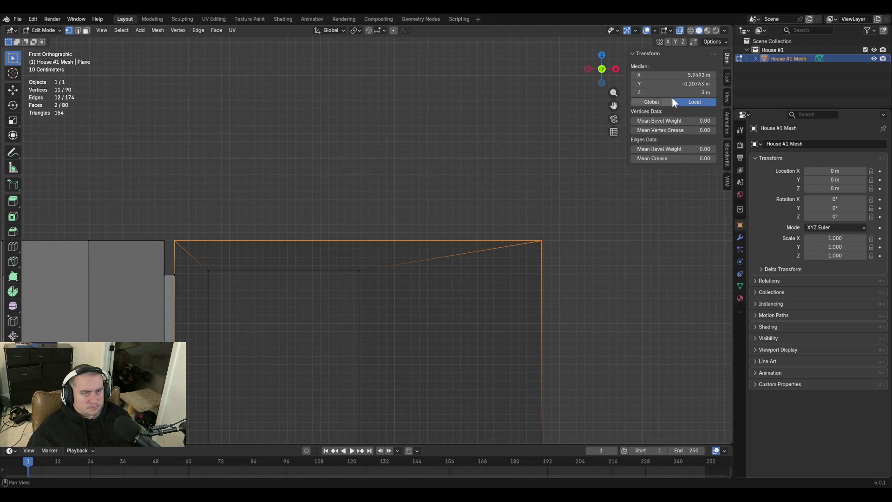
Raise the roof-edge vertices to Z 3.54965 m and begin a first-person walk
drag(675, 93, 675, 93)
text(3.54965)
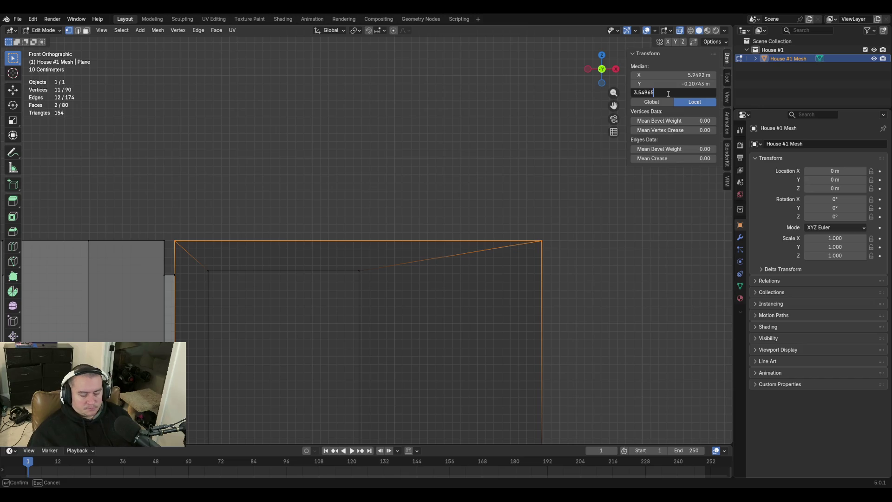
key(Return)
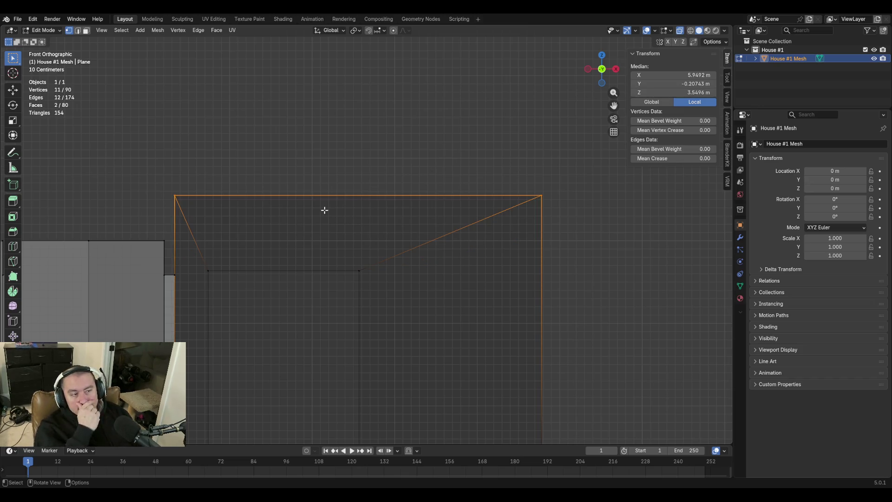
key(shift+grave)
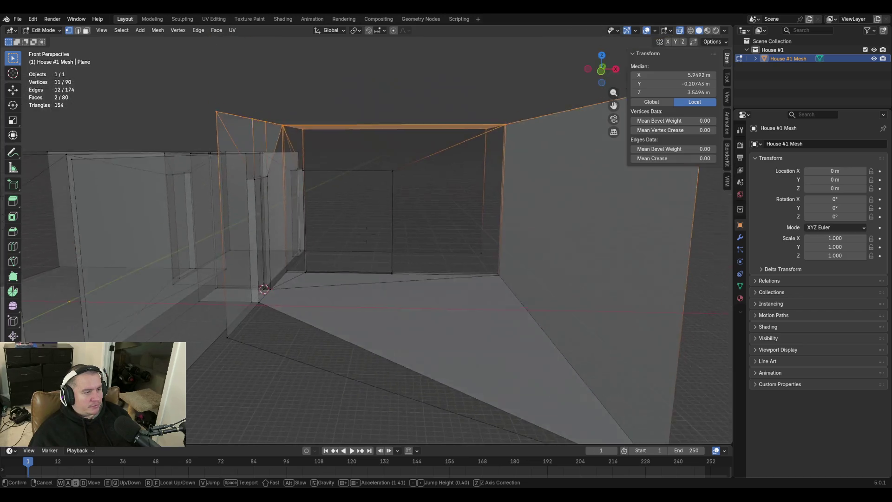
Clear the edge selection and turn off X-ray so the walls look solid
key(e)
key(w)
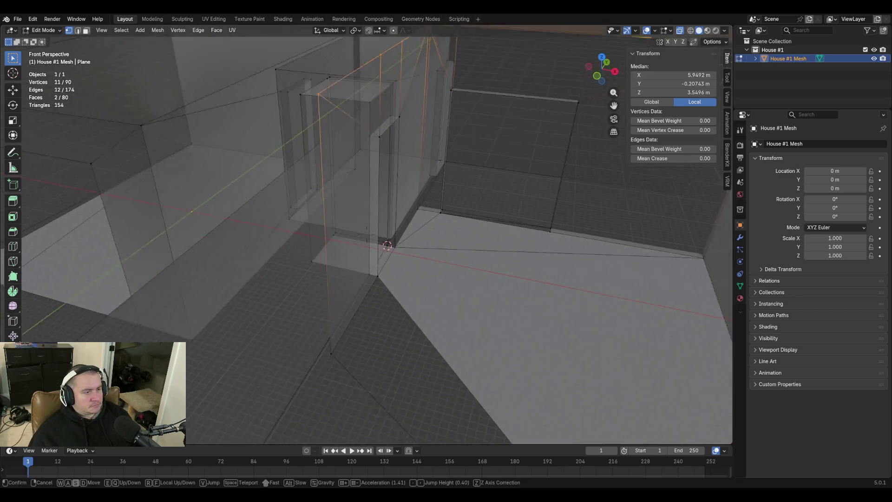
click(336, 179)
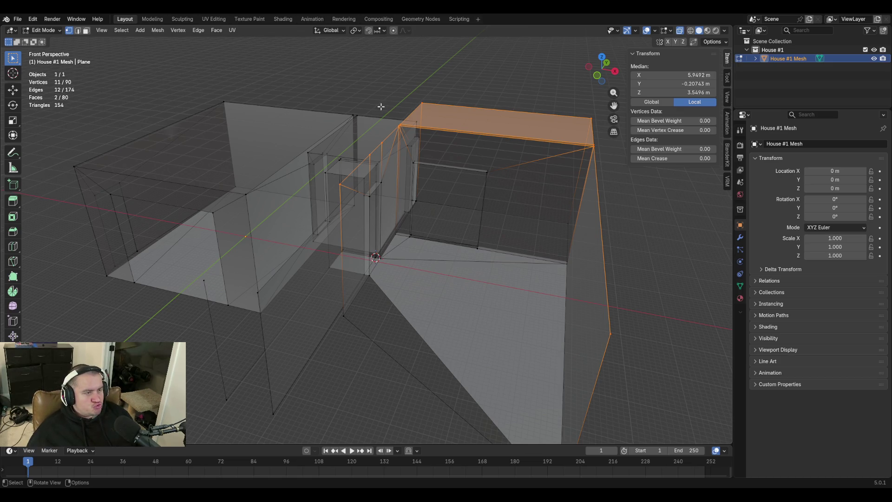
click(389, 92)
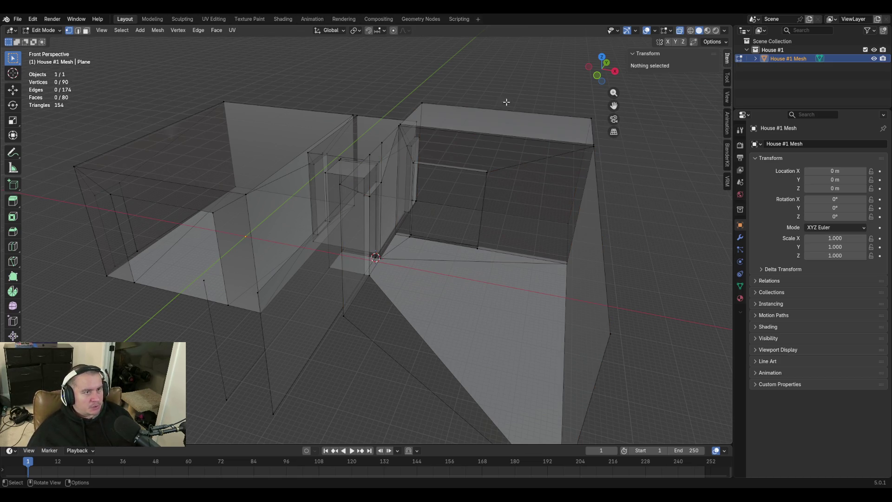
key(alt+z)
Walk into the house interior and sidestep along the inner walls
key(shift+grave)
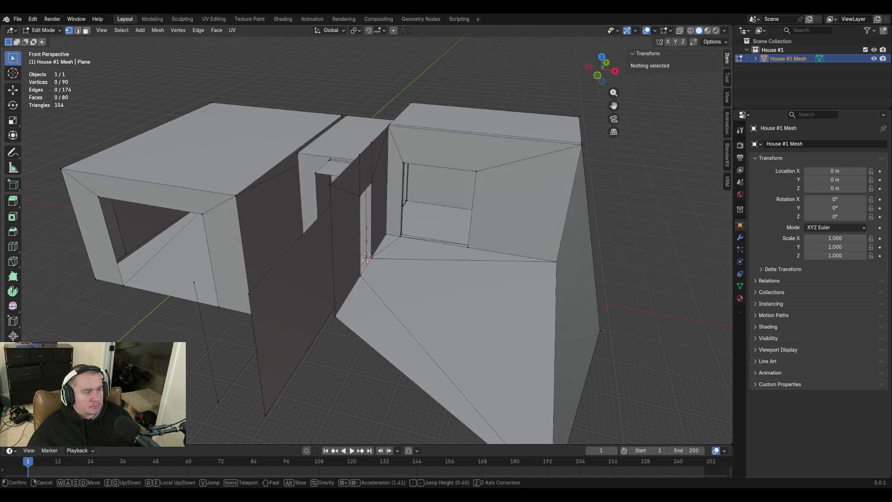
key(shift+w)
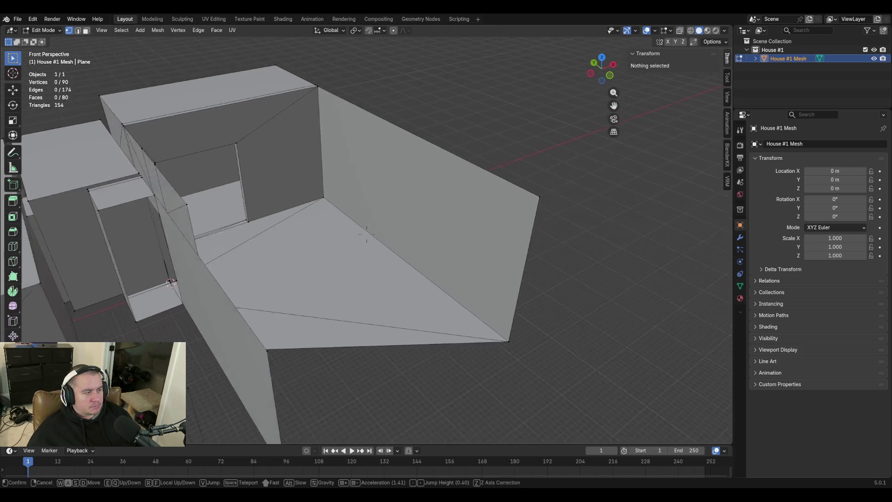
key(s)
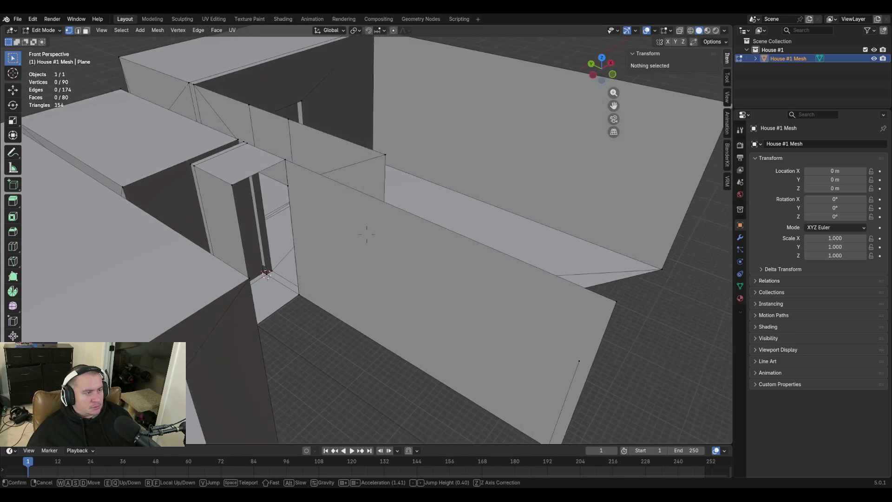
click(366, 234)
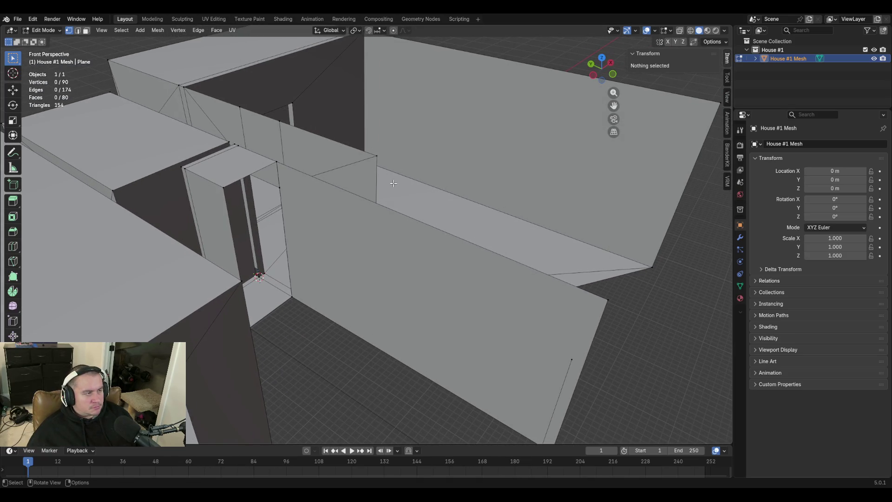
key(shift+grave)
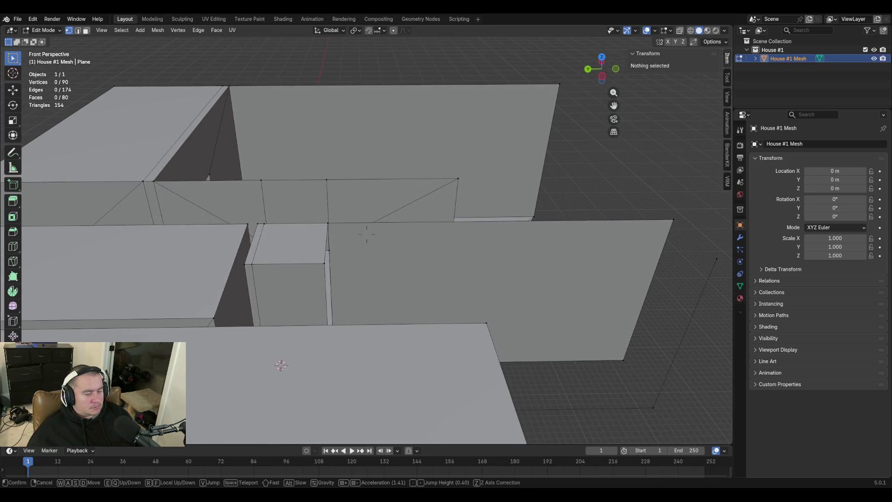
key(d)
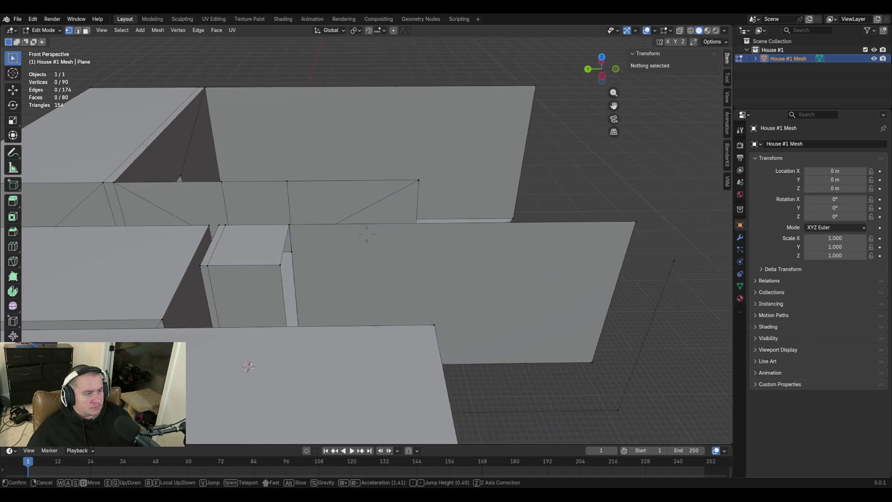
mouse_move(366, 234)
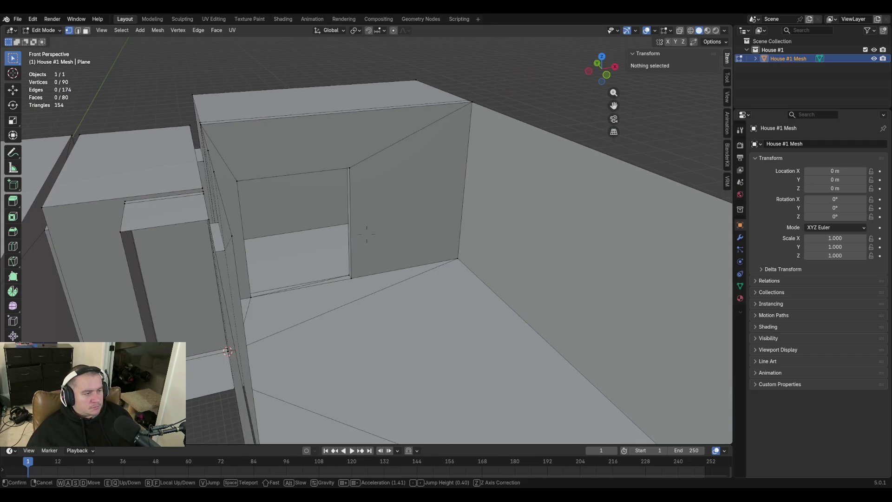
key(Escape)
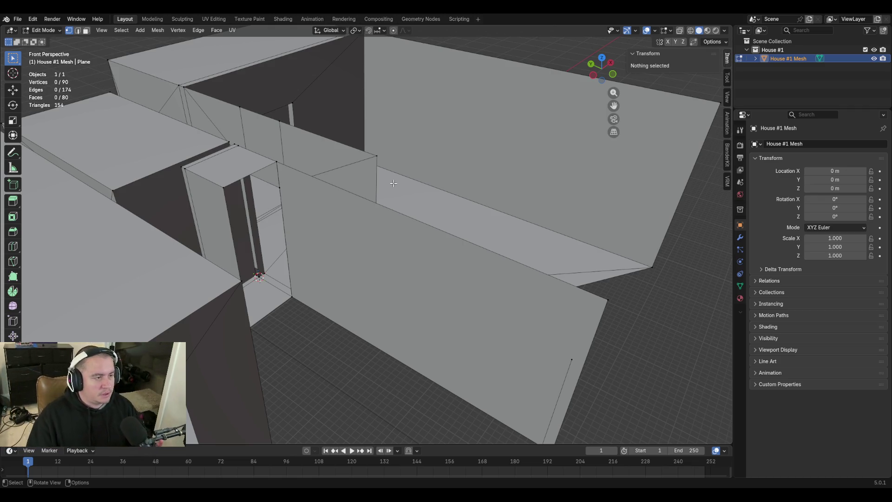
Walk from the narrow room into the large room and toward the connecting doorway
key(shift+grave)
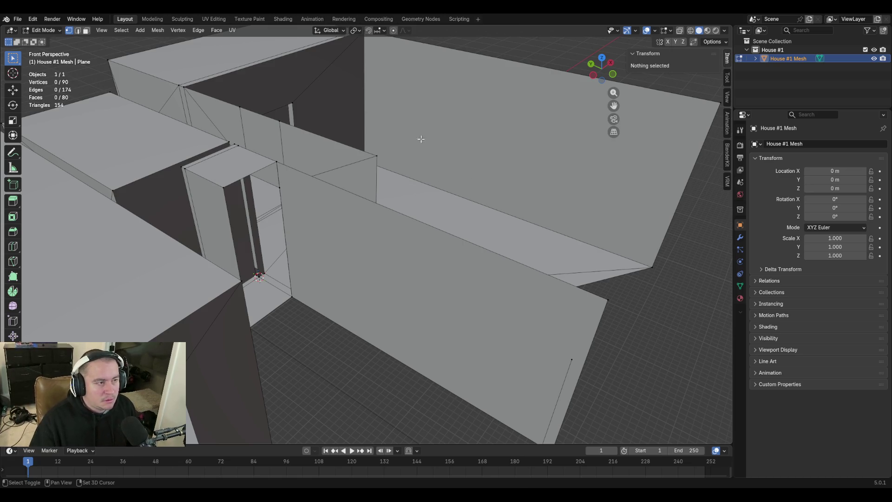
key(s)
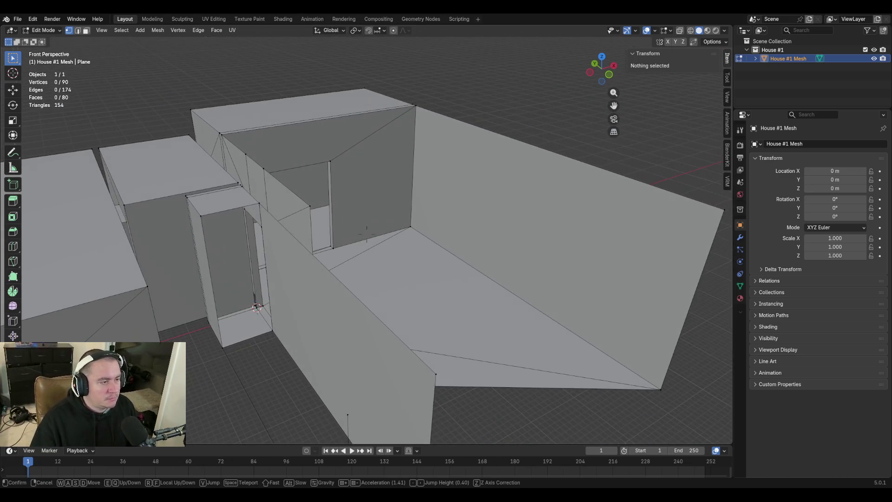
key(w)
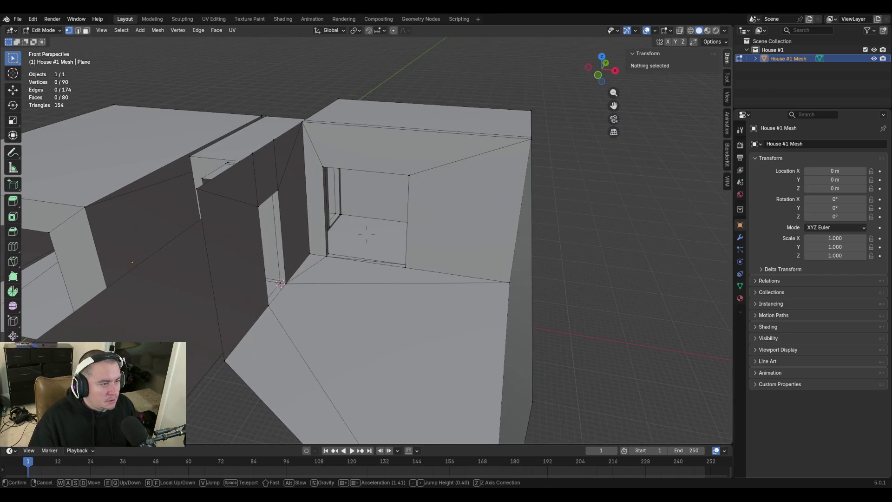
key(w)
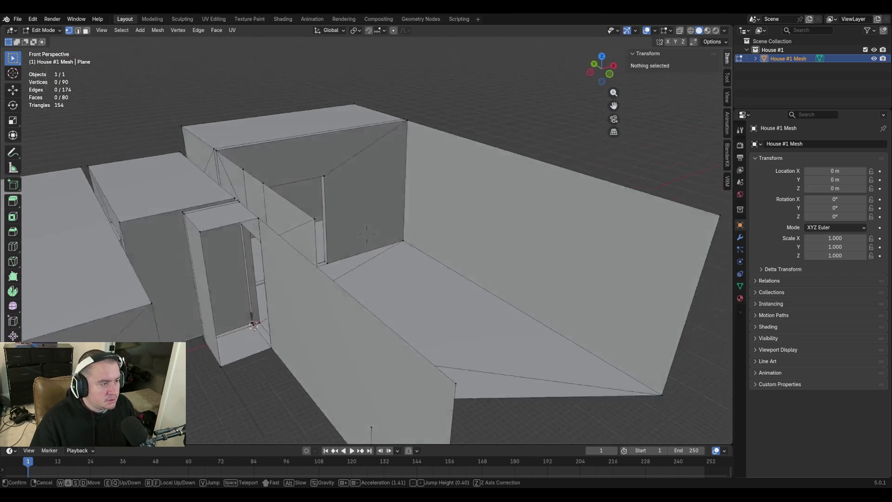
key(s)
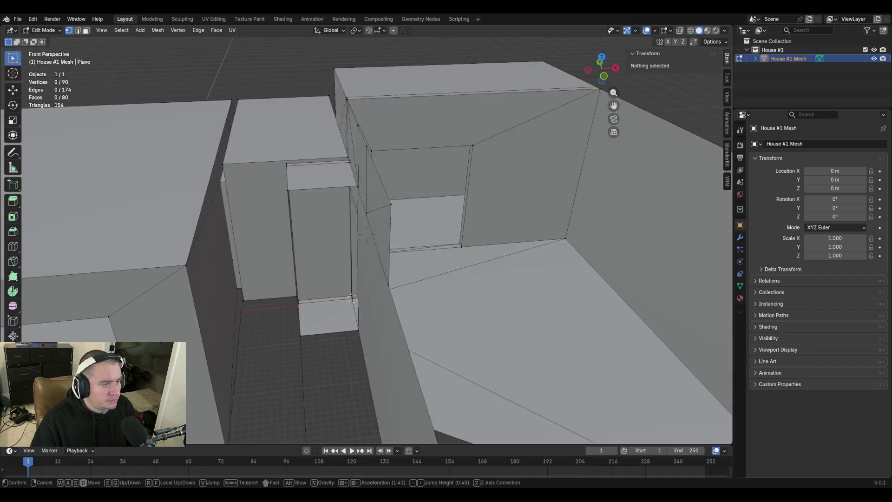
key(s)
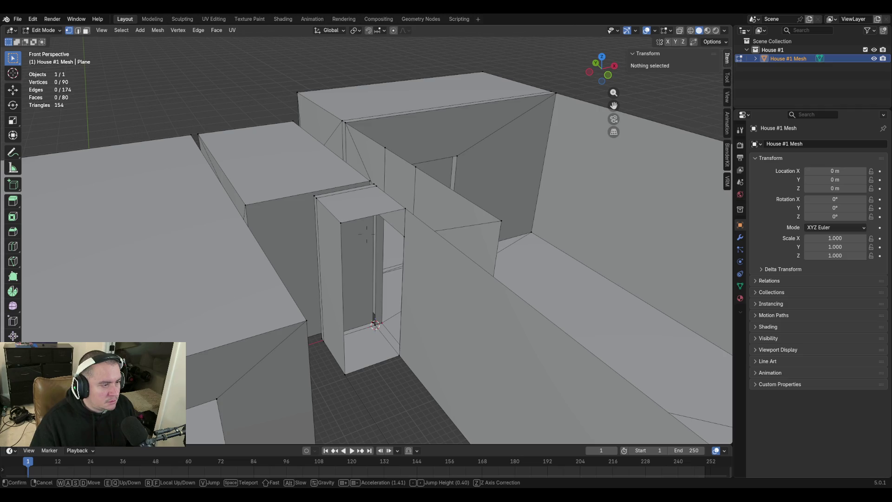
key(shift+d)
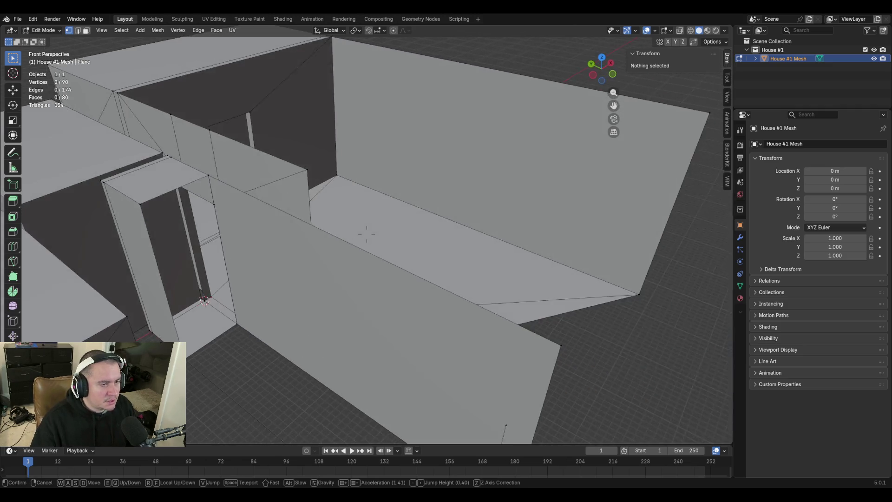
key(w)
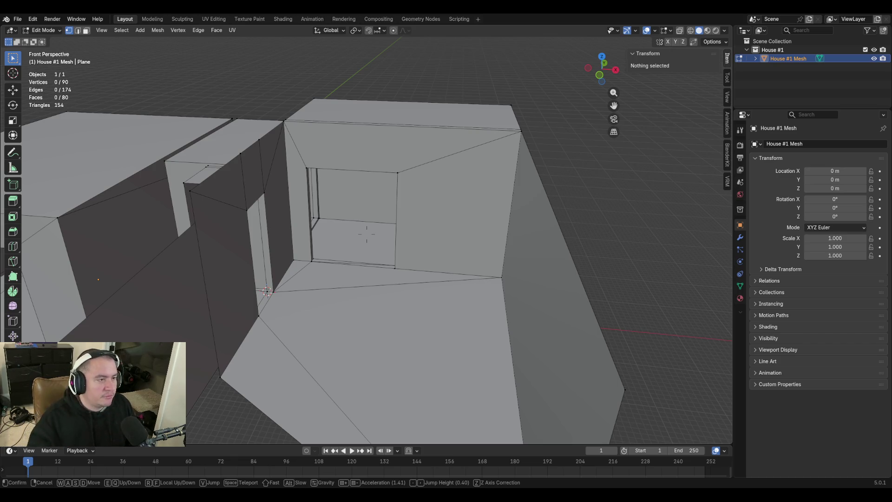
key(s)
key(Return)
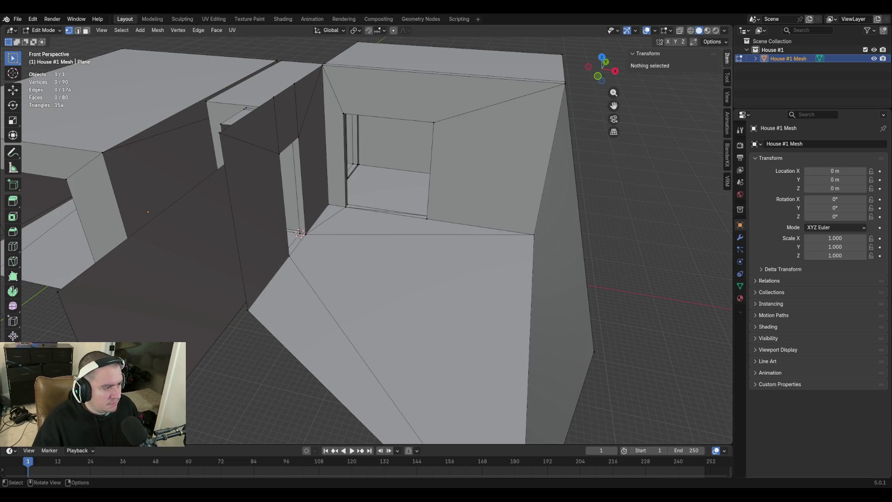
Raise the outer panel's lower corner vertex along Z to 2.159 m
key(shift+grave)
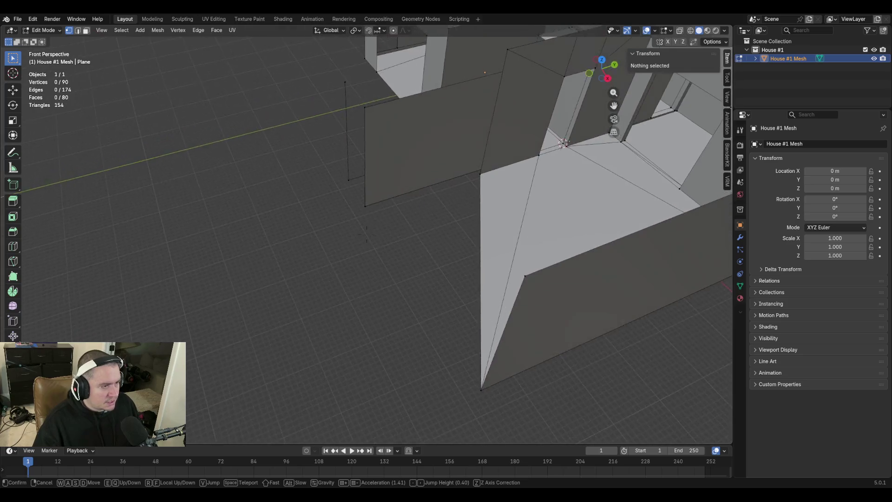
click(348, 346)
click(358, 218)
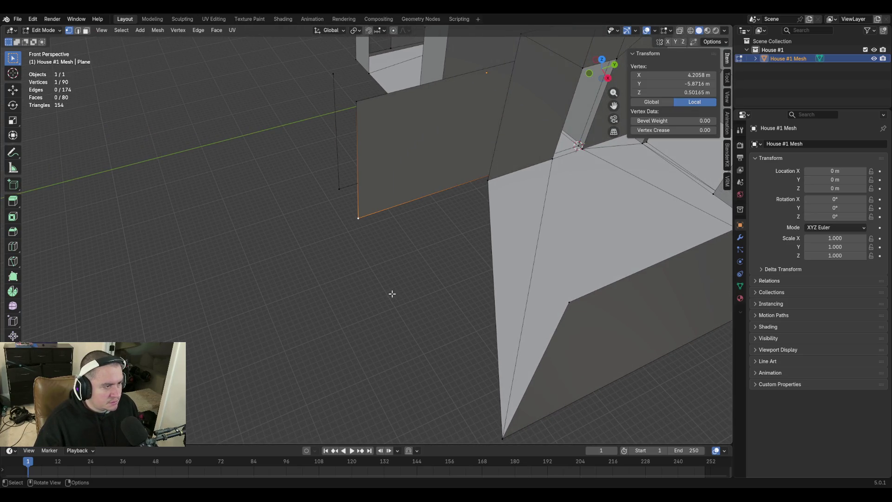
key(g)
key(z)
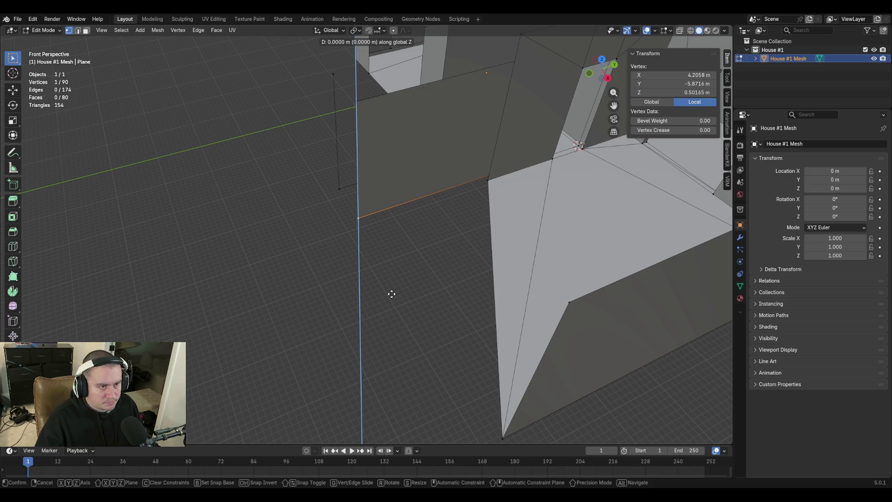
text(1.65735)
click(392, 293)
Walk around the outer wall panel to inspect the raised corner
key(shift+grave)
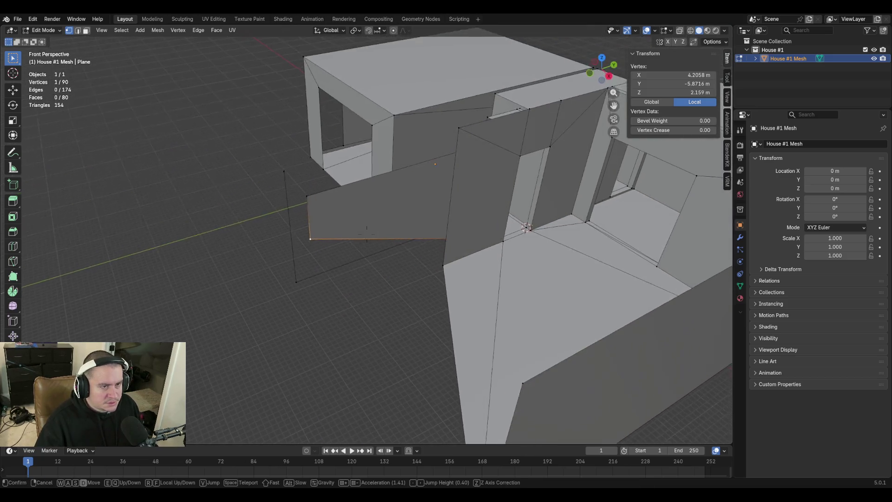
key(w)
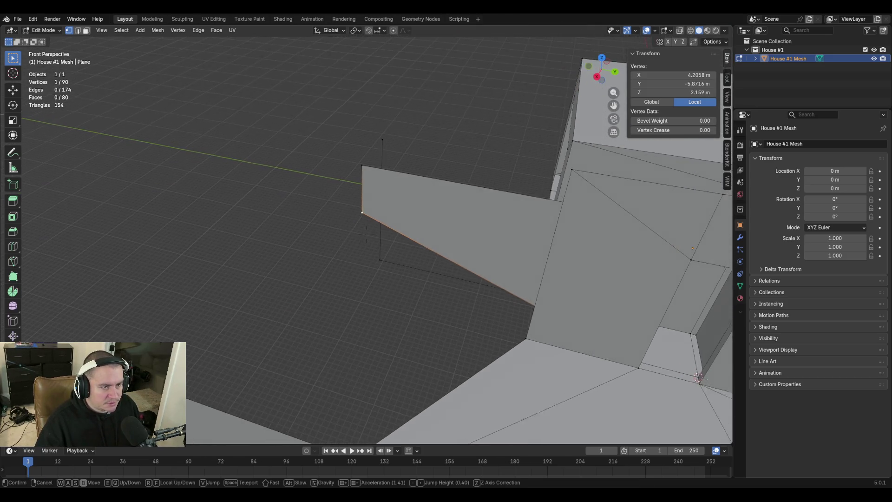
key(w)
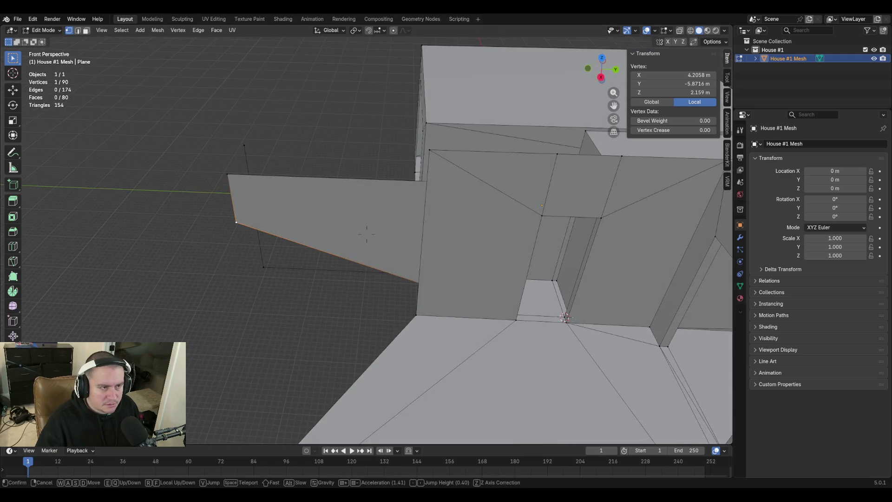
key(s)
click(476, 347)
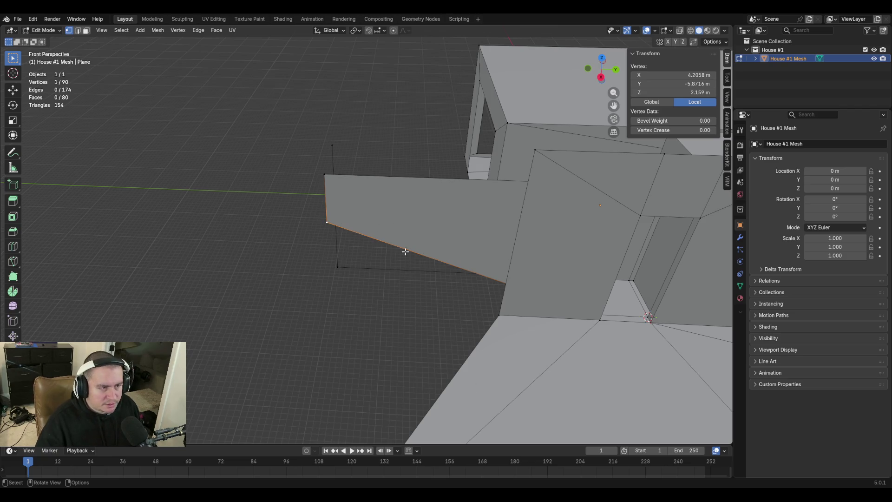
Select the panel's vertical end edge and start moving it along Y
key(2)
click(325, 193)
key(g)
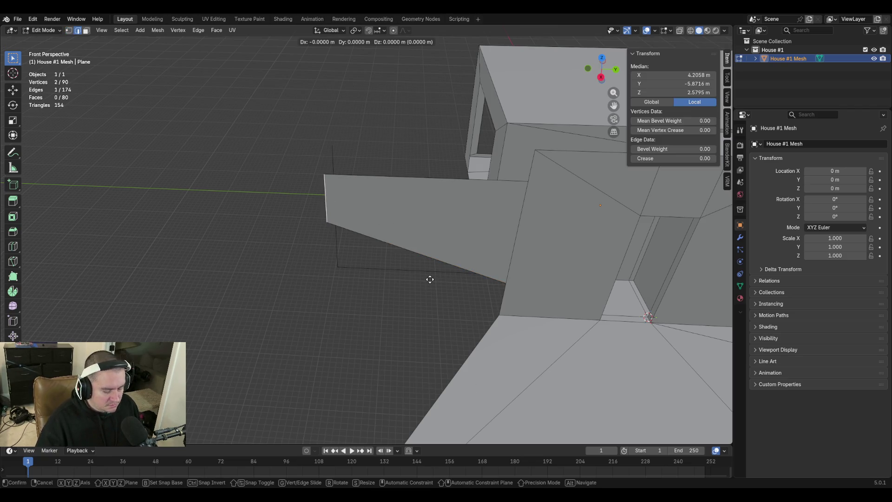
key(y)
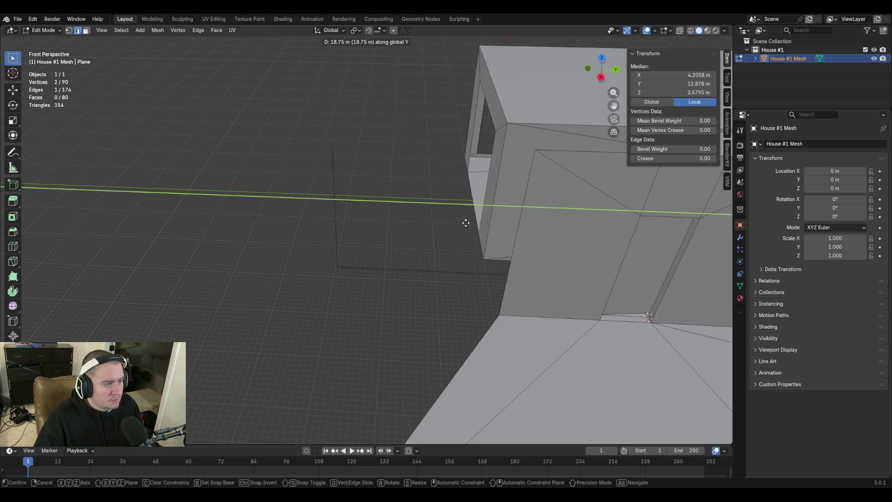
Slide the panel's end edge 0.9144 m along Y, ending at Y -4.9571 m
text(0.9144)
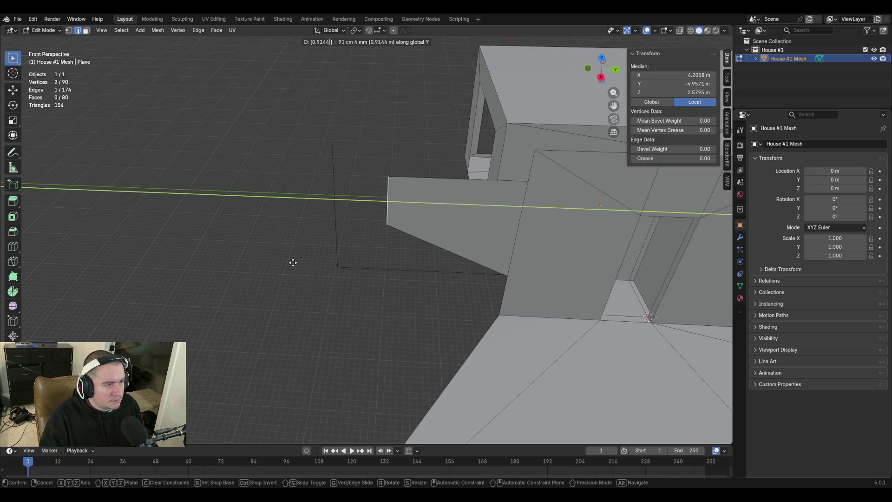
key(Return)
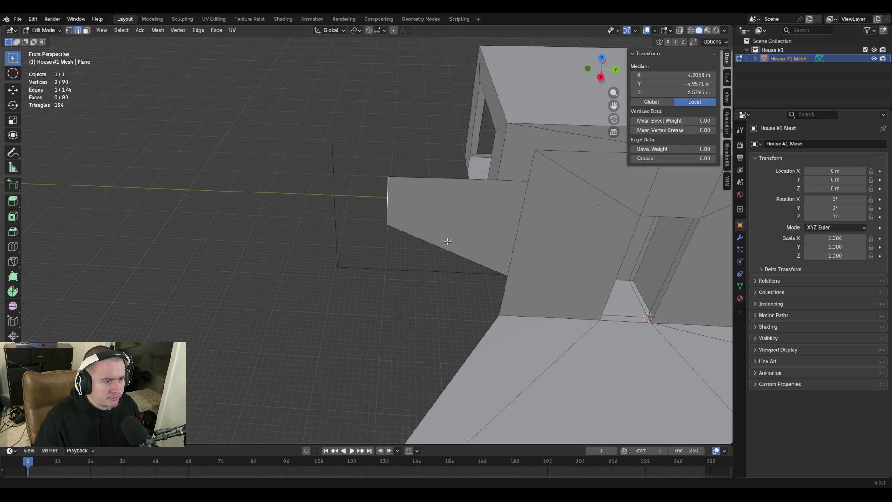
Walk around the house for a wide view, selecting the vertical wall edge beside the doorway
key(shift+grave)
key(s)
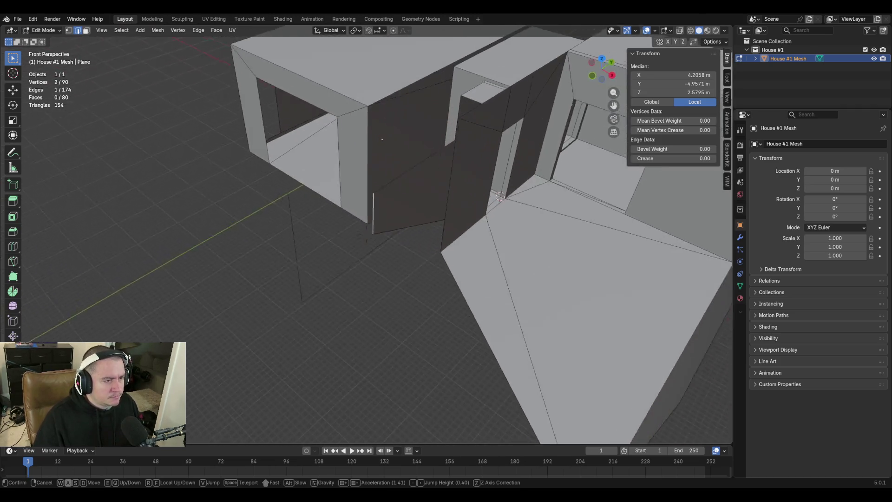
click(331, 235)
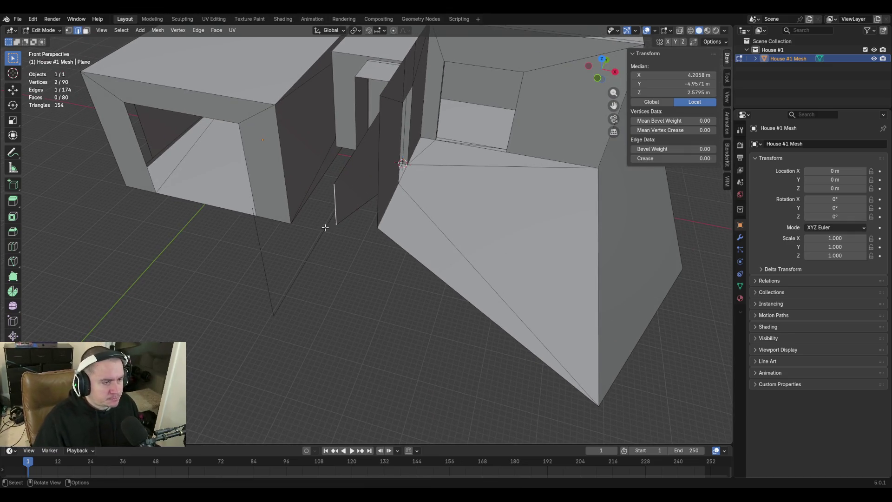
key(shift+grave)
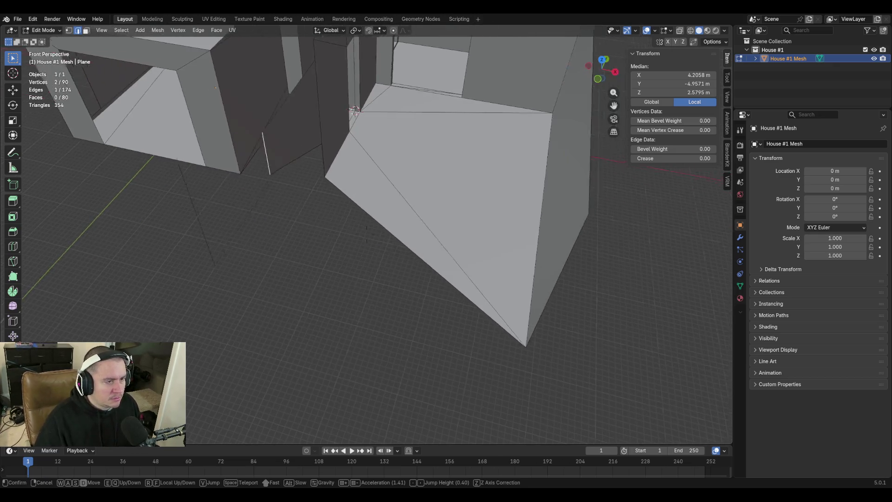
click(436, 224)
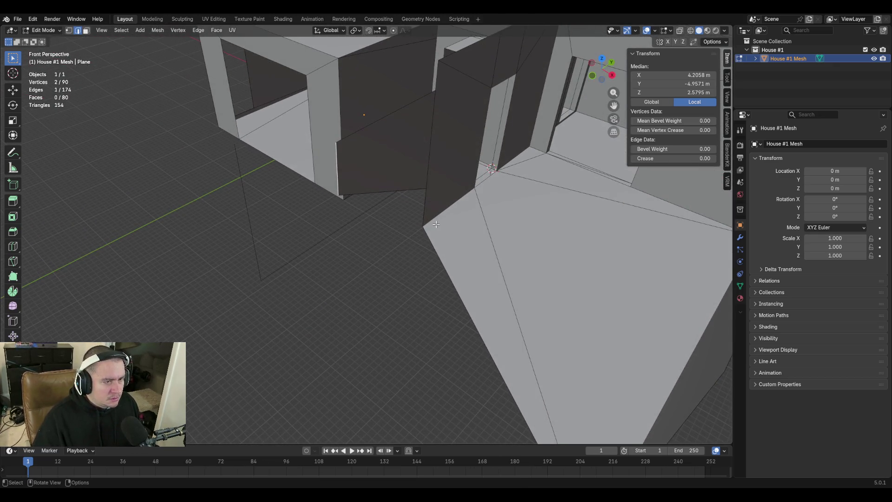
click(422, 197)
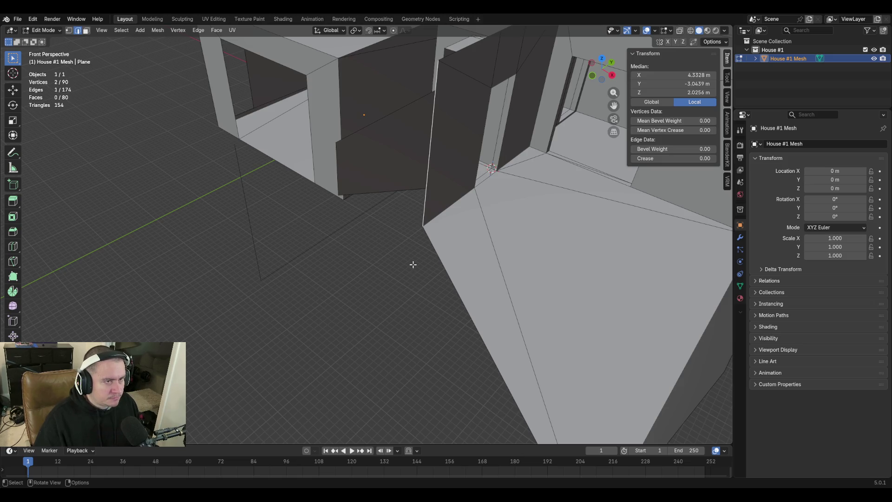
key(shift+grave)
key(s)
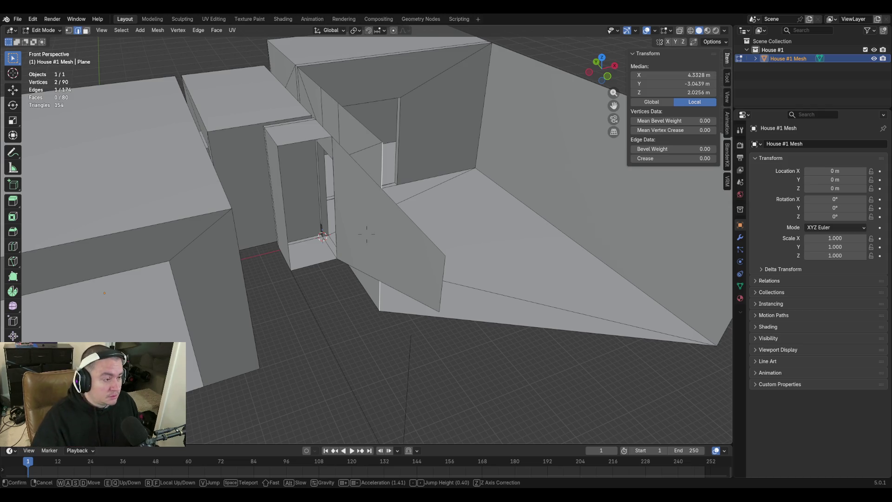
key(s)
click(366, 234)
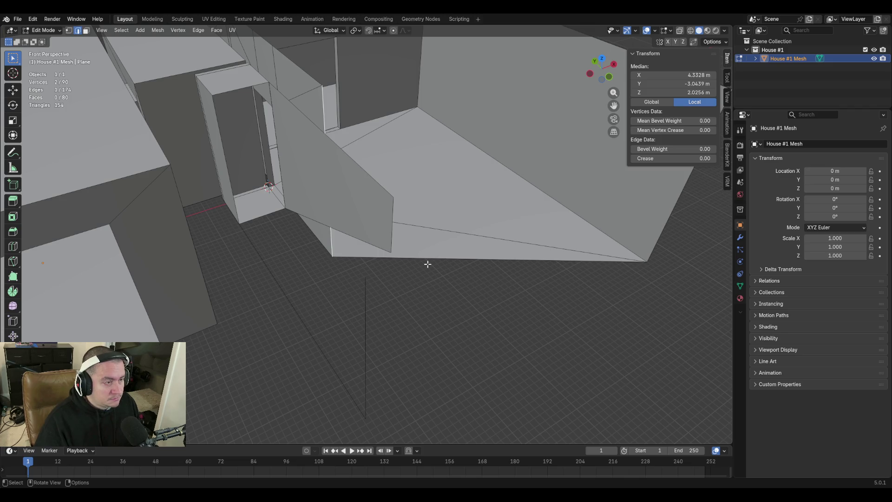
Try extruding the angled outer wall face, then undo it
key(3)
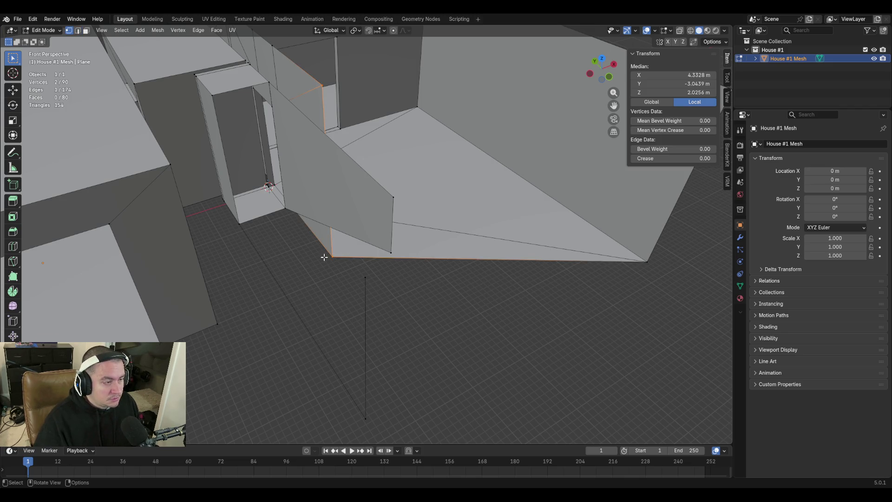
click(330, 250)
key(e)
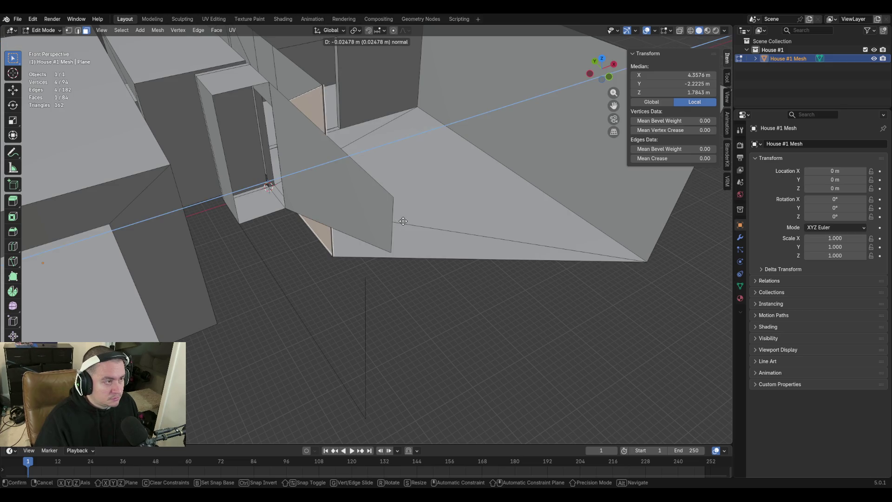
click(487, 244)
key(ctrl+z)
Extrude the doorway's left edge, then undo the misplaced result
key(shift+grave)
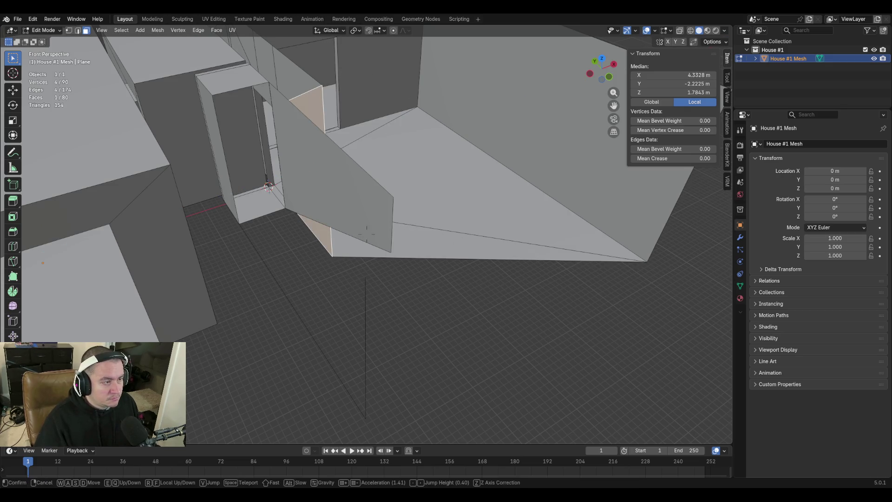
click(367, 234)
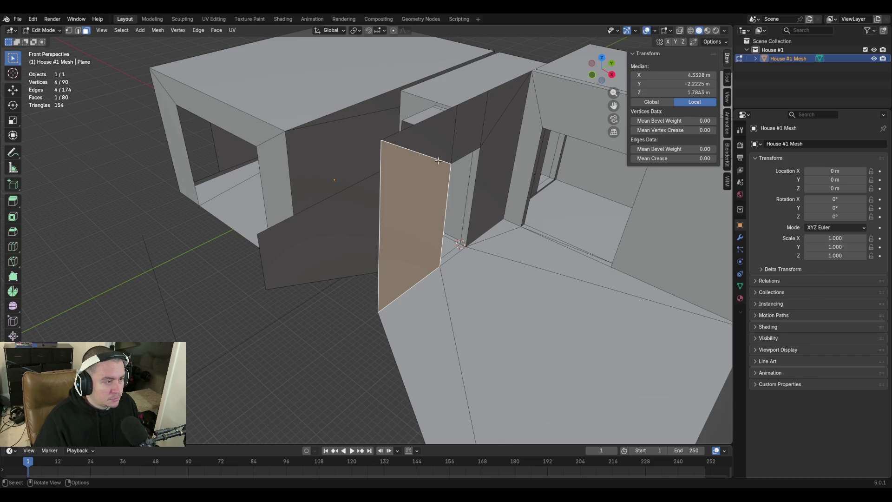
key(2)
click(379, 225)
key(e)
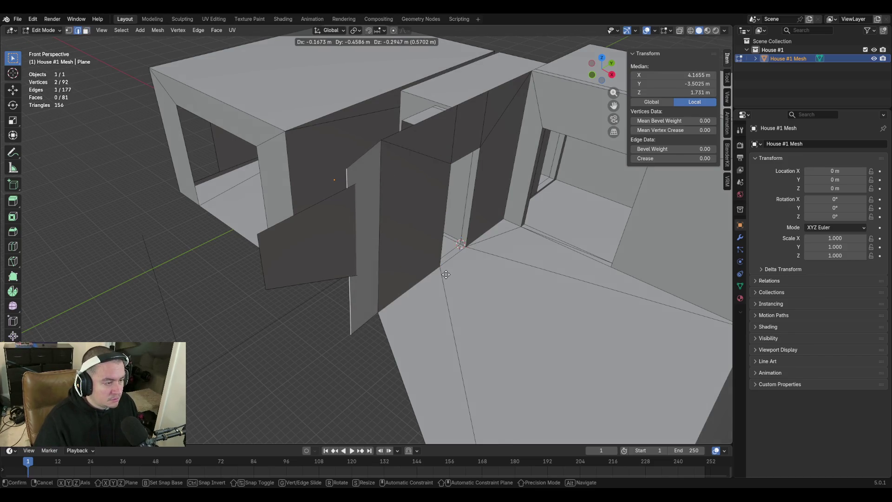
click(383, 278)
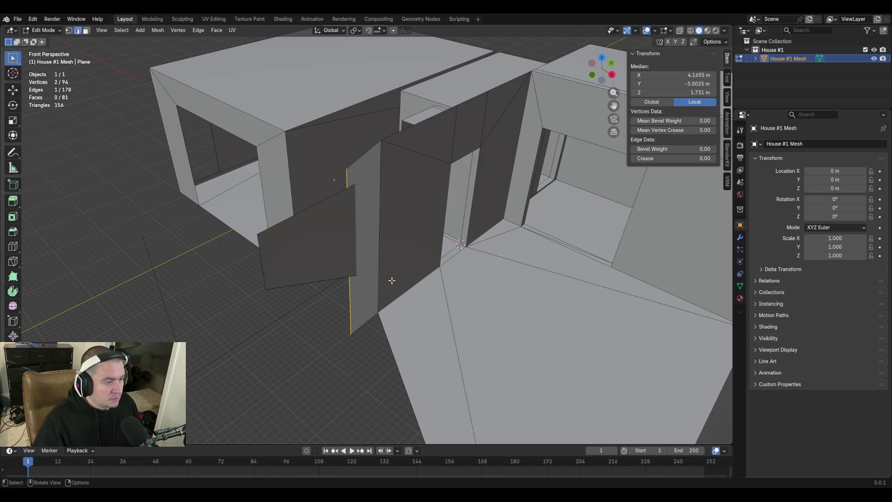
key(ctrl+e)
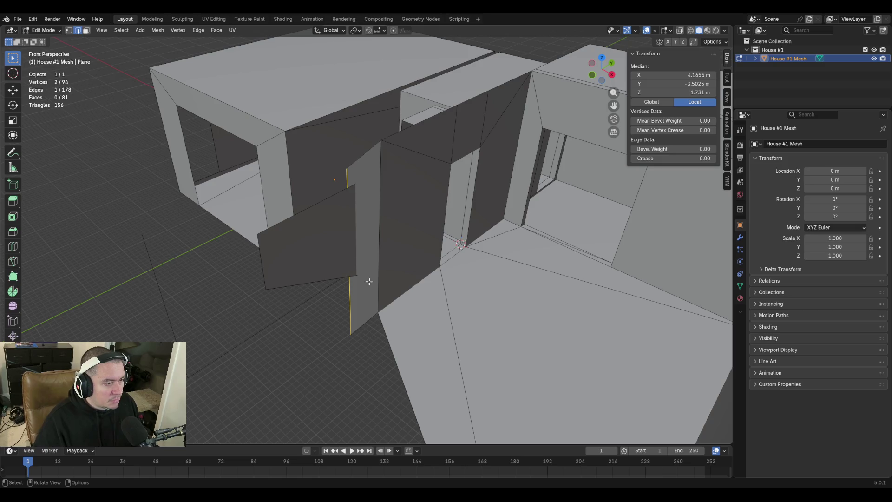
key(ctrl+z)
key(ctrl+z)
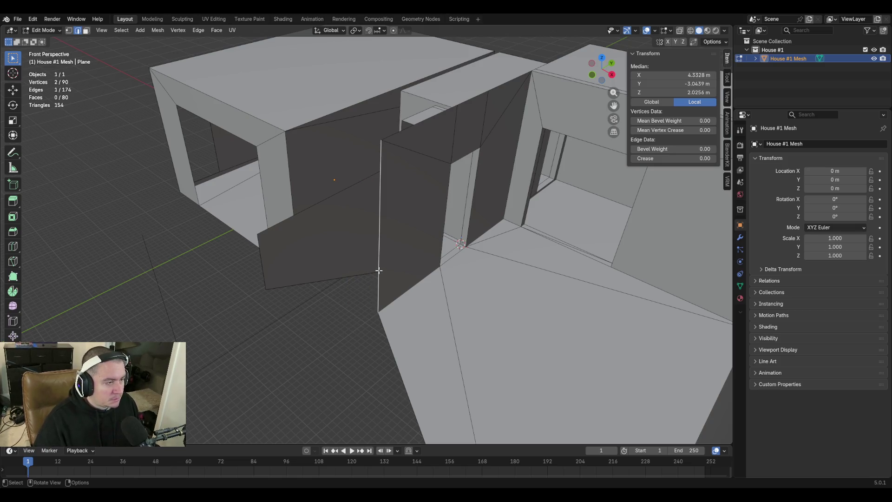
Extrude the doorway edge along Y into a new wall face
key(e)
key(y)
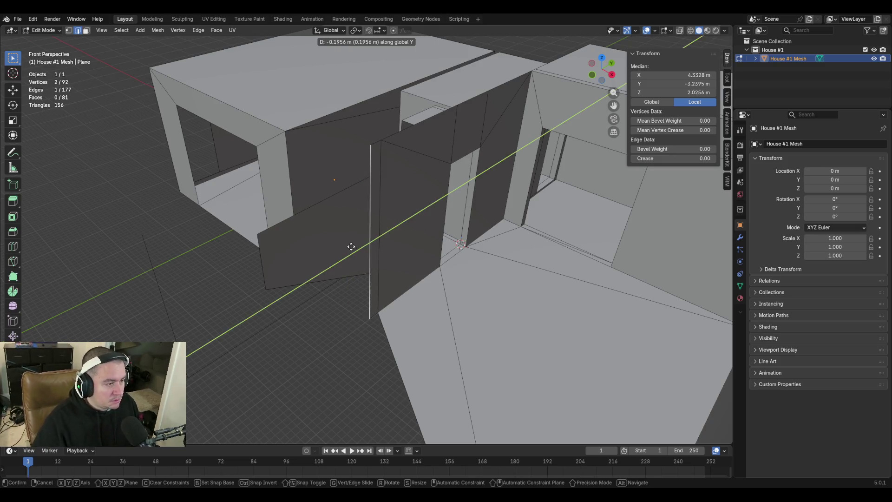
click(296, 297)
mouse_move(267, 275)
middle_down()
mouse_move(279, 274)
mouse_move(267, 272)
middle_up()
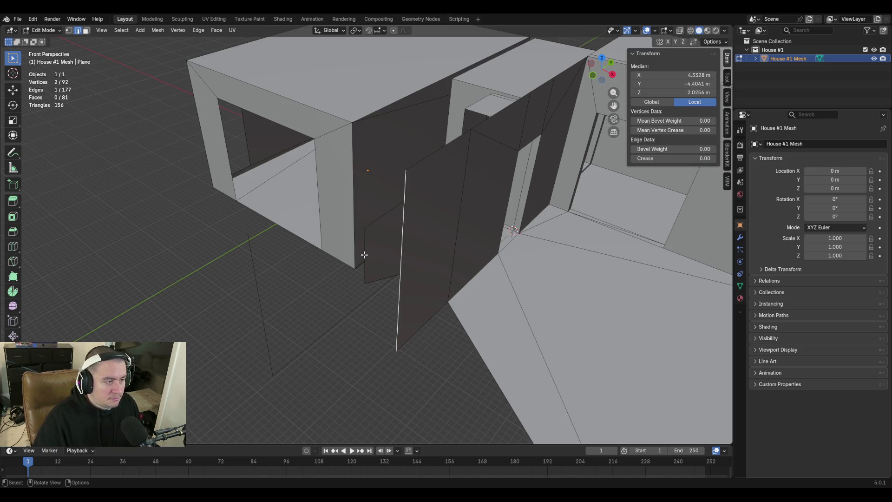
Copy the other wall edge's Y and set the new edge to Y -4.9571 m
key(ctrl+z)
click(675, 86)
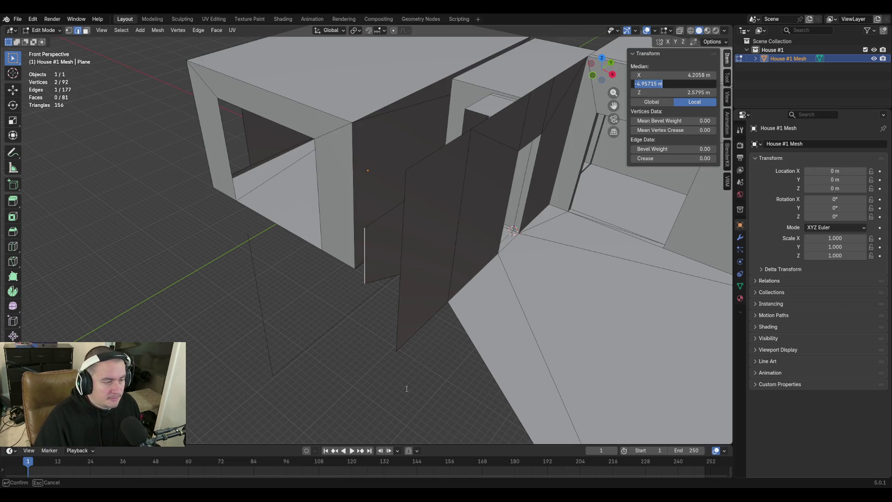
key(Escape)
key(ctrl+shift+z)
click(663, 84)
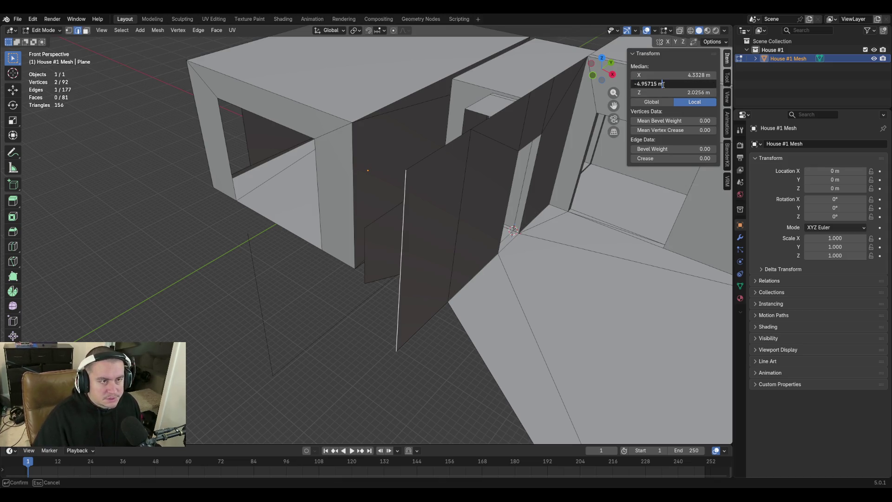
key(Return)
key(shift+grave)
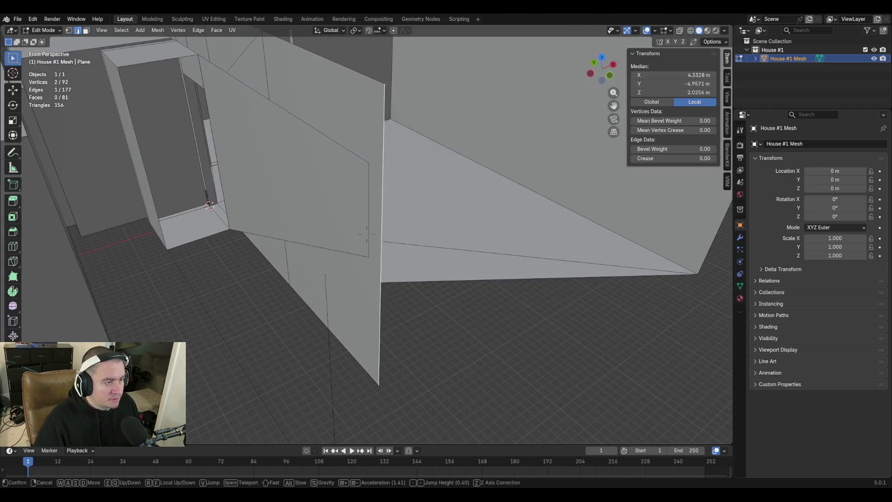
click(380, 365)
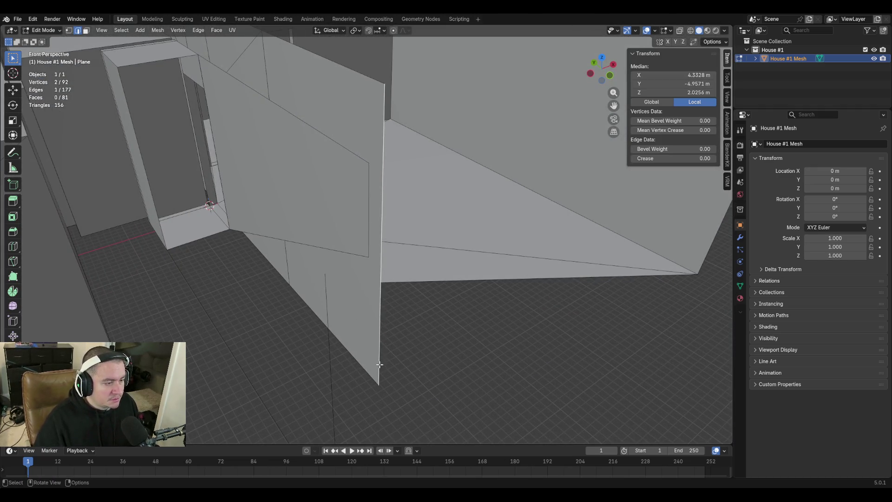
Set the new wall's bottom corner vertex to Z 2.159 m
click(369, 257)
click(686, 93)
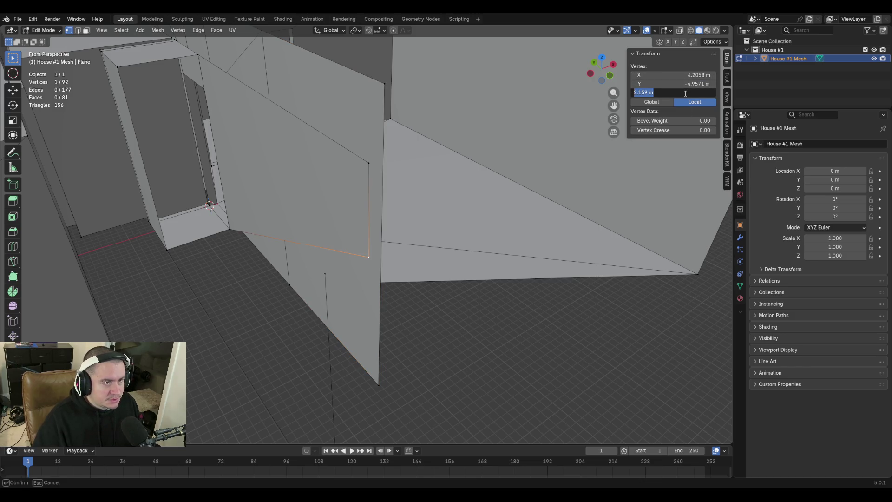
key(Escape)
click(378, 384)
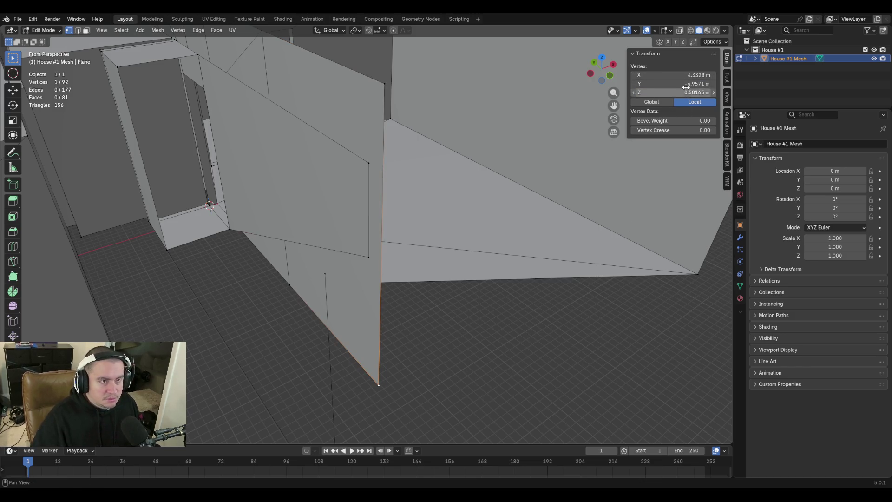
click(676, 93)
text(2.159)
key(Return)
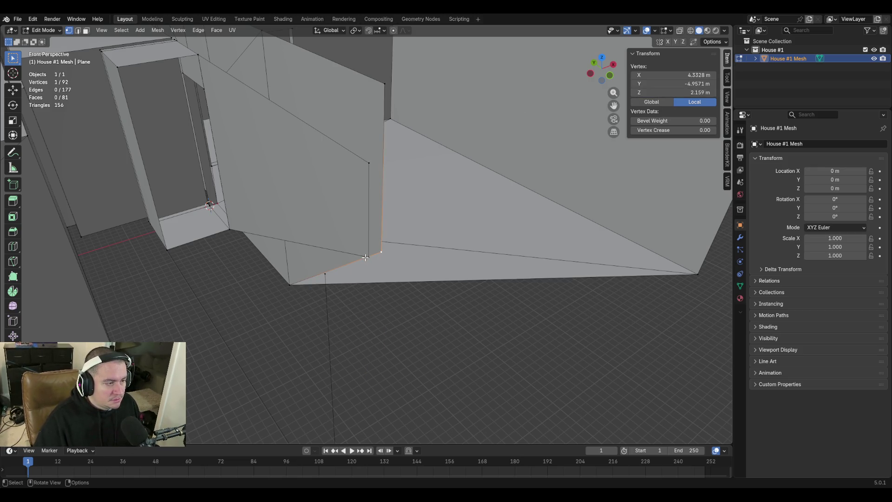
Paste a copied coordinate onto another corner vertex and bring the upper corner to 0.50165 m
click(229, 230)
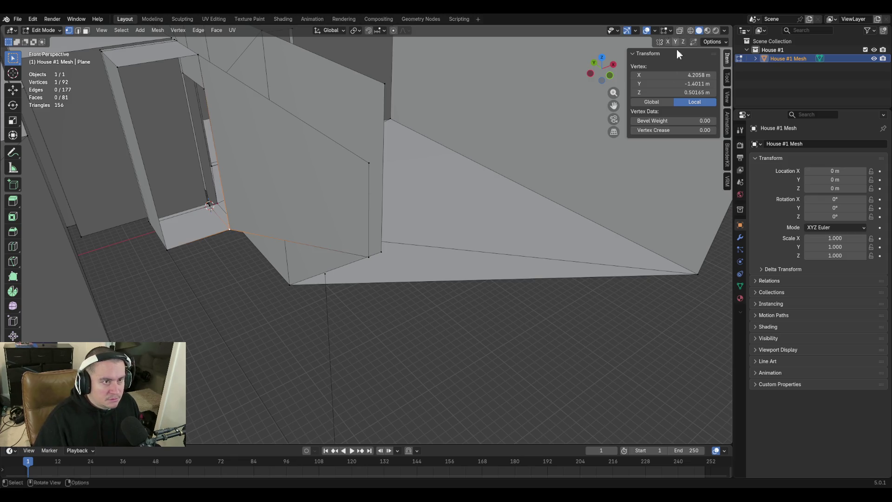
key(ctrl+c)
drag(673, 121, 674, 130)
key(ctrl+v)
key(Return)
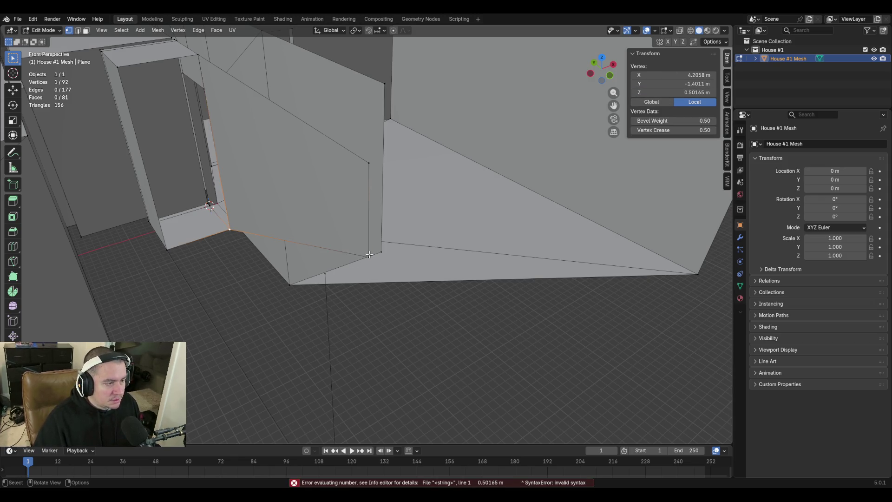
click(368, 254)
click(680, 91)
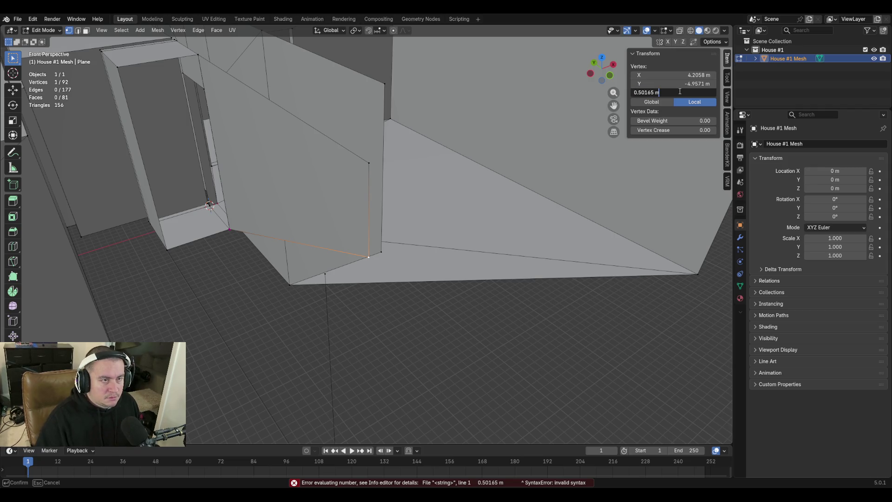
key(Return)
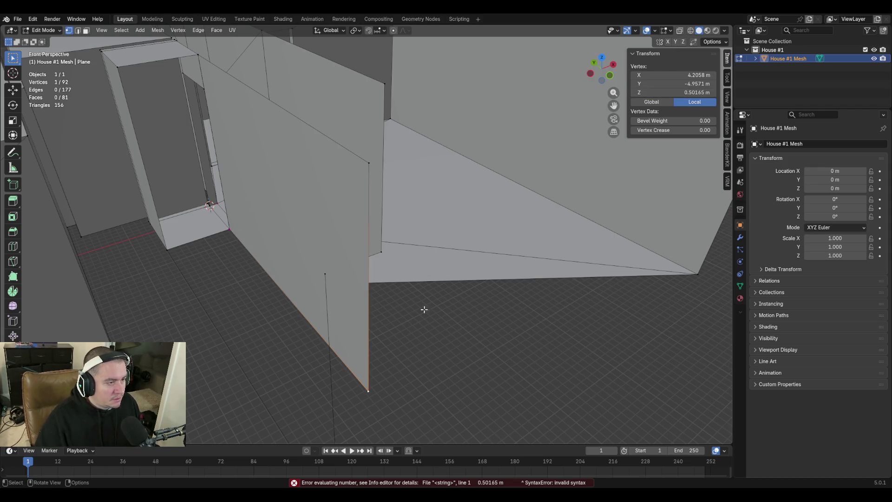
click(432, 314)
Set the wall's corner vertex Z to 3 m, then back to 2.159 m, and deselect
click(366, 164)
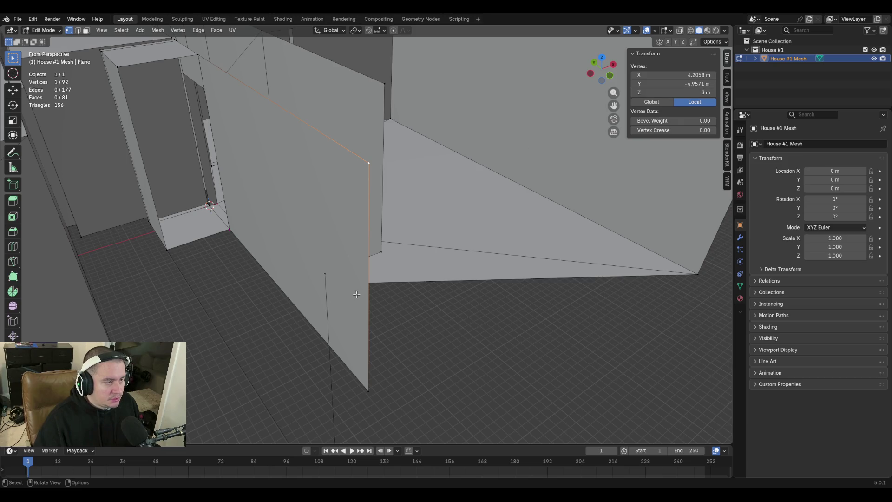
click(380, 253)
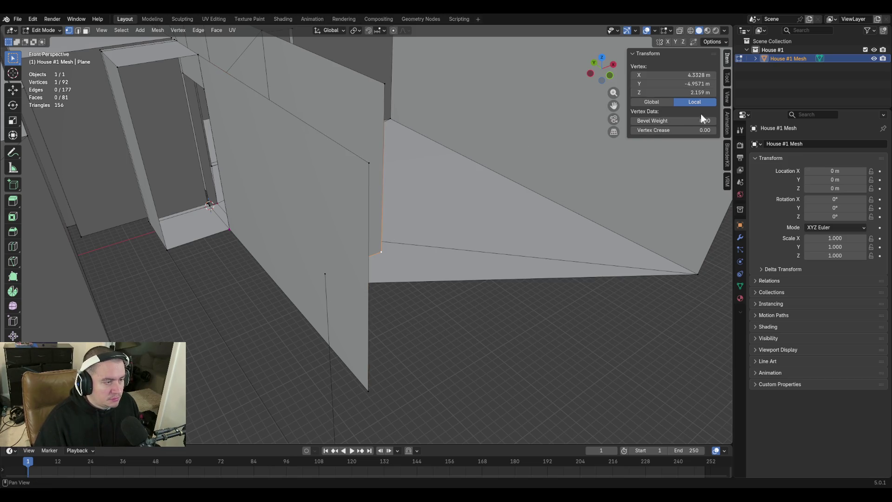
click(686, 83)
key(Return)
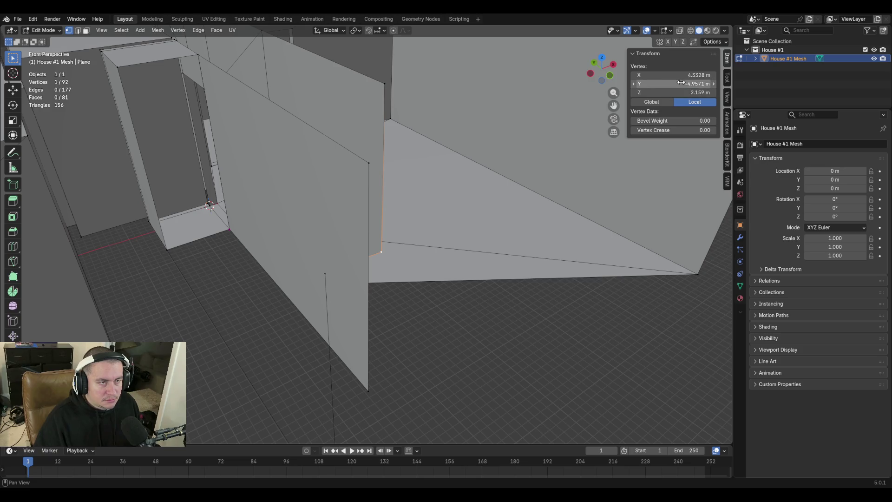
click(684, 92)
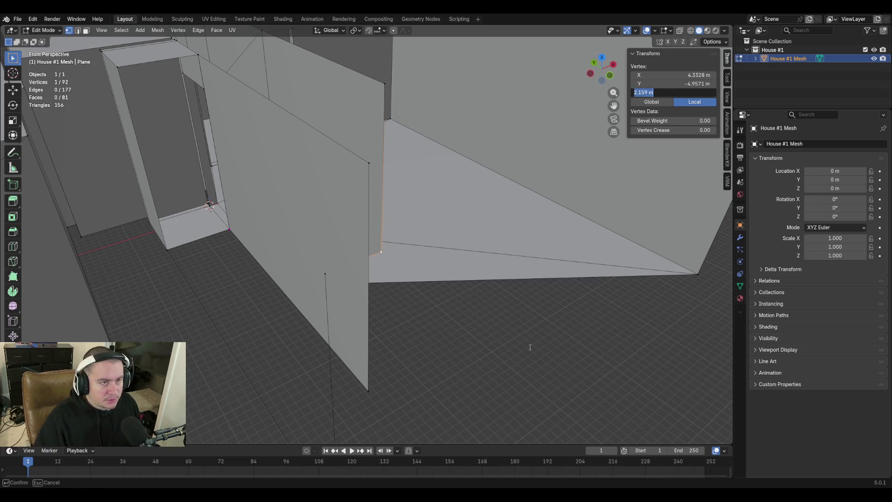
text(3)
key(Return)
click(682, 93)
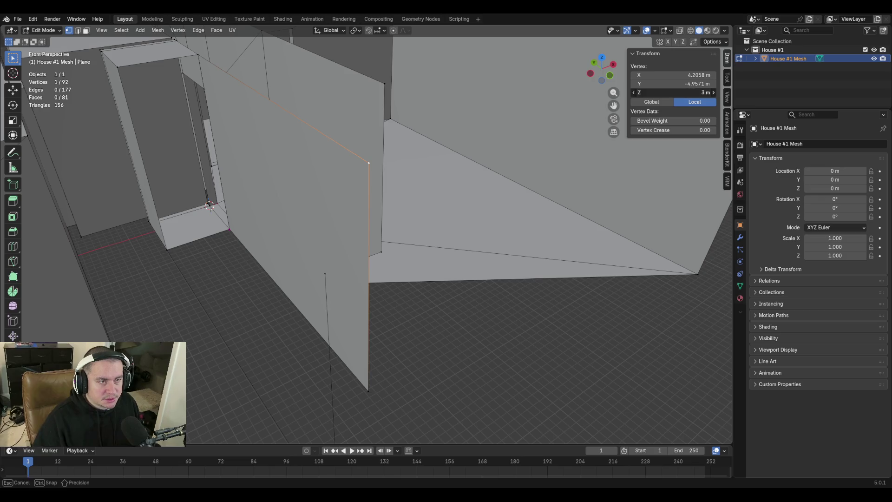
text(2.159)
key(Return)
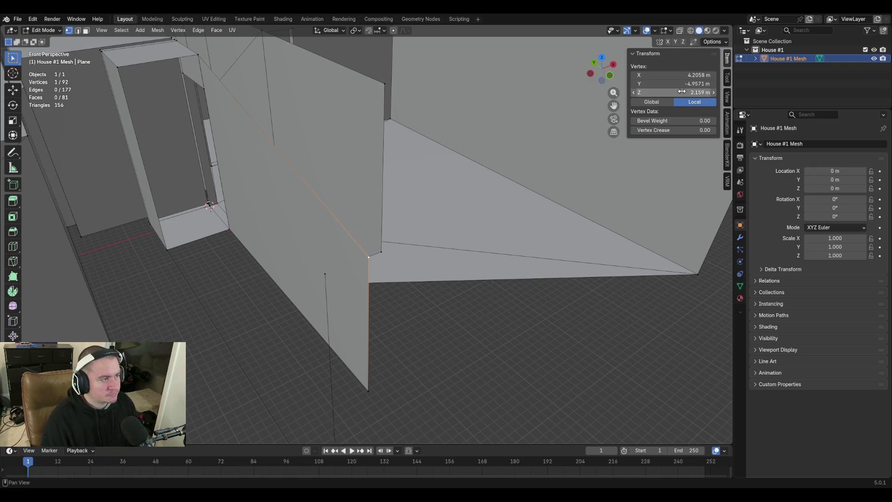
click(466, 355)
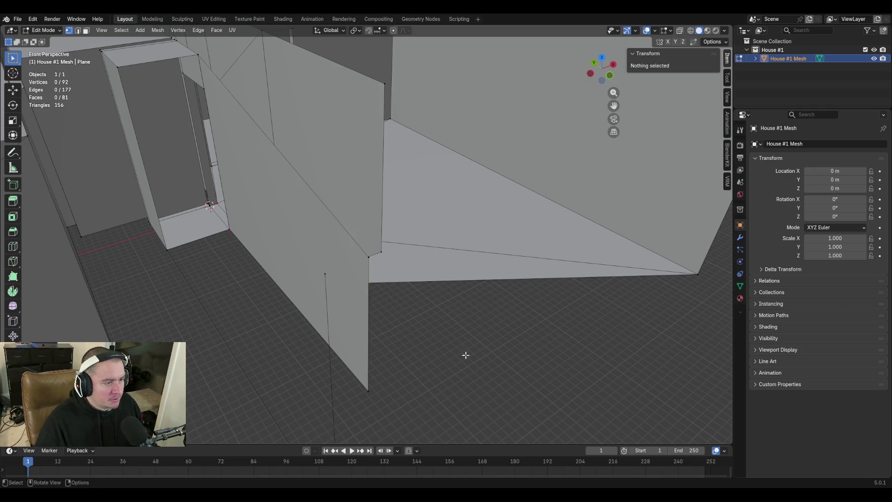
Extrude the wall's bottom edge straight down along Z
key(shift+grave)
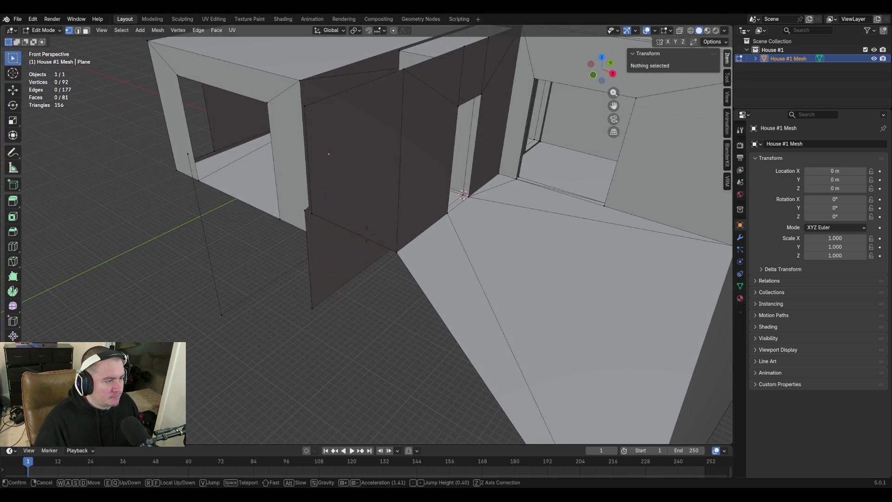
key(w)
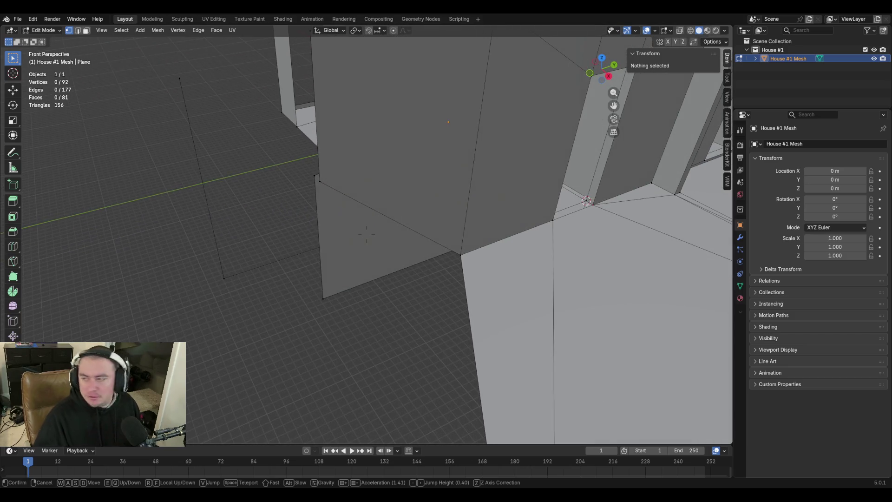
key(shift+s)
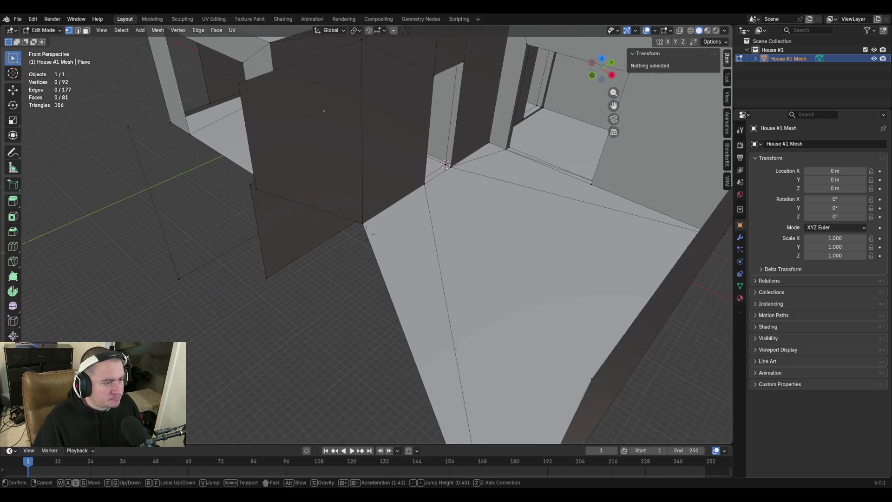
key(s)
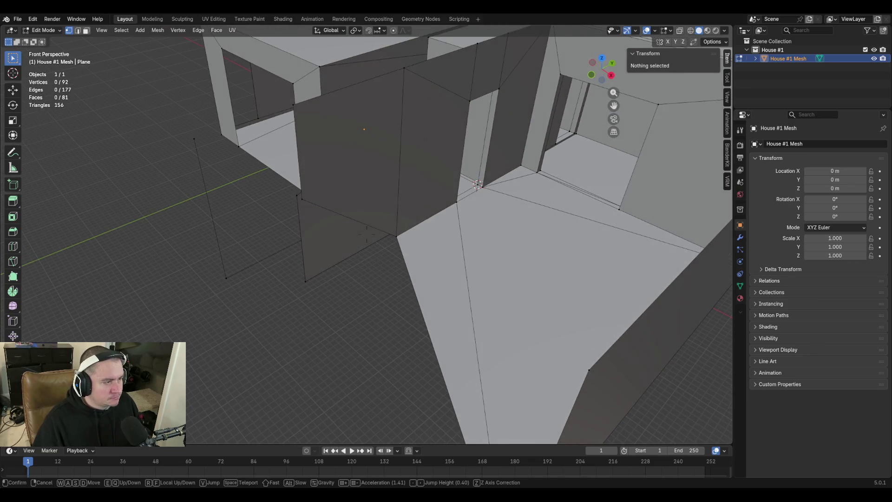
click(367, 234)
key(2)
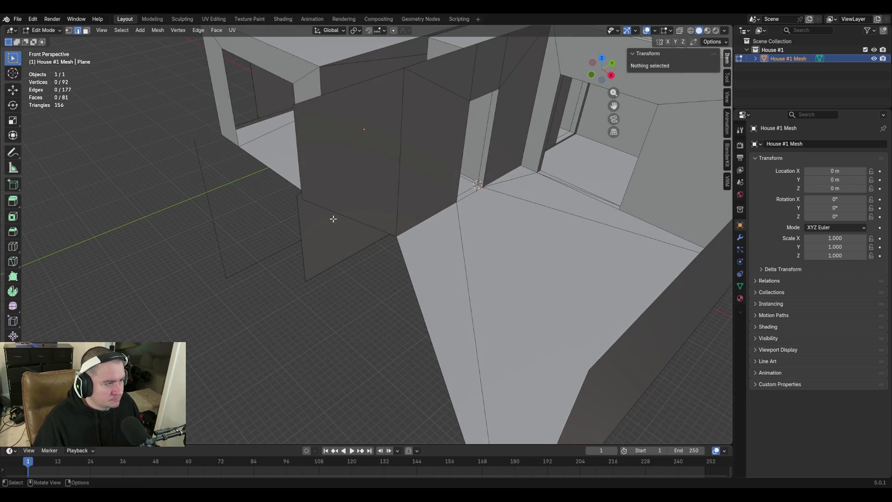
click(320, 206)
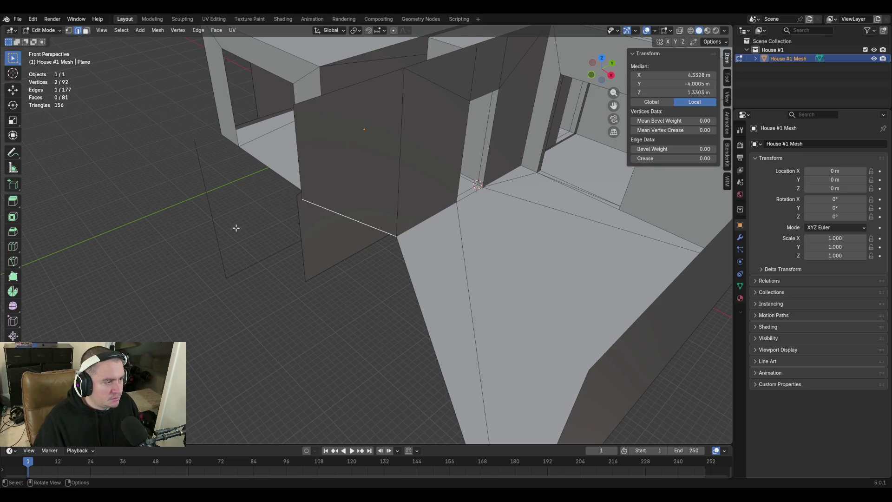
key(e)
key(z)
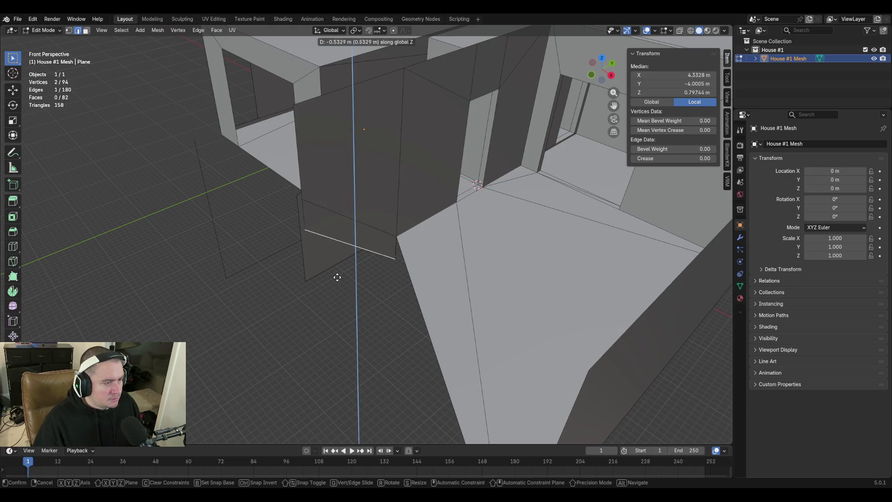
click(409, 323)
Merge the extruded edge's end vertex onto the floor corner vertex at last
key(1)
click(395, 267)
shift+click(397, 236)
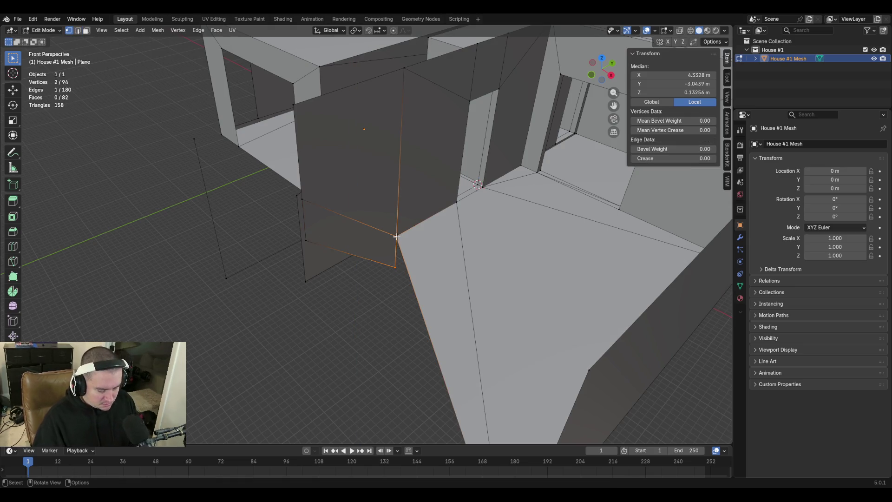
key(m)
click(395, 236)
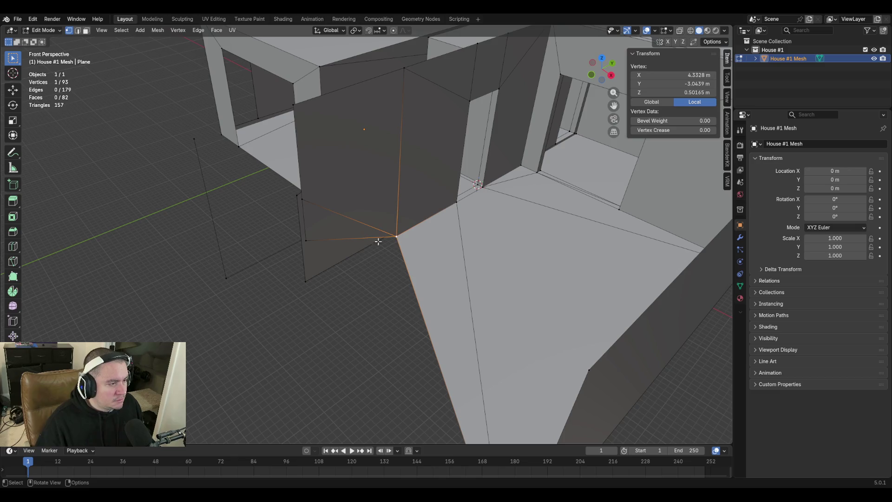
Select the wall's corner and bottom vertices and confirm the bottom vertex's height value
click(305, 242)
click(398, 235)
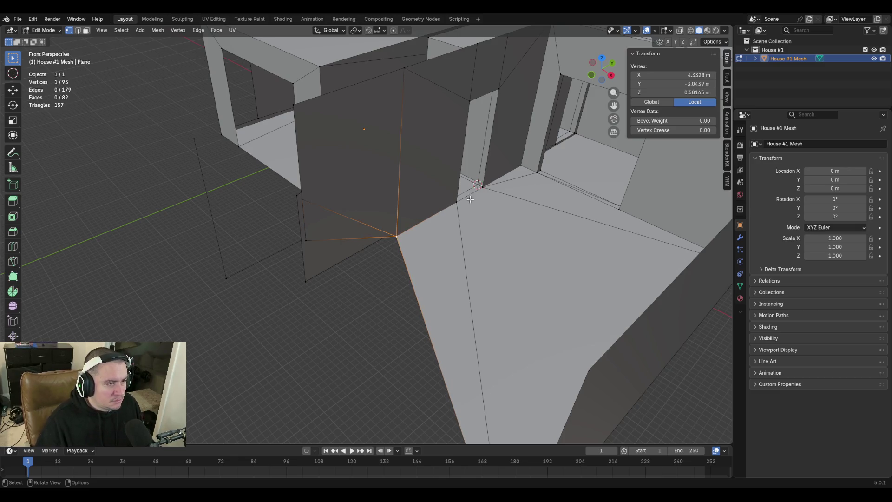
click(306, 241)
click(676, 95)
key(Return)
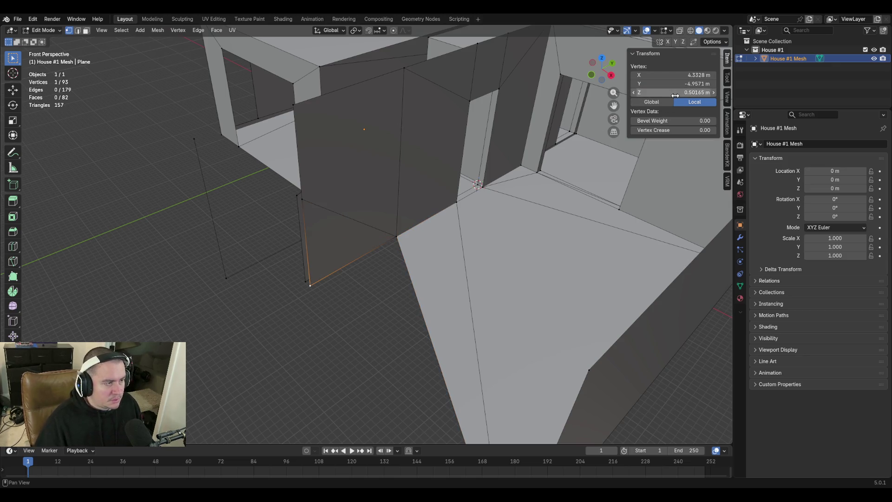
key(alt+a)
Move the view to the pillar and select its left vertical edge
key(shift+grave)
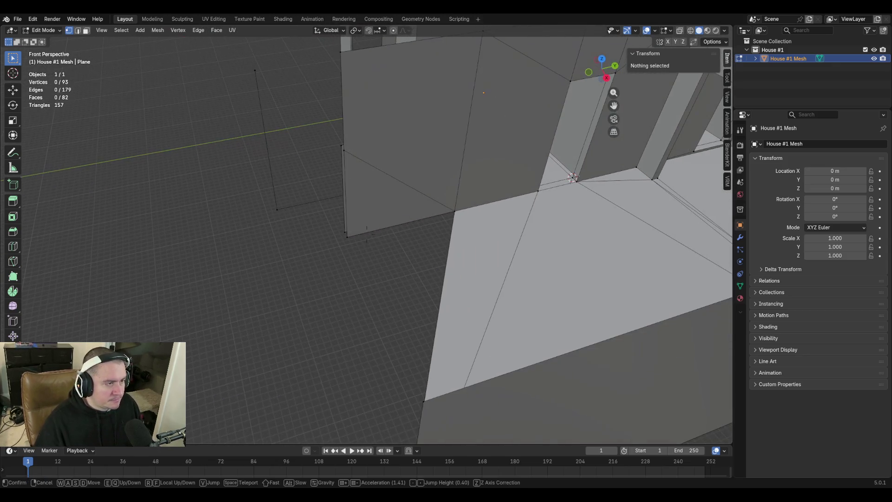
key(Return)
click(349, 155)
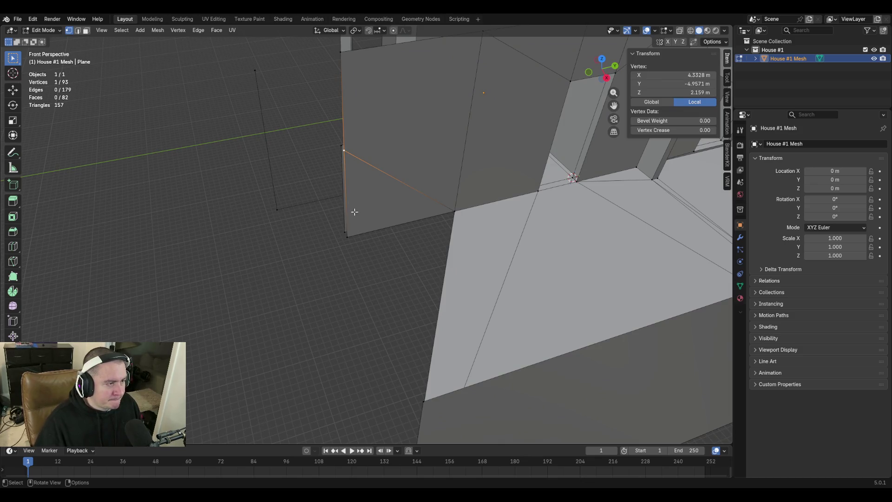
key(2)
click(346, 179)
key(shift+grave)
Cancel and undo an accidental extrusion of the selected edge
key(s)
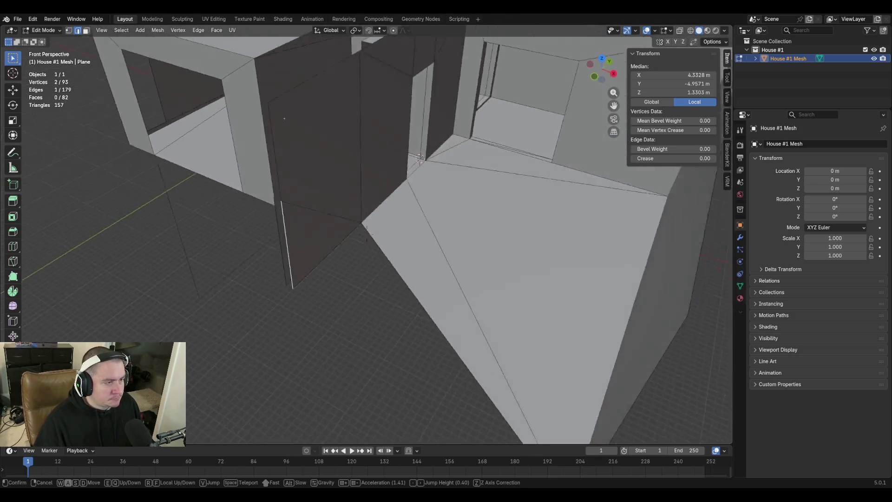
key(Return)
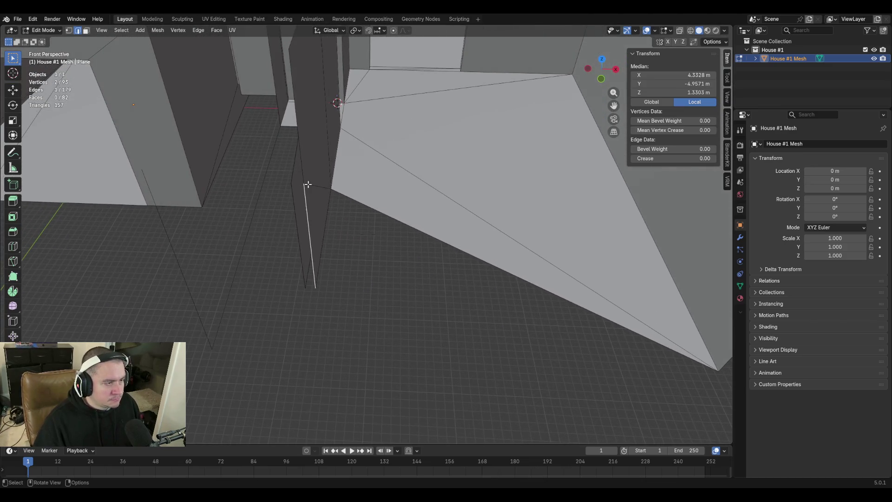
key(e)
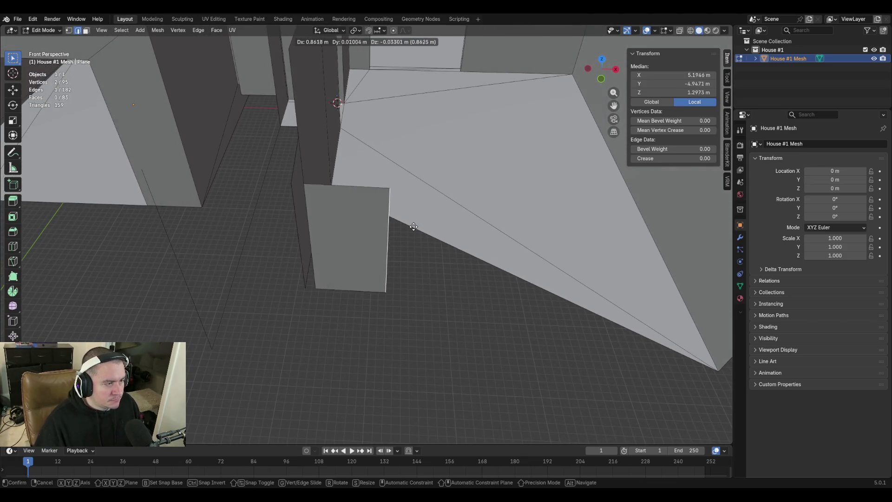
key(Escape)
key(ctrl+z)
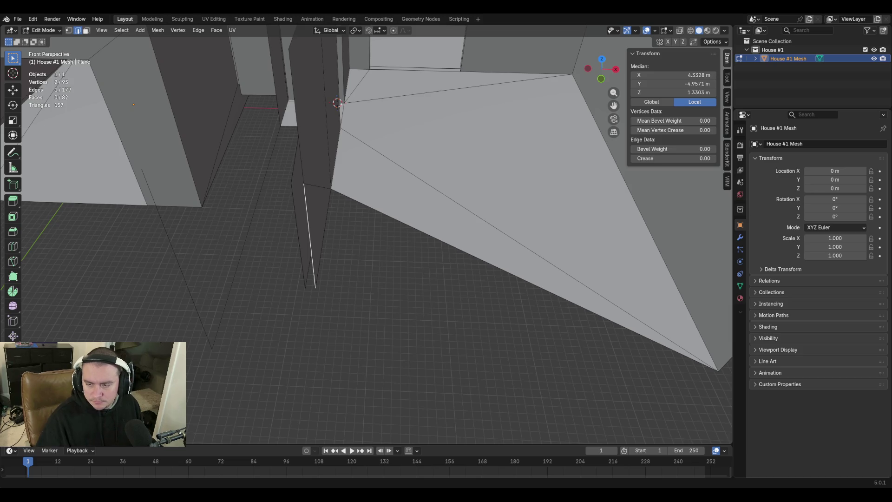
Extrude the pillar's vertical edge 2.286 m along X into a new wall panel
key(alt+a)
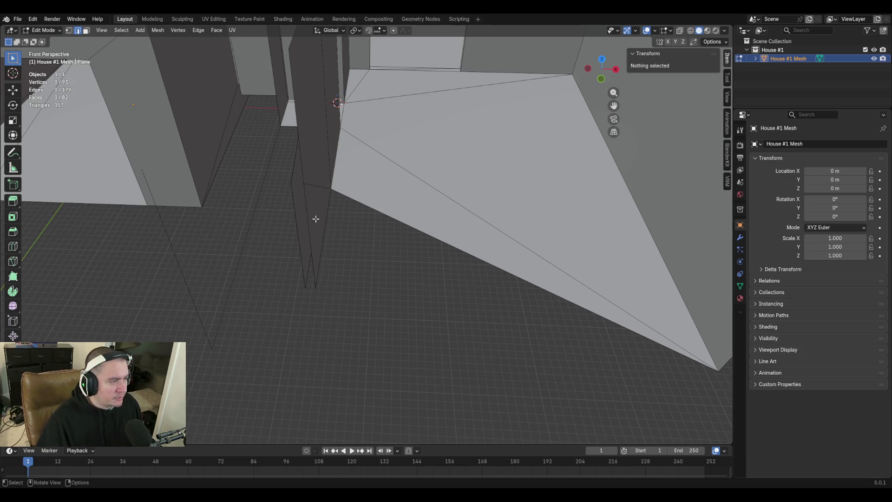
click(306, 200)
key(e)
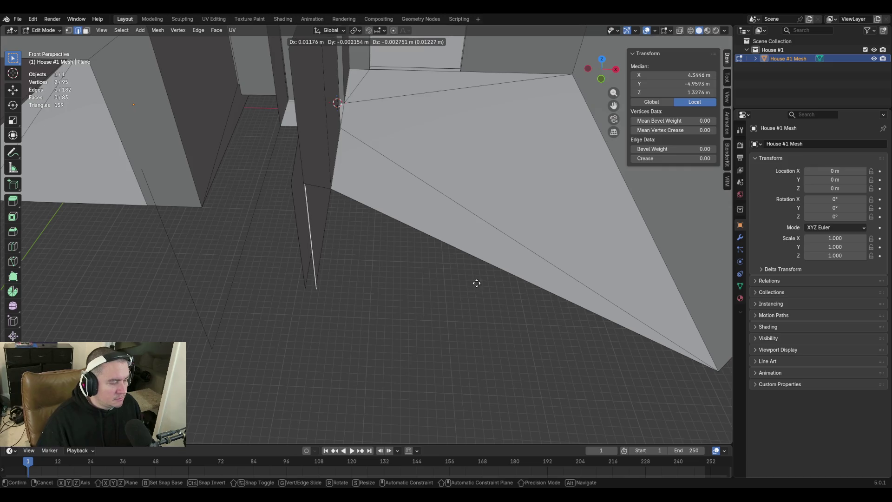
key(y)
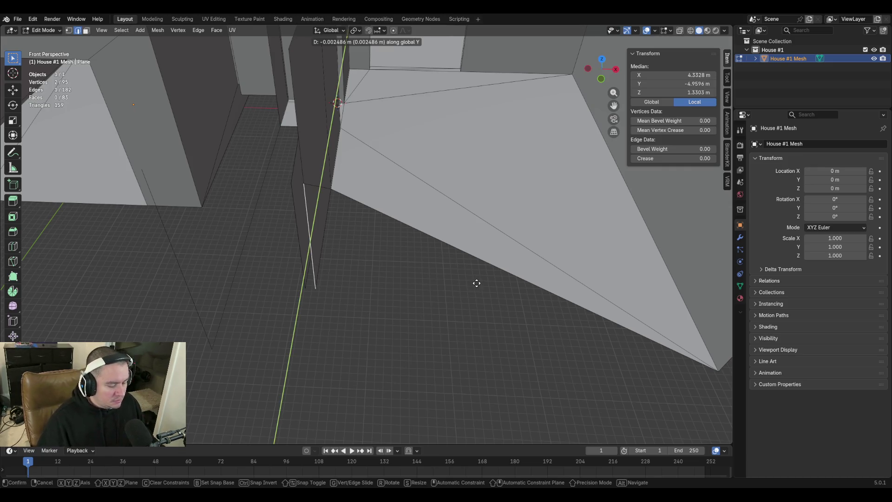
text(x2.286)
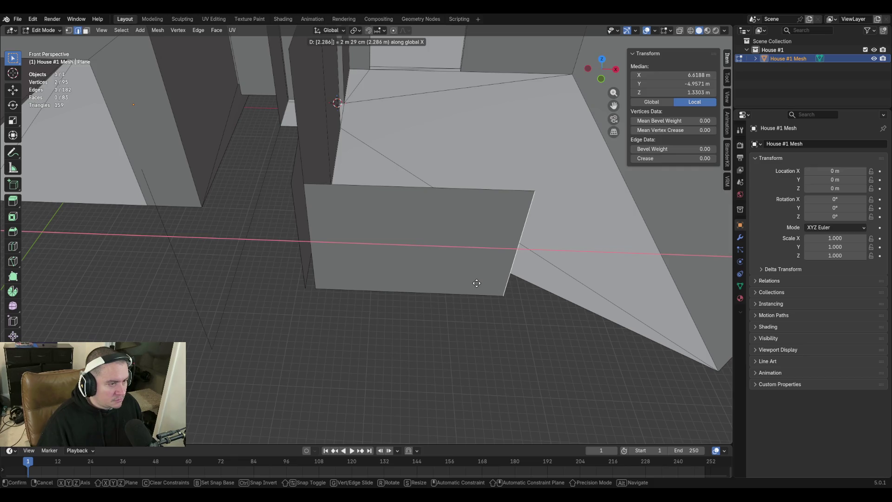
key(Return)
key(shift+grave)
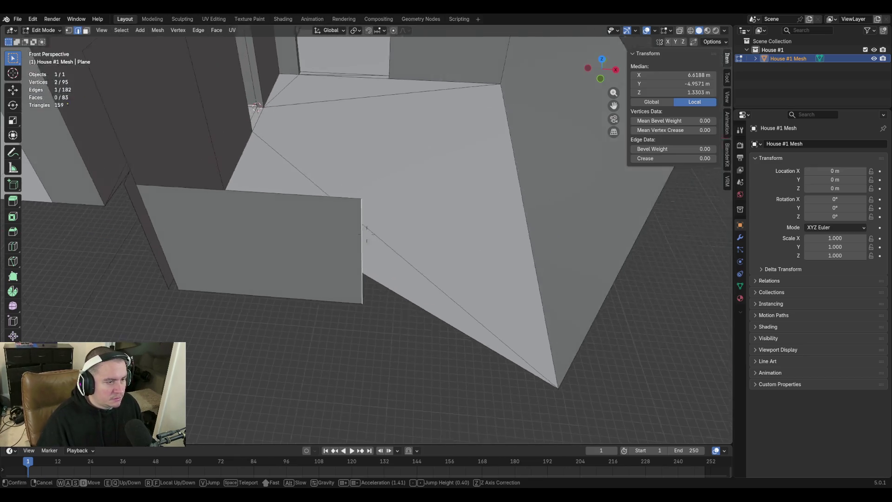
Fly around the house to inspect the new panel and the small stray plane
key(a)
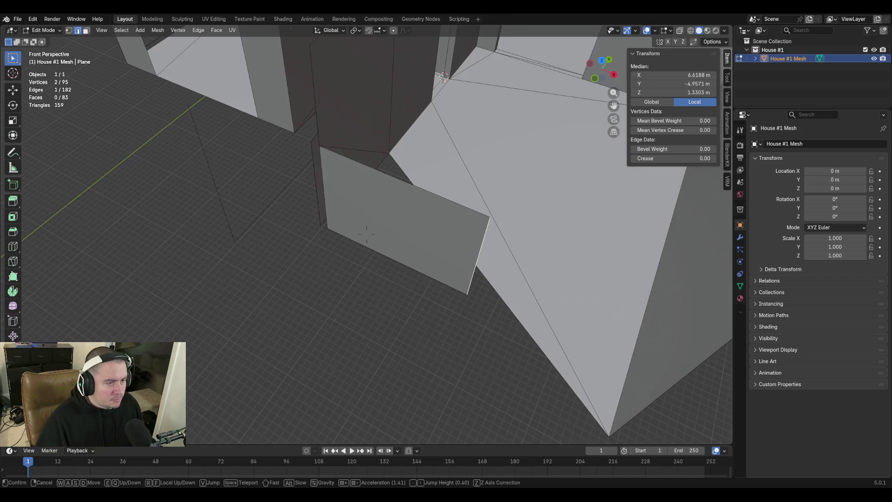
key(s)
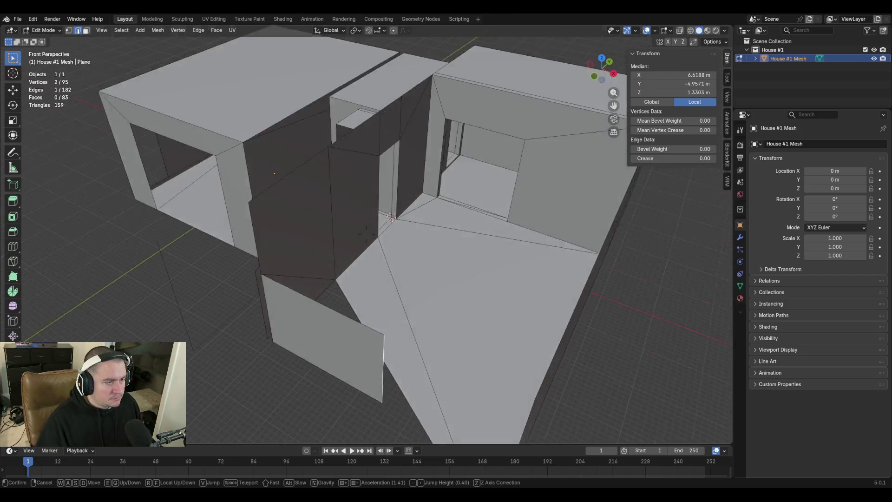
key(w)
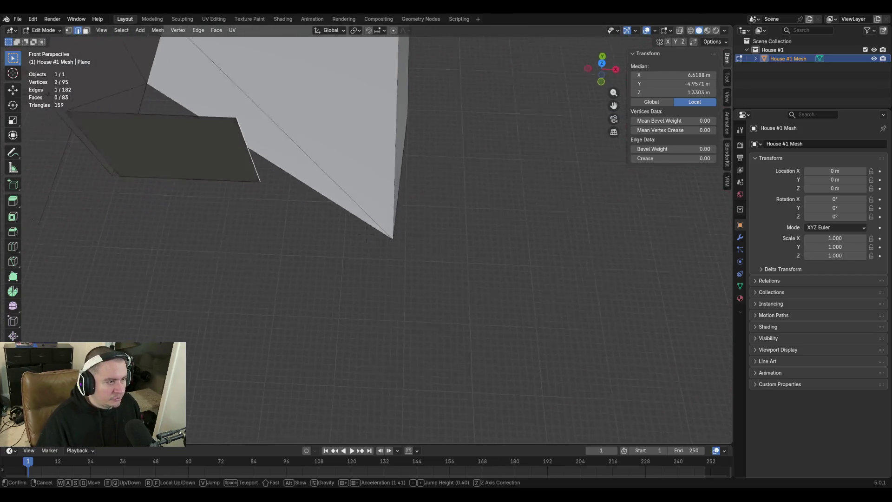
key(s)
key(w)
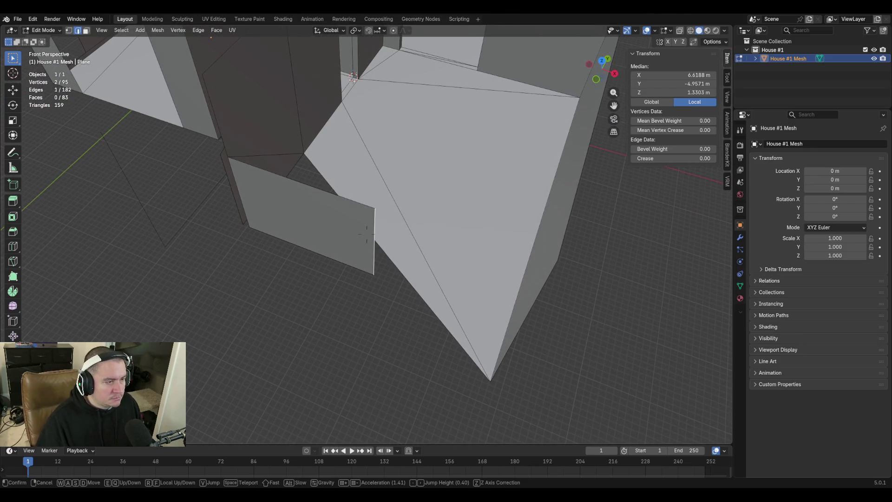
key(s)
key(w)
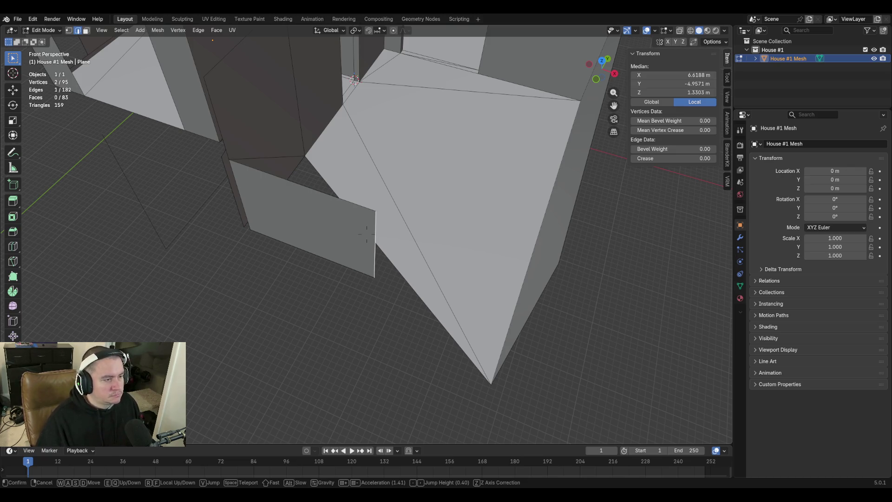
click(367, 234)
Merge the stray plane's outer top corner onto its bottom outer corner at last
key(1)
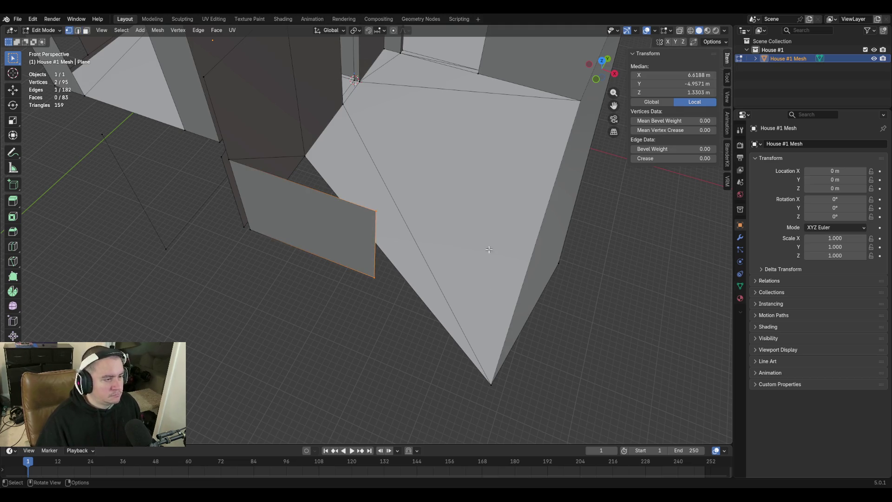
click(377, 211)
shift+click(372, 274)
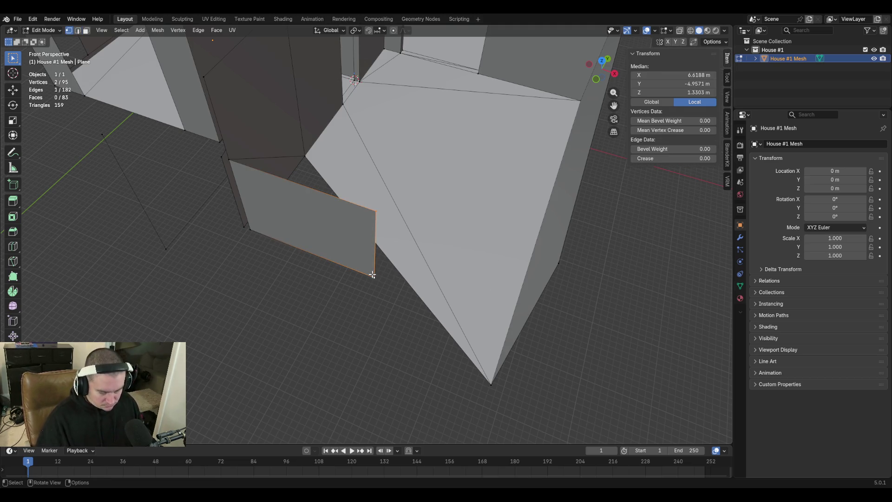
key(m)
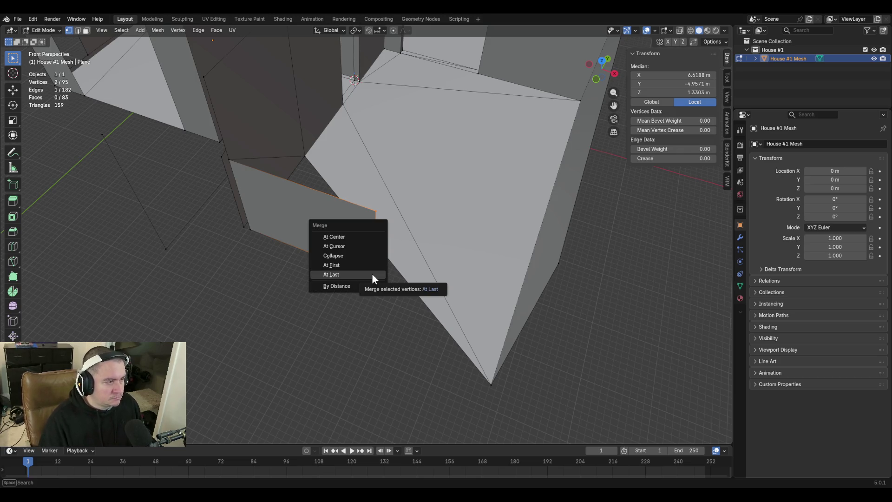
click(372, 274)
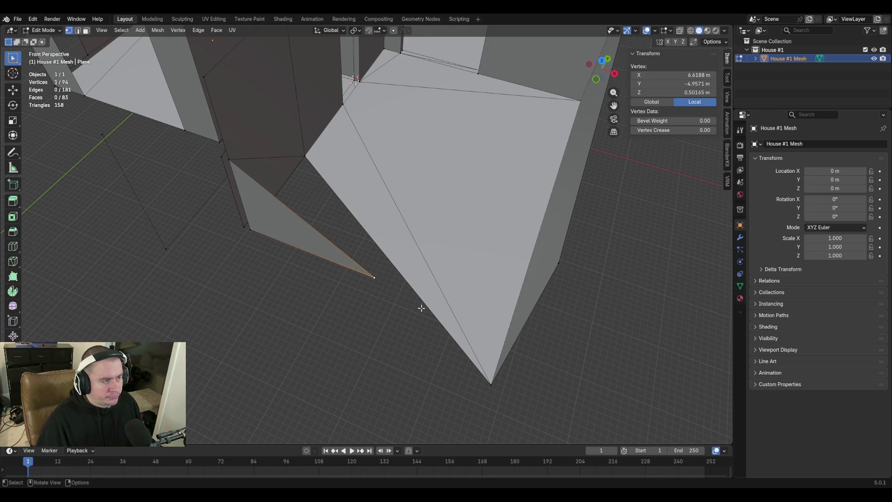
key(shift+grave)
key(w)
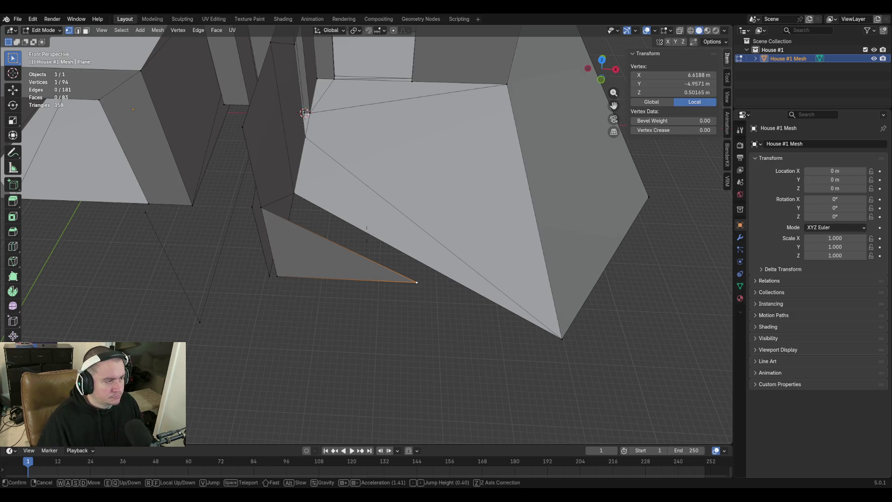
Fill the open diagonal edge chain with a face and extrude it into a thick slab
key(w)
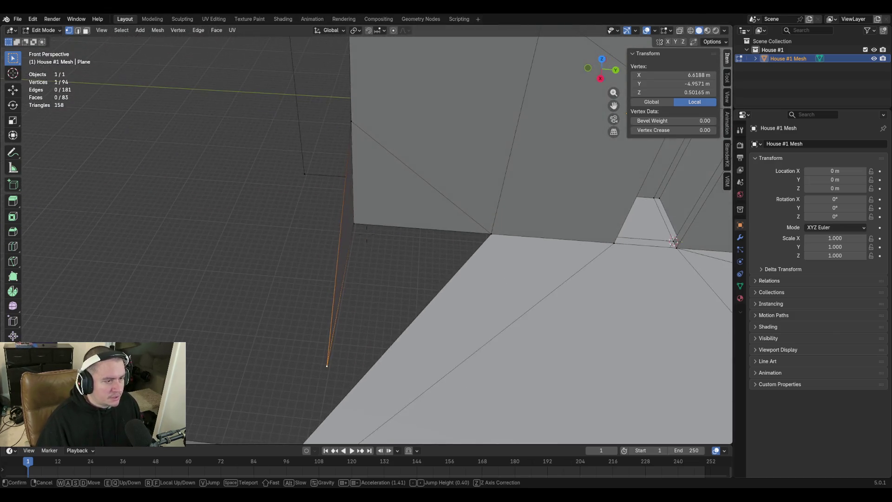
click(457, 382)
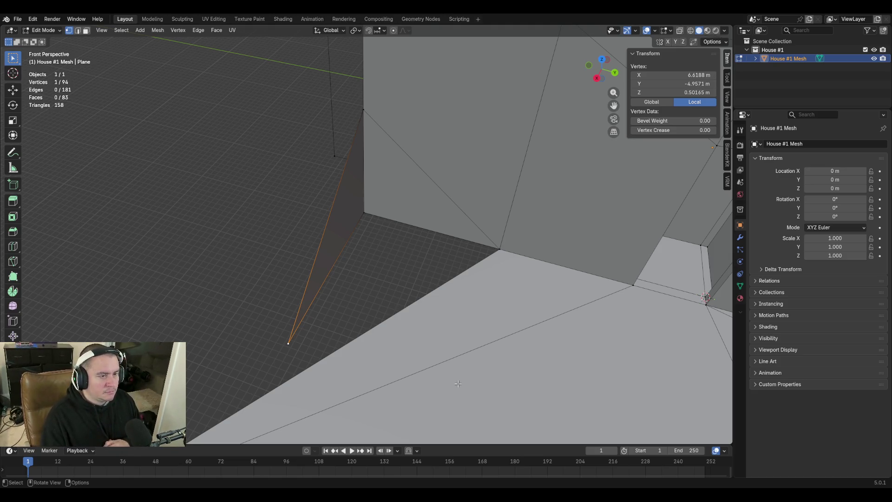
key(2)
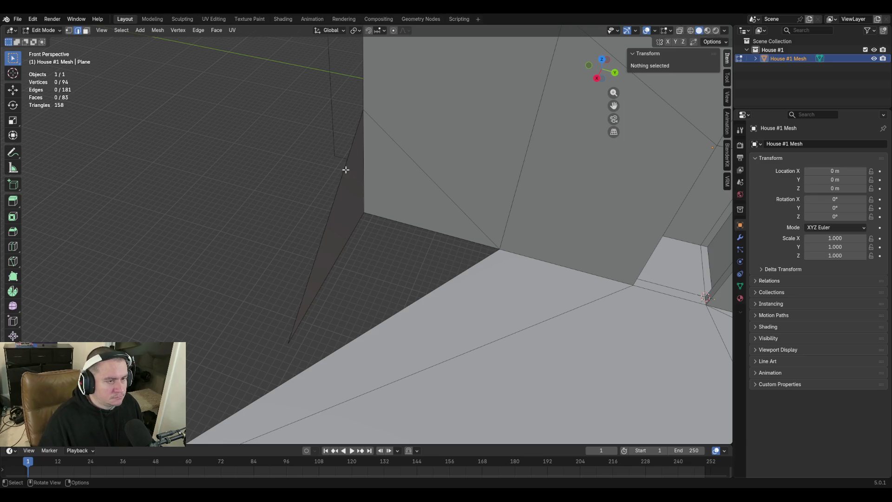
alt+click(346, 170)
key(f)
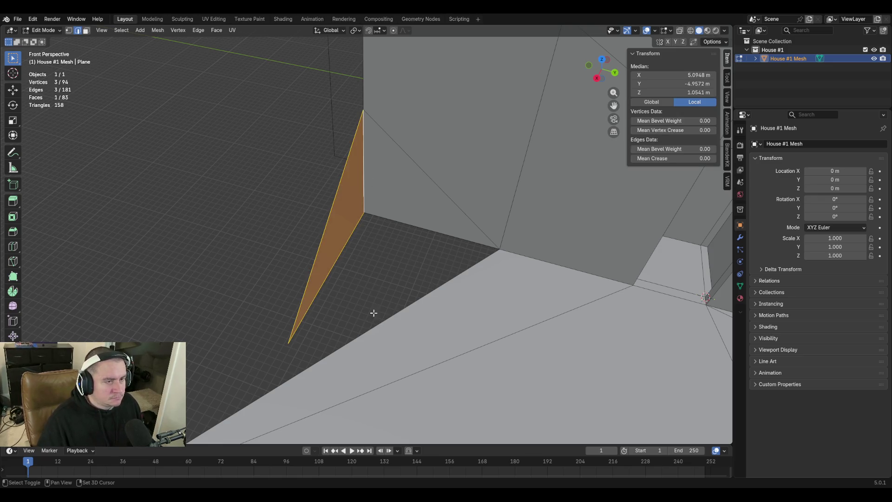
key(e)
click(391, 244)
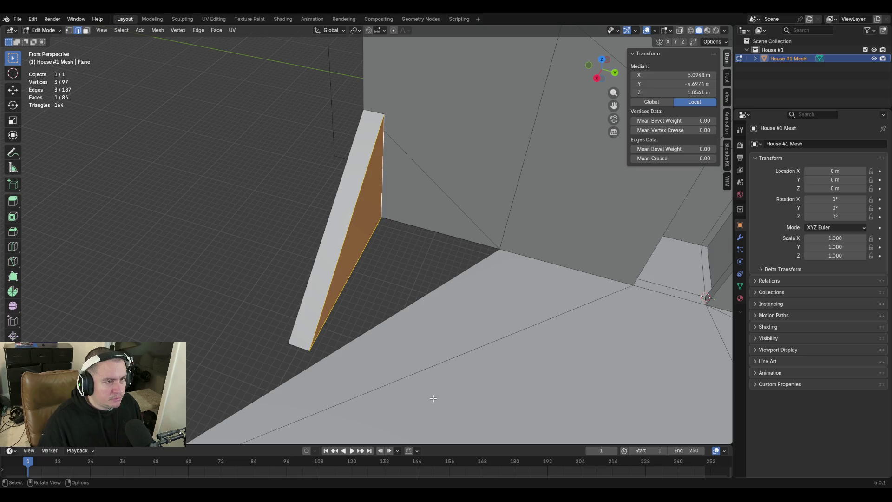
Deselect the slab face and select the diagonal edge beside the new wall
key(1)
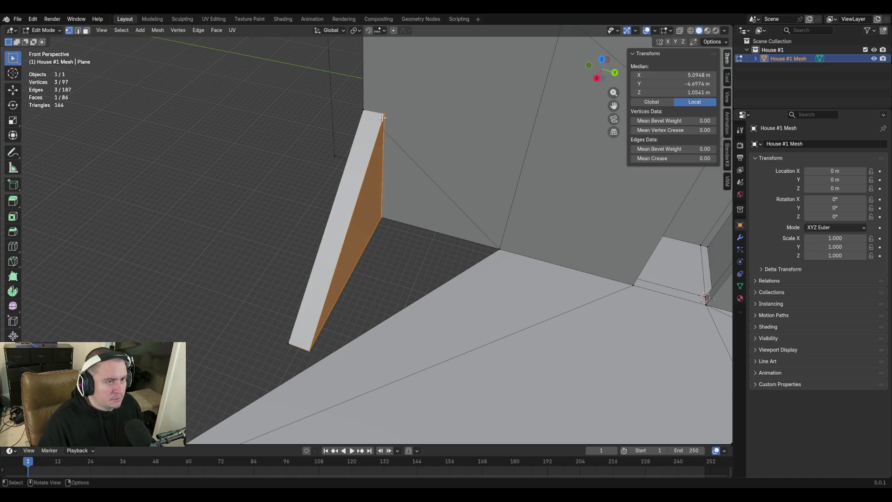
click(411, 248)
key(2)
click(415, 169)
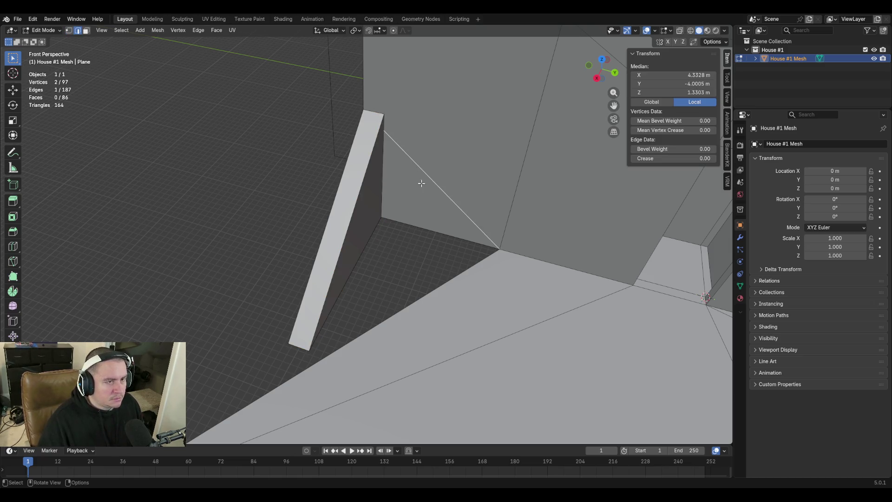
Subdivide the diagonal edge, slide its midpoint, and merge it onto the wall's top corner
right_click(416, 165)
click(417, 165)
key(1)
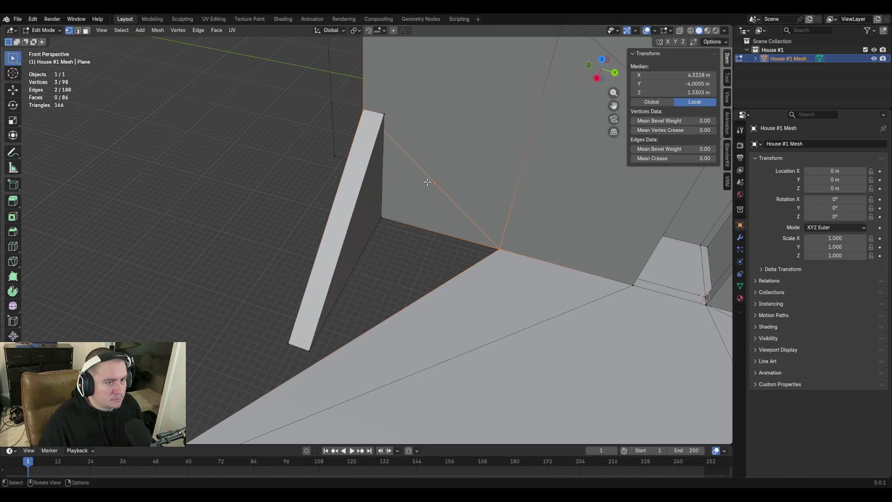
click(435, 187)
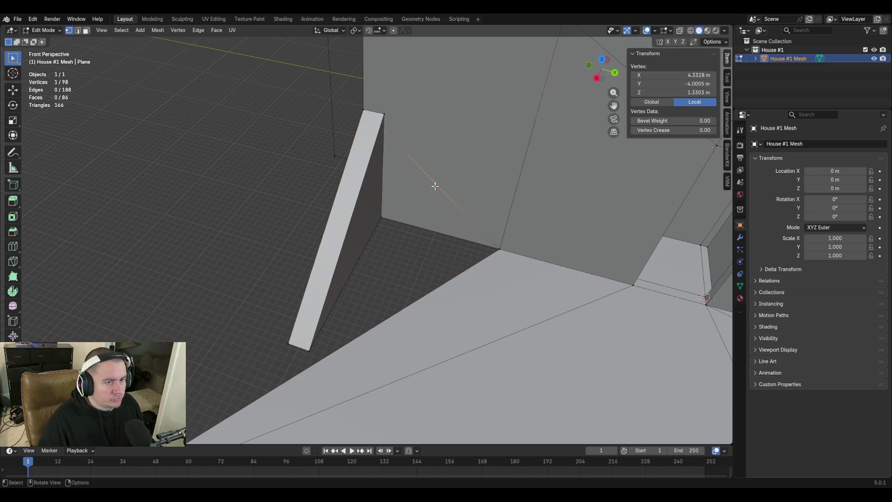
key(shift+v)
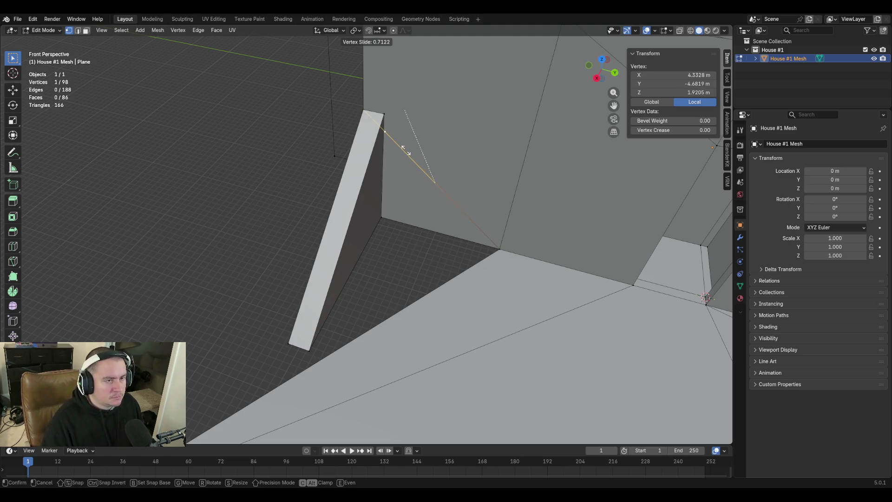
click(410, 149)
key(shift+grave)
key(w)
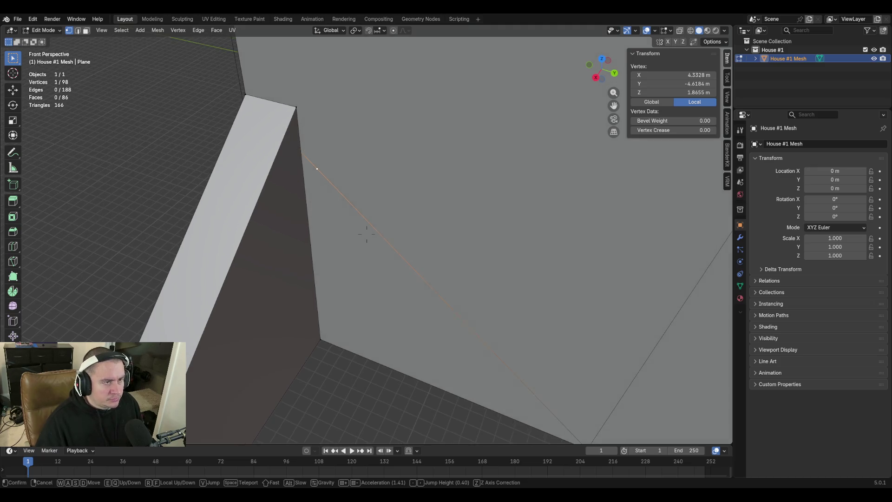
click(287, 97)
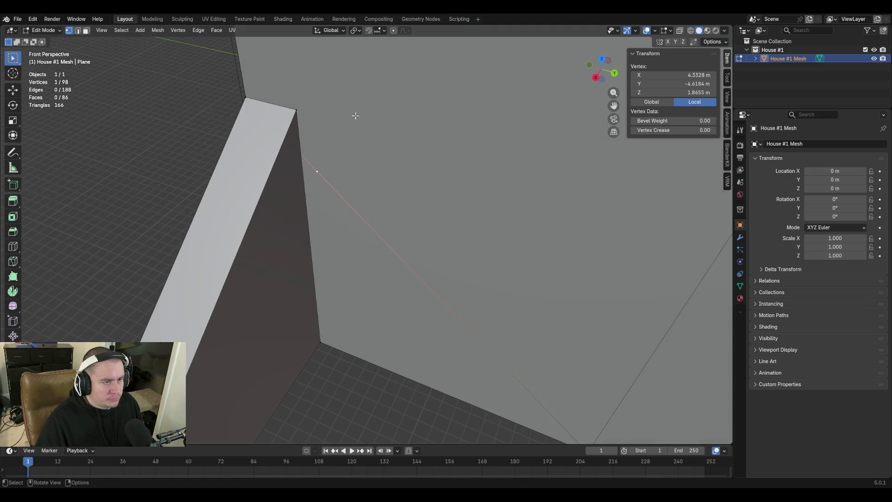
shift+click(293, 110)
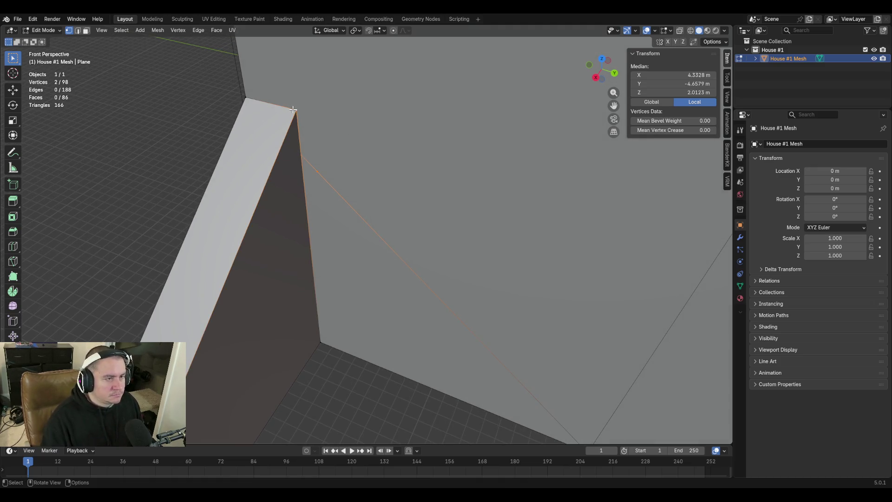
key(m)
click(292, 108)
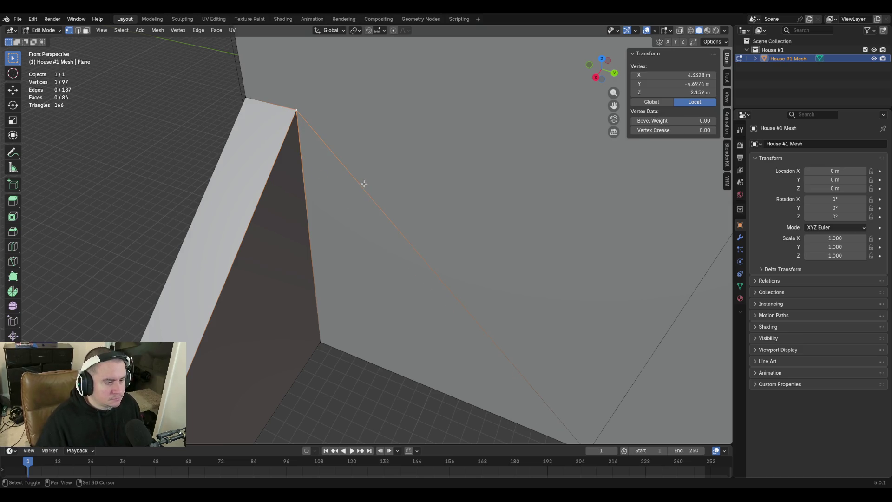
Subdivide the base edge and merge its midpoint onto the wall's bottom corner
scroll(364, 184, down, 2)
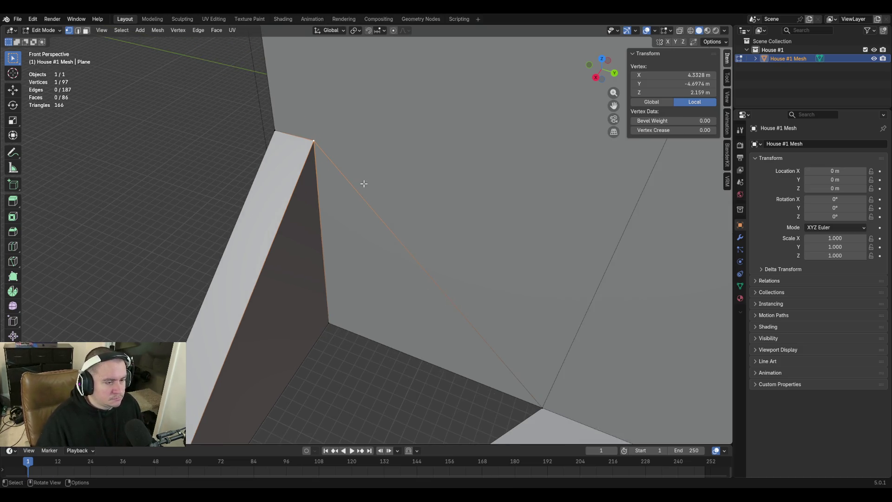
click(363, 334)
key(2)
click(364, 338)
right_click(364, 337)
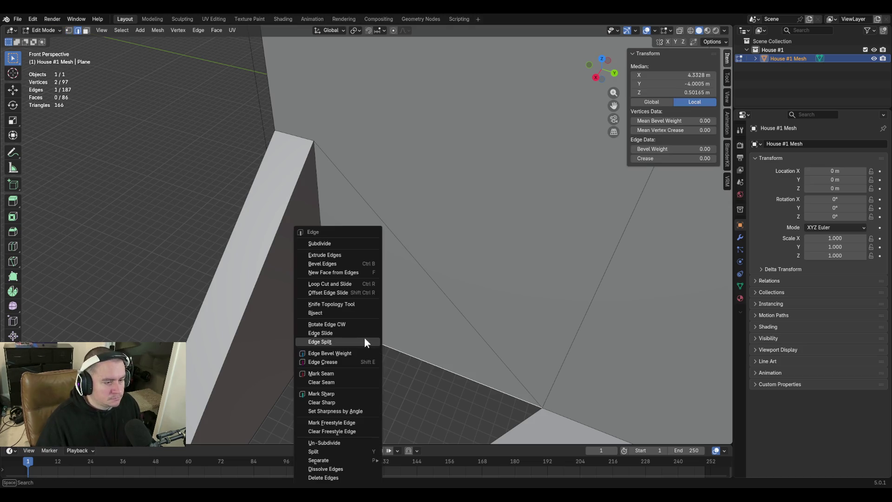
click(335, 247)
key(1)
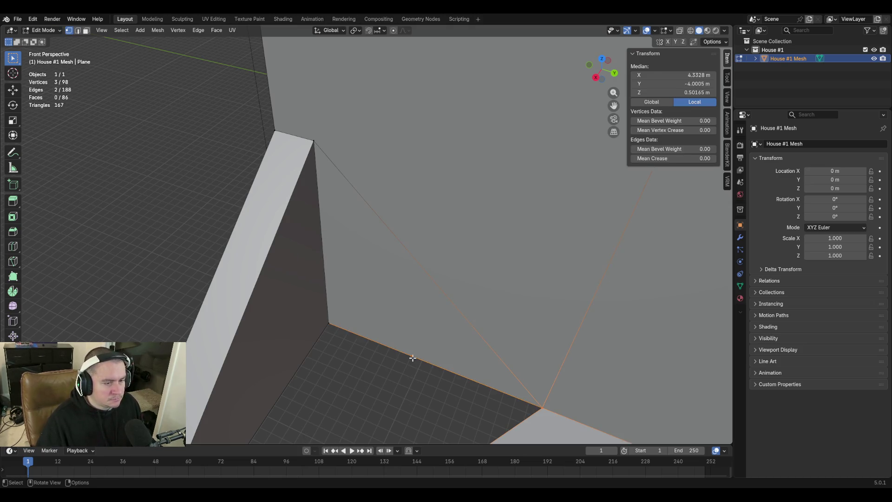
click(412, 357)
shift+click(330, 322)
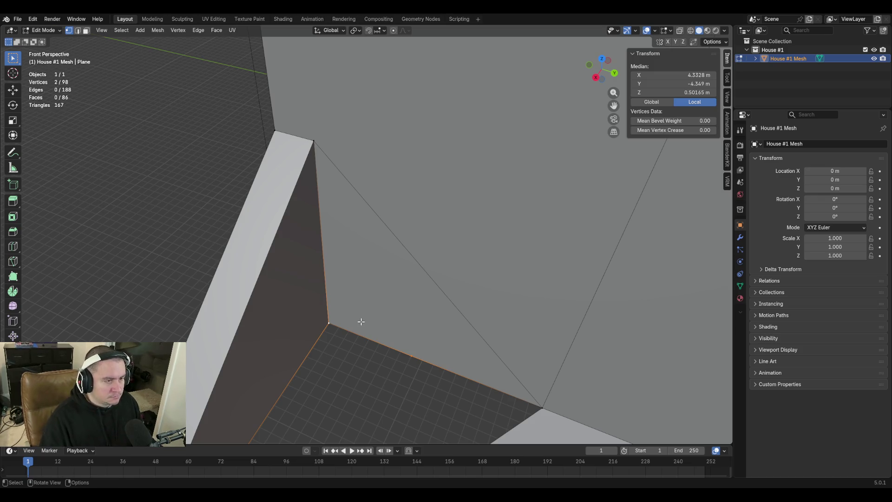
key(m)
click(361, 321)
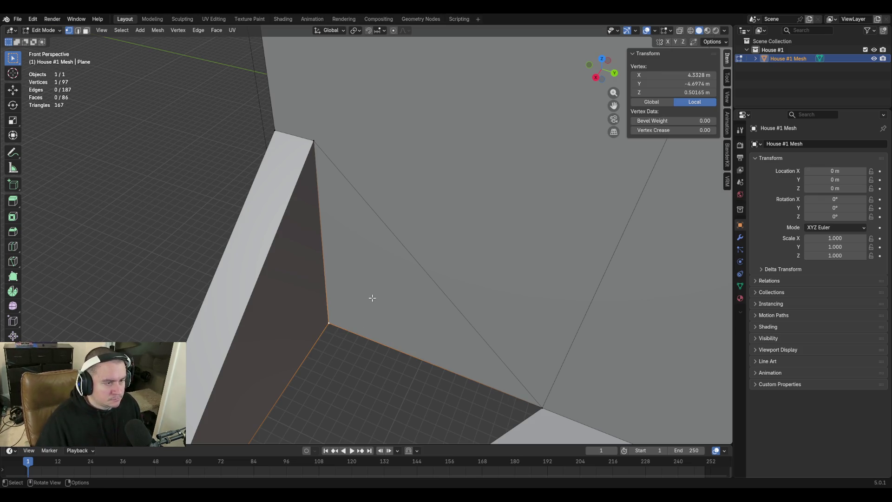
Select the triangular face beside the wall in face mode
key(3)
click(366, 269)
key(shift+grave)
Delete two stray wall faces with Only Faces, keeping their edges
key(w)
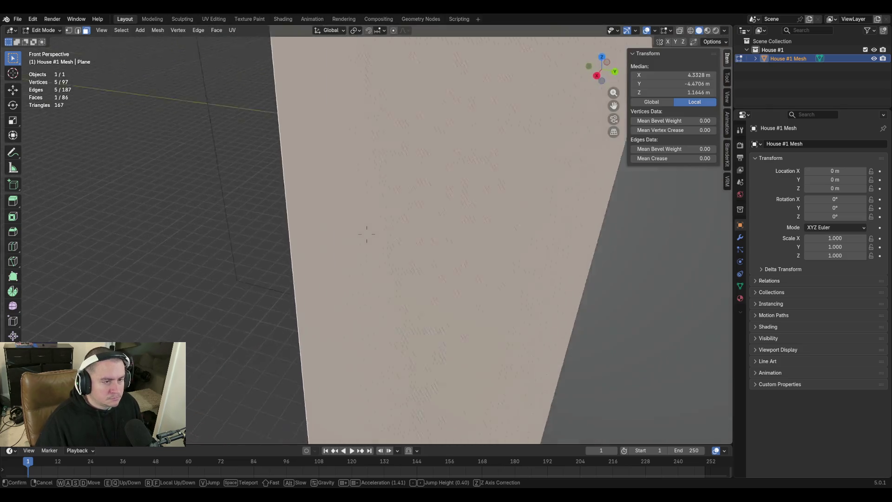
key(s)
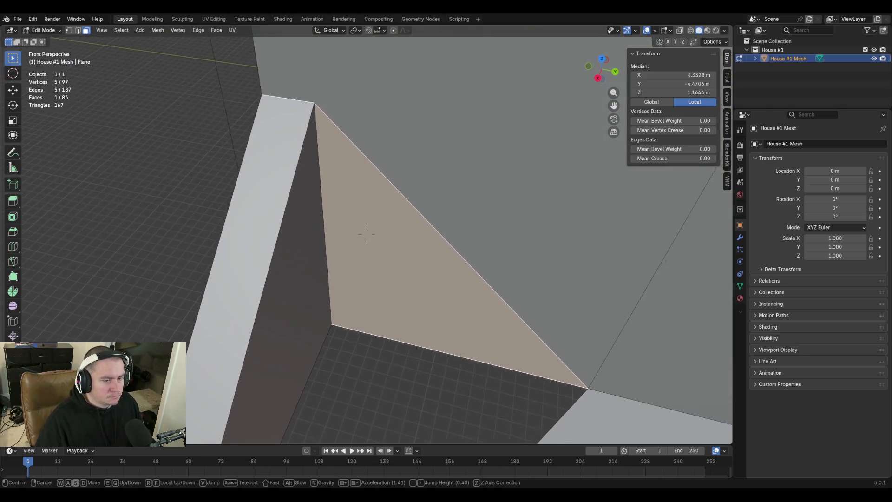
click(366, 234)
key(x)
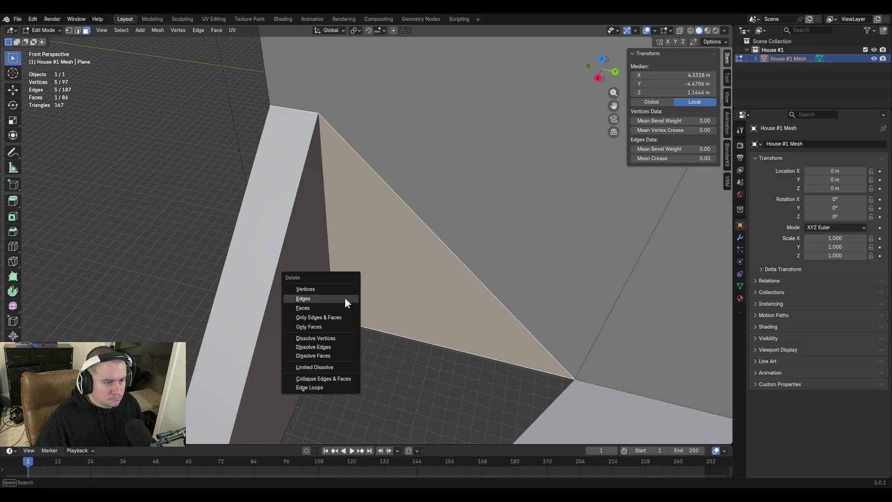
click(343, 328)
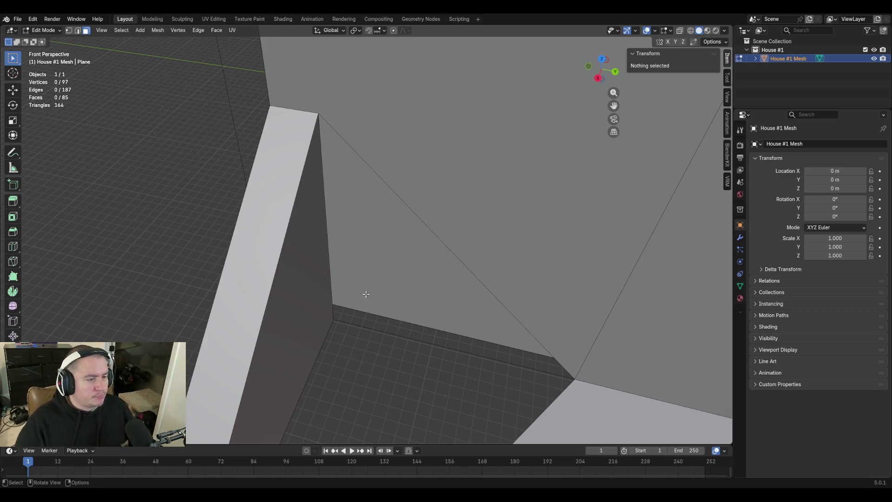
key(shift+grave)
key(w)
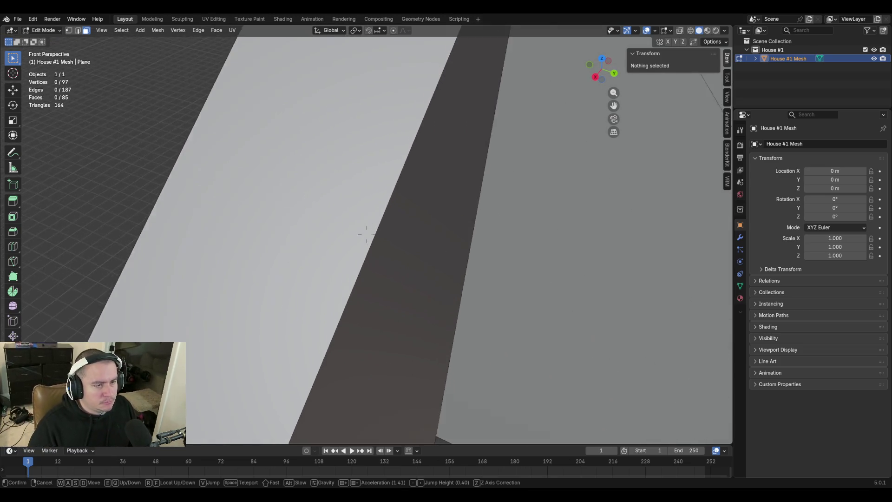
key(Escape)
click(344, 244)
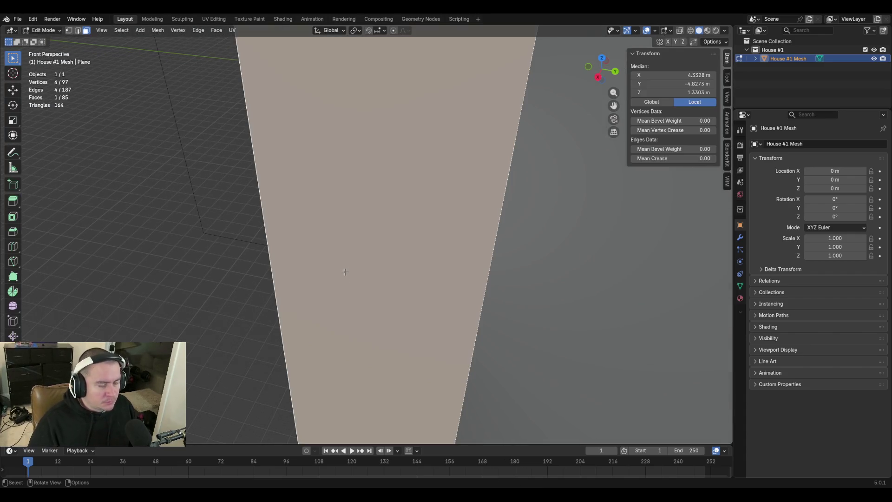
key(x)
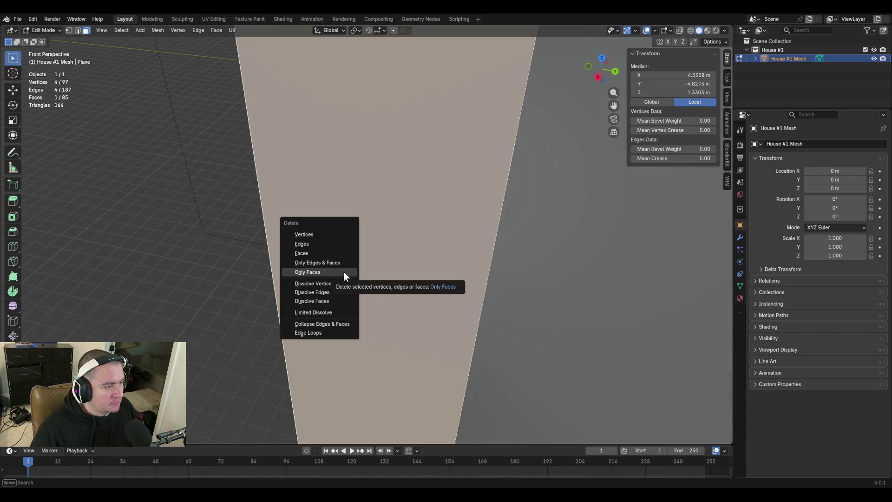
click(343, 271)
Fill a new face across the floor gap in the interior corner
key(shift+grave)
key(w)
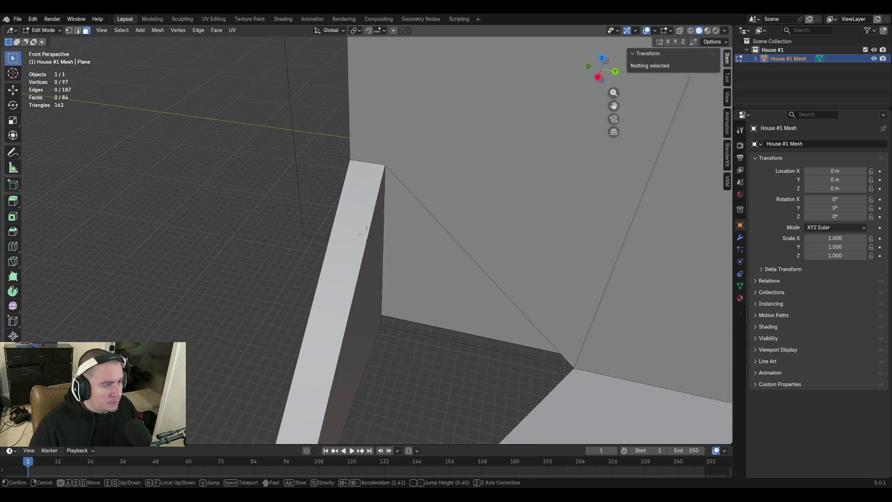
click(367, 233)
click(328, 194)
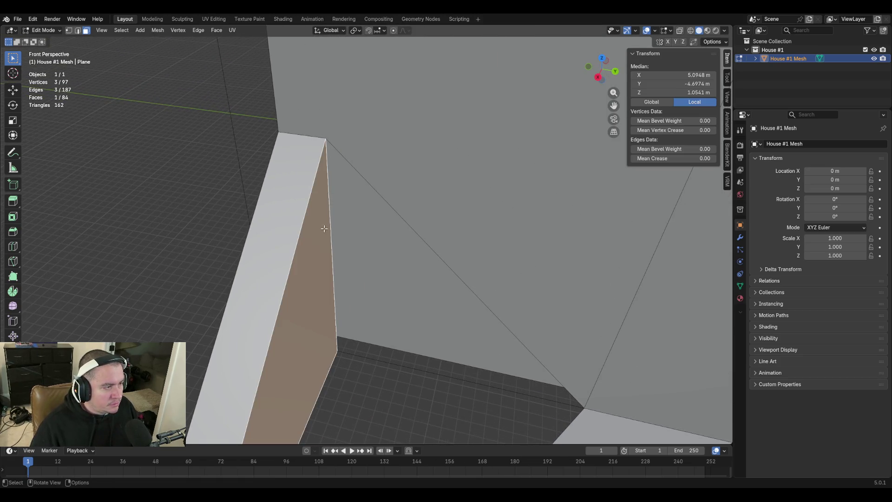
key(2)
shift+click(331, 208)
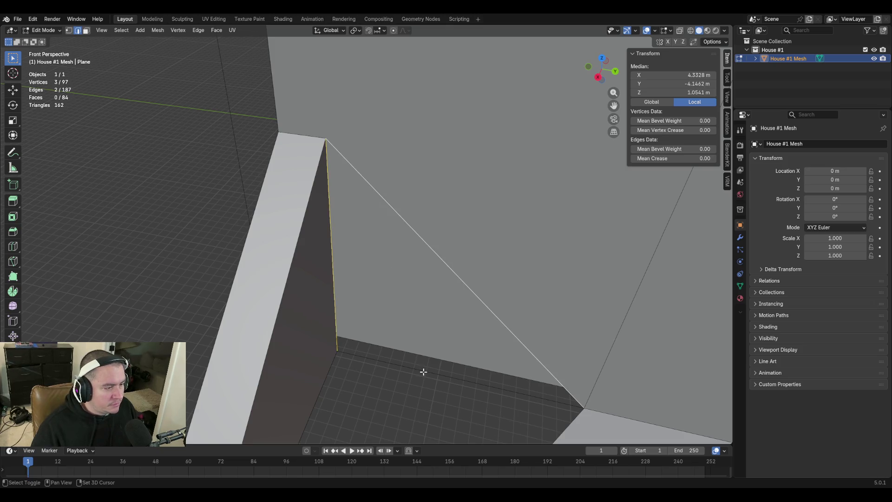
key(f)
Delete the large floor face's edge together with its face
key(shift+grave)
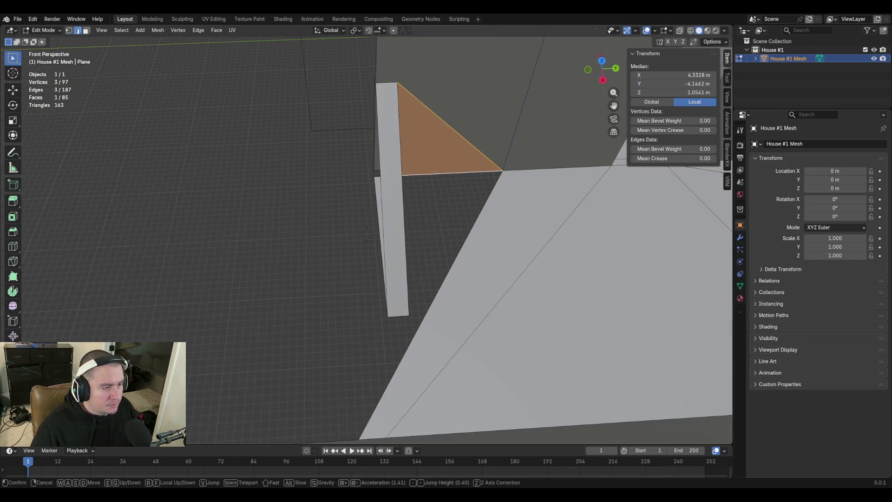
click(366, 233)
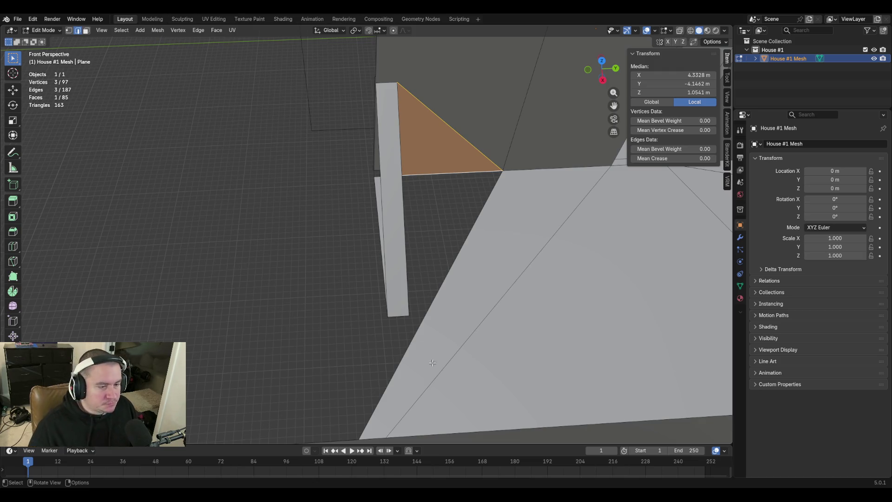
key(shift+grave)
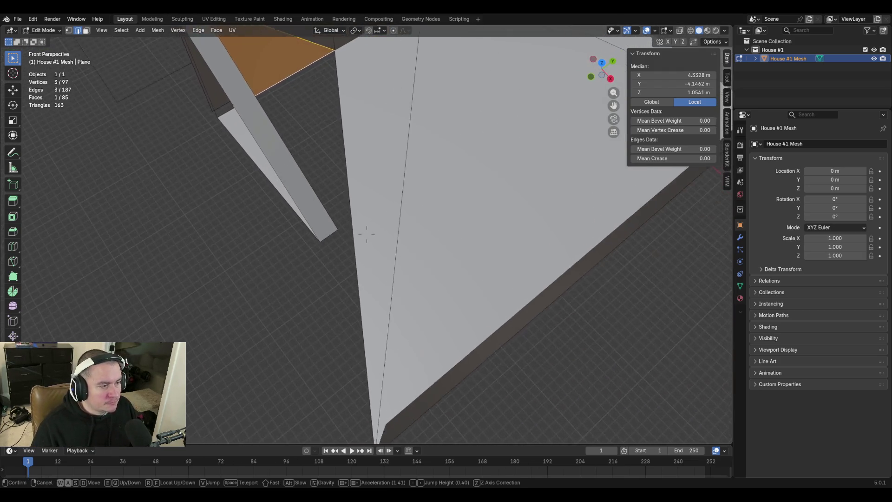
click(427, 353)
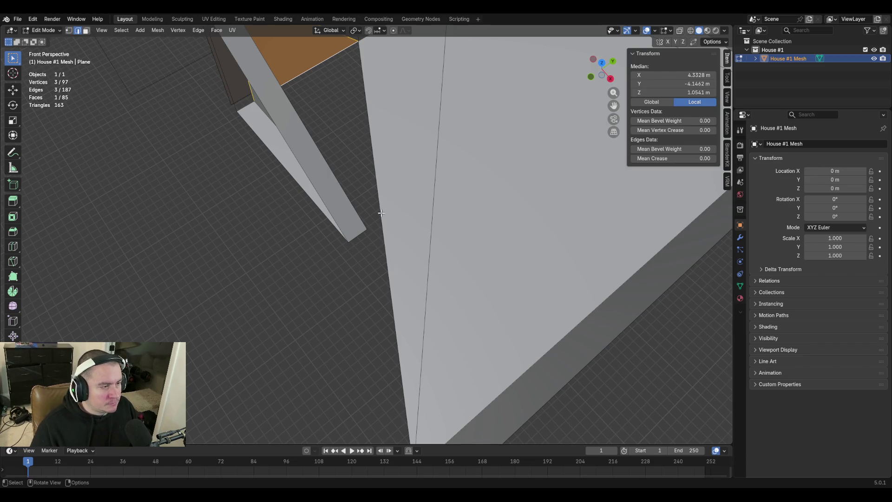
click(393, 270)
key(x)
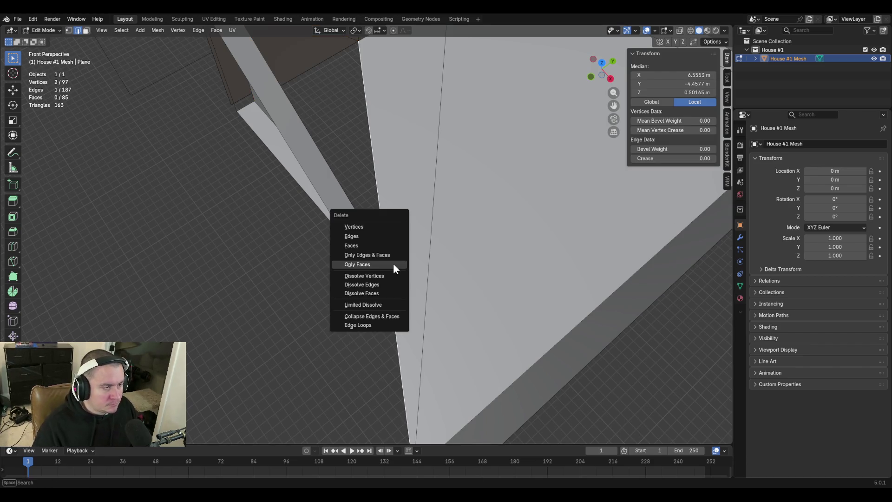
click(365, 236)
Fill the gap with a face, then add a triangular face at the diagonal edge
key(shift+grave)
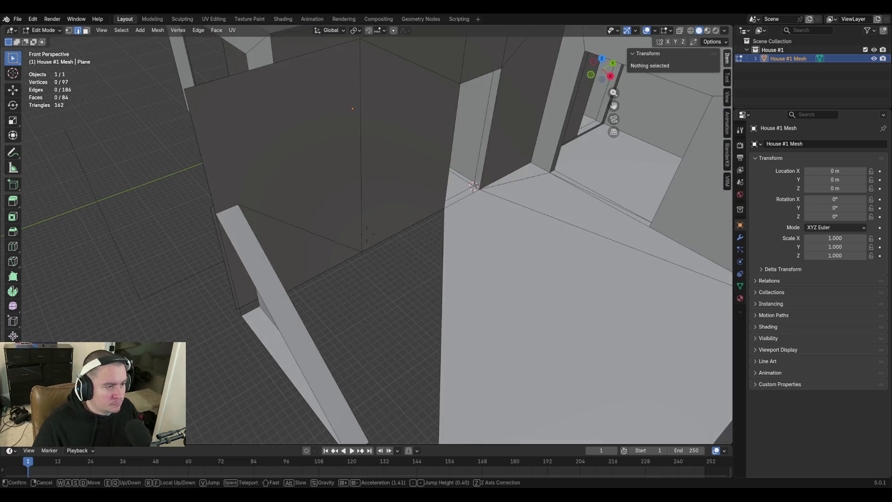
click(499, 177)
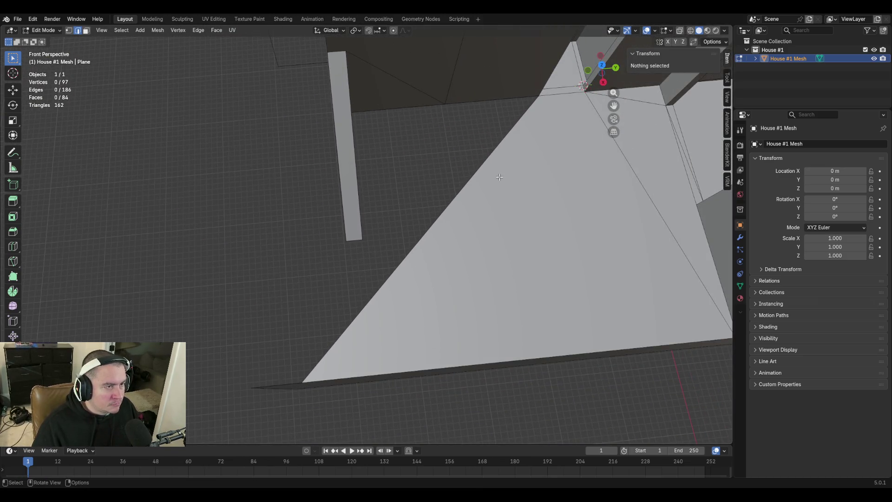
click(474, 99)
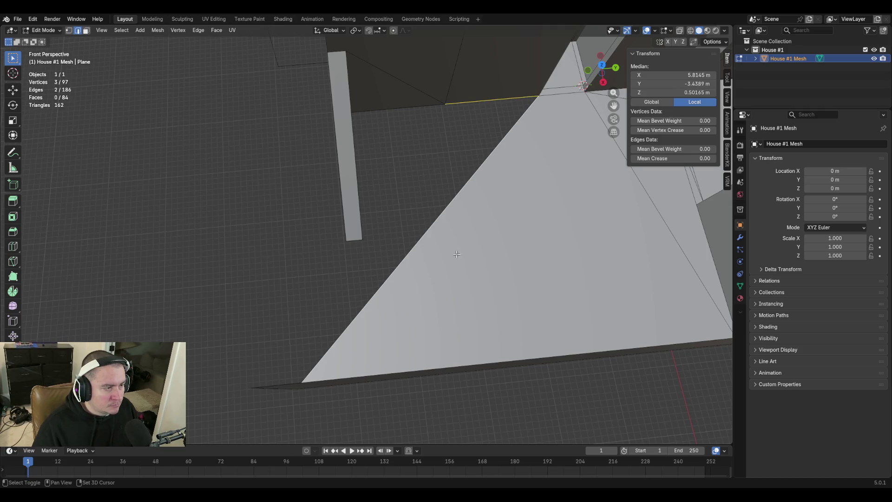
key(f)
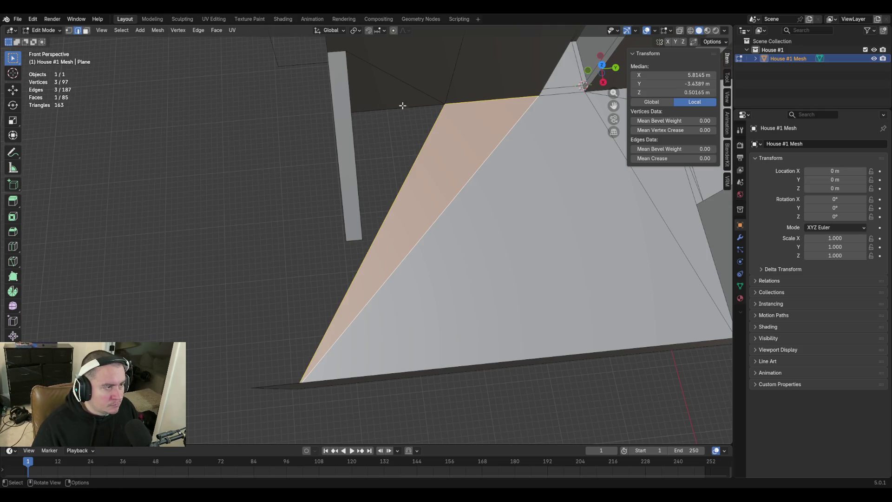
click(403, 107)
mouse_move(367, 236)
middle_down()
mouse_move(365, 228)
mouse_move(393, 224)
middle_up()
shift+click(376, 219)
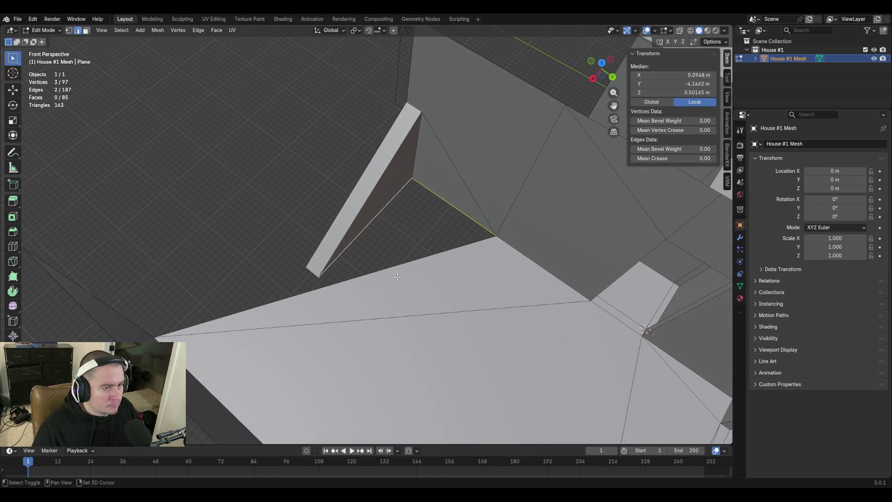
key(f)
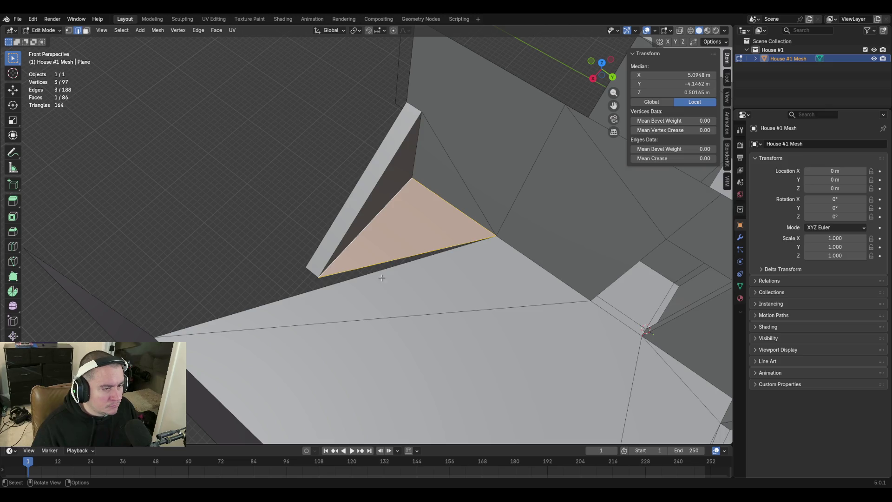
Subdivide the sliver edge and merge the two leftover vertices At Last
click(365, 276)
right_click(365, 277)
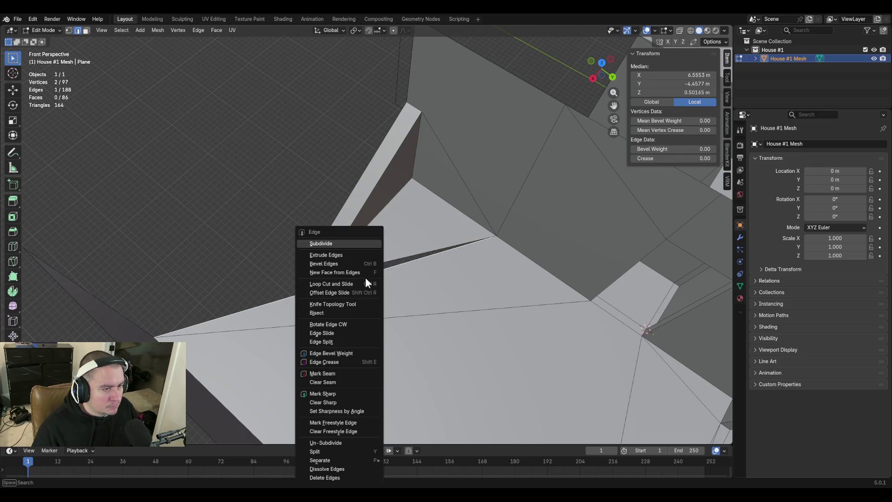
click(349, 243)
shift+click(318, 275)
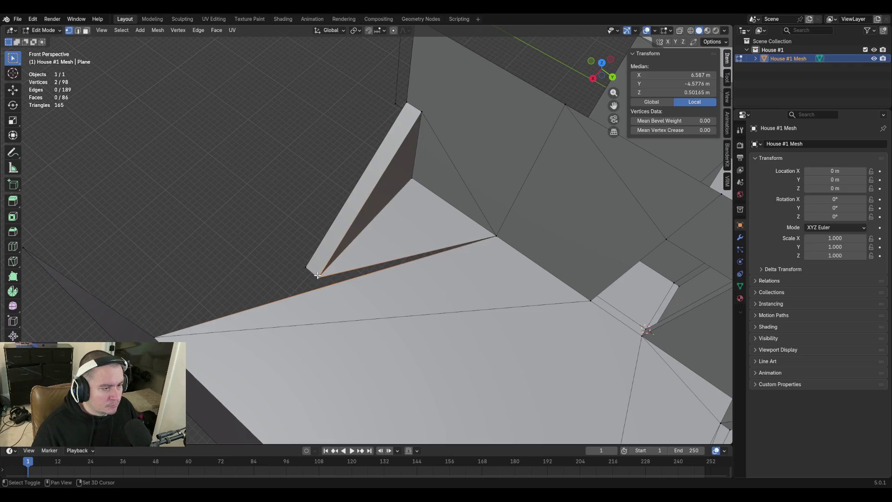
key(m)
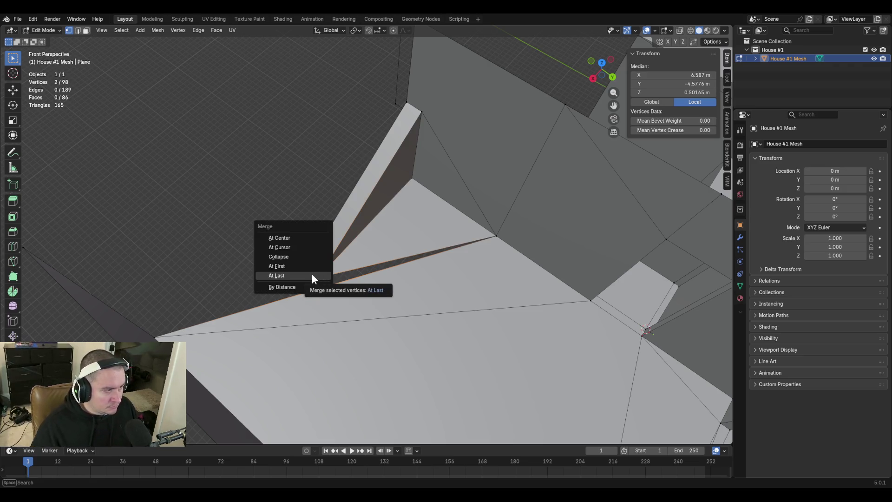
click(312, 278)
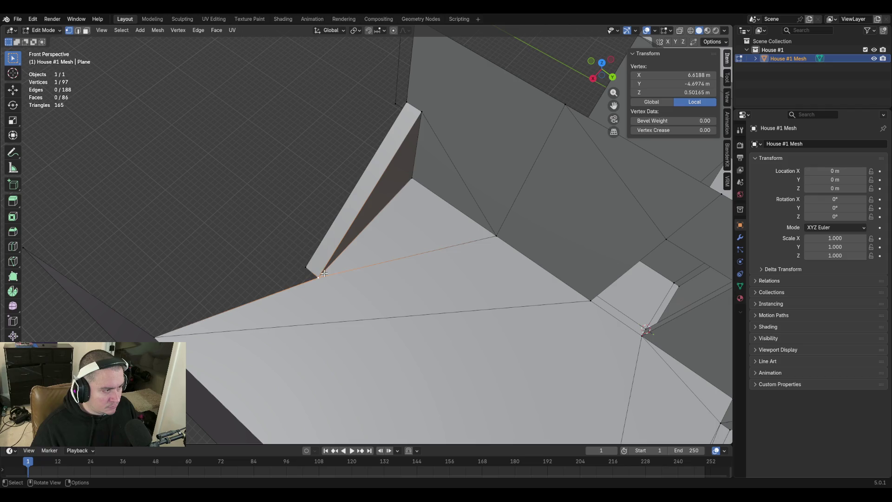
Fill a triangle face between two edges of the next gap
key(shift+grave)
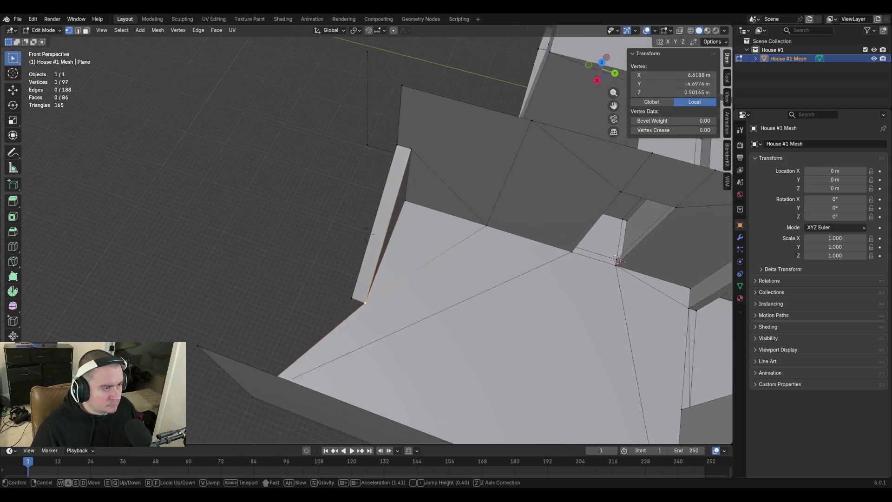
key(w)
click(491, 272)
key(2)
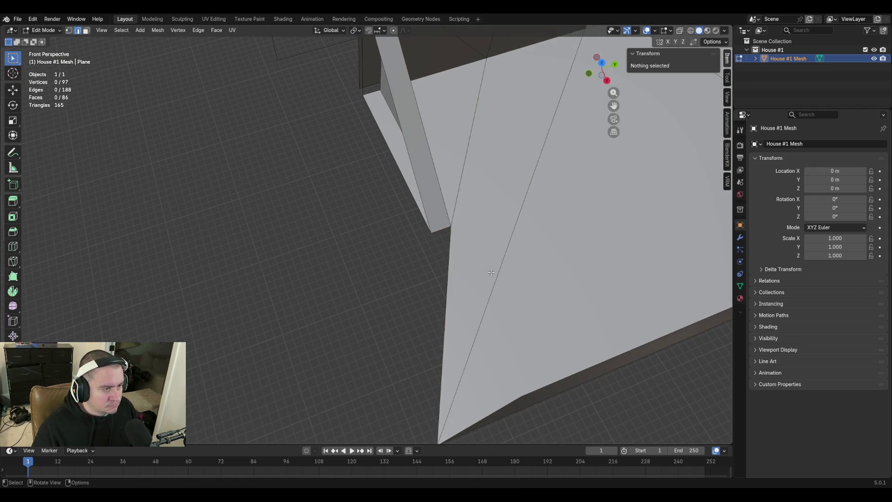
click(443, 229)
shift+click(441, 241)
key(f)
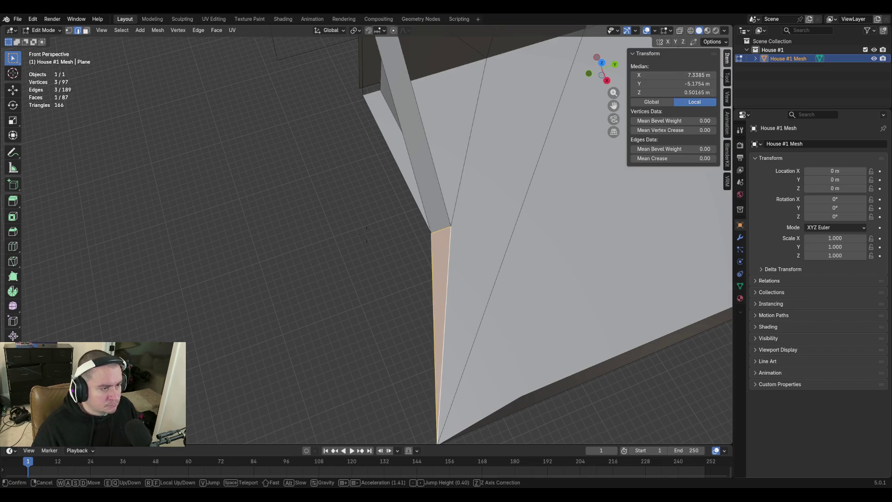
Inspect the new triangle and select the long edge beside the wall
key(shift+grave)
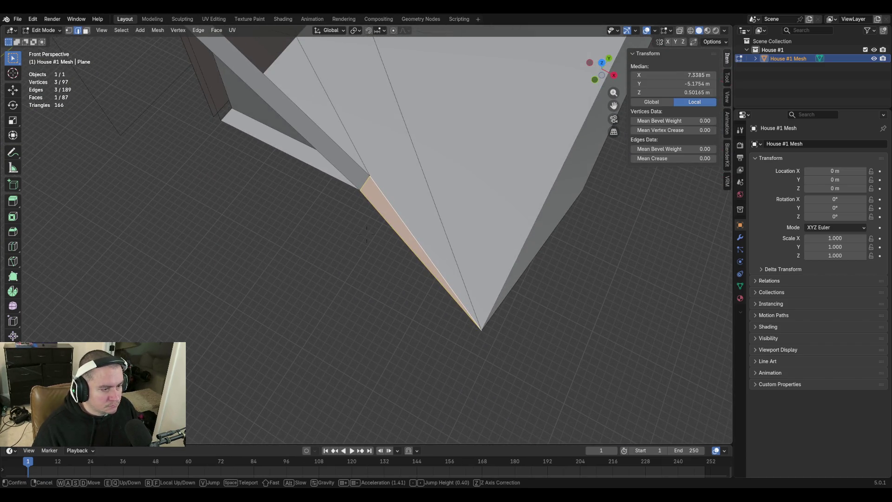
click(506, 303)
key(shift+grave)
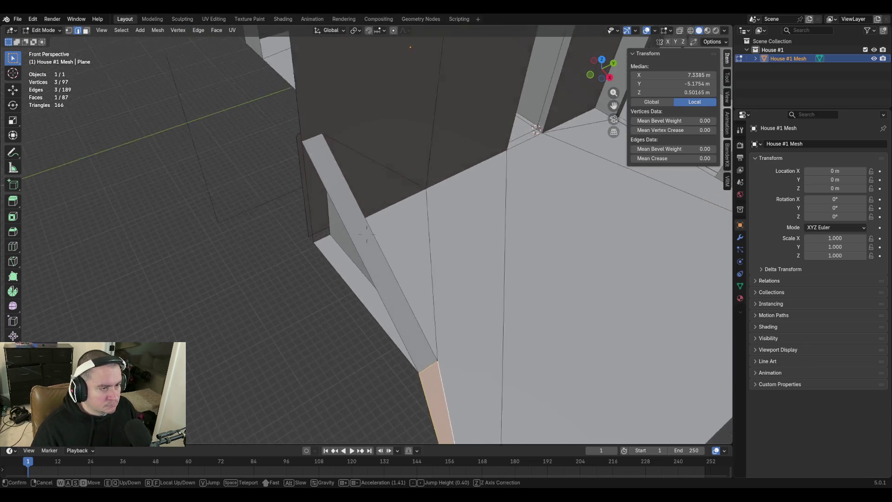
click(198, 166)
click(234, 207)
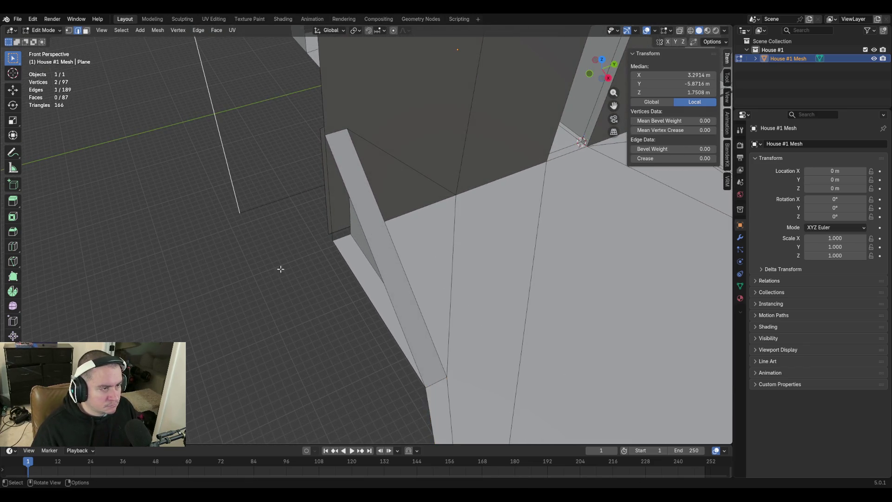
Duplicate the vertical wall edge along Y and adjust another edge's median Y position
click(329, 225)
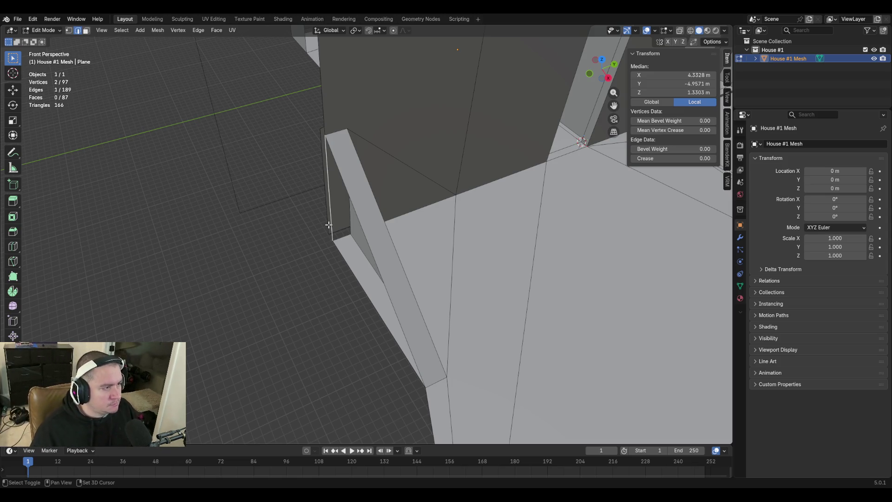
key(shift+d)
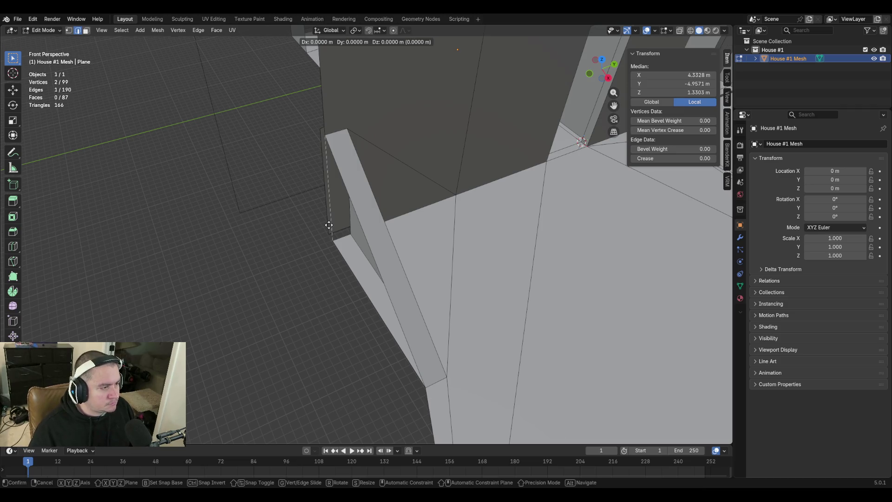
key(y)
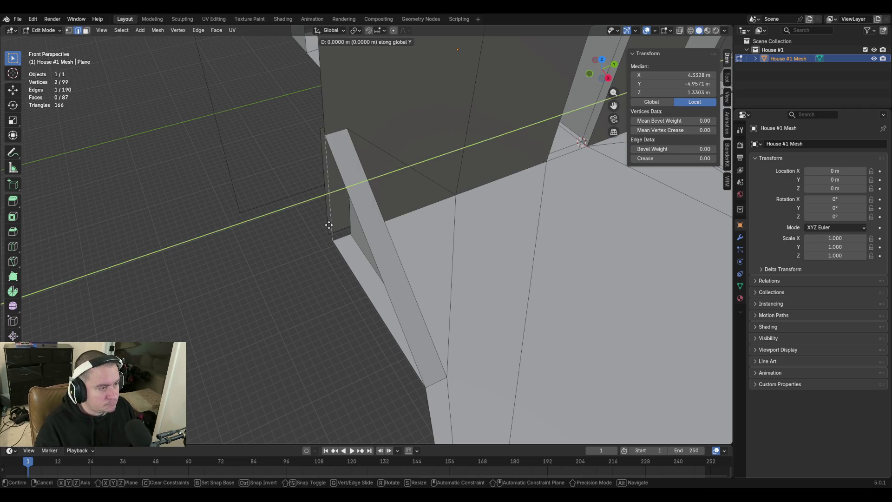
click(239, 247)
click(218, 113)
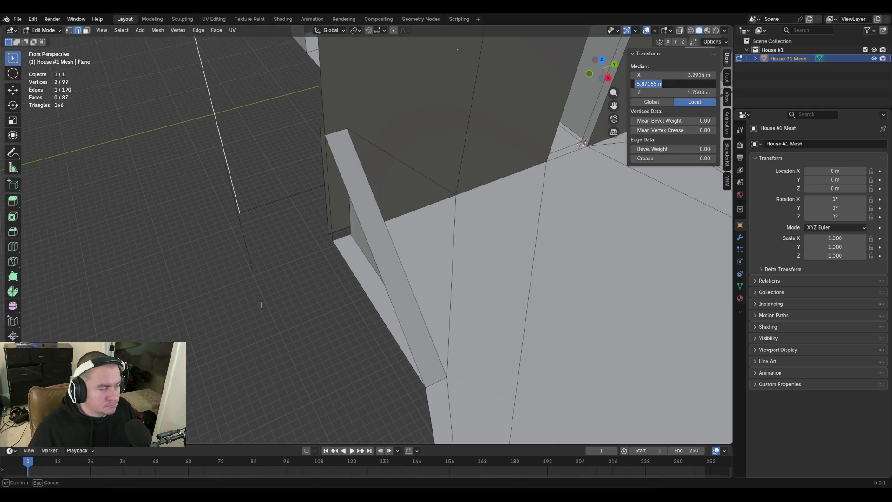
click(244, 239)
double_click(670, 83)
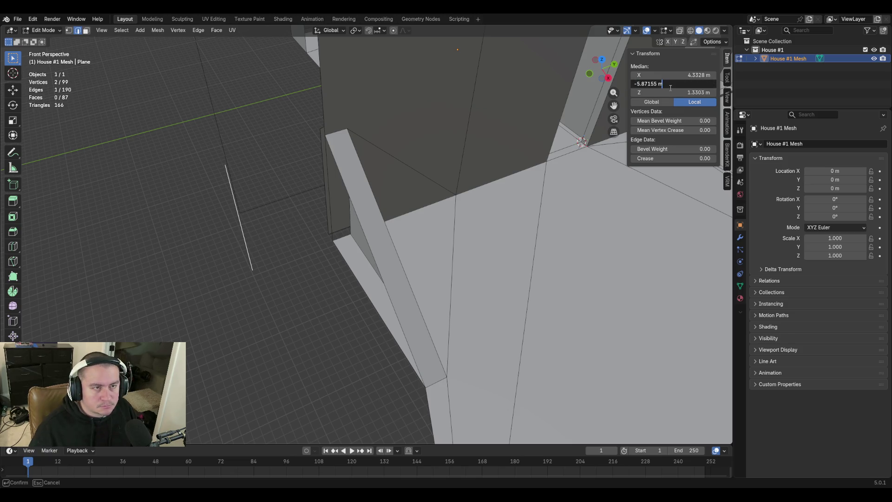
key(Return)
click(265, 299)
Duplicate the vertical edge at the wall corner along the X axis
key(shift+grave)
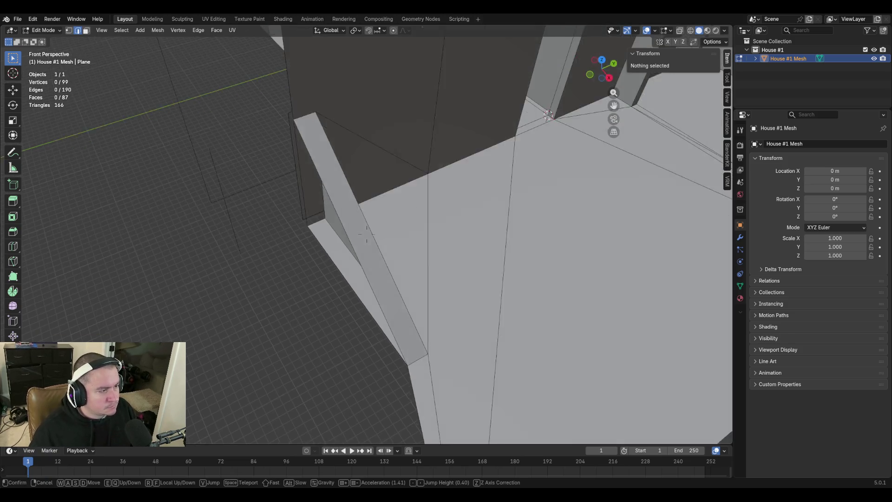
click(286, 318)
click(227, 191)
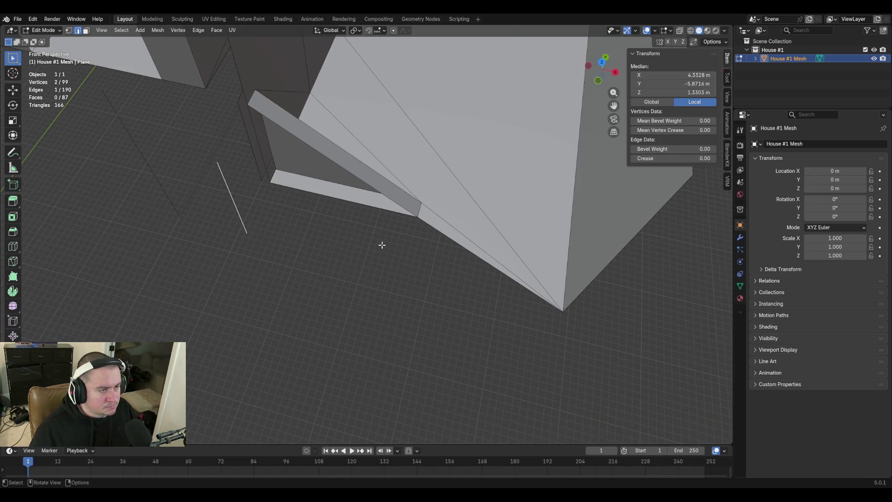
key(shift+d)
key(x)
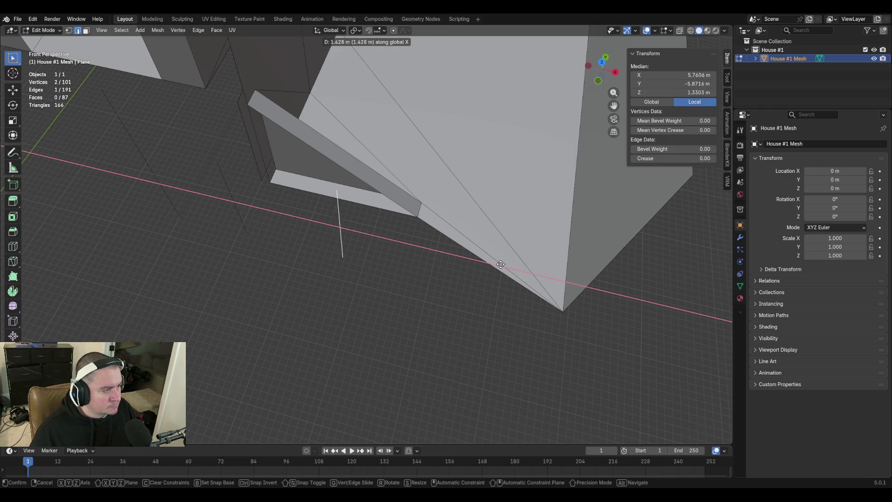
click(396, 191)
Set the copied edge's median X to 6.6188 m, then select it with the other vertical edge
click(422, 210)
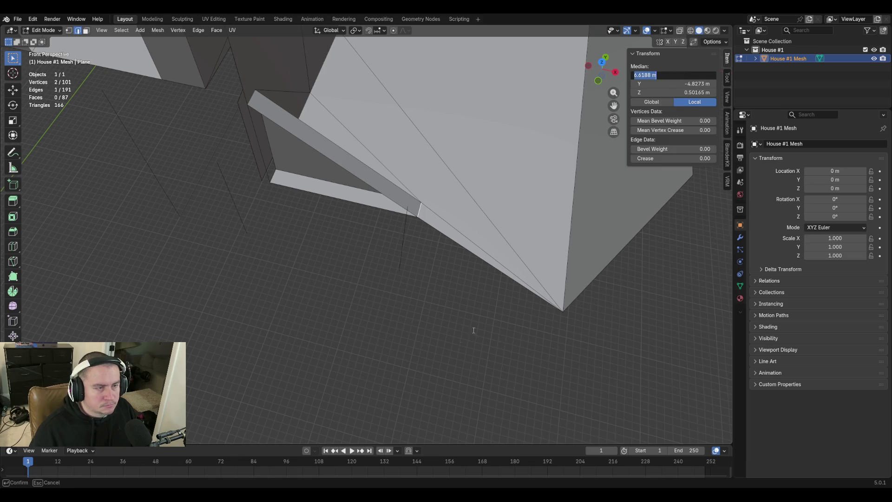
click(403, 235)
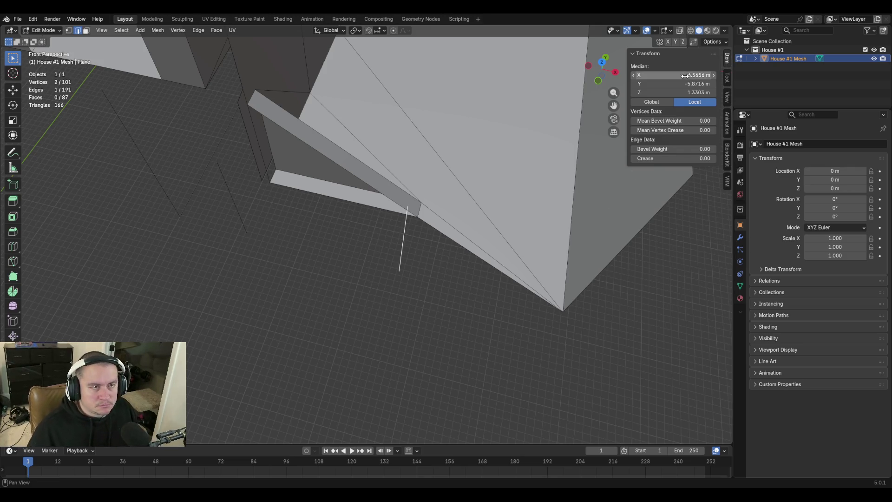
click(688, 83)
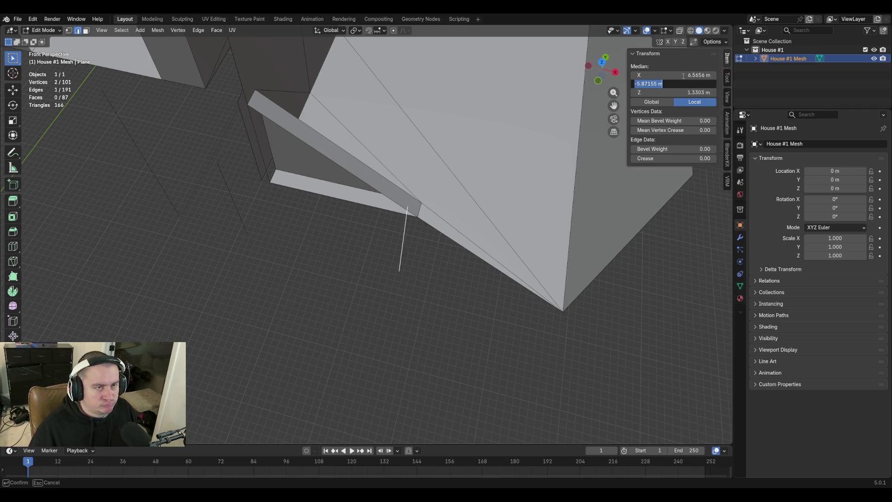
click(683, 76)
text(6.6188)
key(Return)
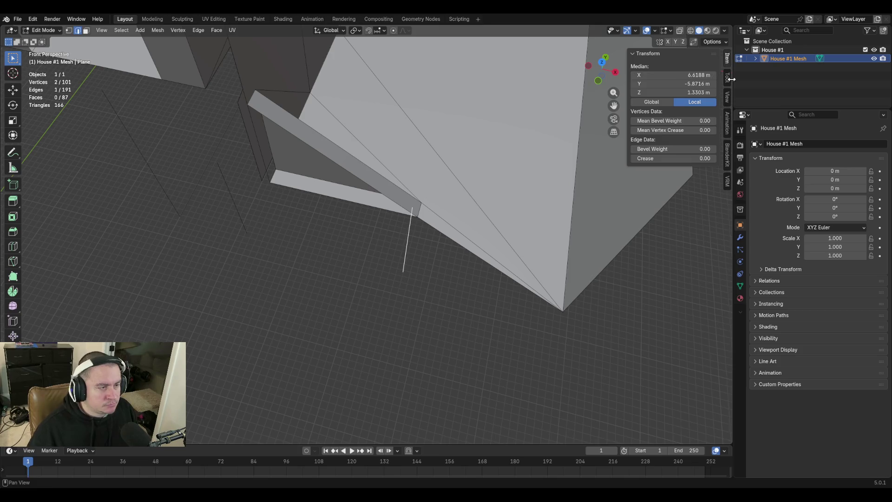
shift+click(236, 207)
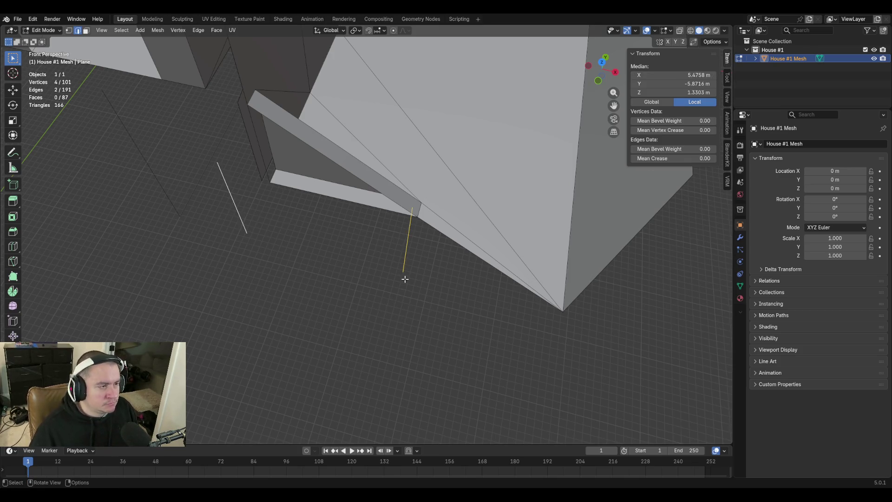
Fill the new outer wall face between the two edges
key(f)
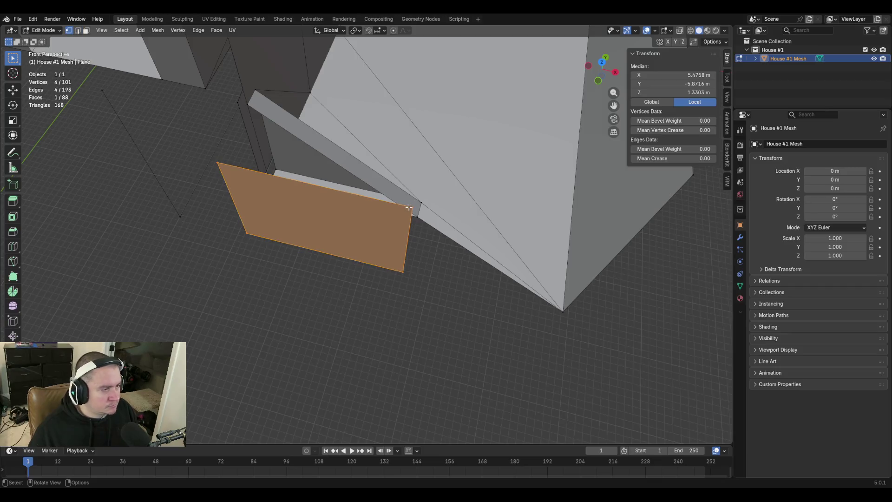
click(406, 272)
shift+click(401, 268)
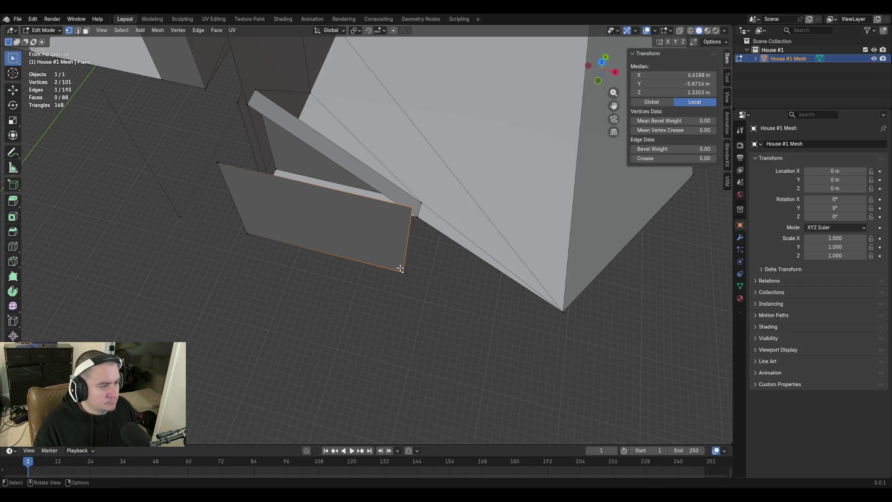
key(m)
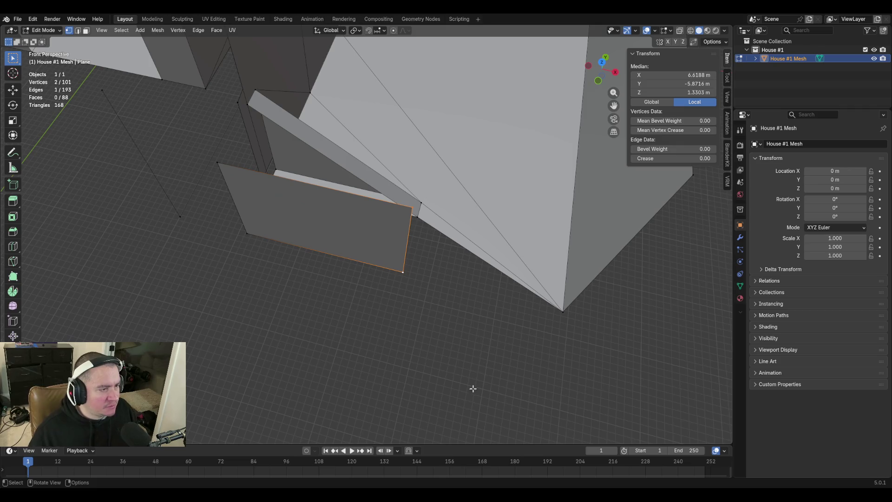
key(shift+grave)
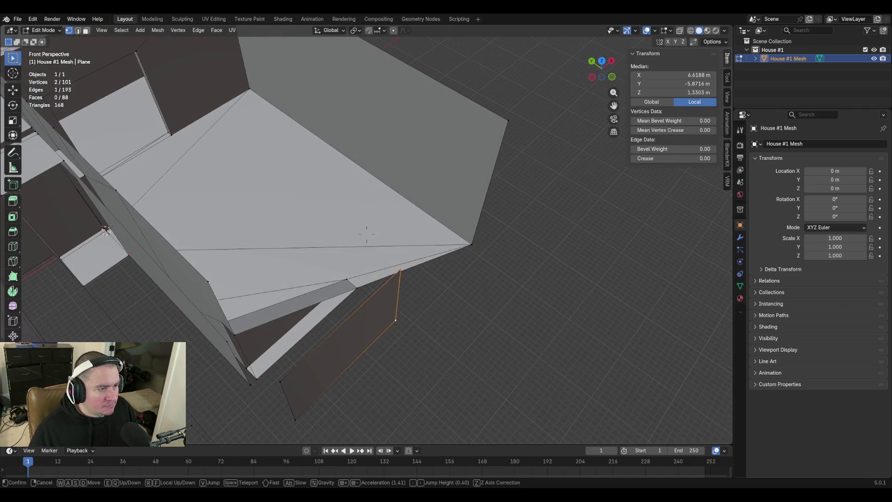
click(406, 251)
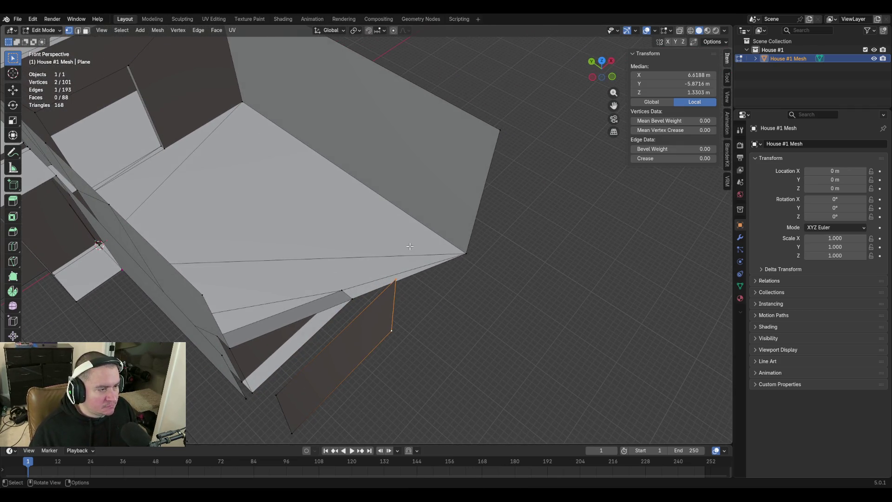
Merge the stray top and lower vertices into the wall's corner vertices
click(395, 279)
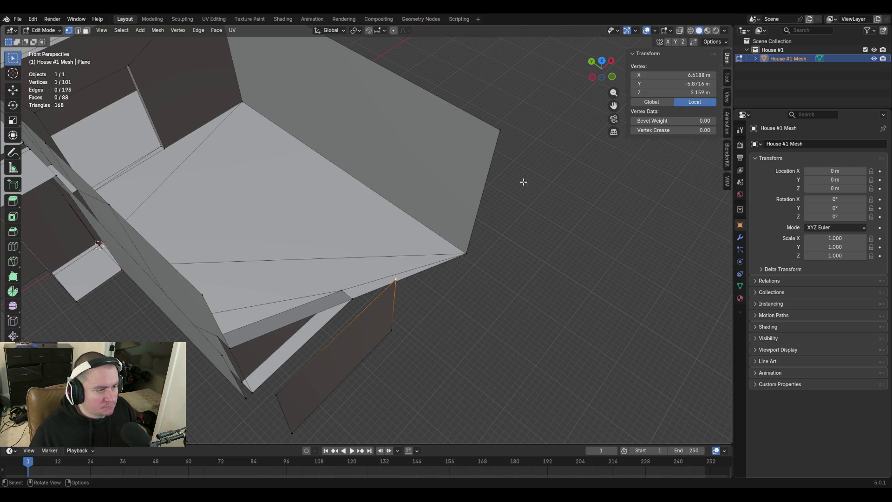
shift+click(495, 128)
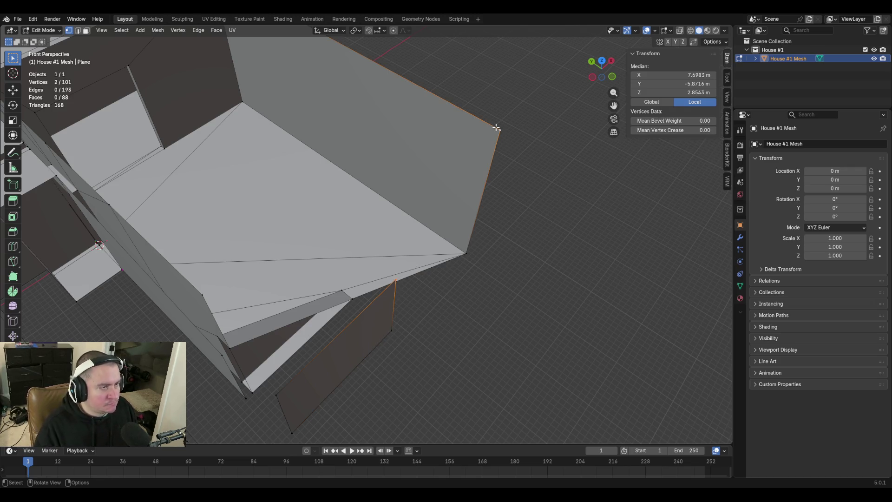
key(m)
click(495, 126)
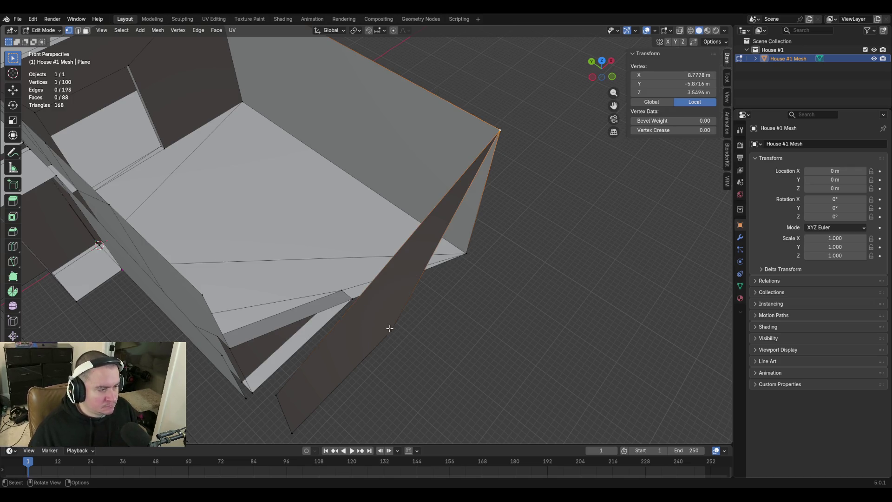
shift+click(466, 254)
key(m)
click(556, 277)
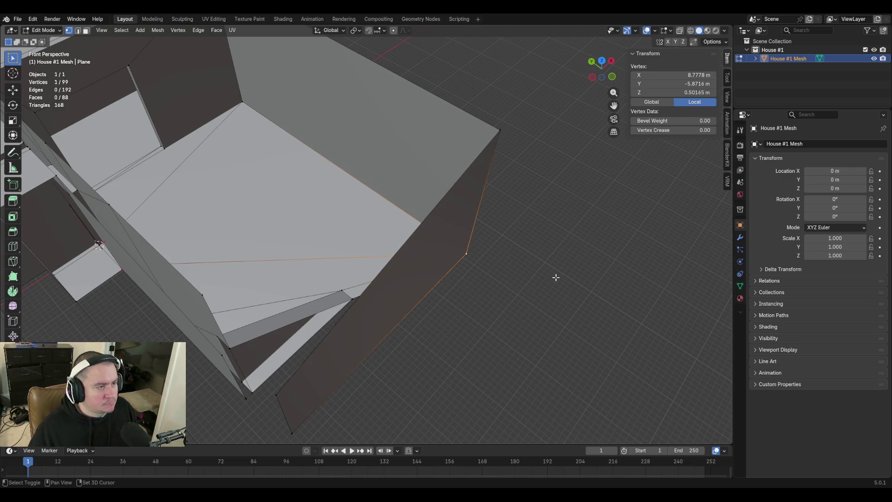
Raise both top corner vertices of the new wall to Z 3.5496 m
key(shift+grave)
key(w)
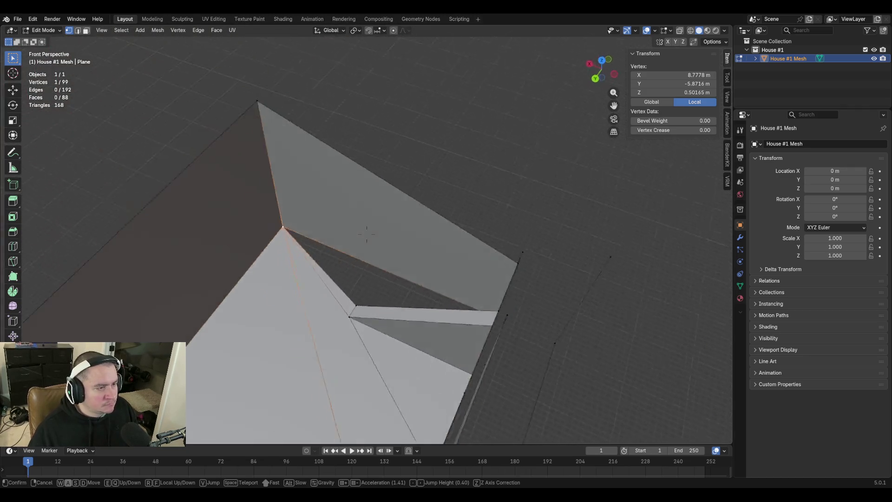
key(s)
click(637, 244)
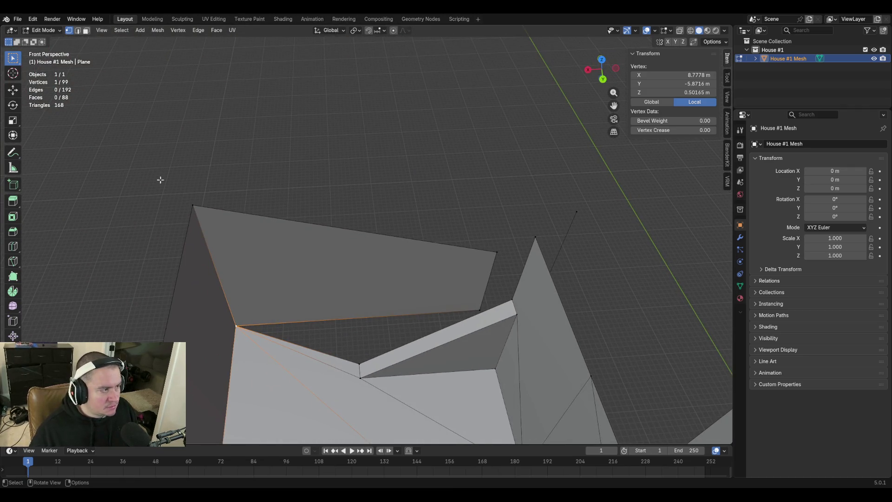
click(195, 207)
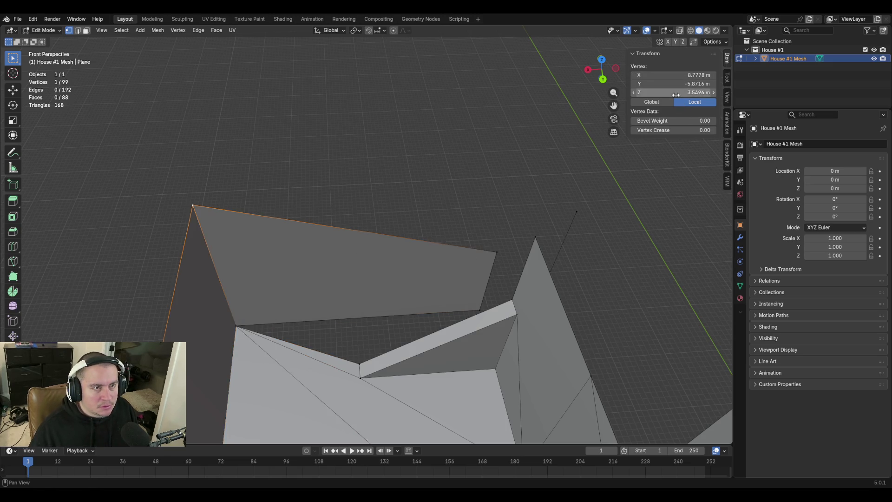
click(673, 92)
key(Return)
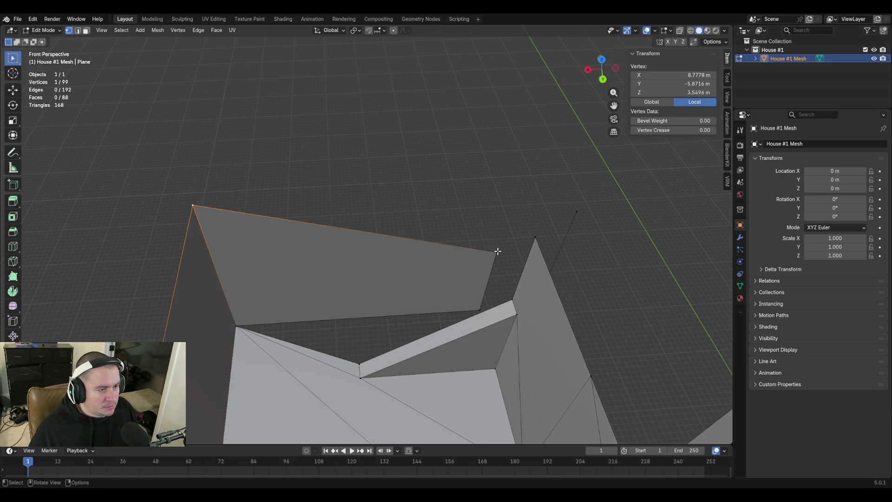
click(496, 251)
click(690, 91)
text(3.54965 m)
key(Return)
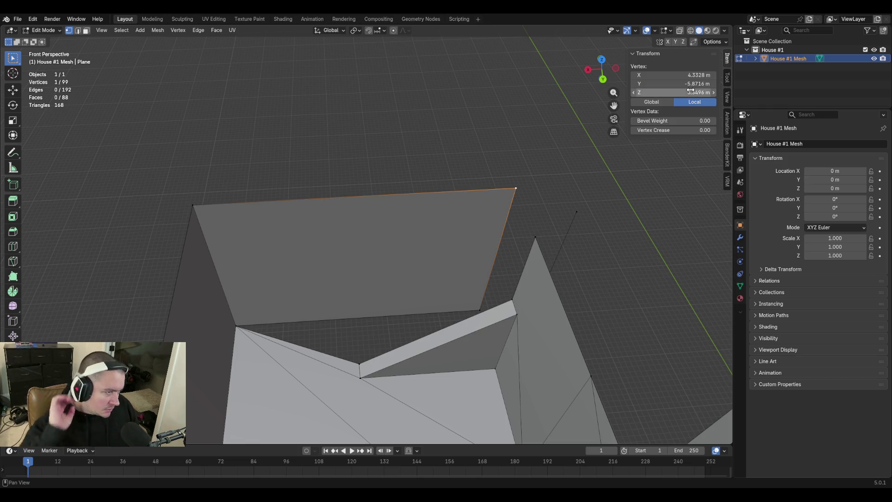
Select the vertex atop the lone edge and approach the house wall
key(shift+grave)
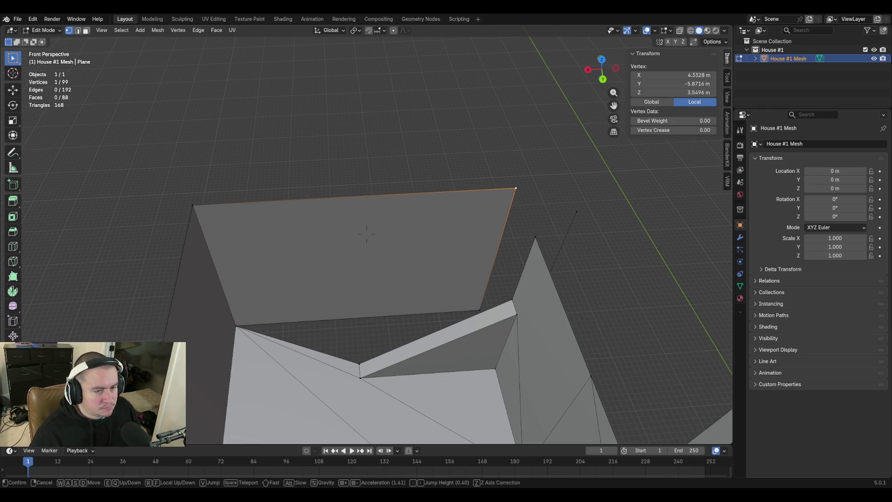
key(a)
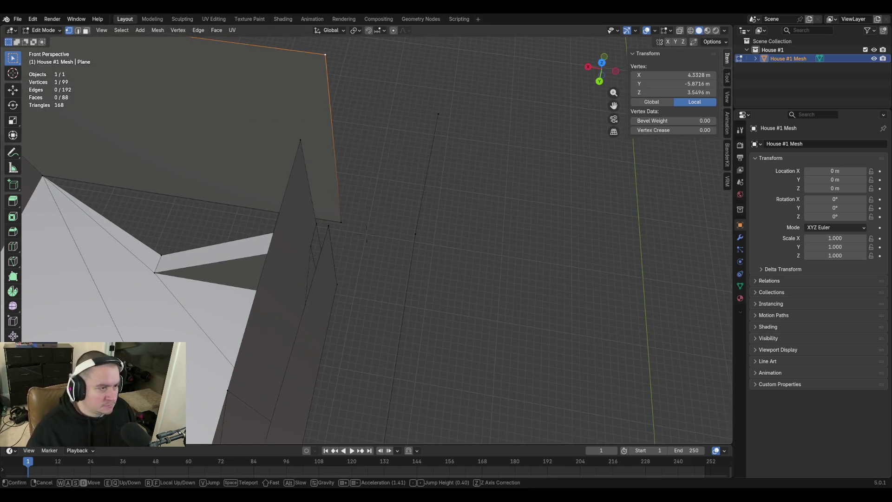
click(449, 90)
click(438, 117)
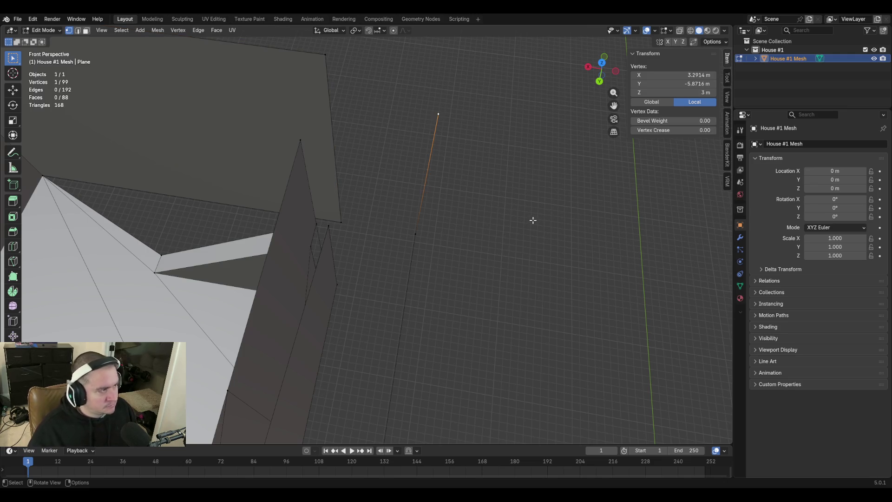
key(shift+grave)
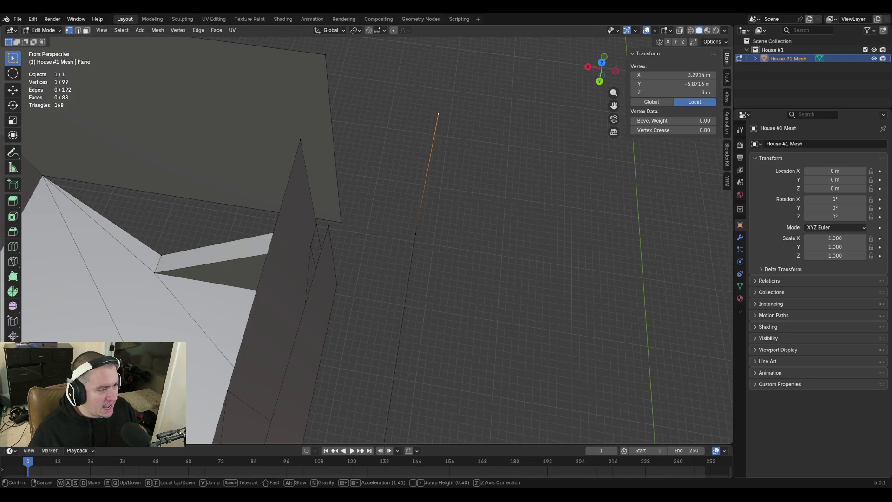
key(w)
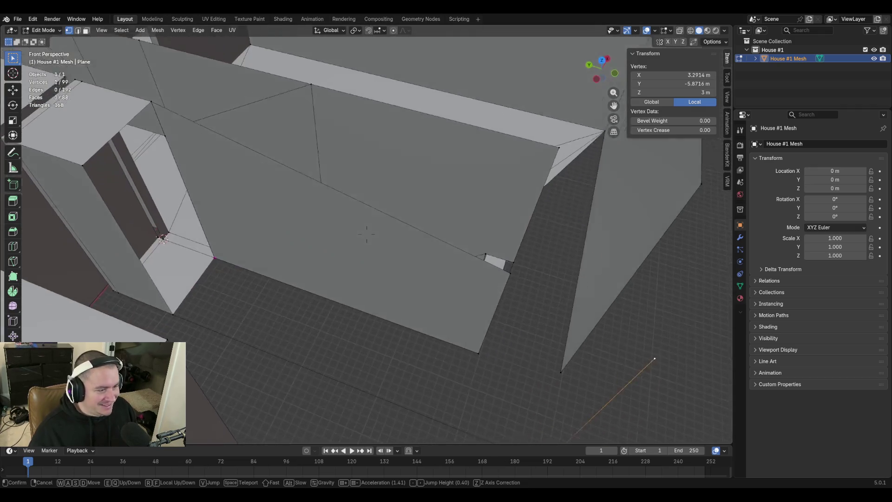
key(w)
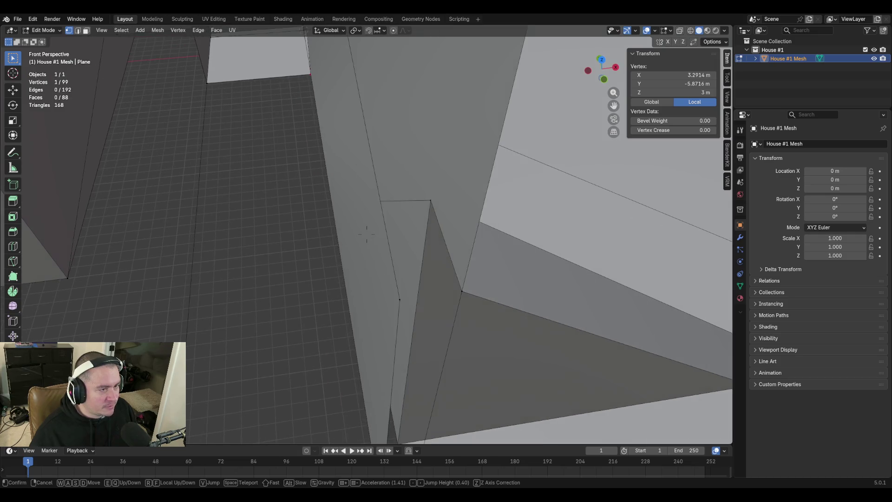
Try deleting the horizontal wall edge, then undo the deletion
click(367, 234)
key(2)
click(380, 202)
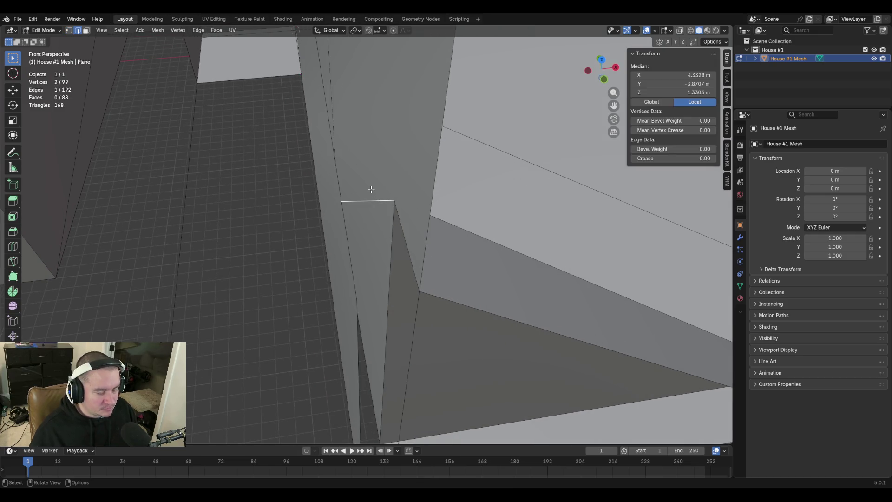
key(x)
click(371, 189)
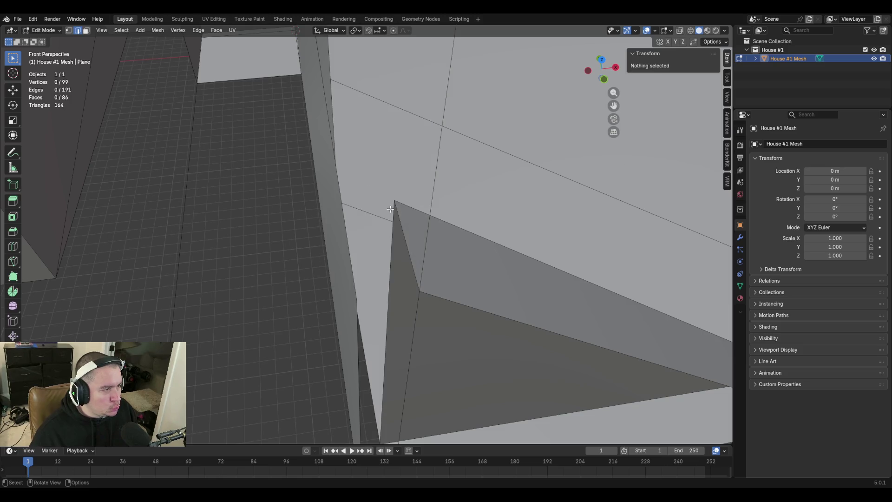
key(ctrl+z)
Save blockout.blend and walk in close to the angled wall corner
key(shift+grave)
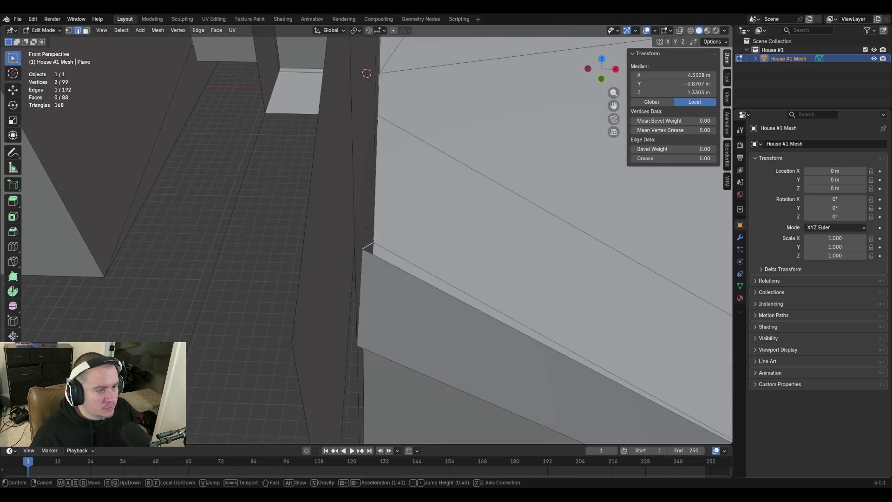
key(w)
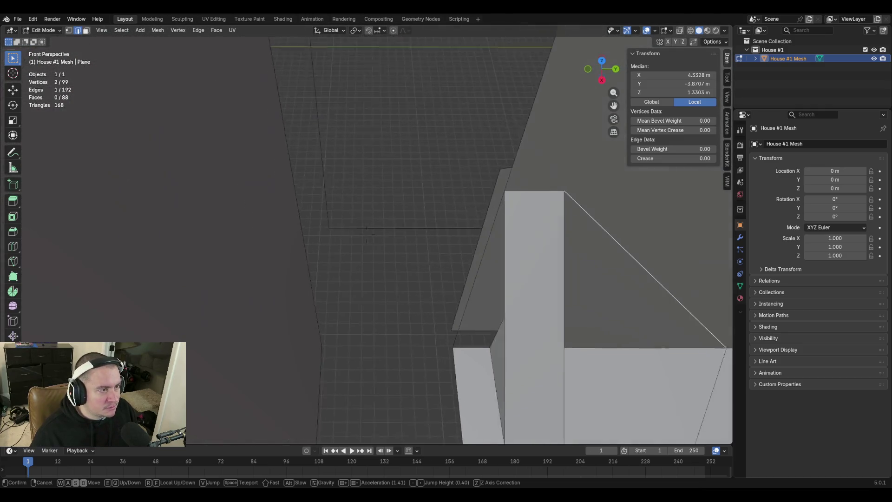
key(s)
click(536, 244)
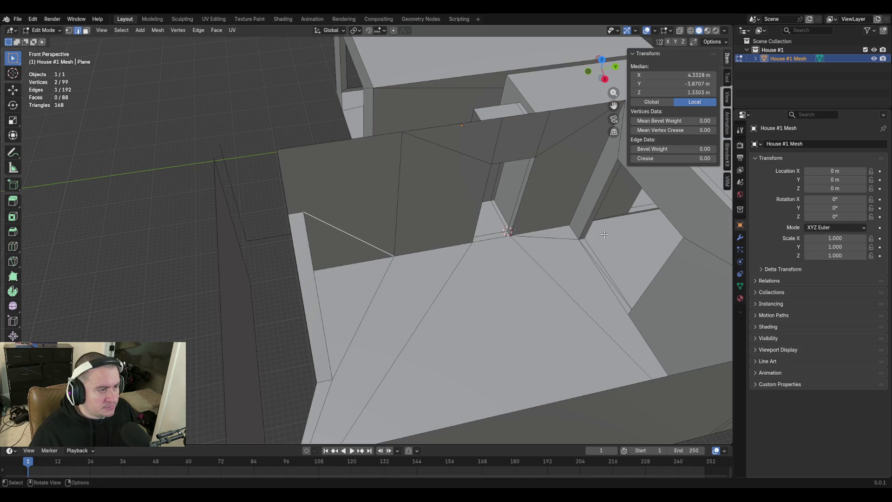
key(ctrl+s)
key(shift+grave)
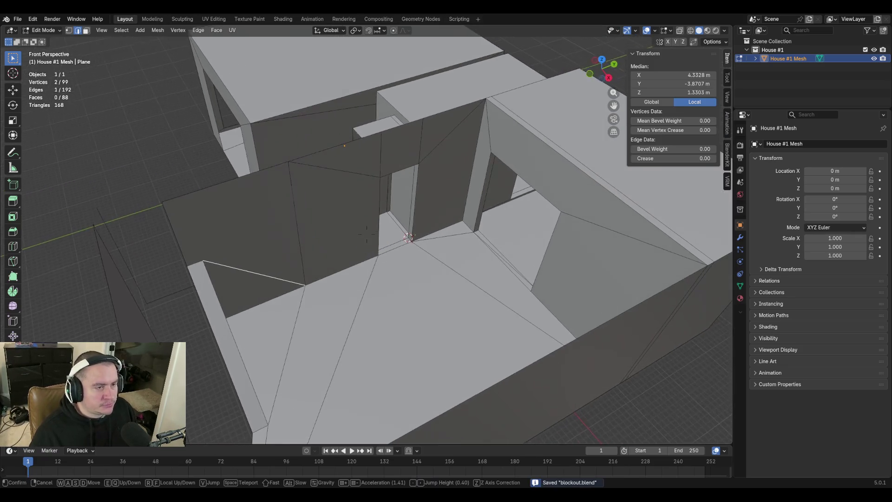
key(w)
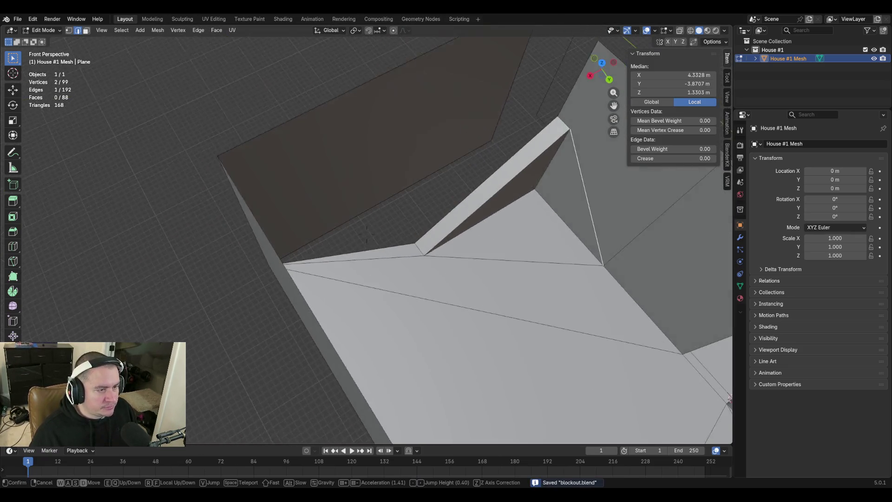
click(536, 243)
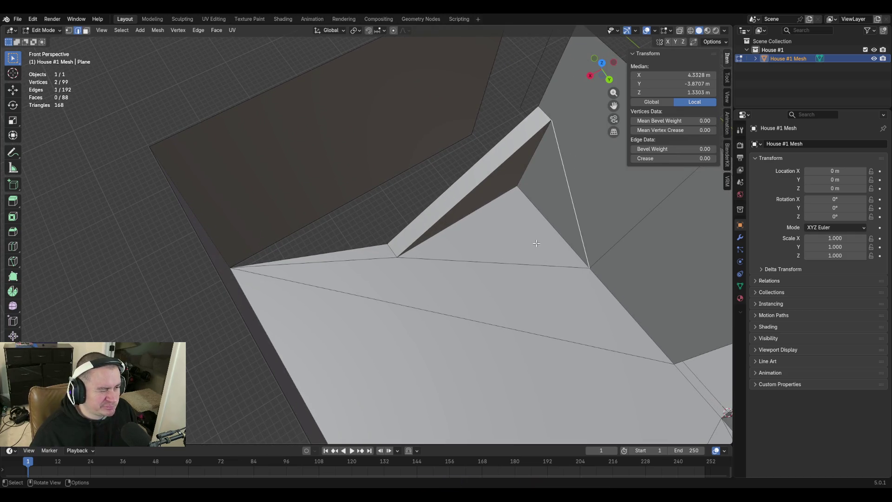
Subdivide the long wall-base edge and check the new midpoint's X coordinate
key(1)
click(360, 195)
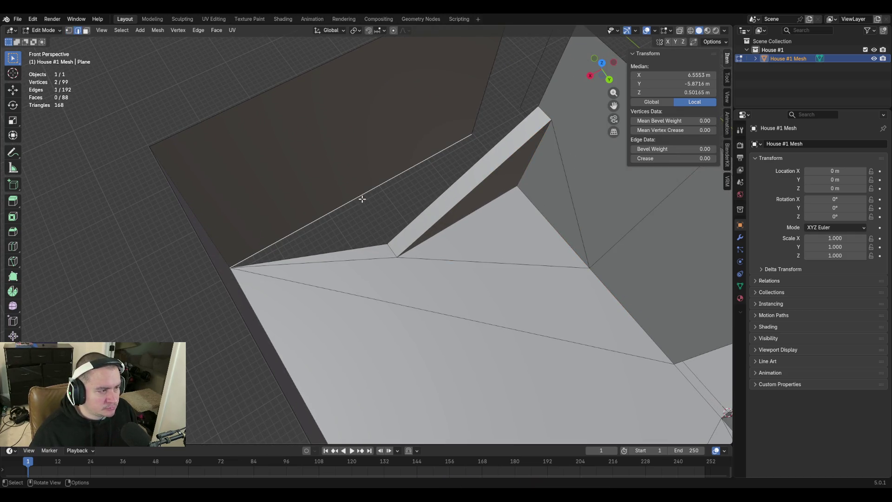
right_click(367, 195)
click(369, 194)
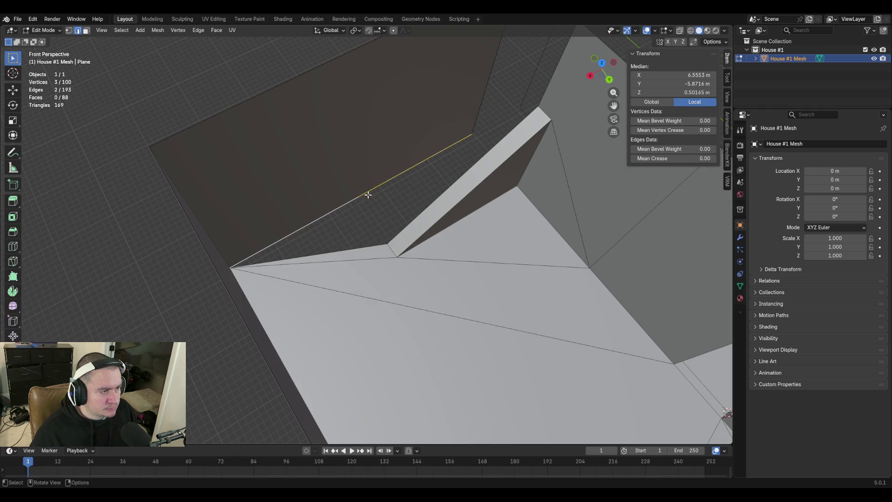
click(387, 243)
click(661, 74)
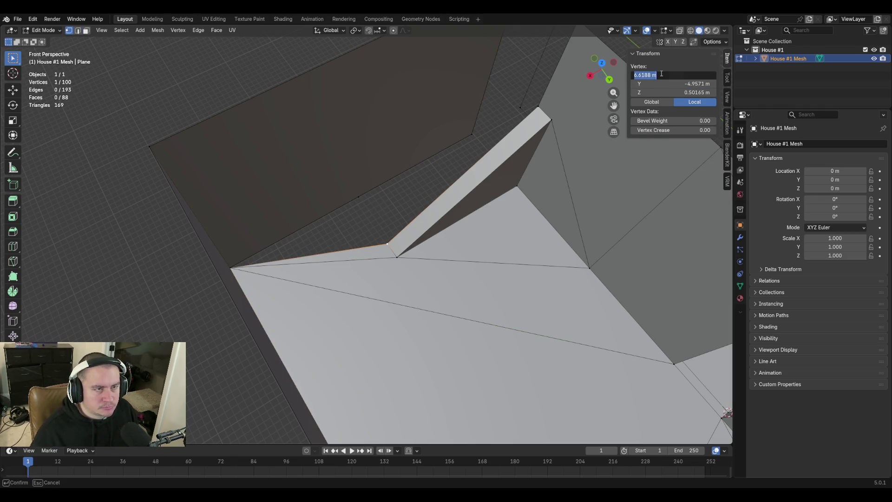
key(Escape)
click(358, 196)
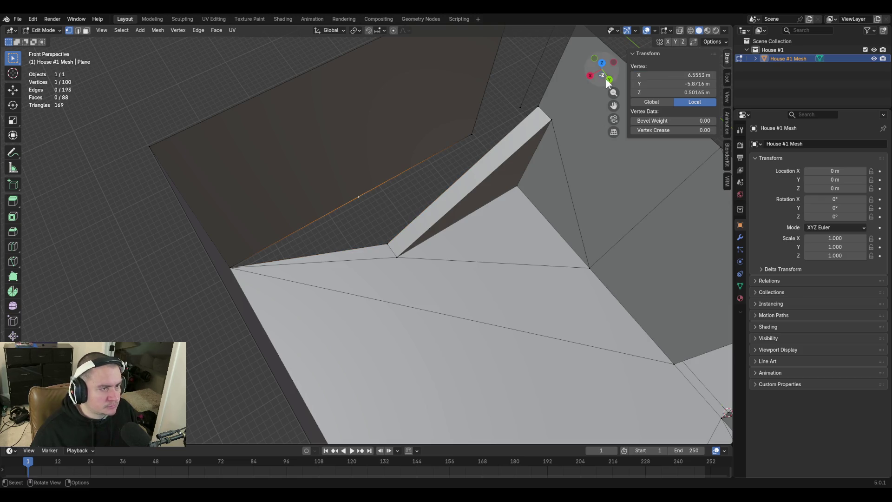
click(652, 74)
key(Escape)
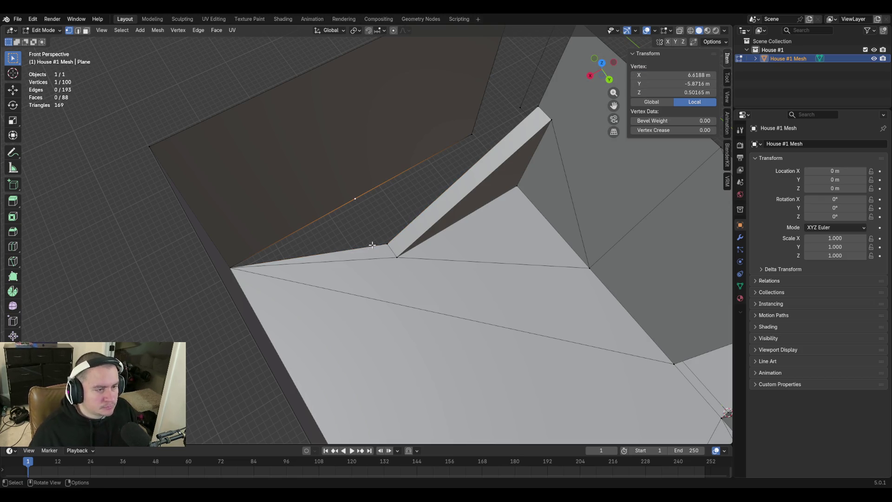
Fill a triangular face between the two edges of the floor gap
key(2)
click(368, 245)
shift+click(338, 210)
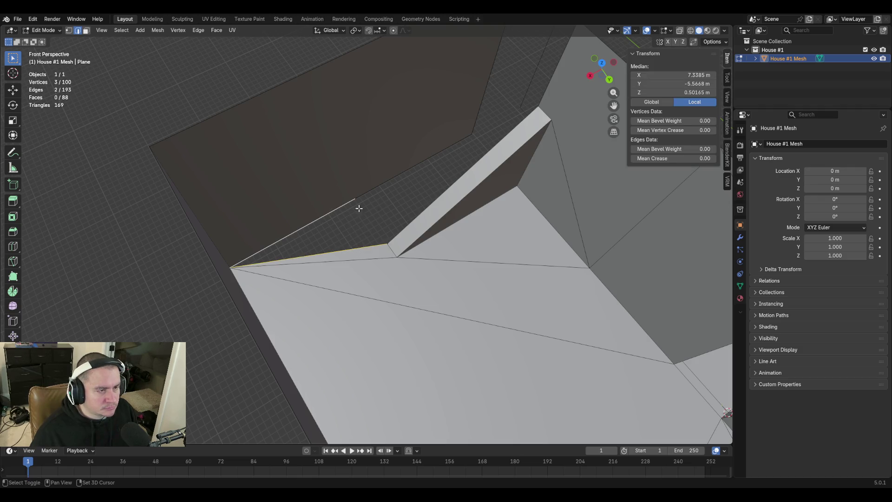
key(c)
key(Escape)
key(f)
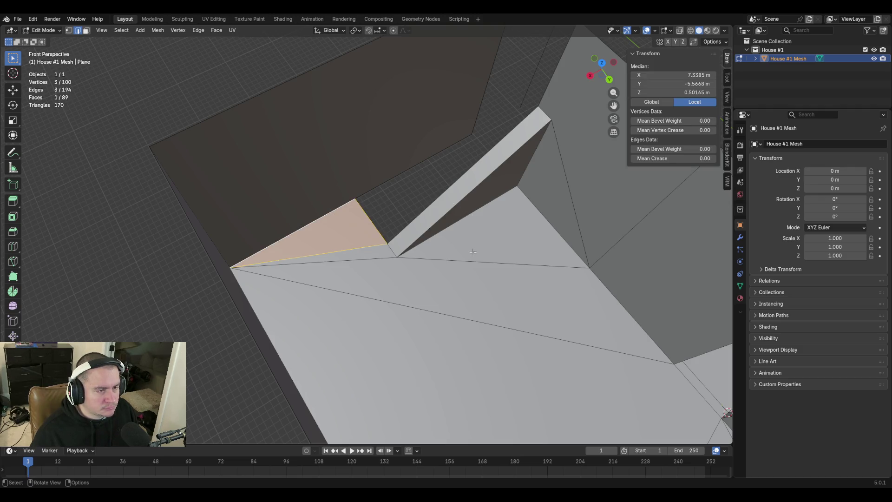
Inspect the new triangle, clear the selection, and turn to face the outer wall
key(shift+grave)
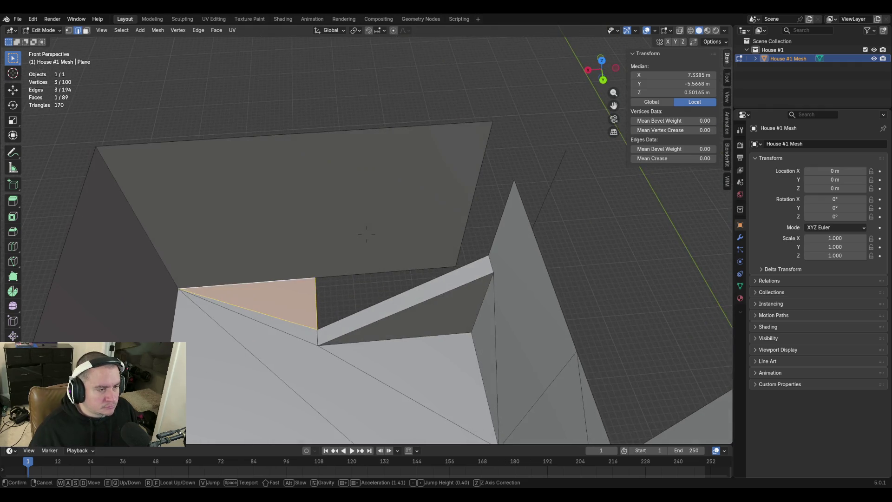
key(w)
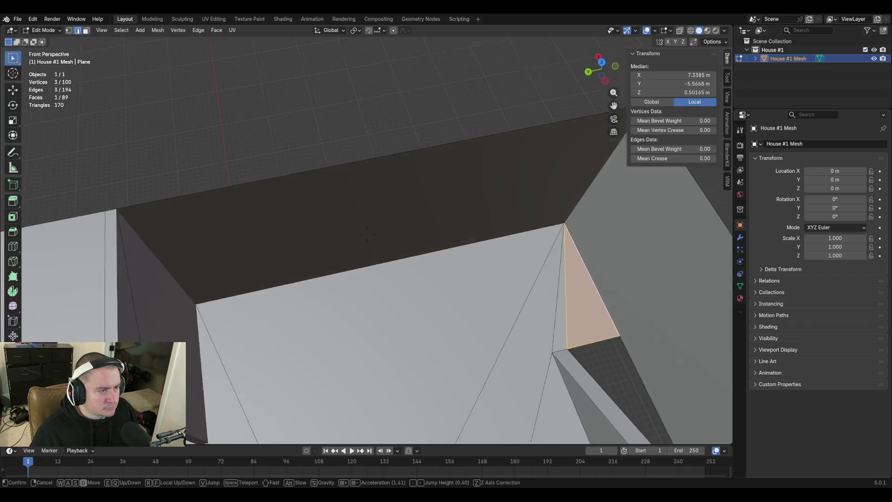
click(367, 233)
click(400, 118)
key(shift+grave)
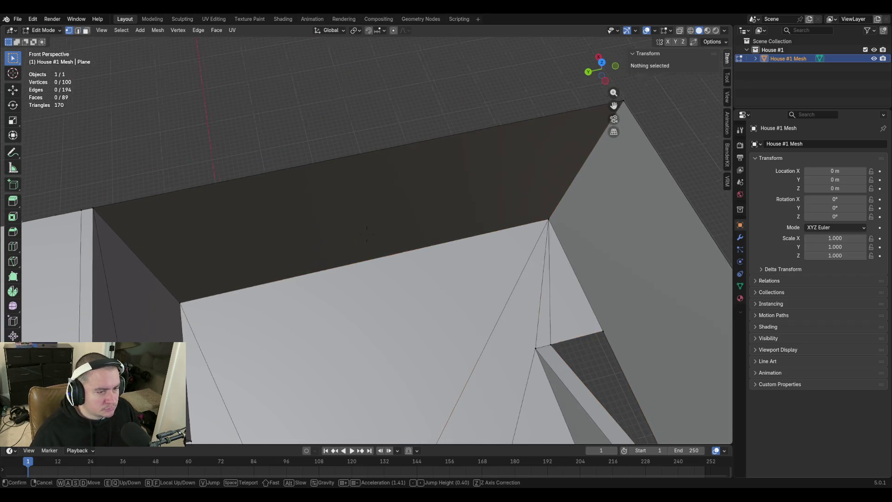
click(400, 255)
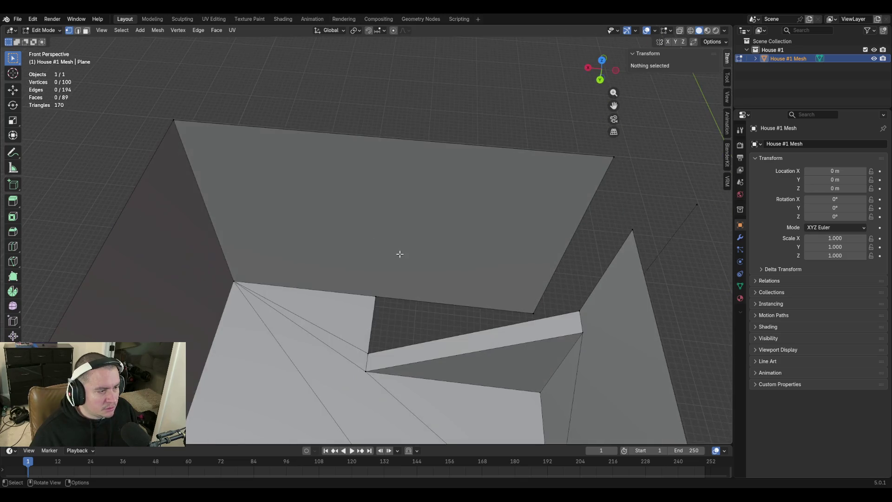
Knife a vertical cut across the tall wall from its bottom edge to its top edge
key(k)
click(376, 295)
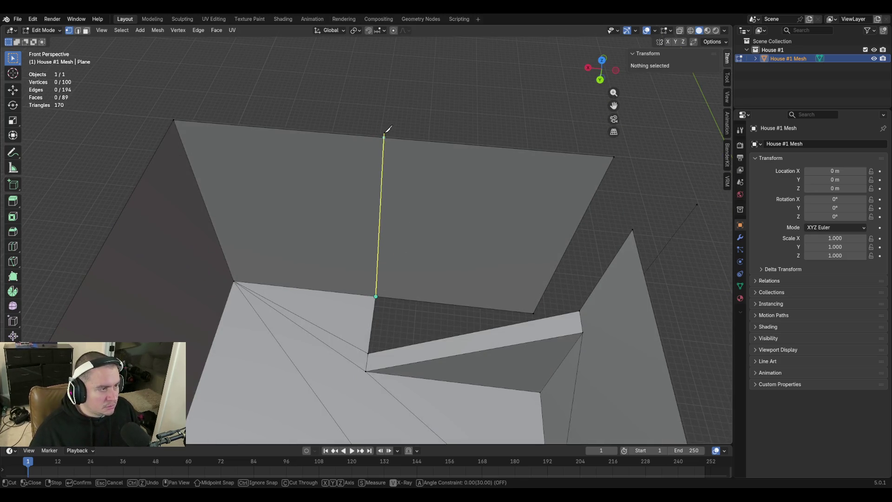
click(381, 137)
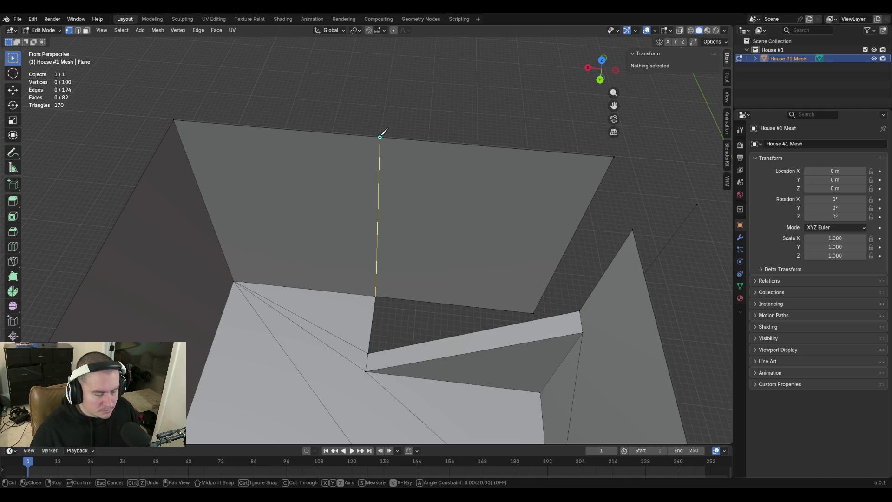
key(Return)
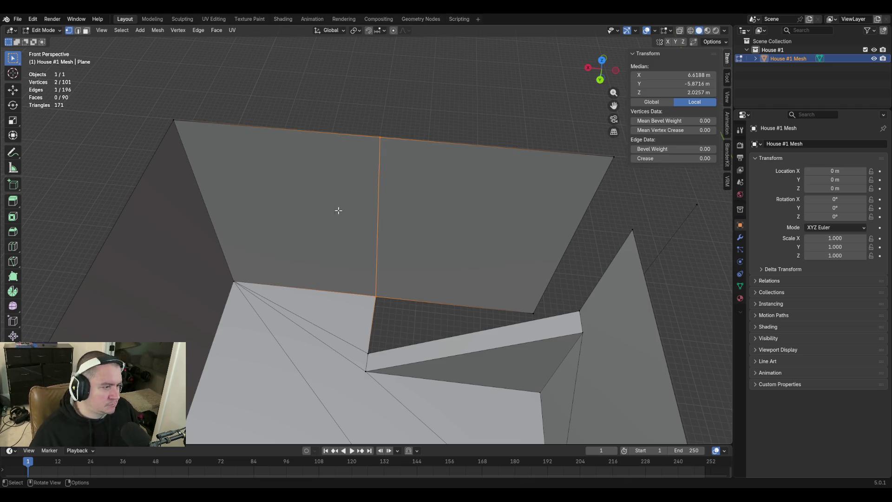
Select the cut's top vertex with the top-left wall corner and bring up the merge options
click(381, 137)
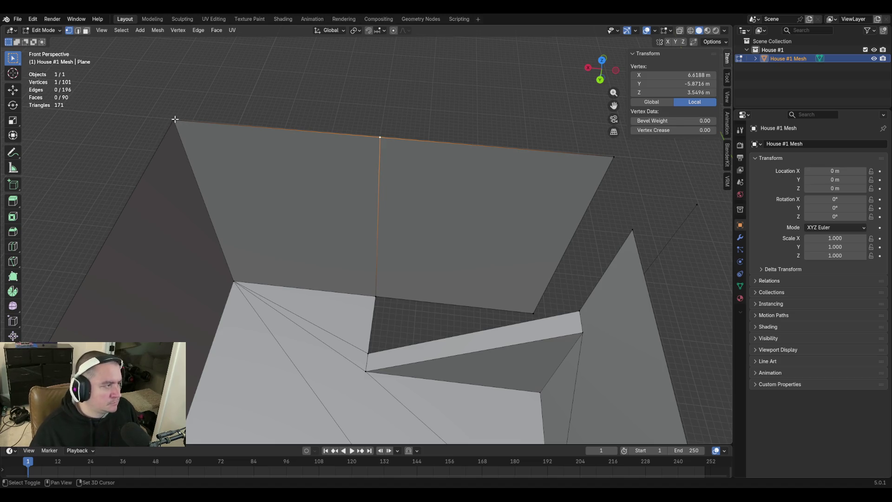
shift+click(175, 120)
key(m)
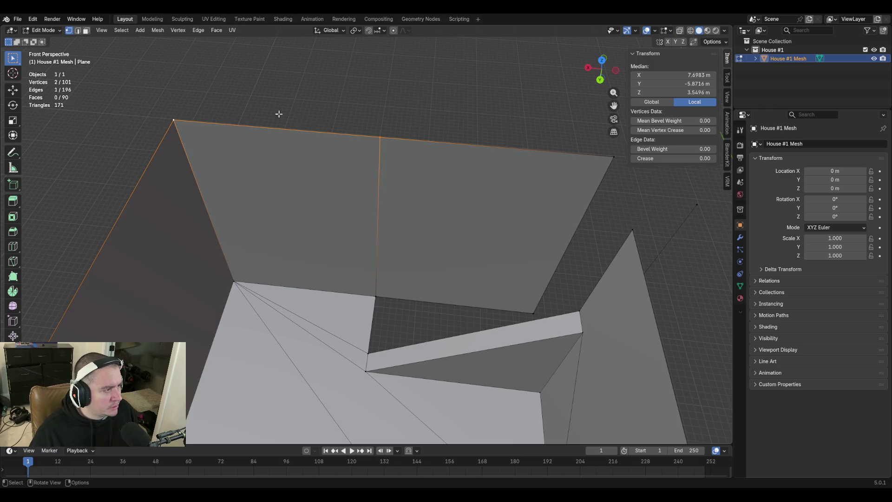
Add a centred vertical edge loop across the wall panel
scroll(314, 300, up, 3)
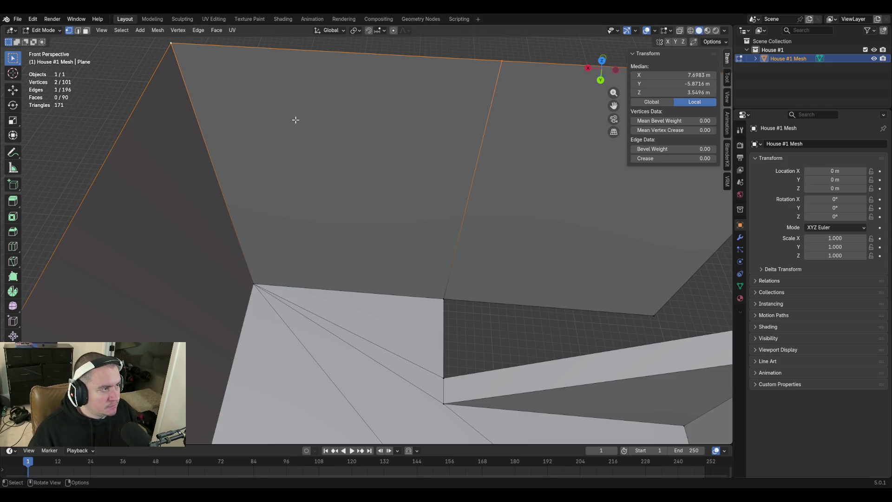
key(ctrl+r)
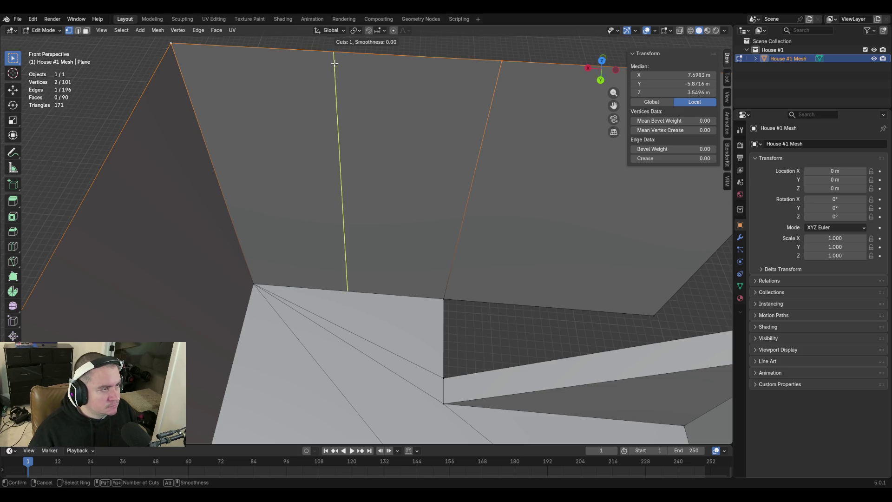
click(340, 59)
right_click(339, 60)
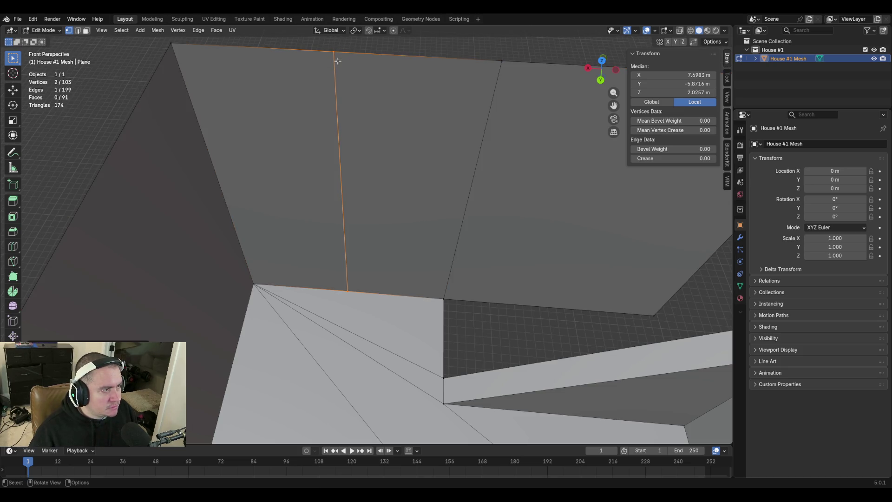
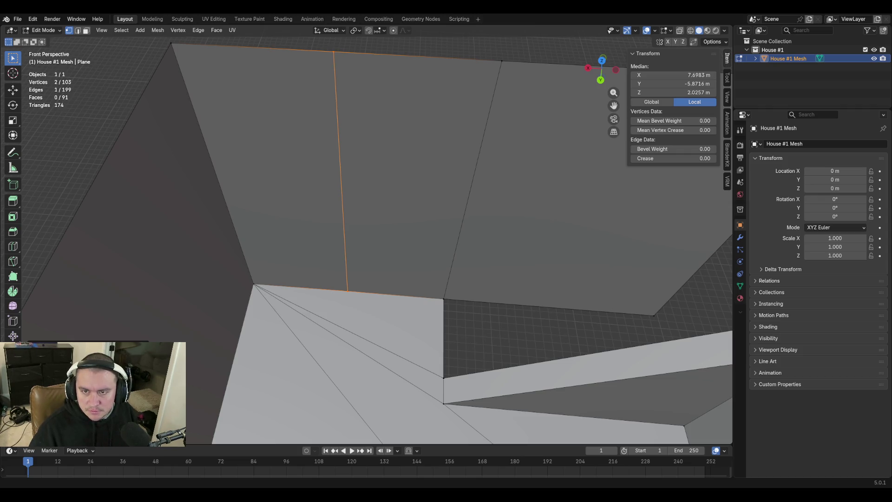
Walk into the house and select the loose edge's top vertex in vertex mode
key(shift+grave)
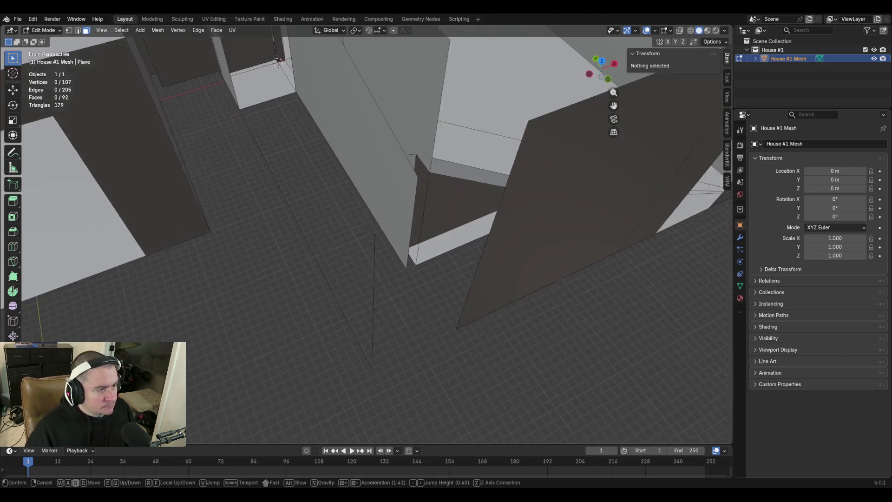
click(633, 278)
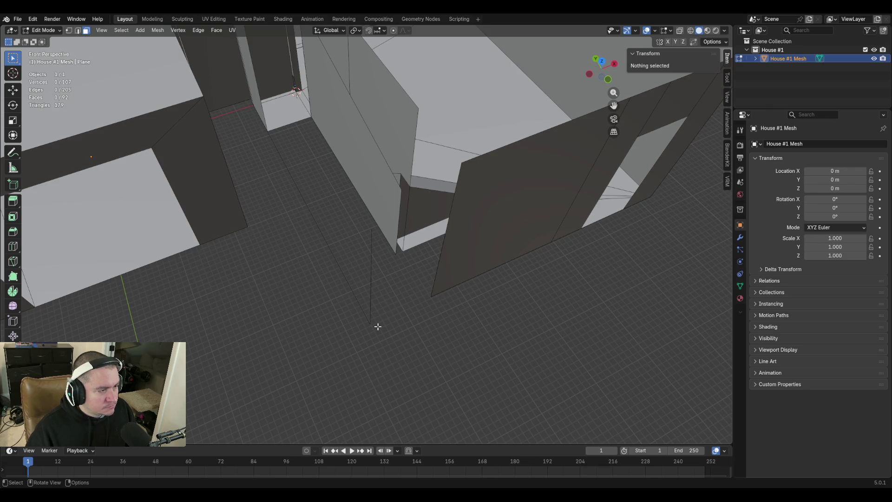
key(1)
click(371, 229)
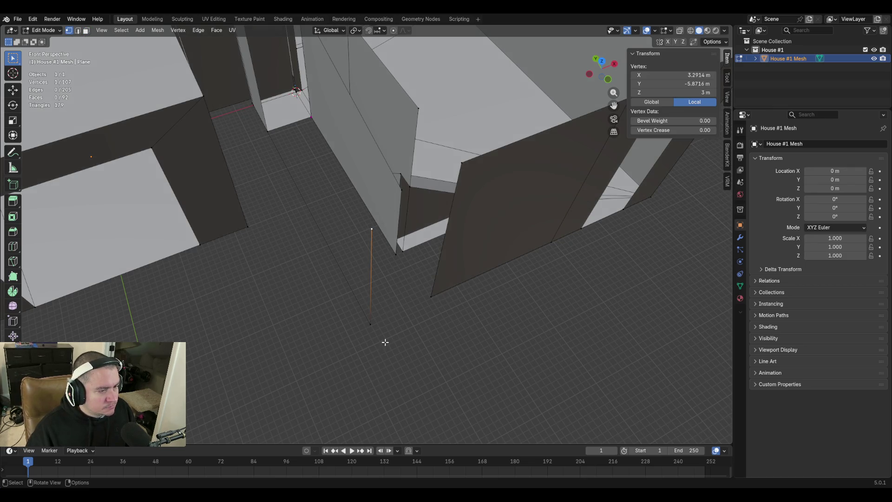
key(x)
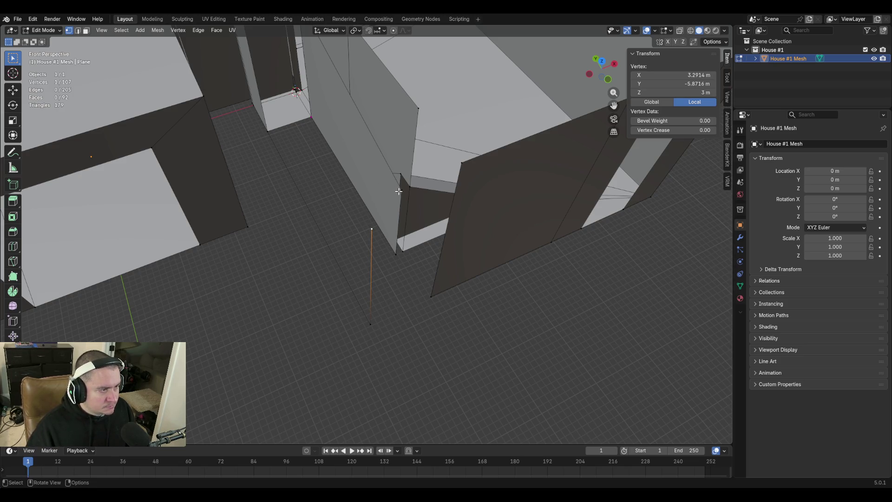
Compare against the wall corner vertex, then lower the loose edge's top vertex to Z 1.75
click(398, 191)
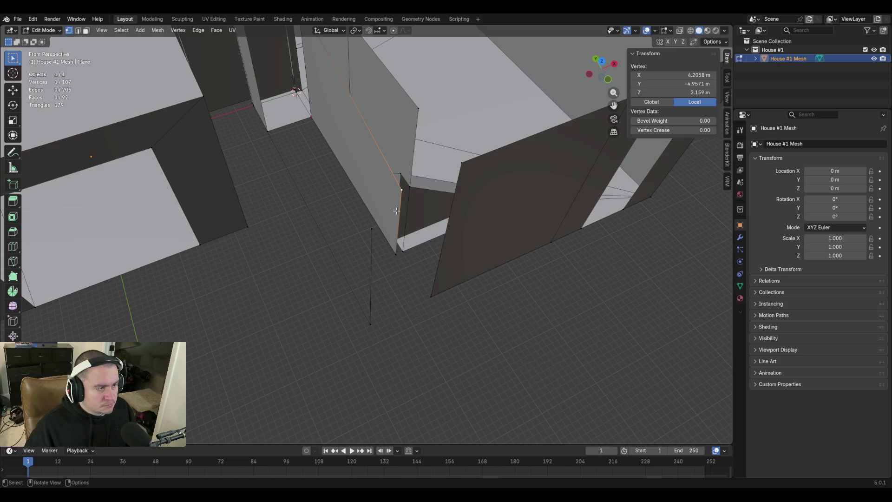
click(371, 228)
click(677, 92)
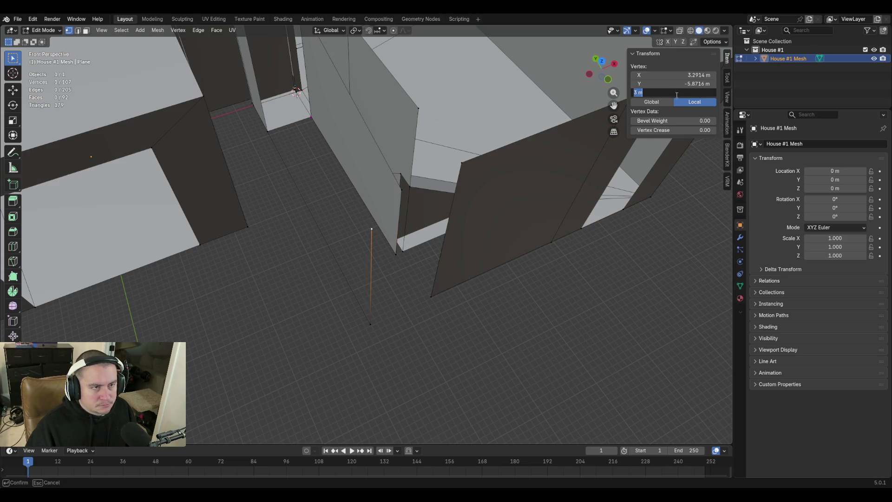
text(1.75)
key(Return)
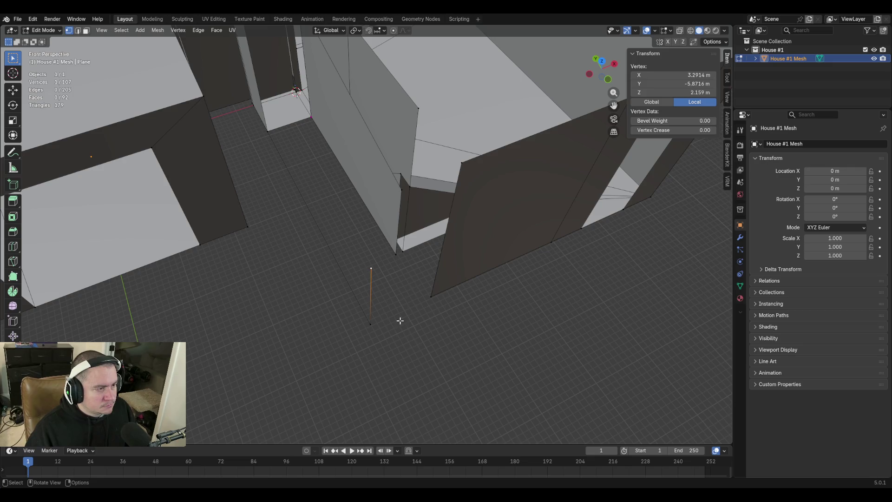
Clear the selection and raise the viewpoint above the walls to inspect the house
click(400, 321)
key(shift+grave)
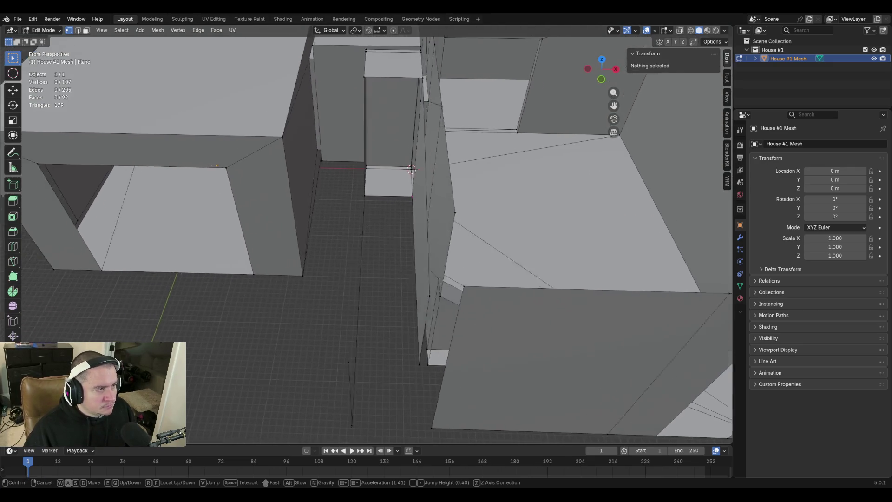
key(e)
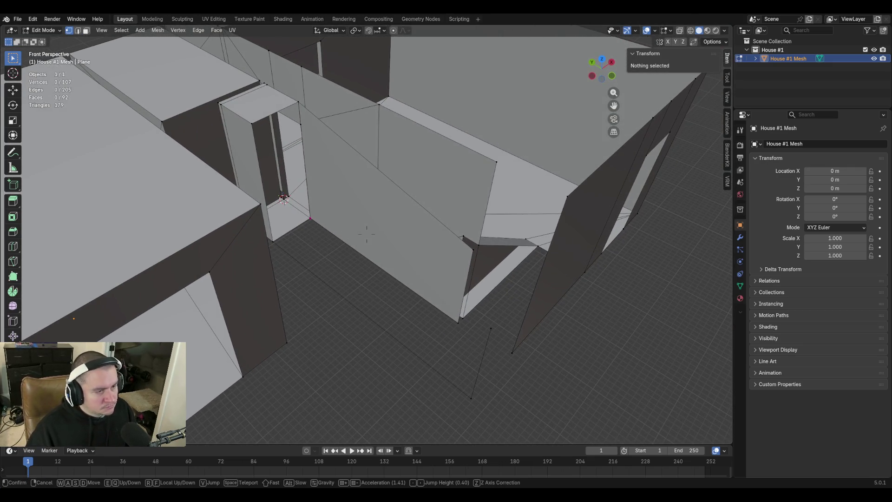
click(418, 341)
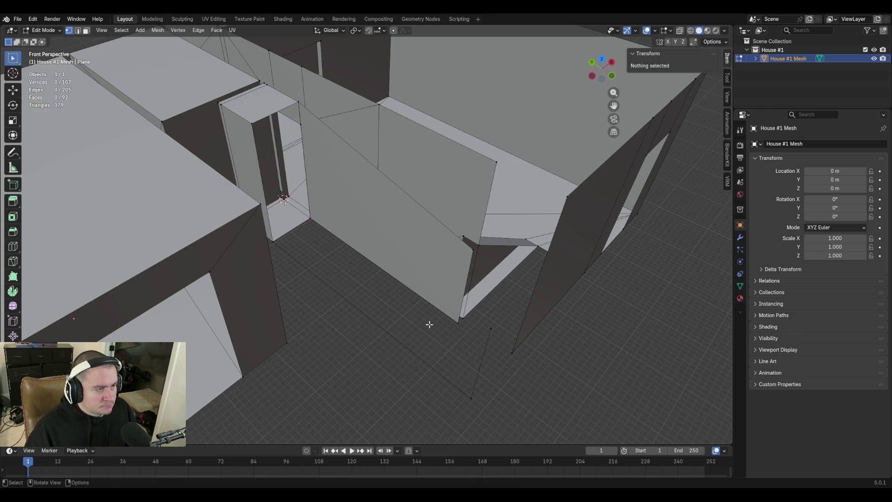
Walk close to the wall panels and select an edge of the left wall panel
key(shift+grave)
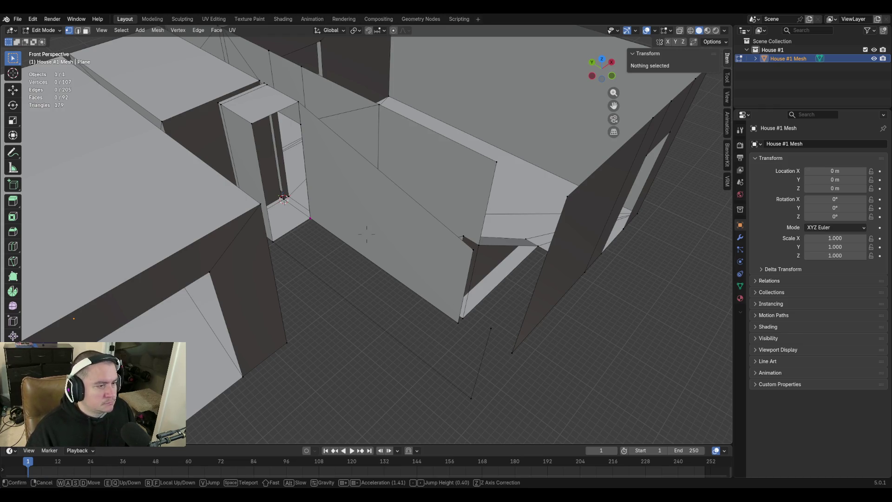
key(w)
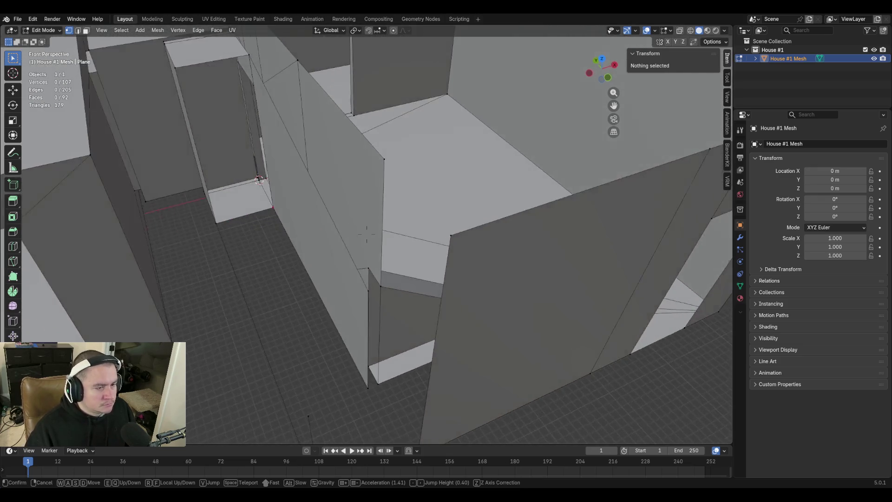
key(s)
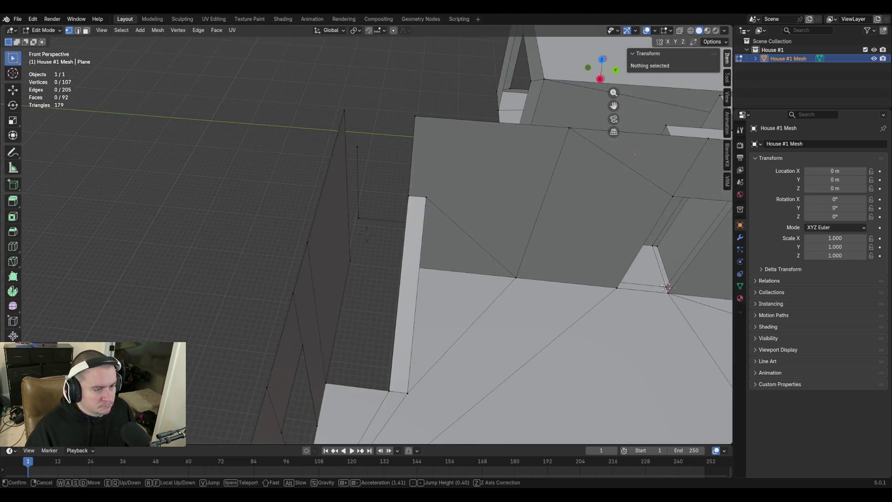
key(d)
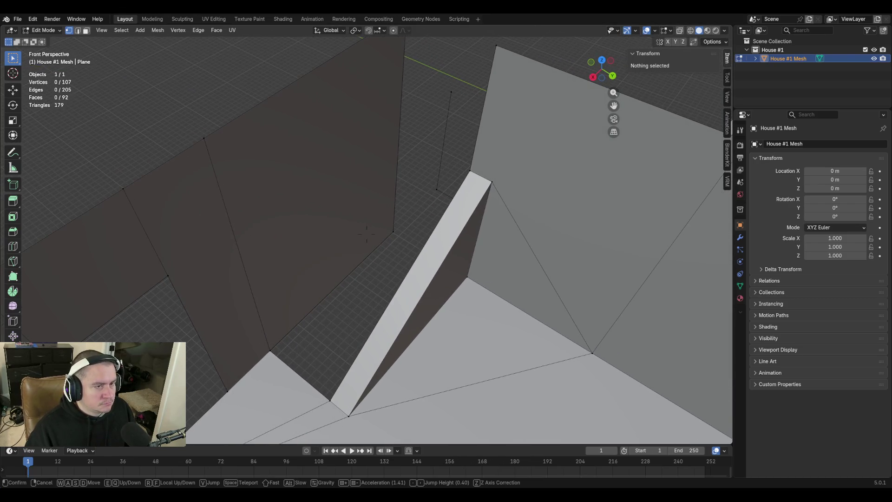
key(shift+w)
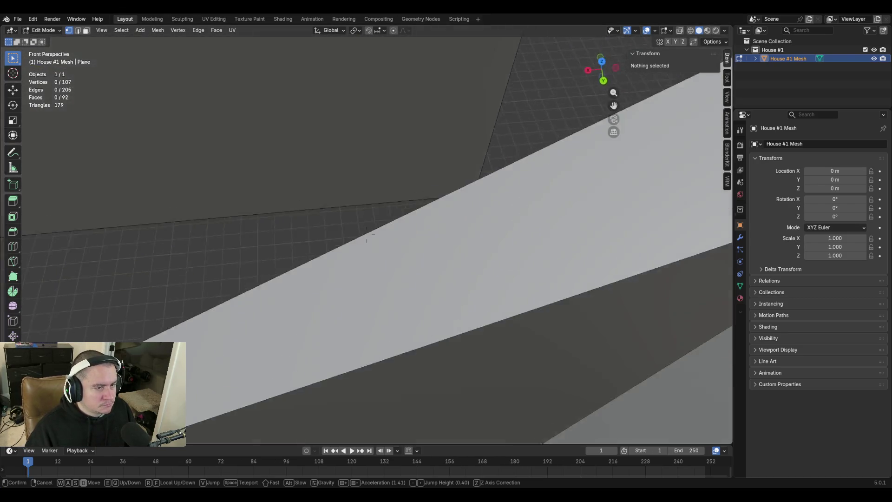
key(s)
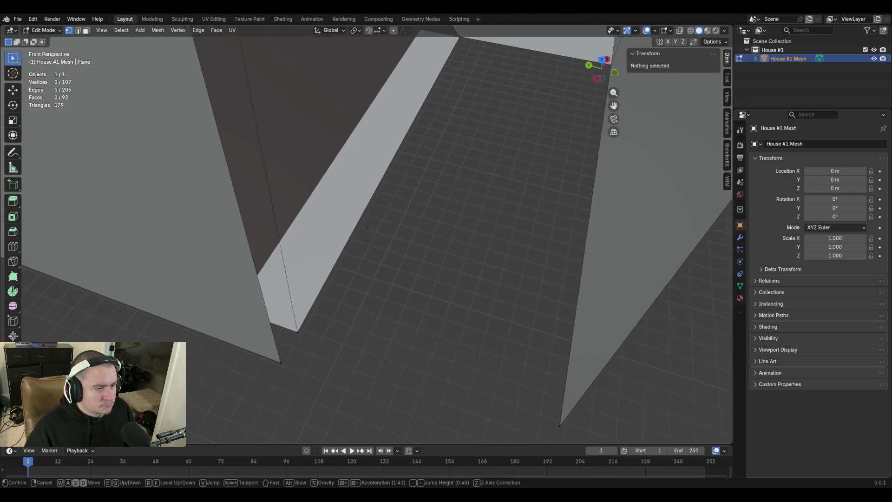
key(w)
click(367, 235)
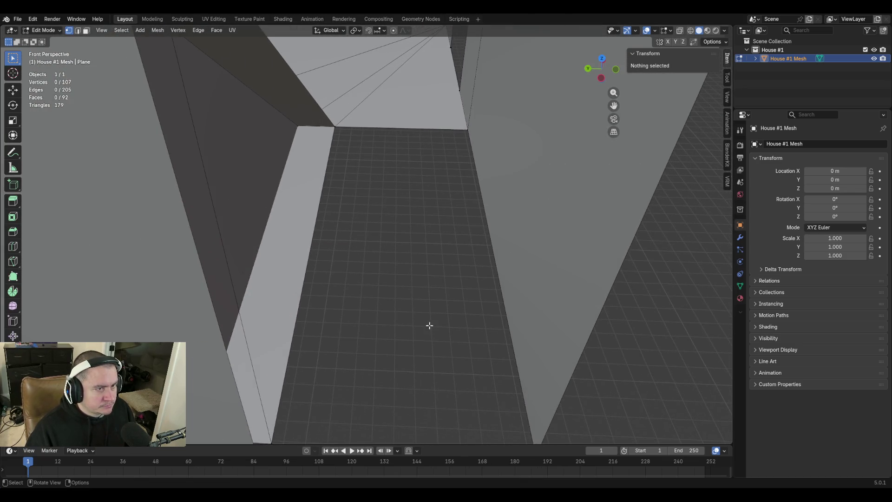
key(2)
click(306, 215)
Clear the edge selection and walk toward the wall corner beside the pillar
click(485, 219)
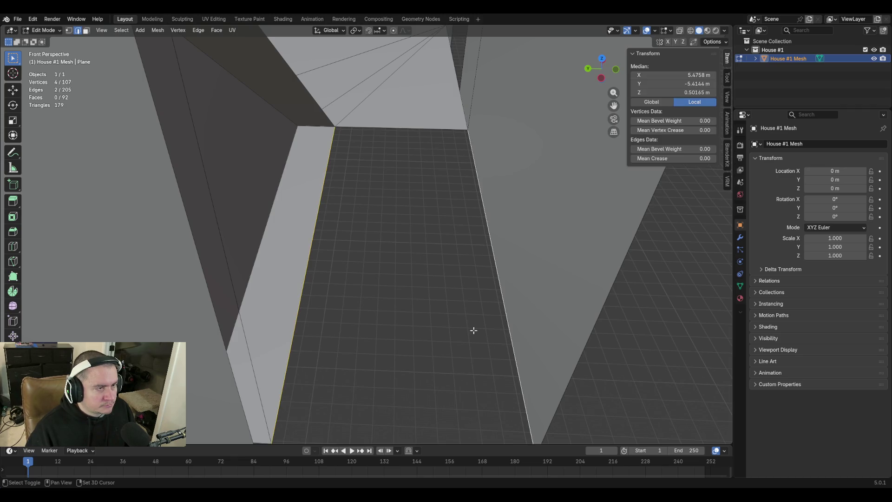
click(443, 414)
key(shift+grave)
key(w)
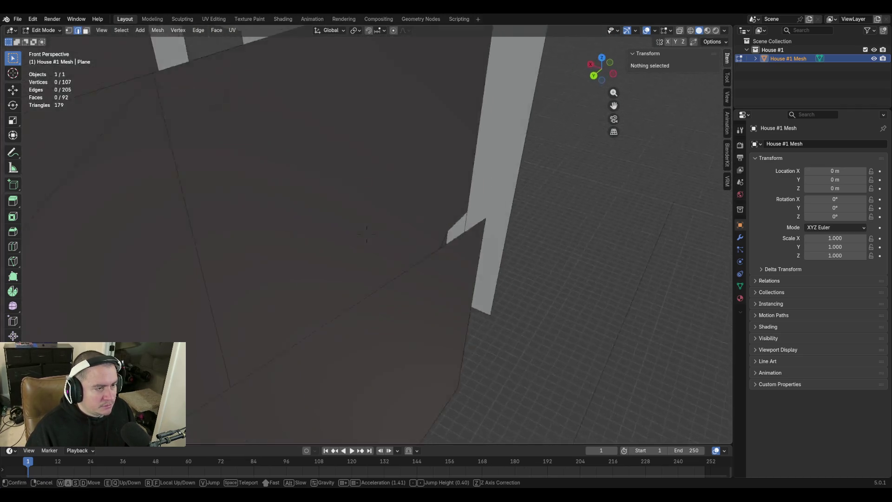
key(w)
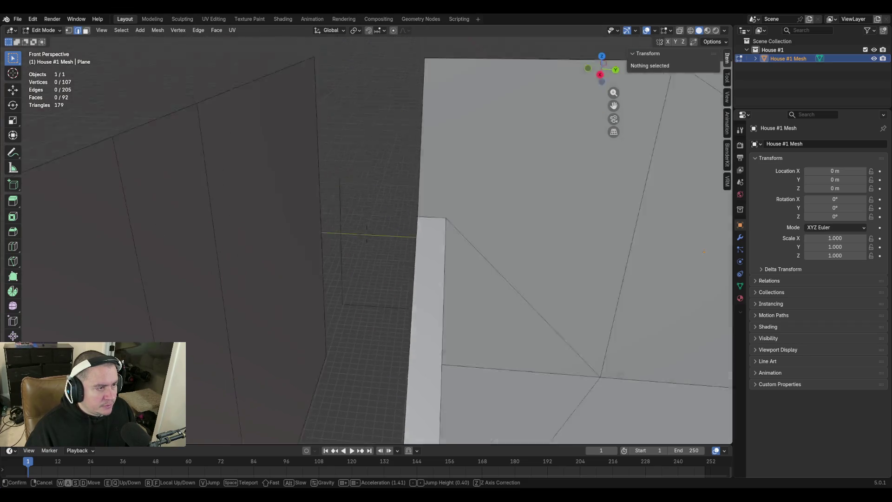
key(a)
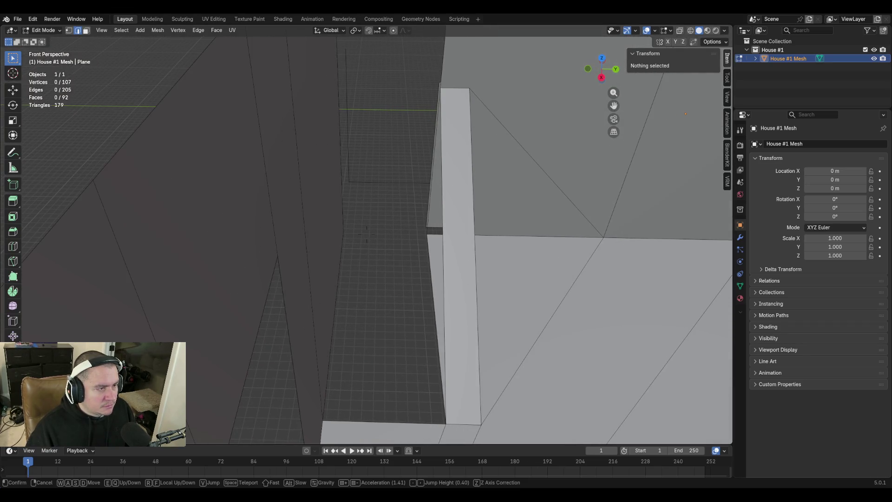
click(561, 371)
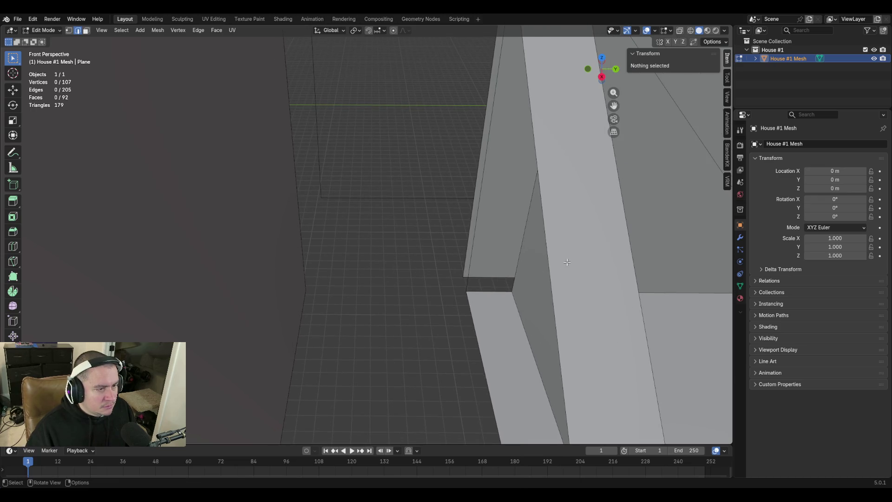
Fill a new face from the long vertical edge beside the pillar and inspect it
click(550, 264)
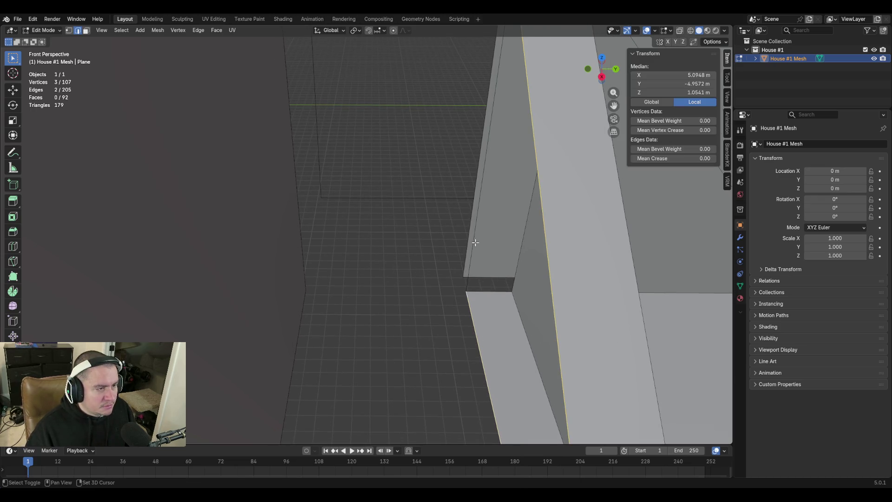
key(f)
key(shift+grave)
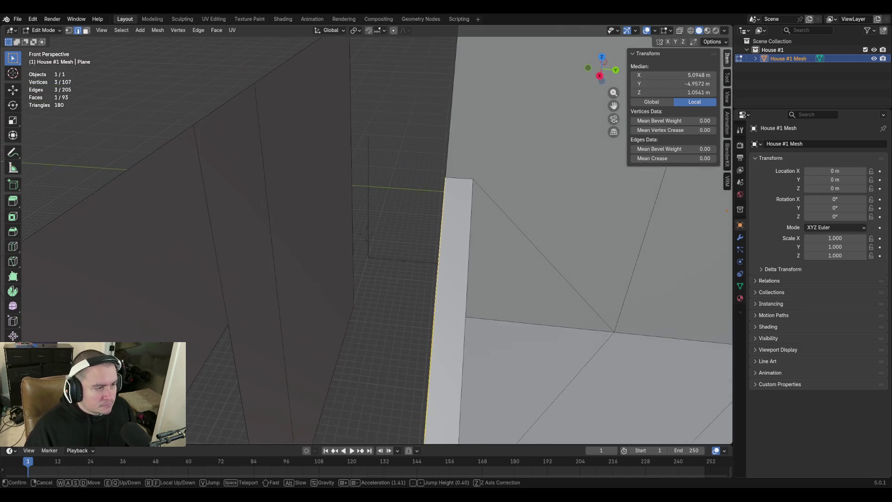
click(539, 311)
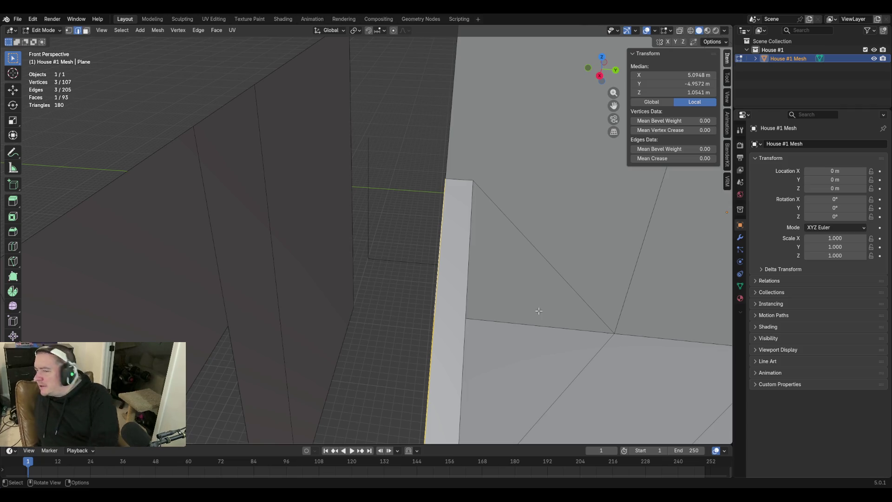
key(shift+grave)
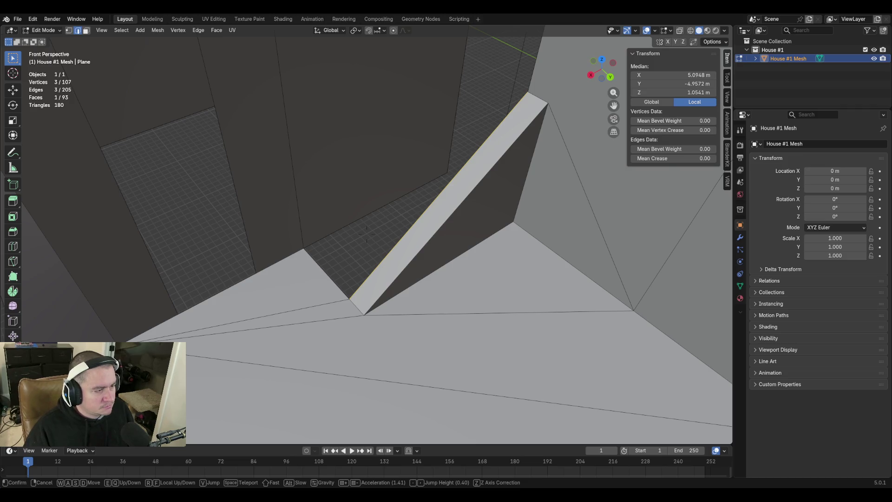
click(361, 268)
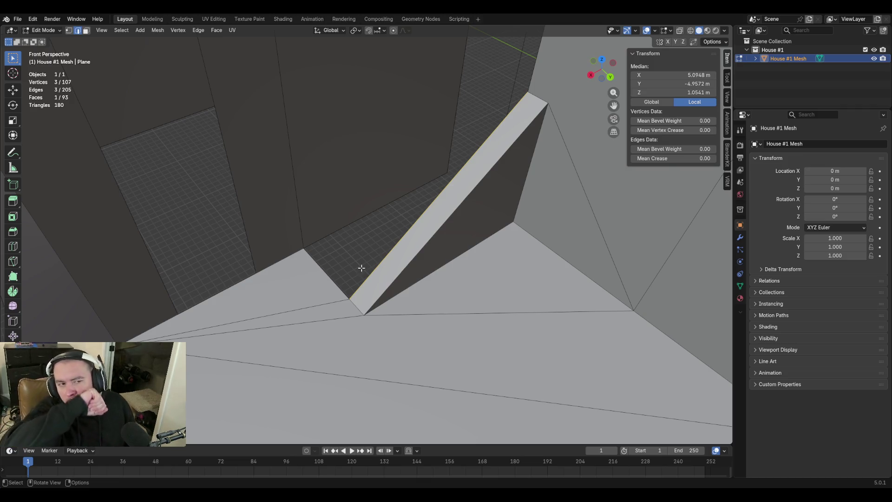
Set the wall's rising edge to Median Y -4.69741 m, undoing to compare
key(shift+grave)
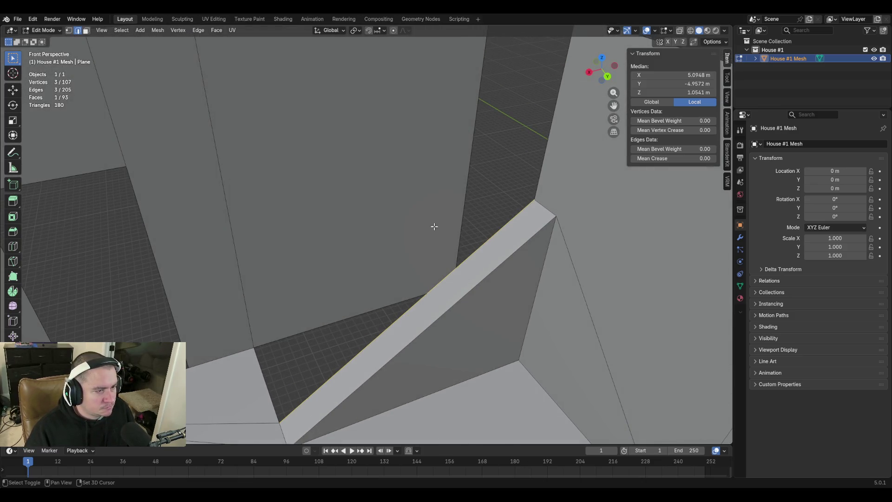
key(a)
click(367, 233)
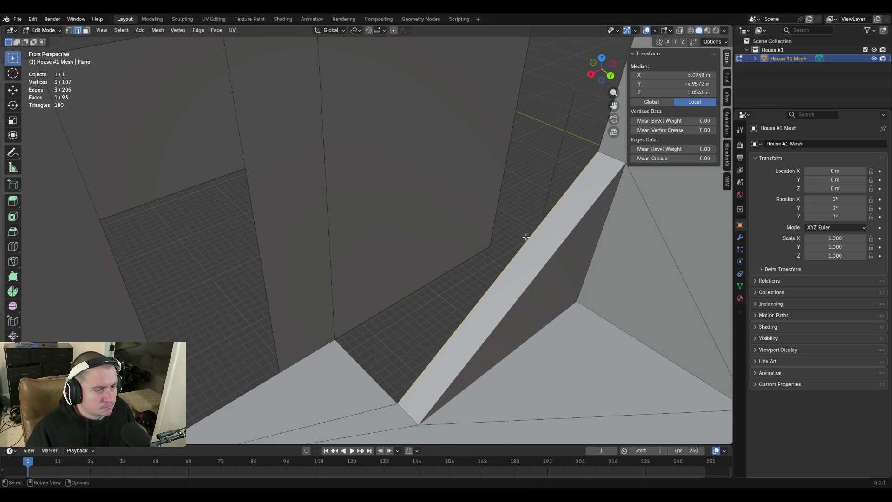
click(490, 246)
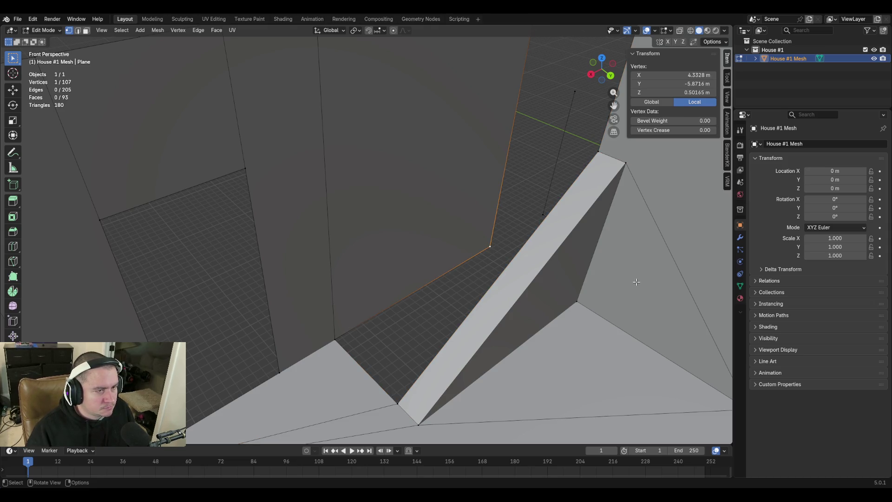
key(2)
click(497, 200)
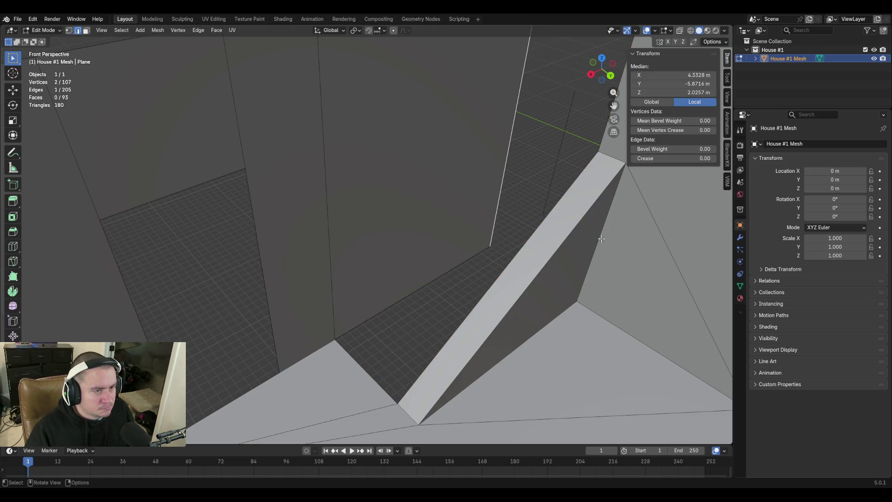
key(g)
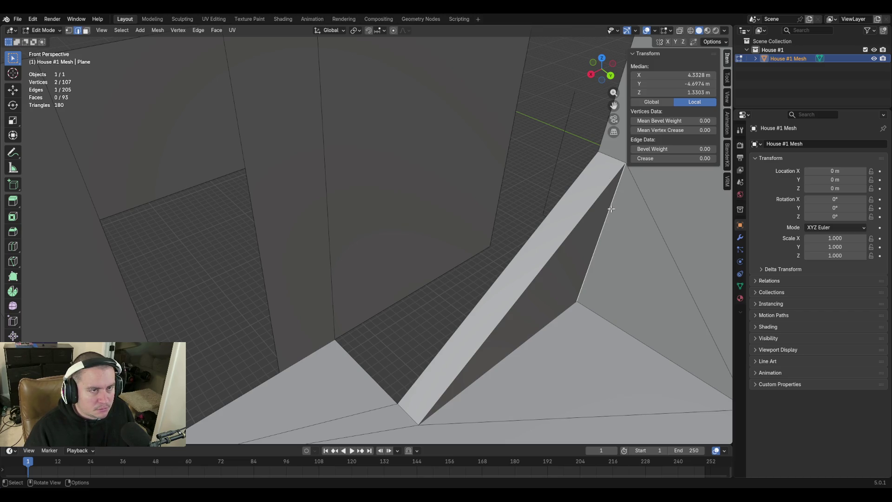
click(497, 217)
key(ctrl+z)
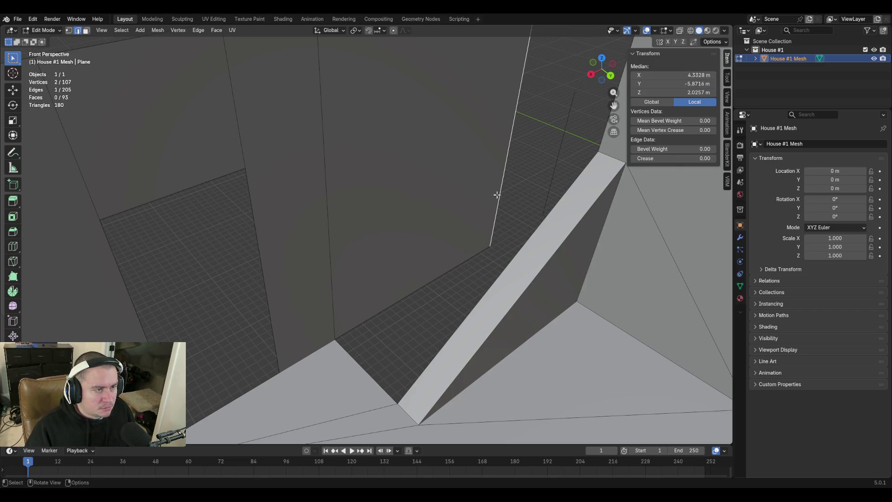
double_click(682, 84)
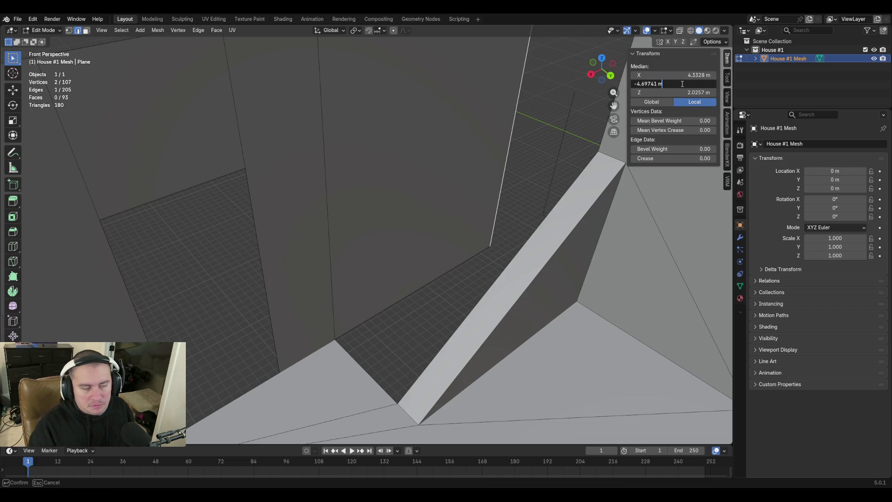
key(Return)
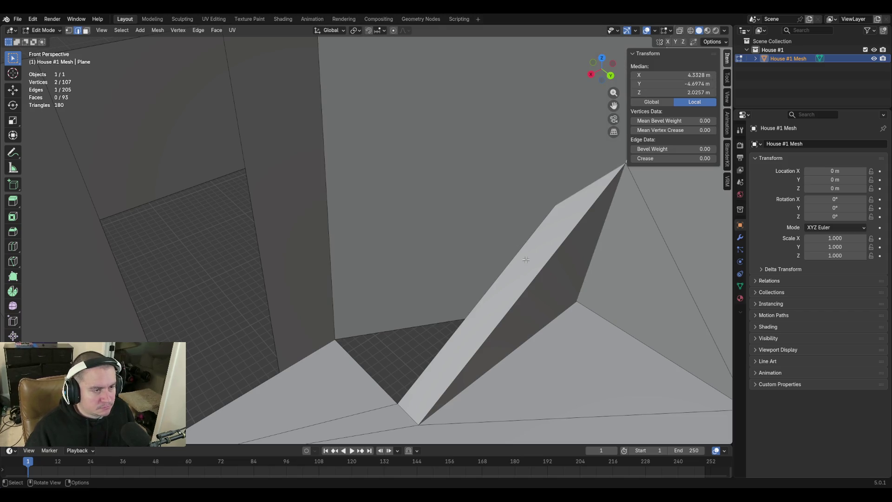
key(ctrl+z)
Add a loop cut across the wall, trying pasted Y and X position values and then reverting them
key(ctrl+r)
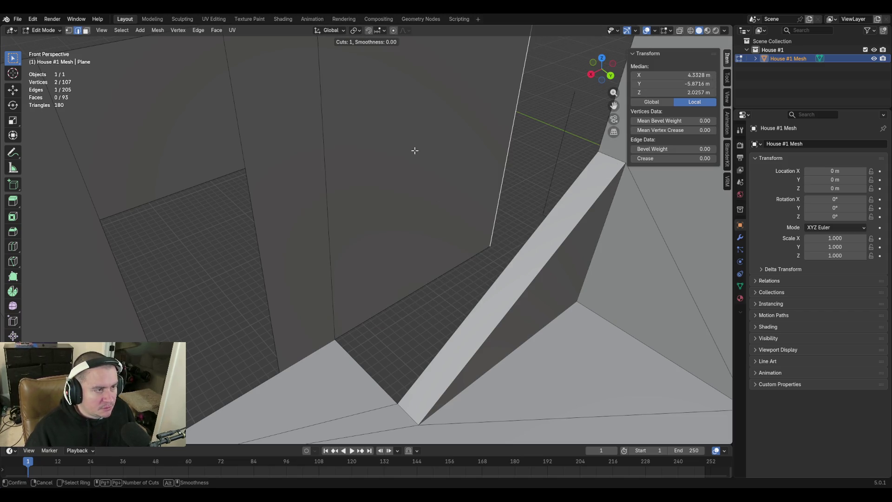
click(432, 274)
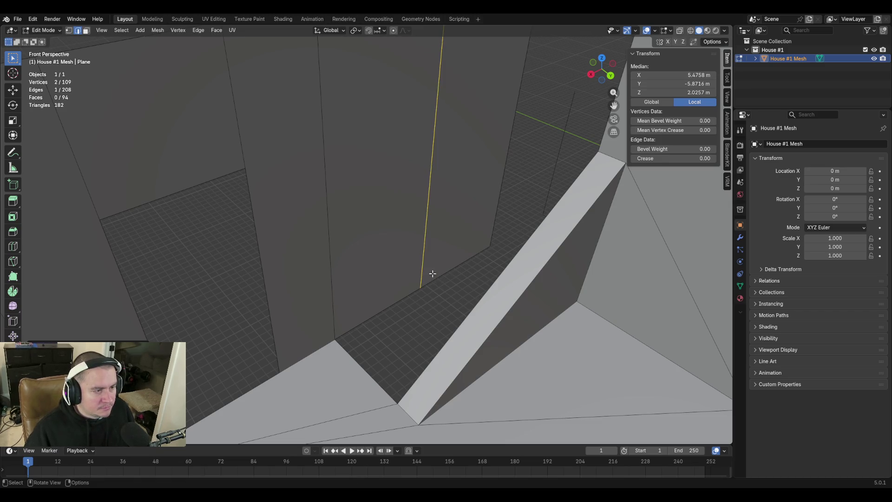
click(680, 85)
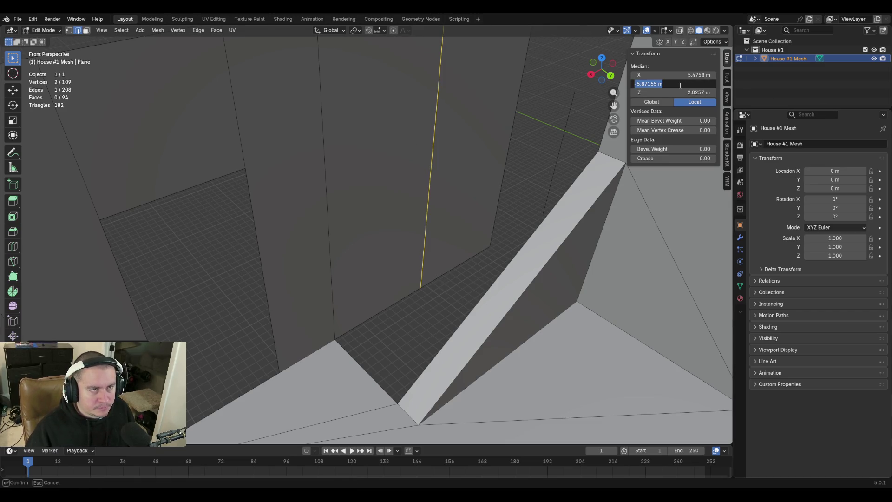
text(-4.69741 m)
key(Return)
key(ctrl+z)
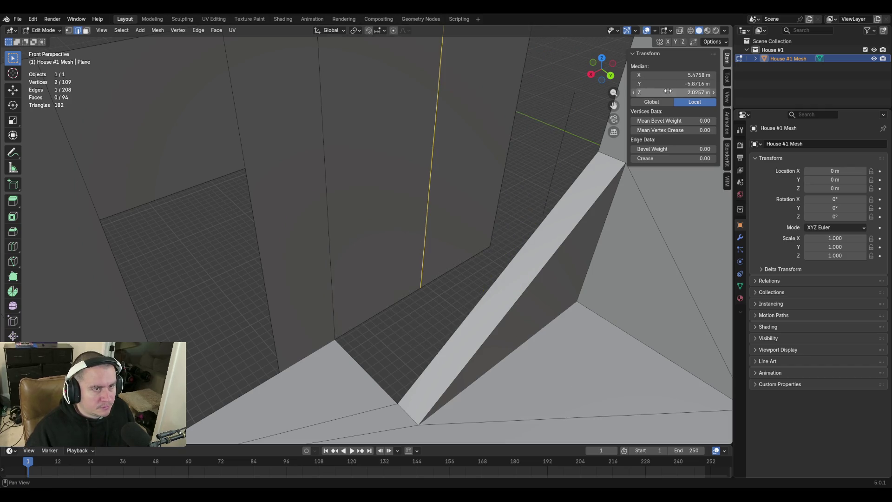
key(ctrl+shift+z)
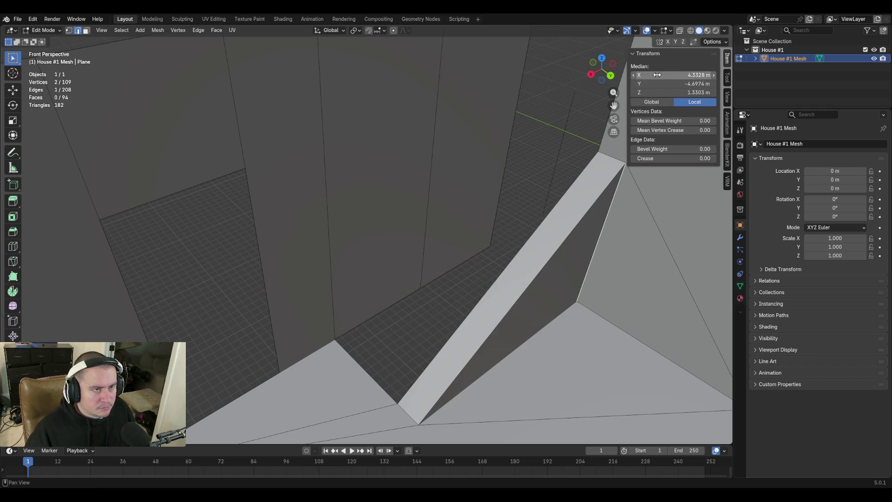
click(658, 75)
key(Escape)
key(ctrl+z)
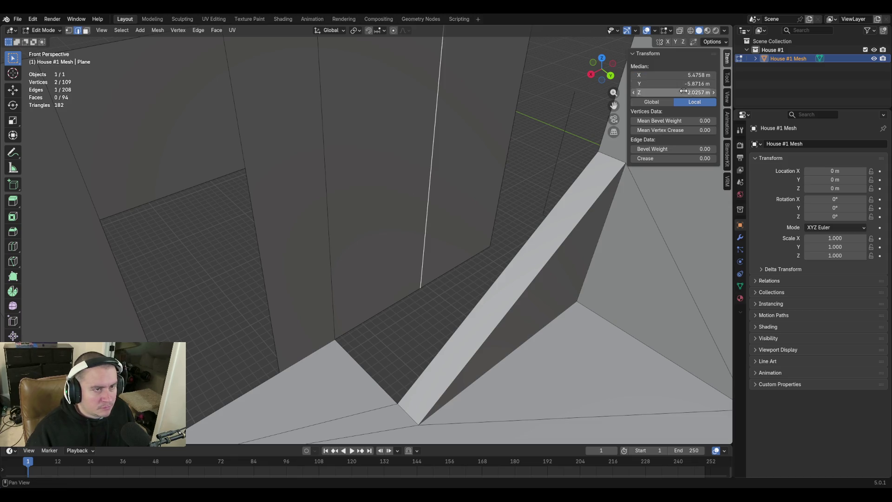
double_click(678, 77)
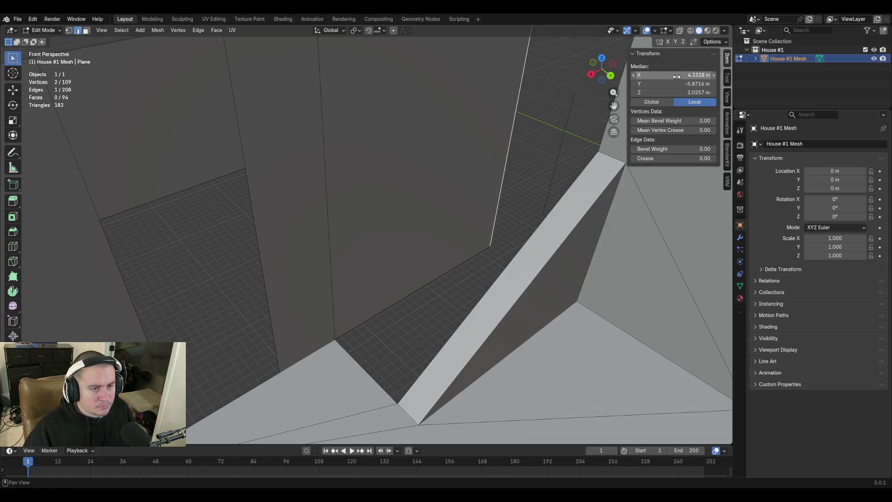
Check the Z height of the strip edge's top vertex, leaving it unchanged
click(563, 216)
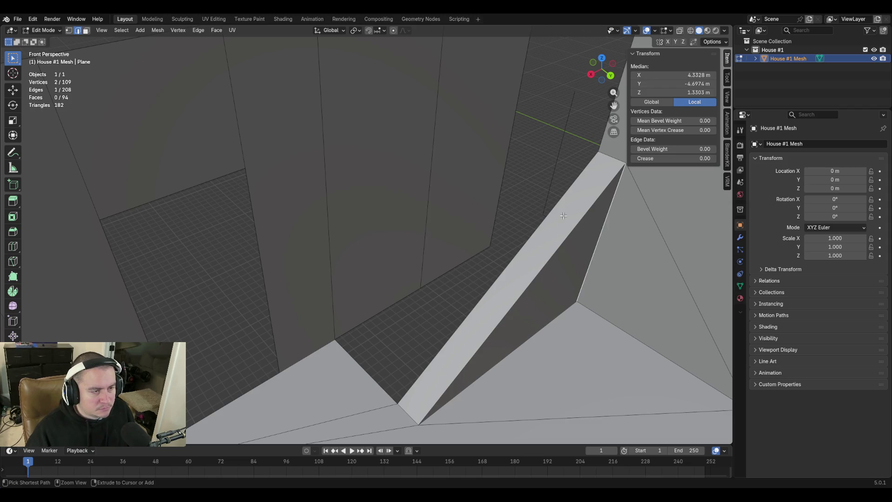
key(shift+grave)
click(502, 263)
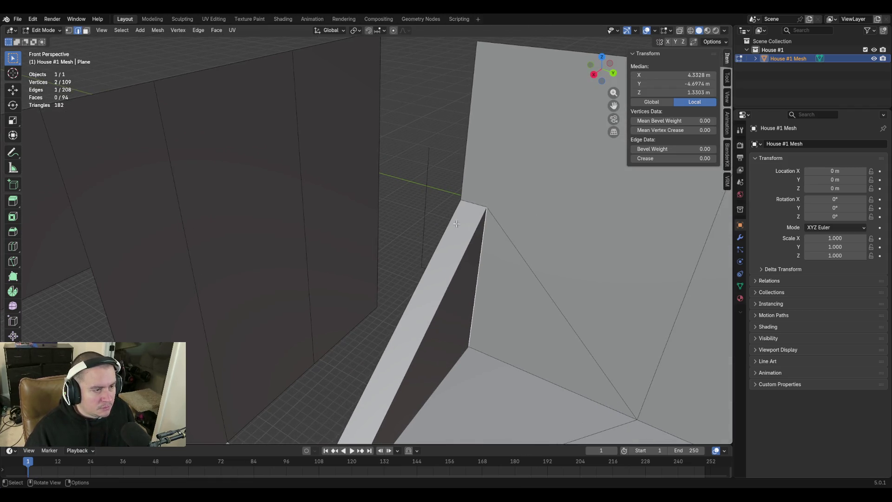
ctrl+scroll(388, 209, down, 1)
key(1)
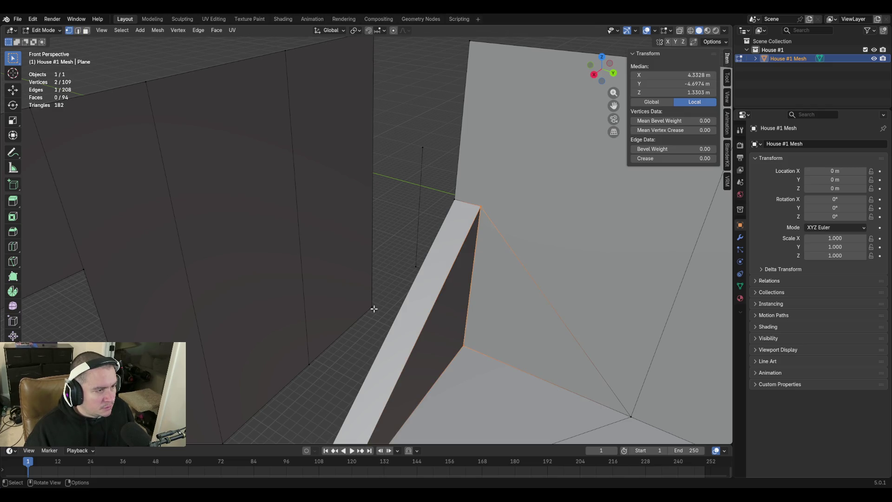
click(479, 209)
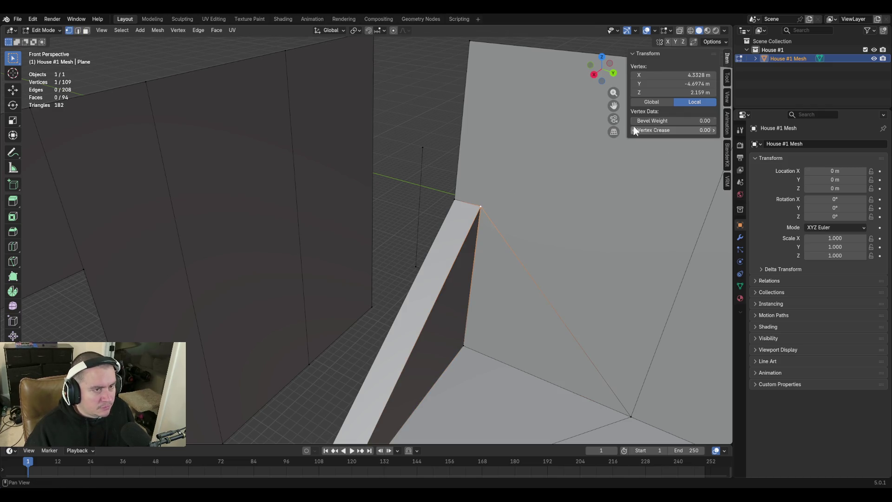
click(684, 92)
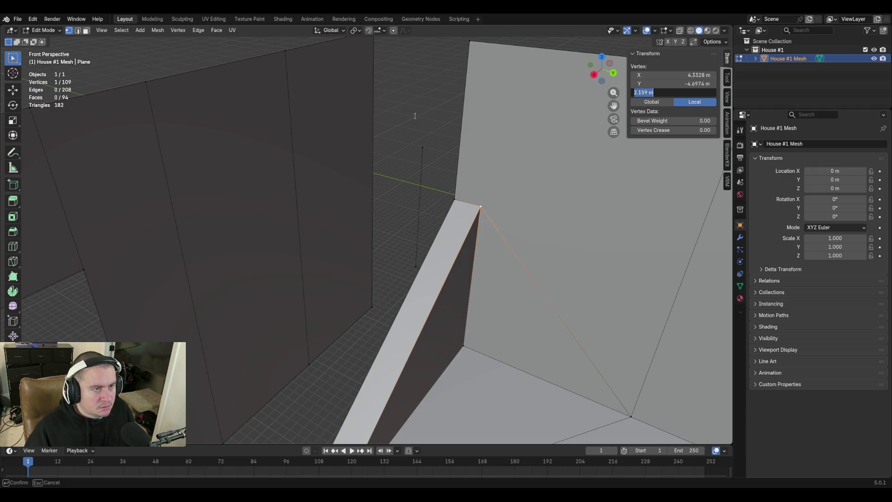
click(418, 133)
Select the lower vertex of the new wall edge and frame it in view
click(375, 308)
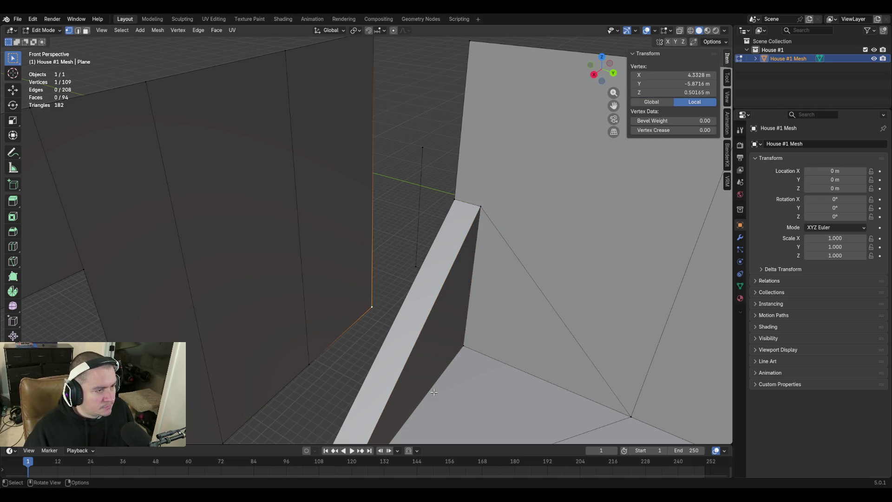
key(shift+grave)
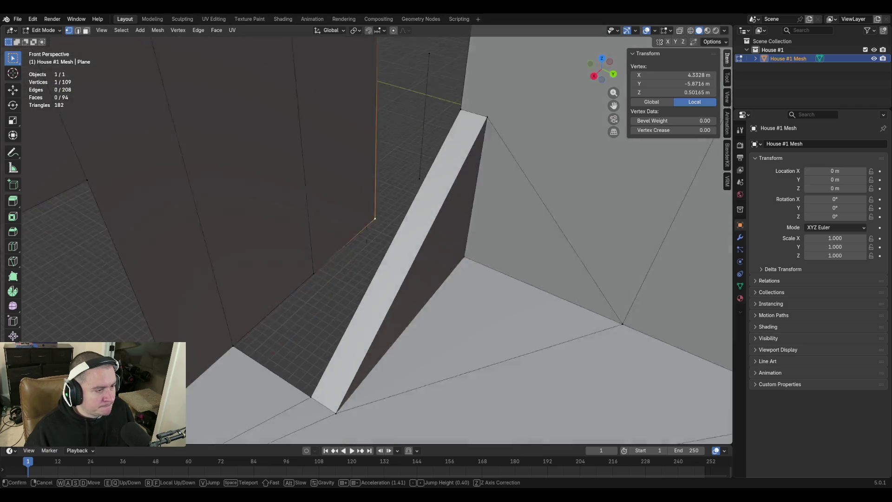
key(s)
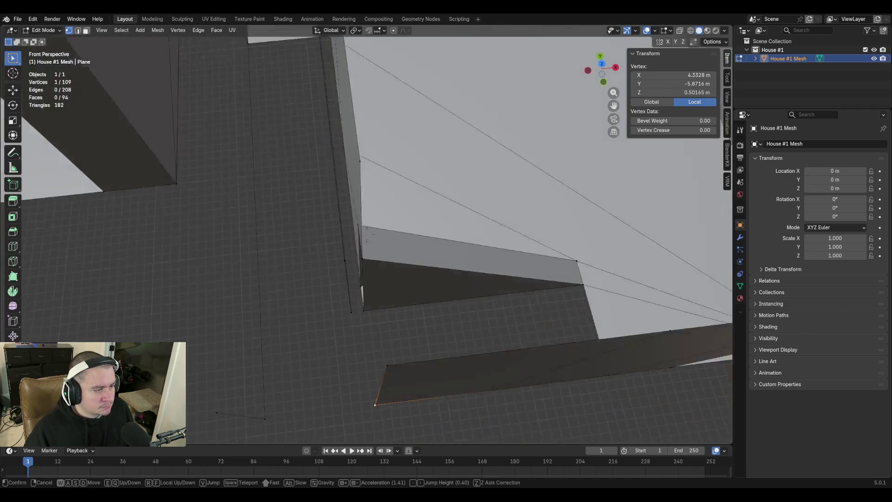
mouse_move(446, 251)
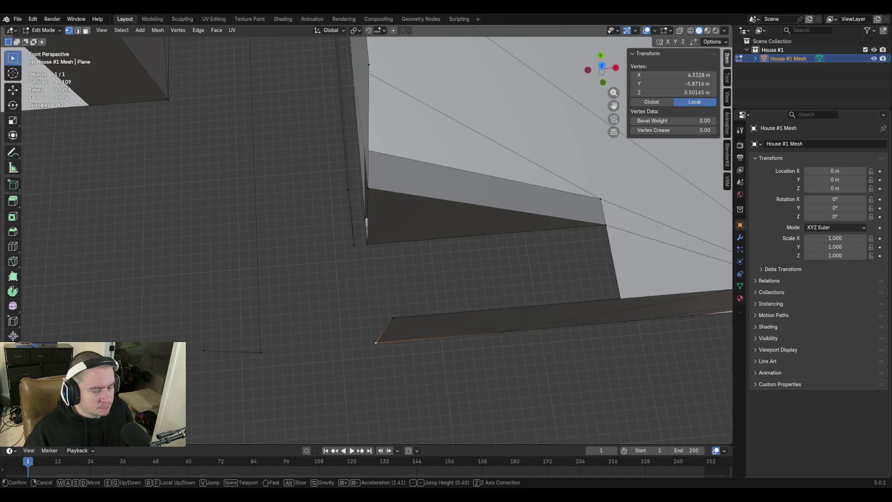
click(414, 323)
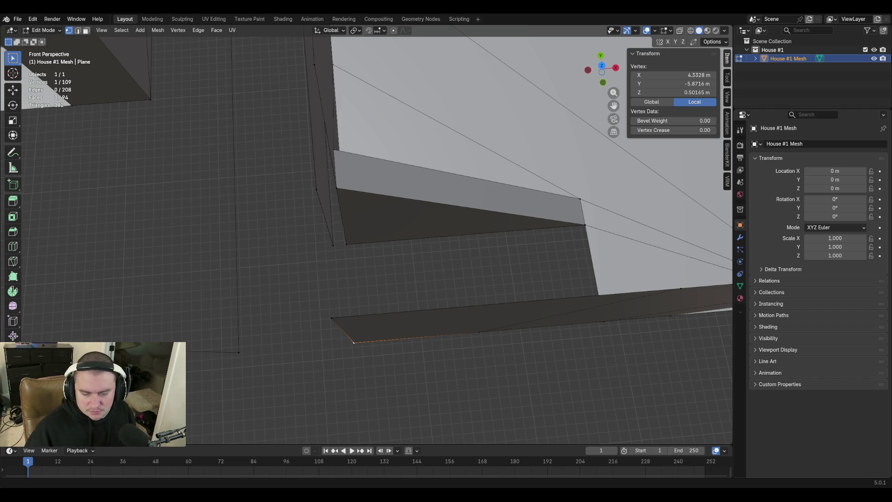
right_click(408, 332)
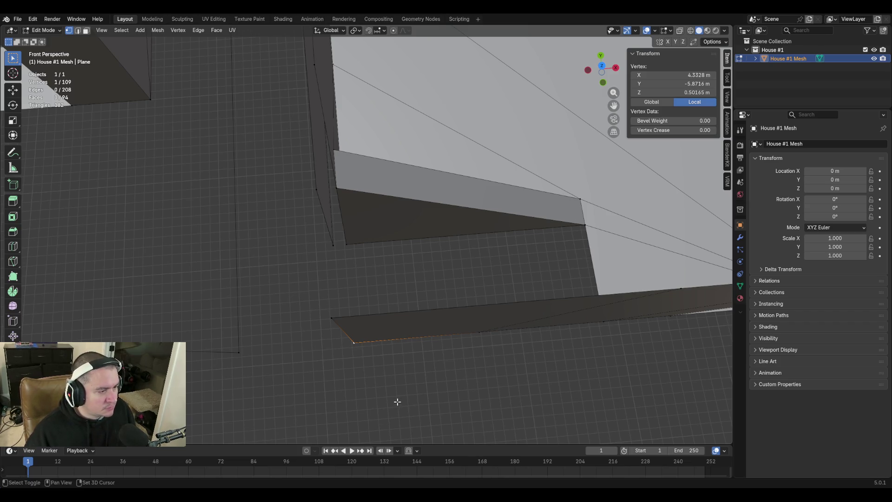
key(shift+grave)
key(w)
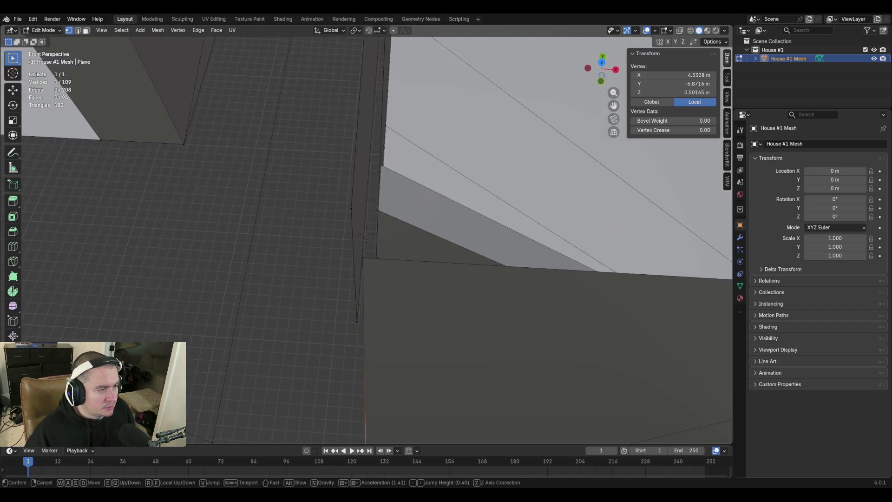
click(366, 233)
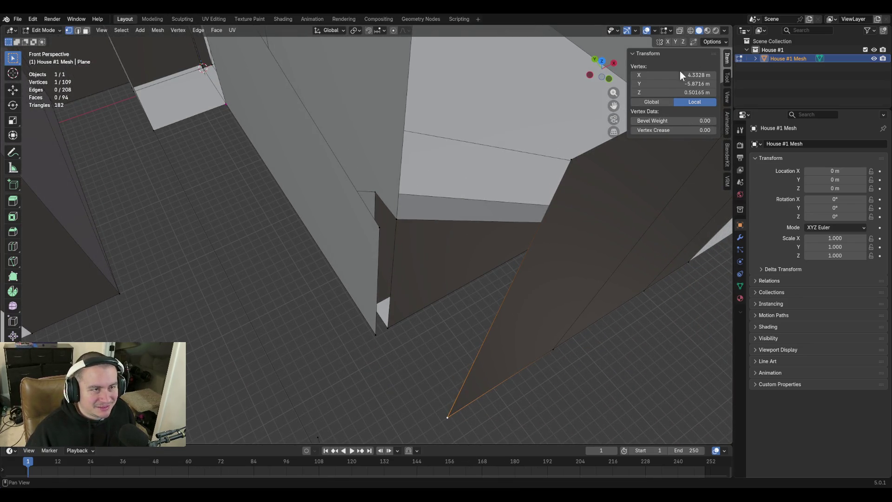
Set the selected vertex's Z to 2.159 m and check the raised pillar corner
click(675, 92)
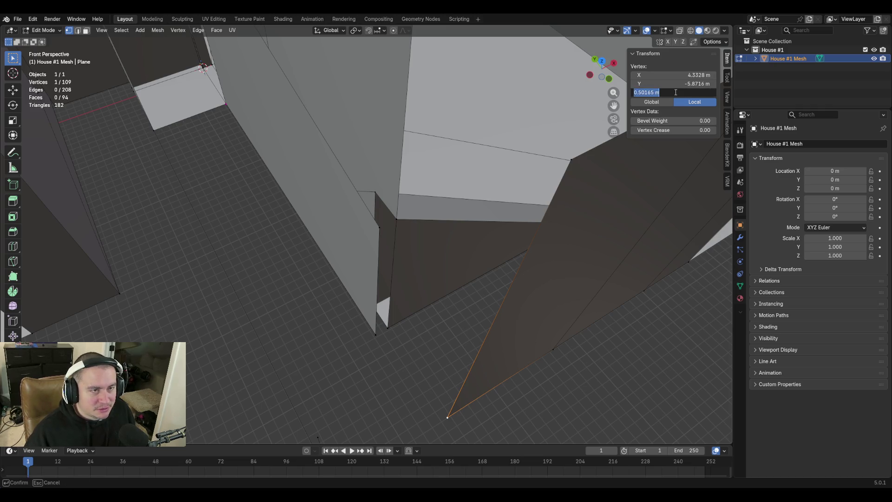
text(2.159 m)
key(Return)
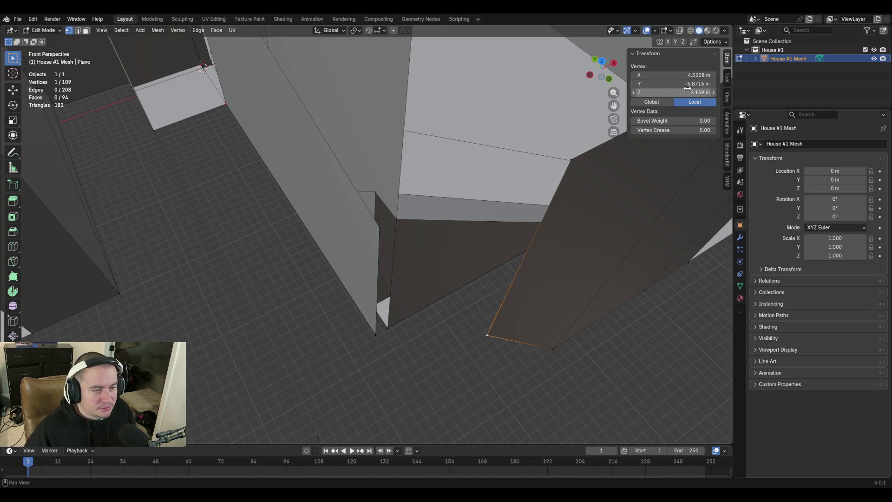
key(shift+grave)
key(w)
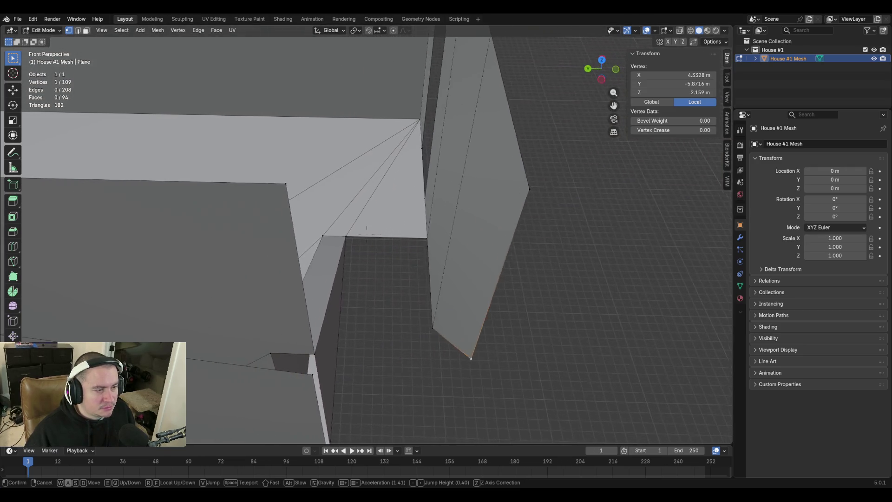
key(s)
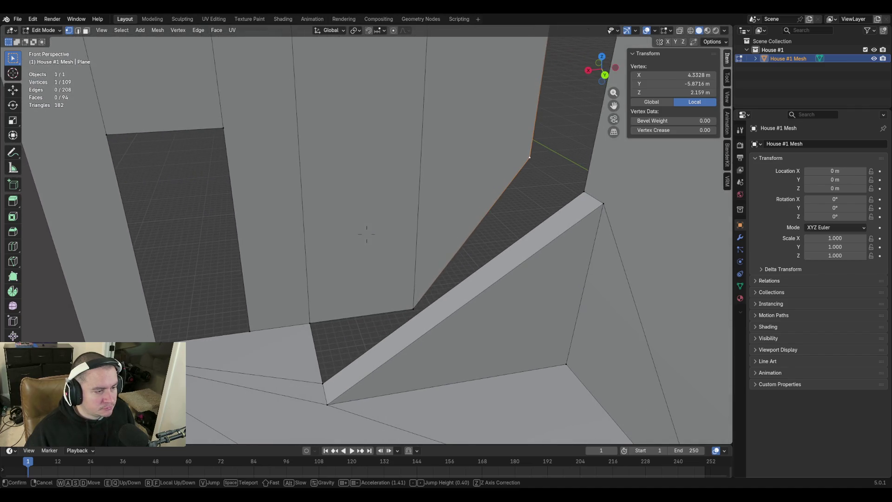
Merge the upper vertex into the lower-left one and a stray wall-top vertex into the top-right corner
click(527, 311)
click(414, 309)
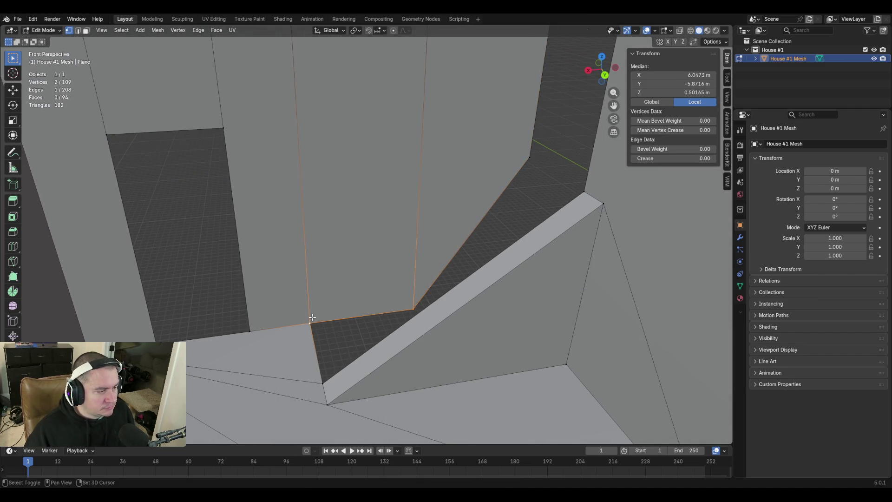
shift+click(312, 316)
key(m)
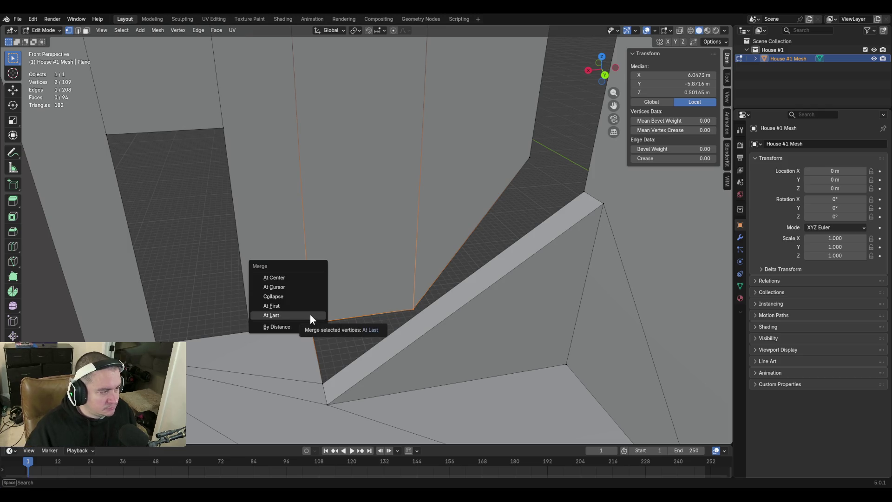
click(310, 314)
key(shift+grave)
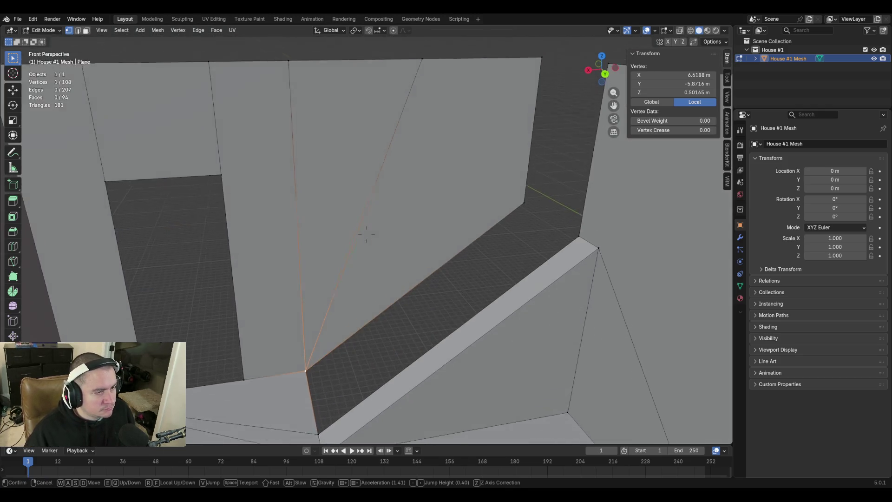
click(329, 309)
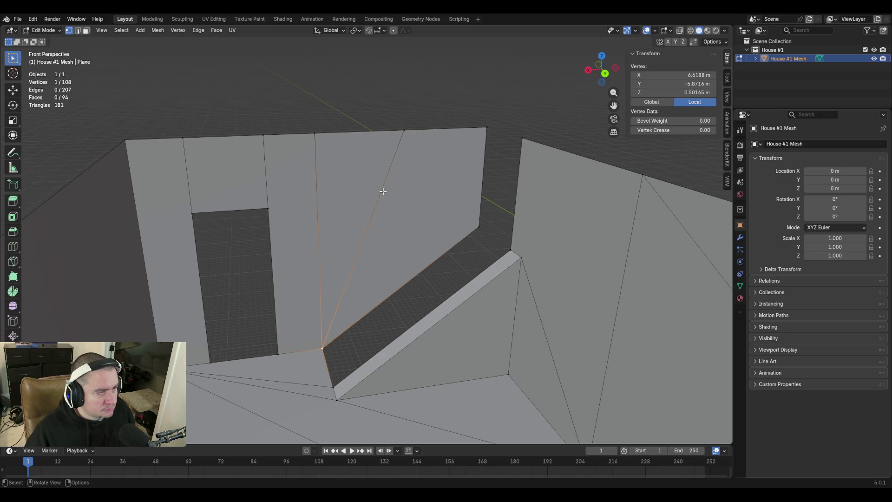
click(399, 132)
shift+click(486, 127)
key(m)
click(486, 128)
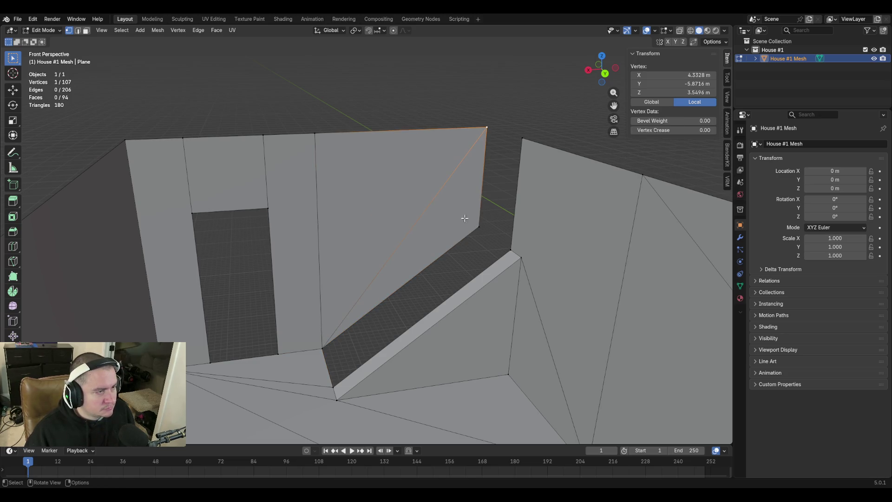
click(366, 95)
Merge another extra wall-top vertex into its neighbouring top vertex, using At Last
key(shift+grave)
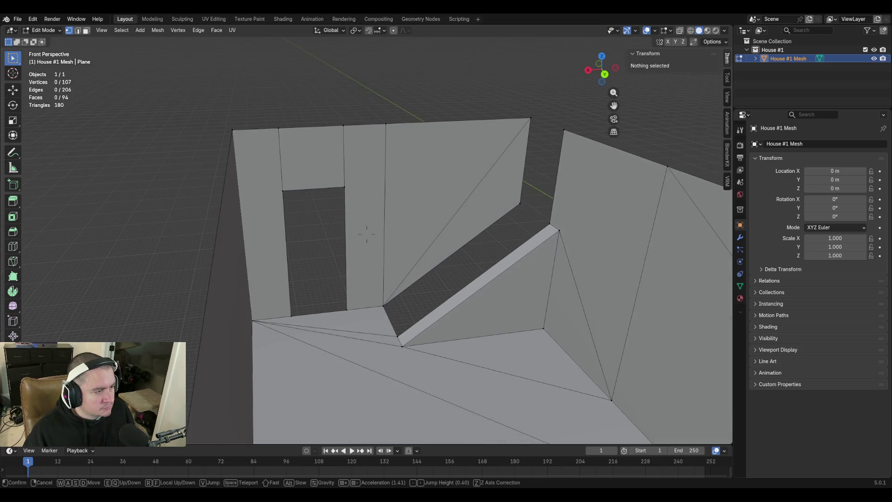
key(w)
click(342, 305)
click(391, 91)
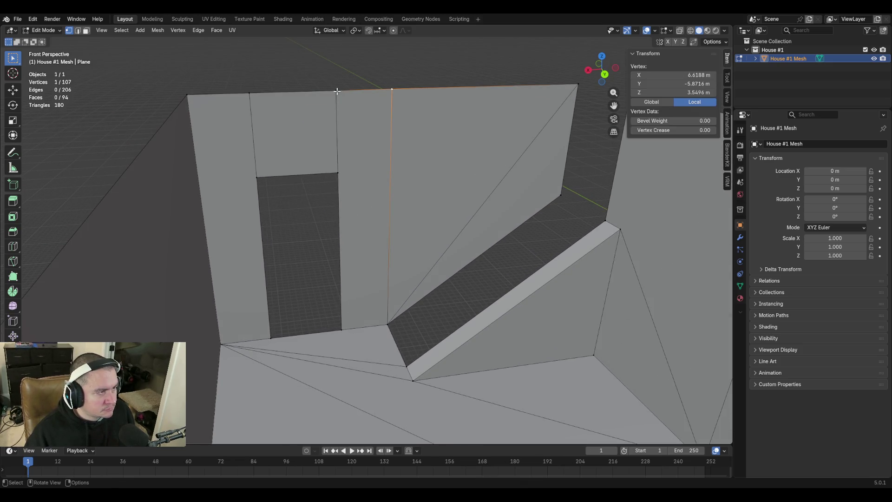
shift+click(336, 91)
key(m)
click(337, 92)
click(558, 235)
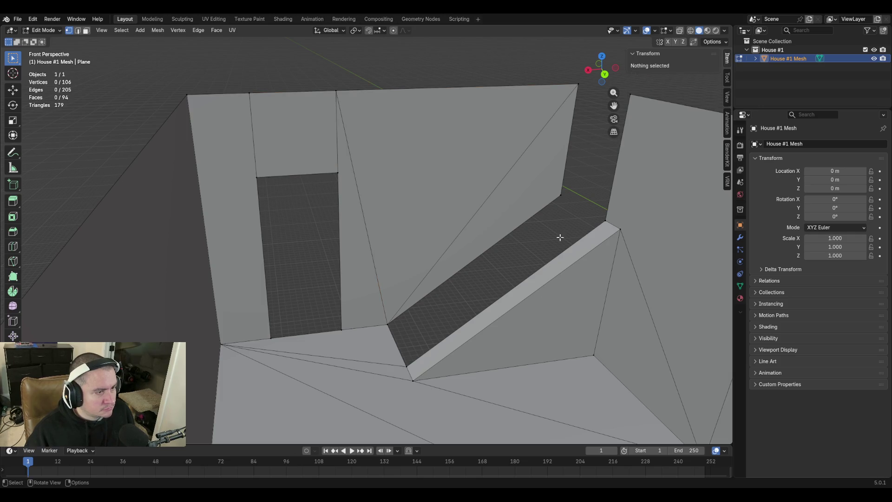
Move the view toward the right walls and save the blend file
key(shift+grave)
key(w)
click(511, 343)
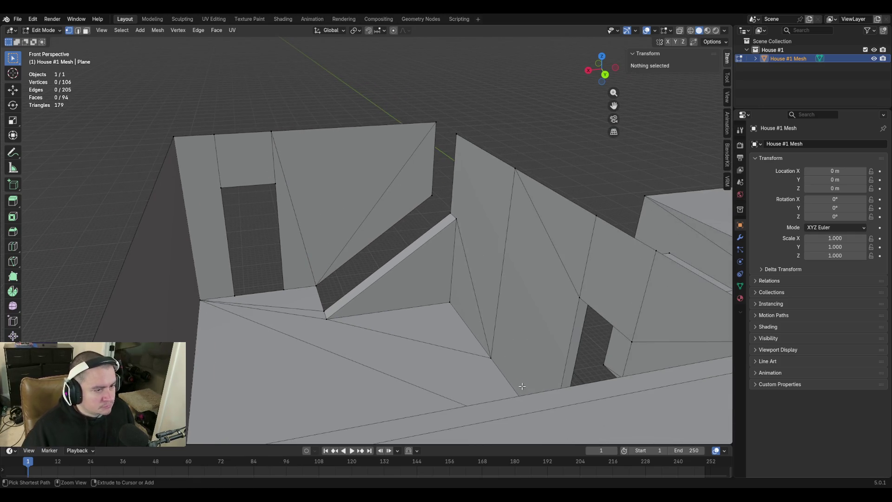
key(ctrl+s)
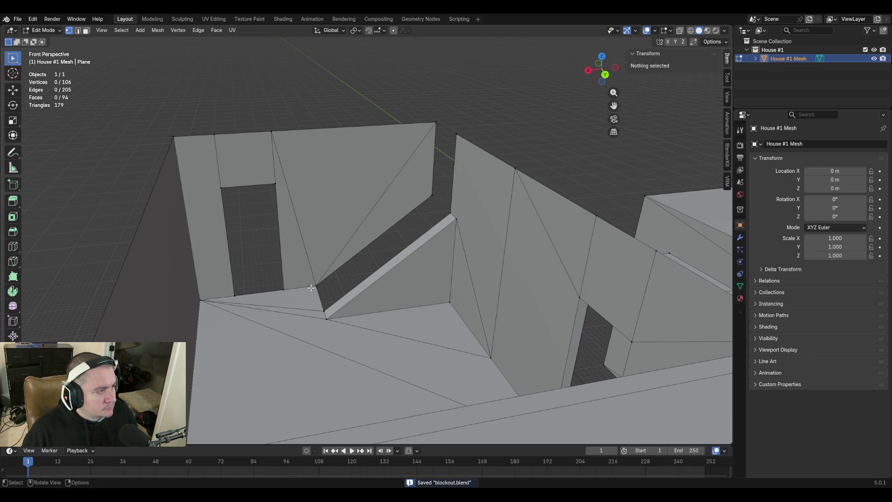
Merge two more wall-top vertices into the wall's left corner and far corner, then deselect all
click(215, 132)
shift+click(174, 137)
key(m)
click(314, 155)
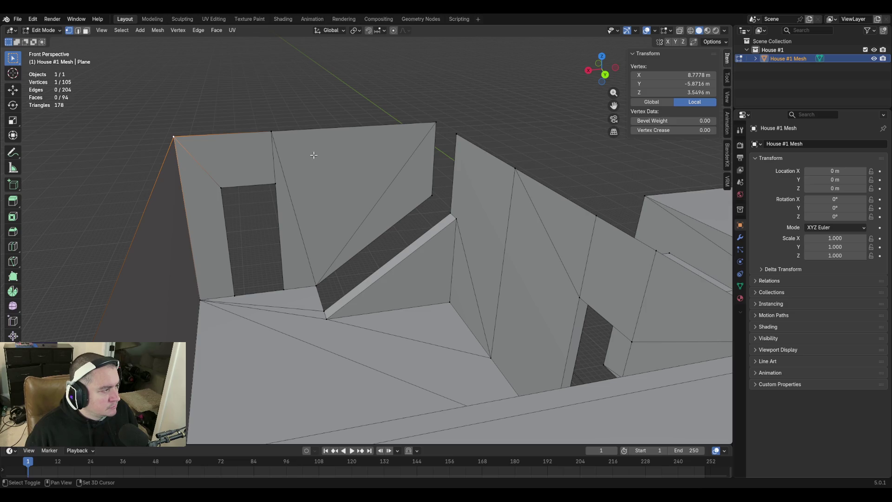
click(293, 224)
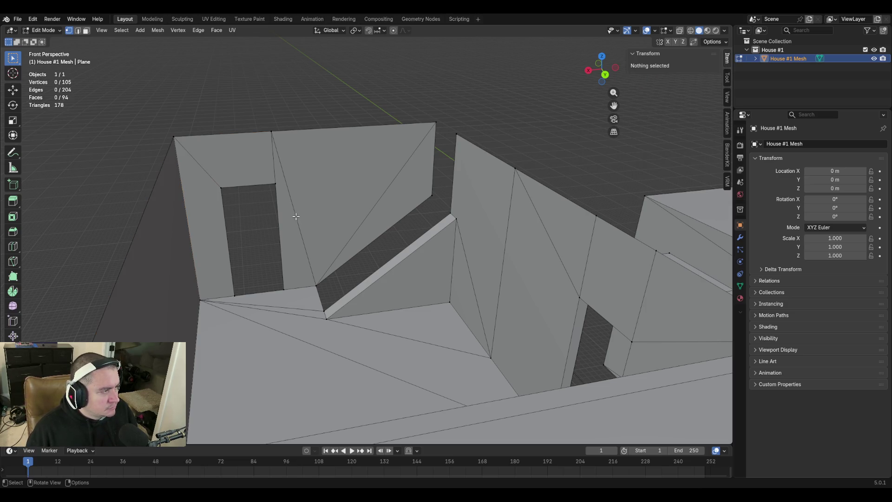
click(272, 132)
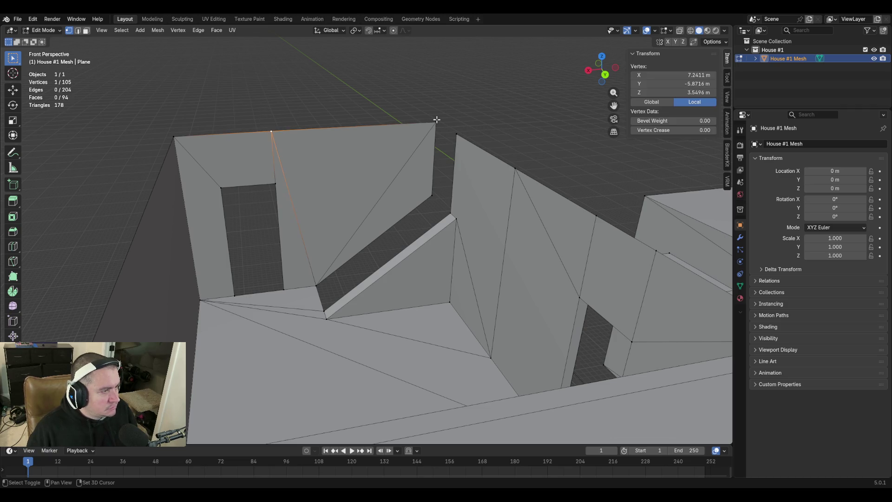
shift+click(435, 122)
key(m)
click(479, 212)
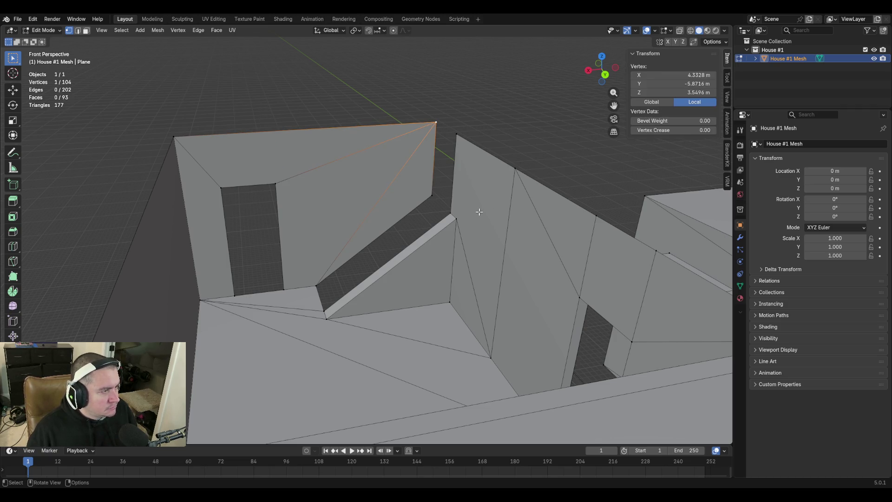
key(alt+a)
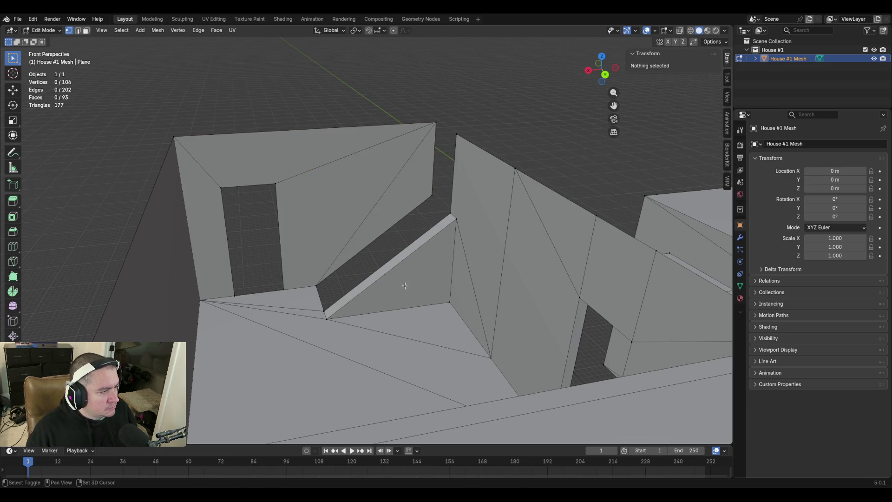
key(shift+grave)
key(w)
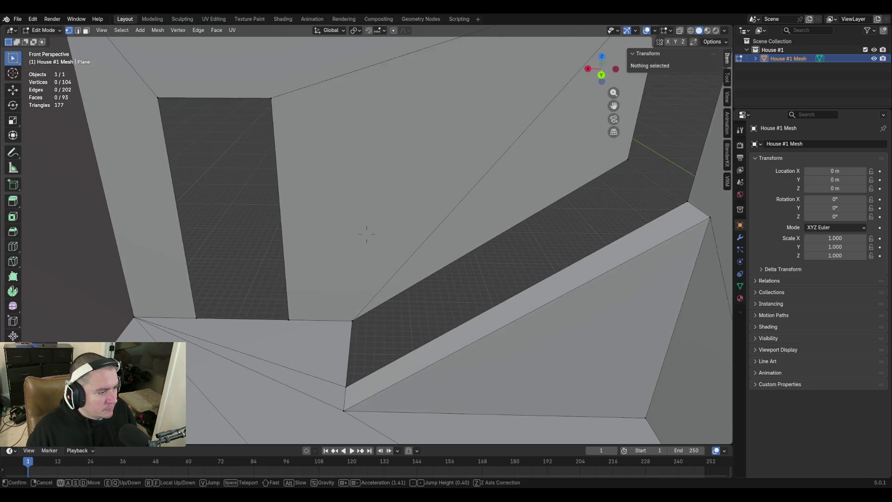
click(366, 233)
key(shift+grave)
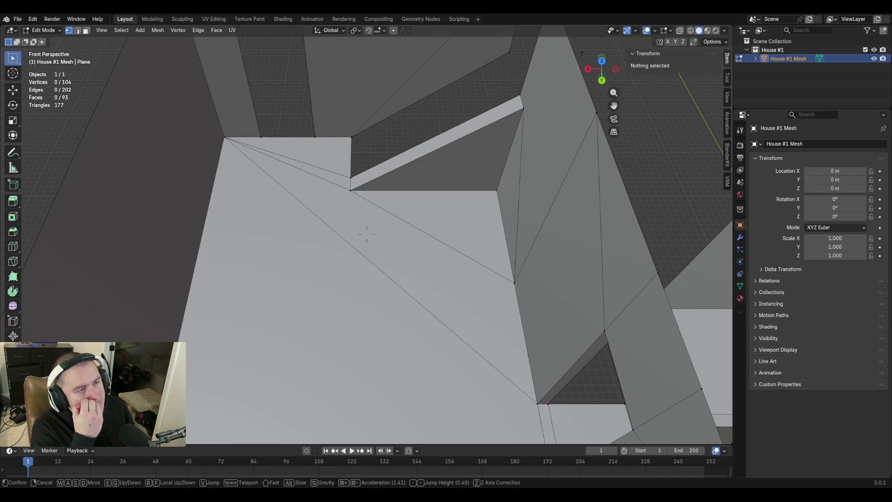
key(w)
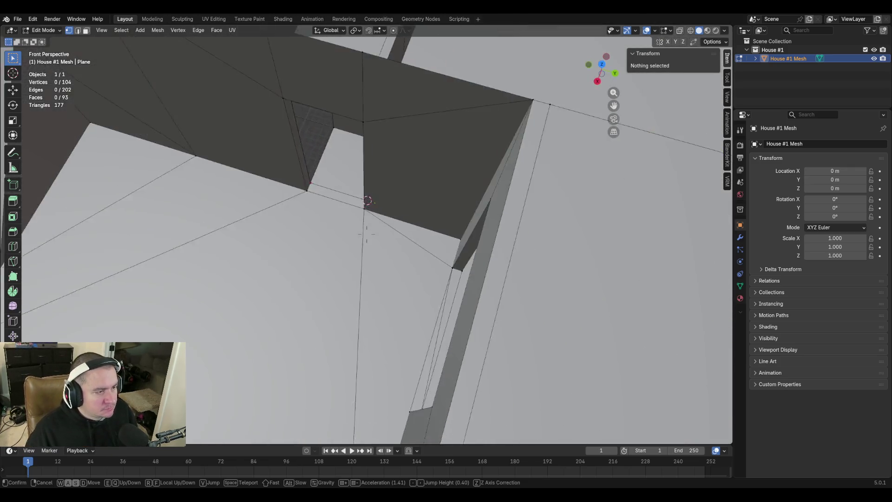
key(a)
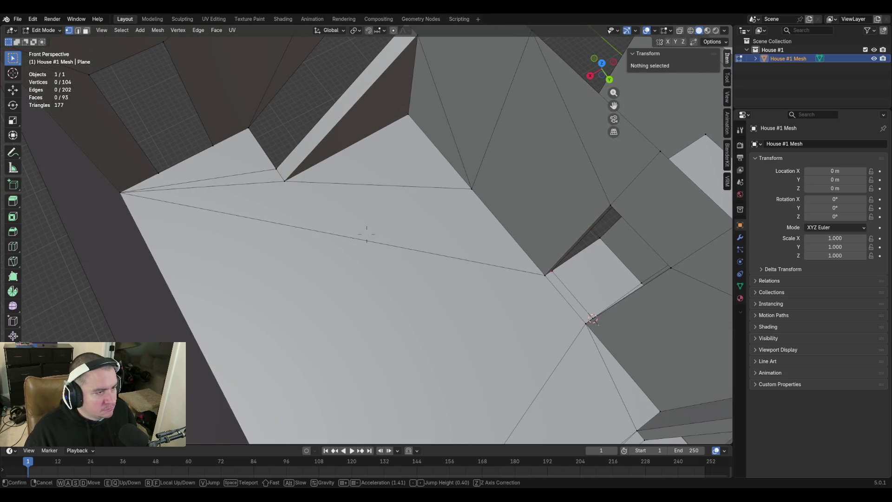
key(w)
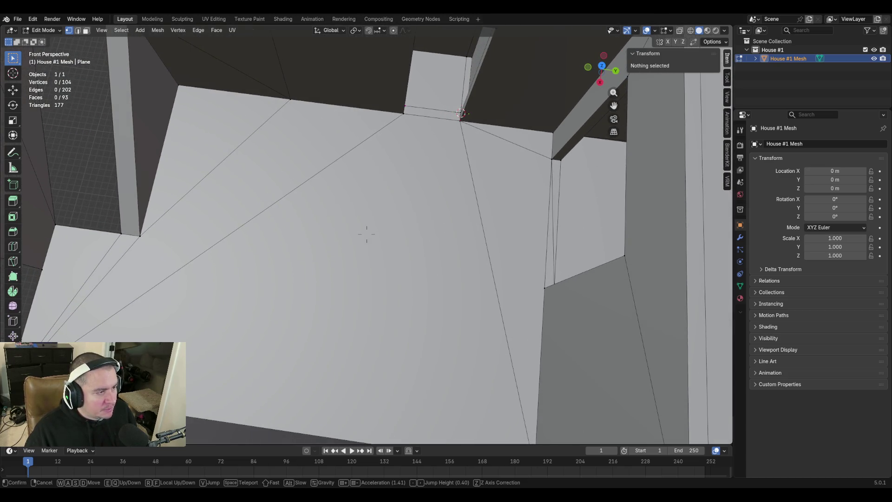
key(s)
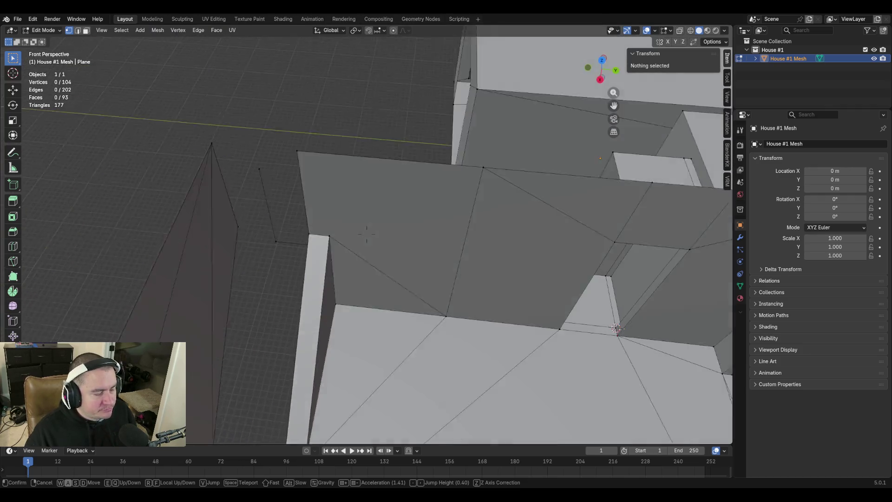
key(s)
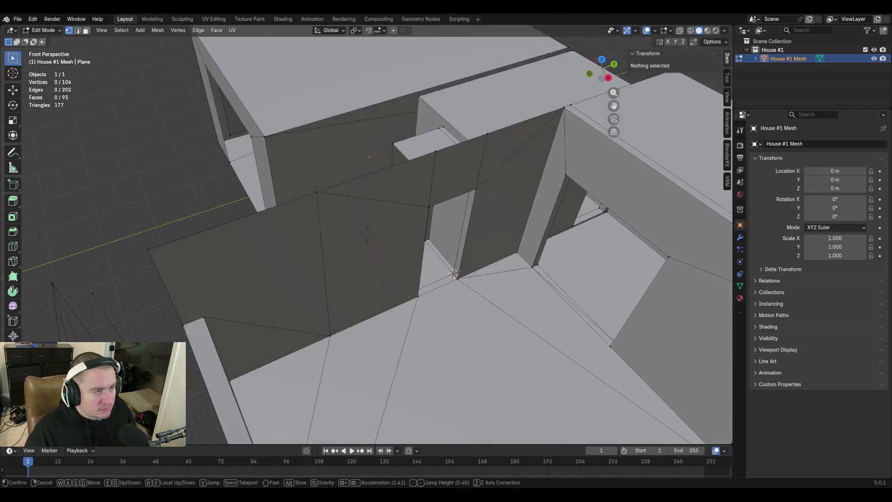
key(a)
key(w)
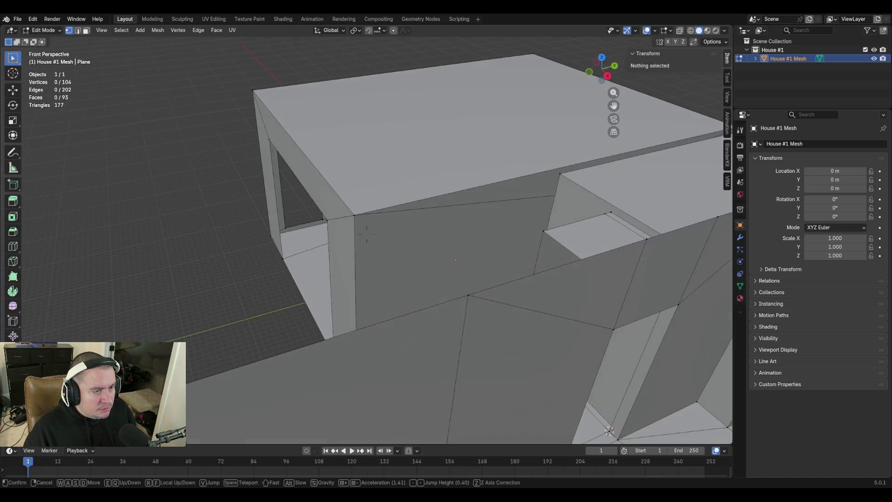
key(s)
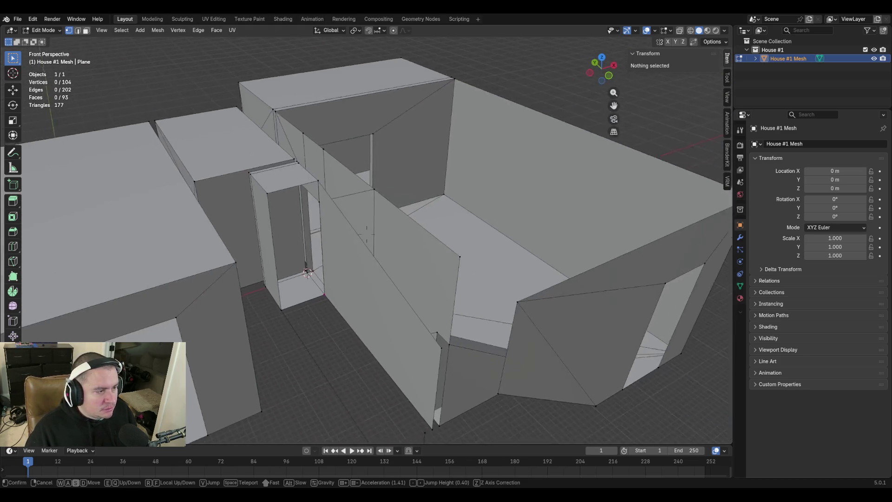
click(407, 303)
key(Tab)
key(grave)
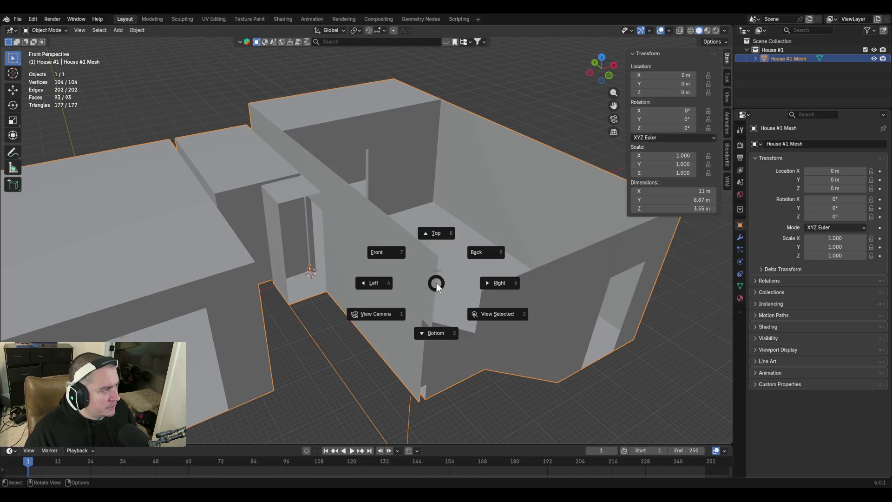
key(Escape)
key(shift+grave)
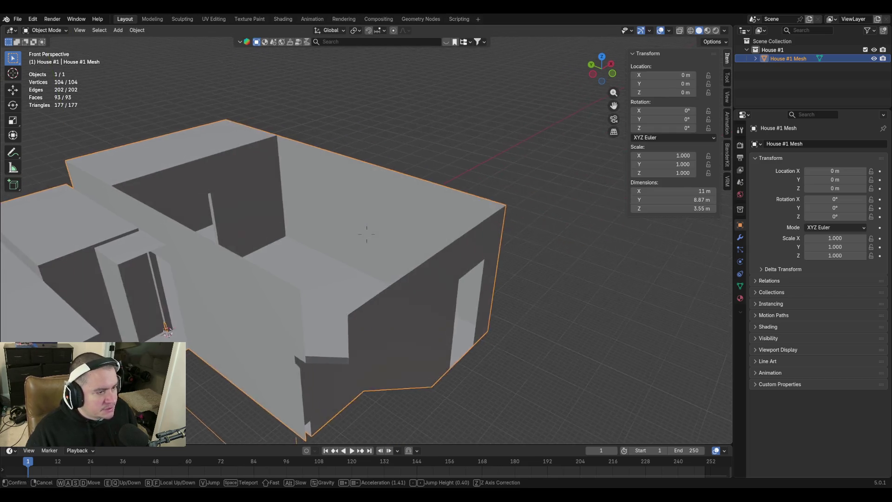
key(w)
key(s)
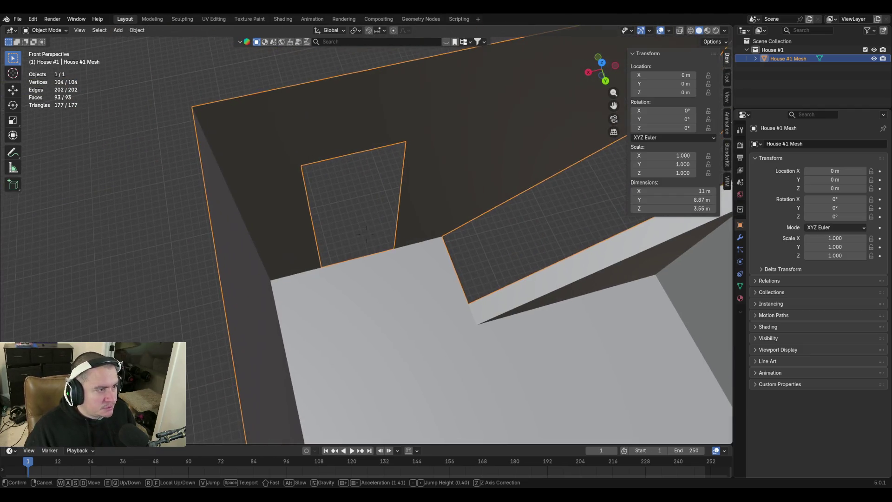
click(424, 260)
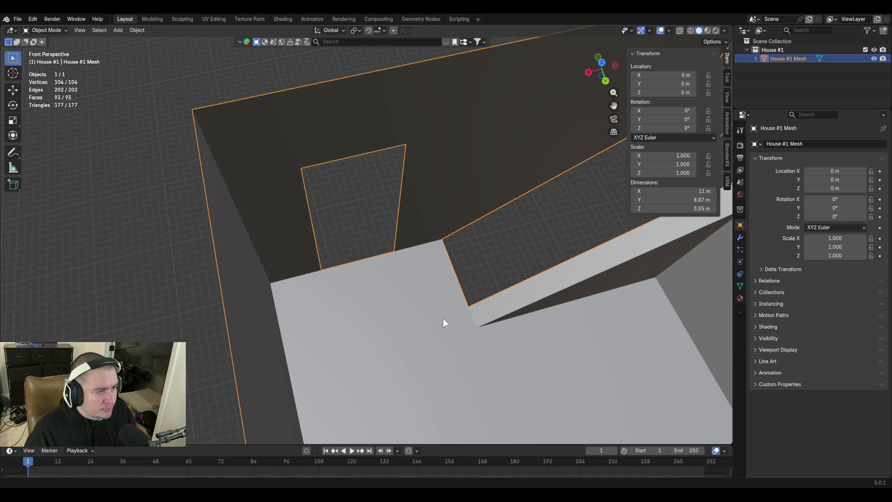
key(shift+grave)
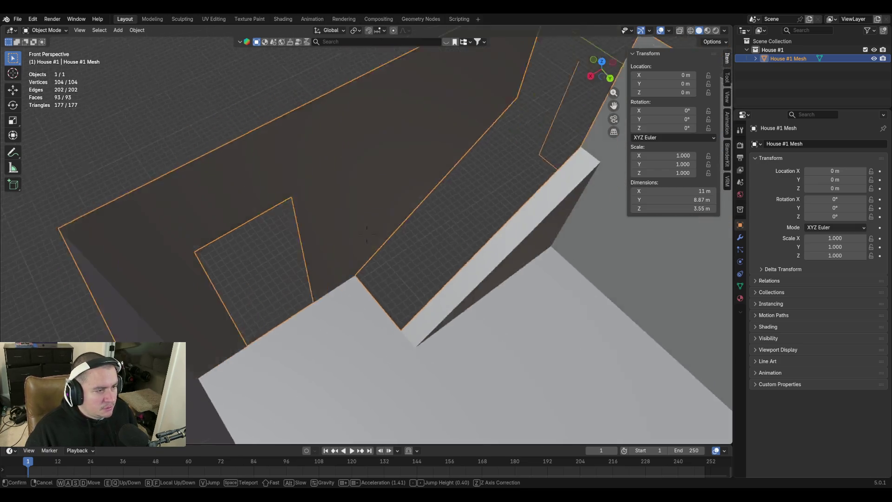
key(s)
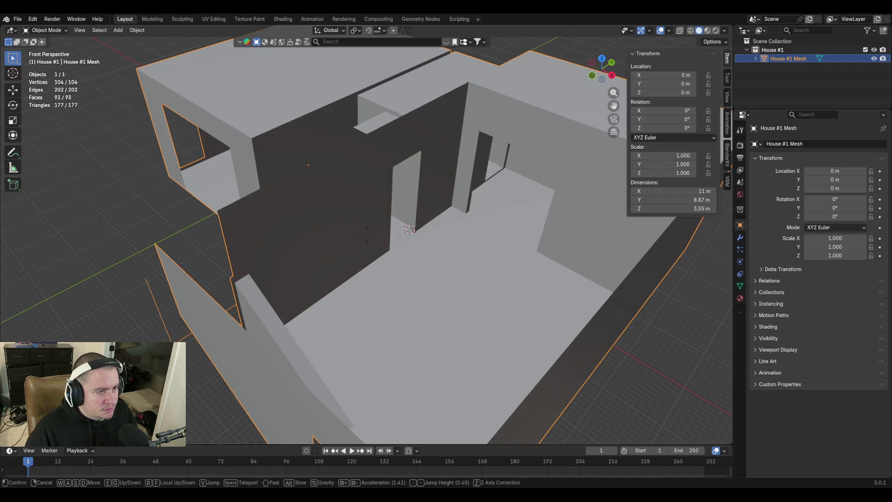
key(w)
key(w)
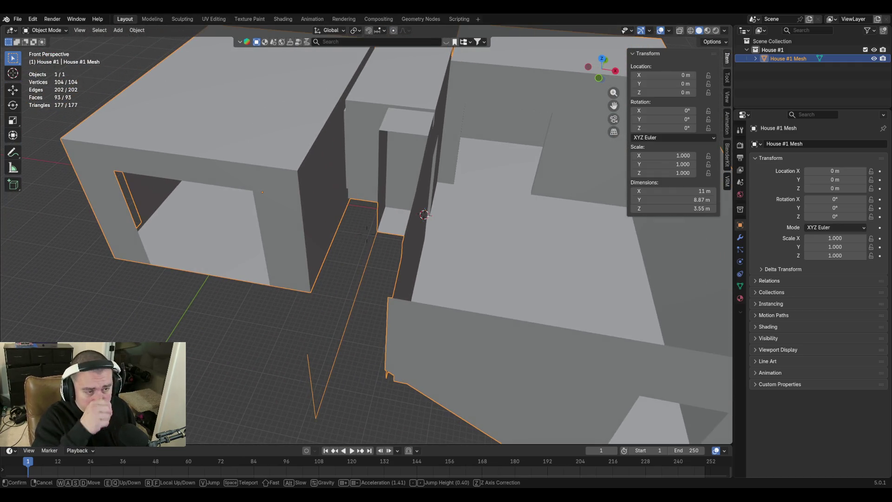
key(w)
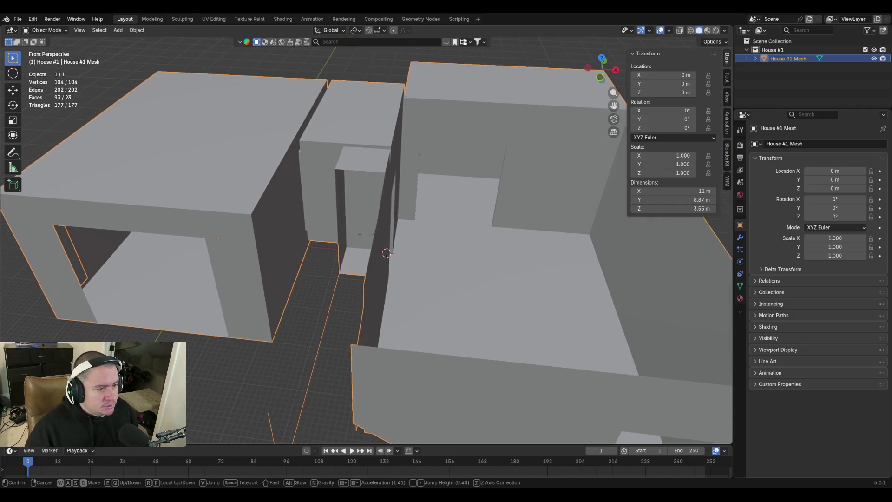
key(w)
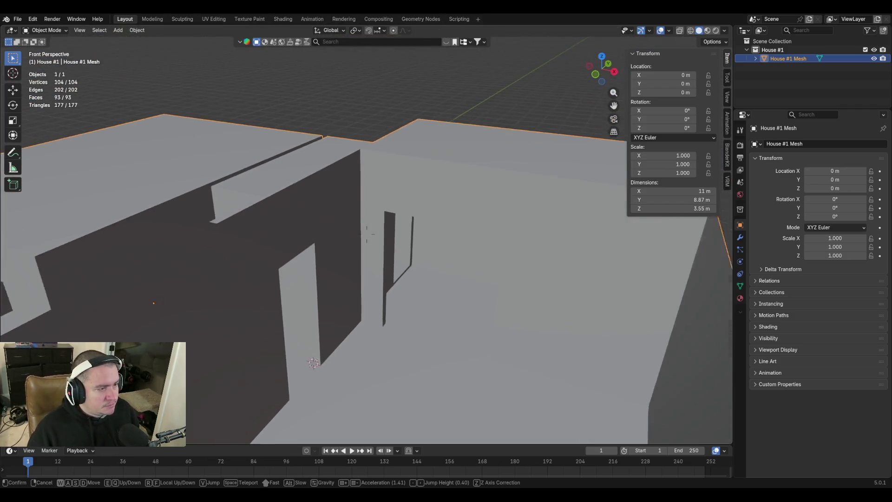
key(w)
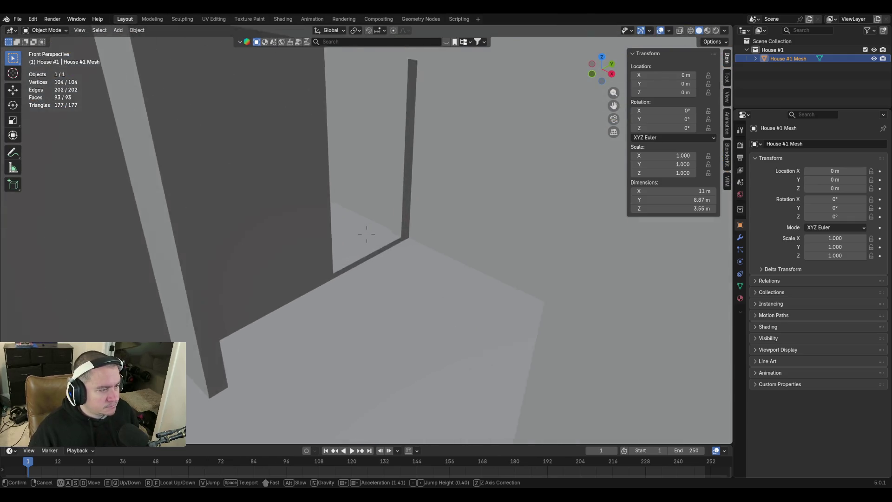
key(s)
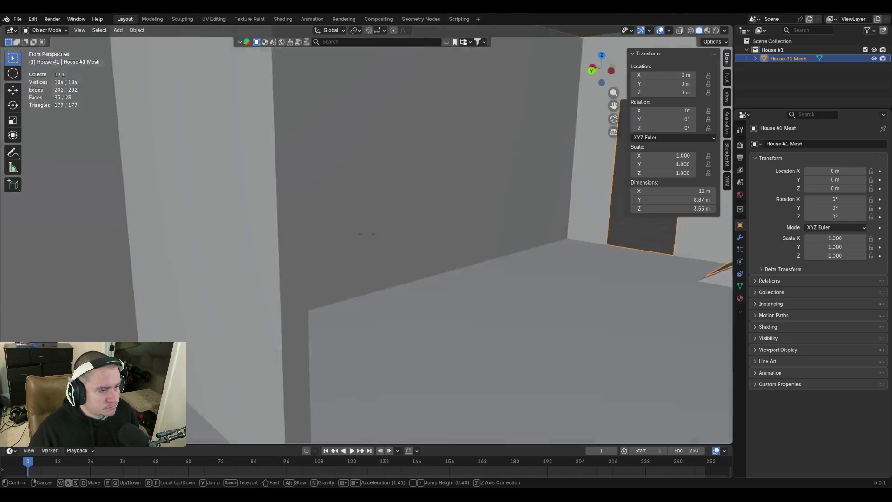
key(w)
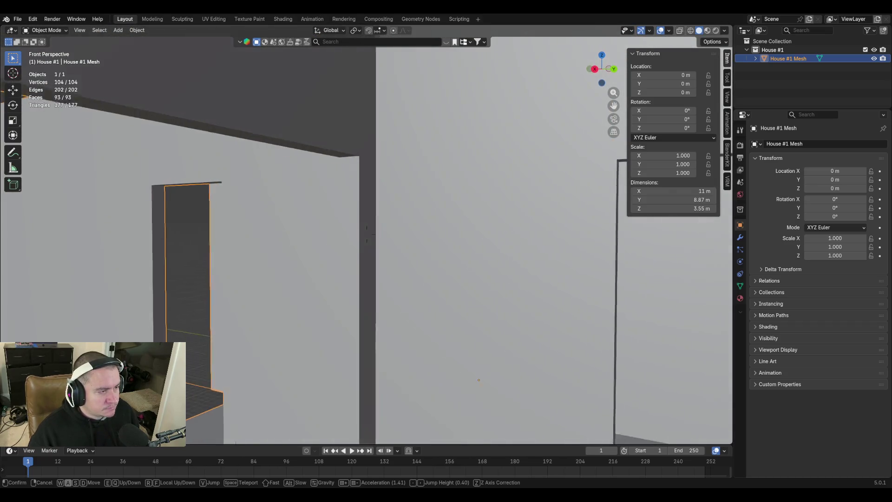
click(416, 342)
key(Tab)
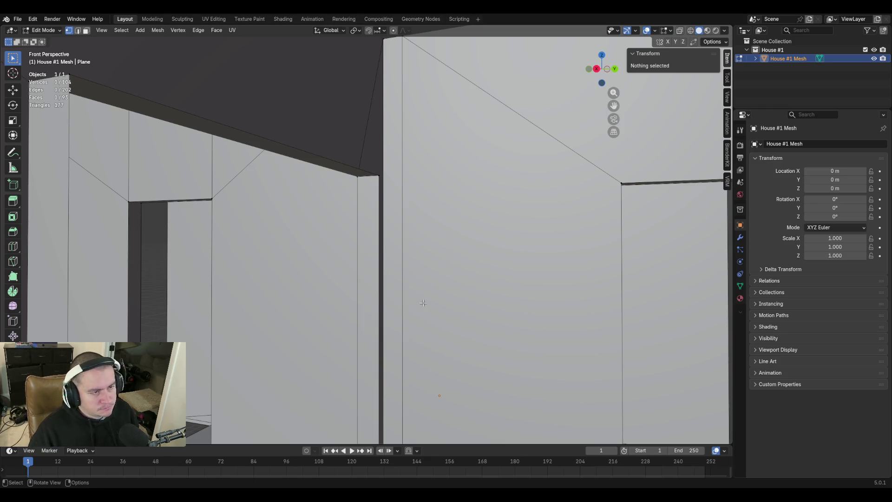
Walk to the wall beside the ramp and select two of its long edges
key(shift+grave)
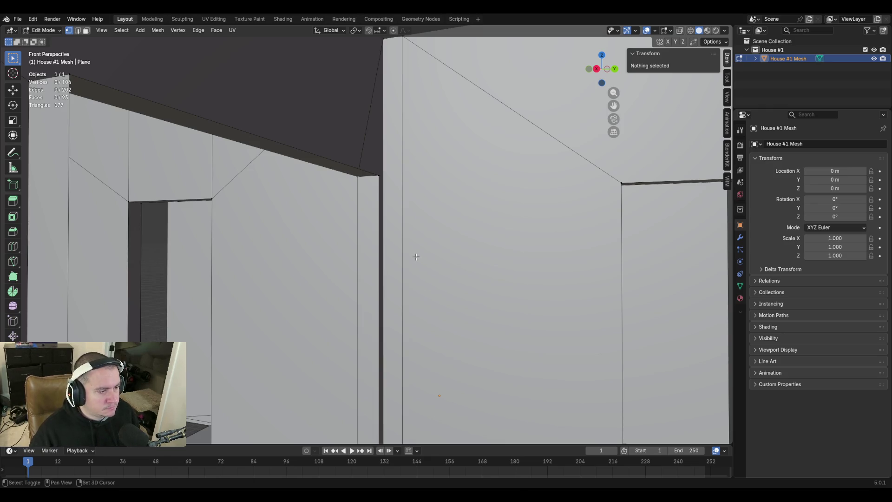
key(w)
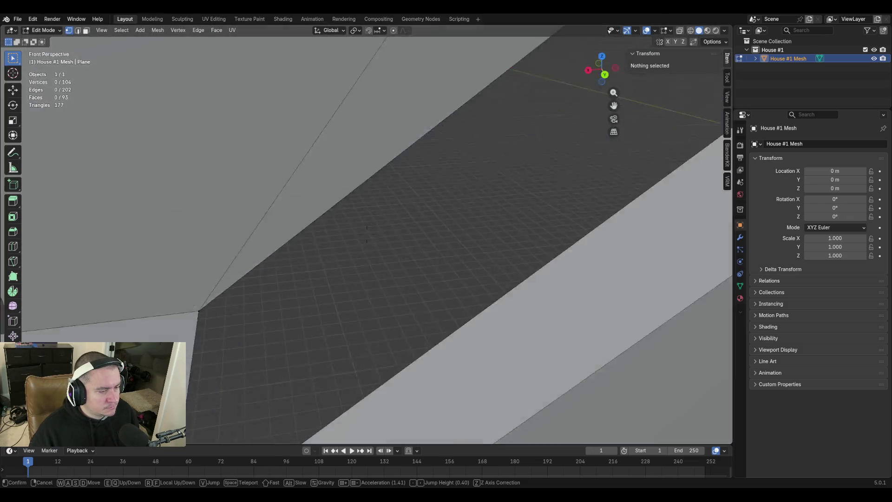
key(w)
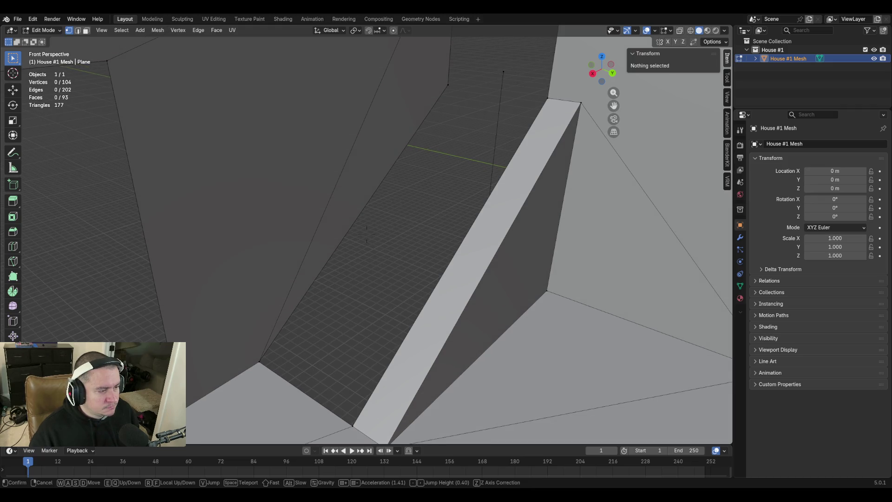
click(363, 373)
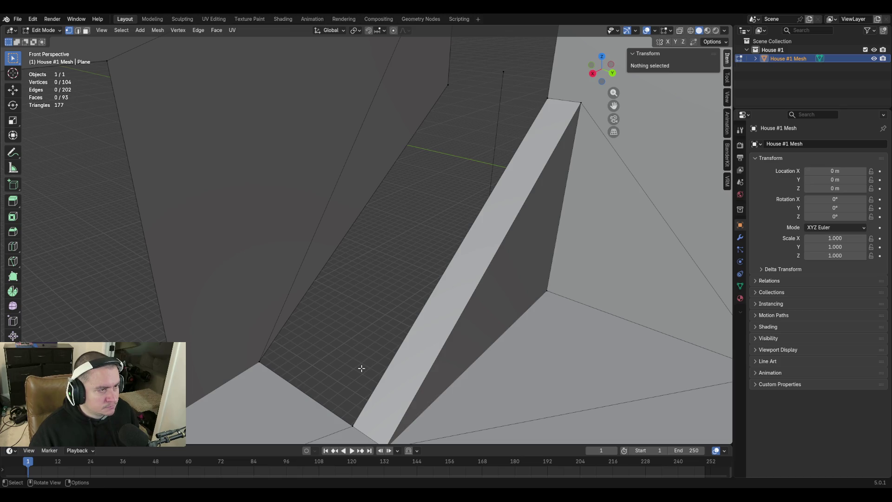
key(2)
click(361, 208)
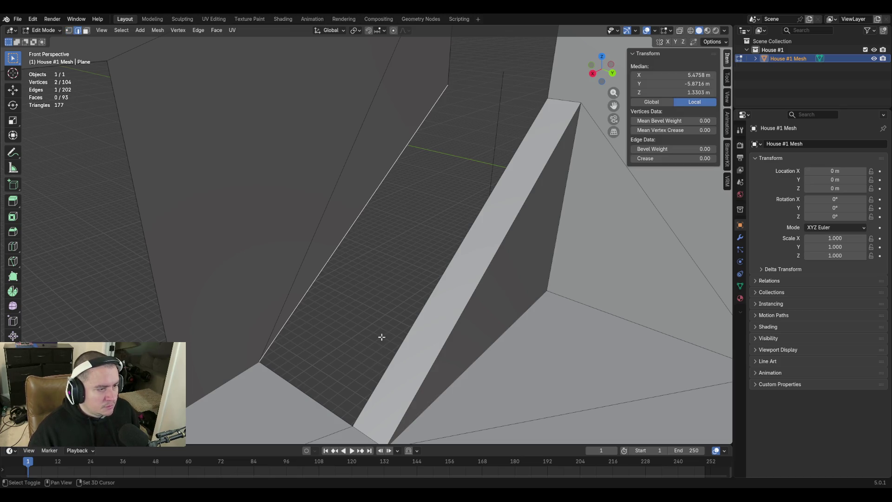
key(shift+grave)
key(w)
key(s)
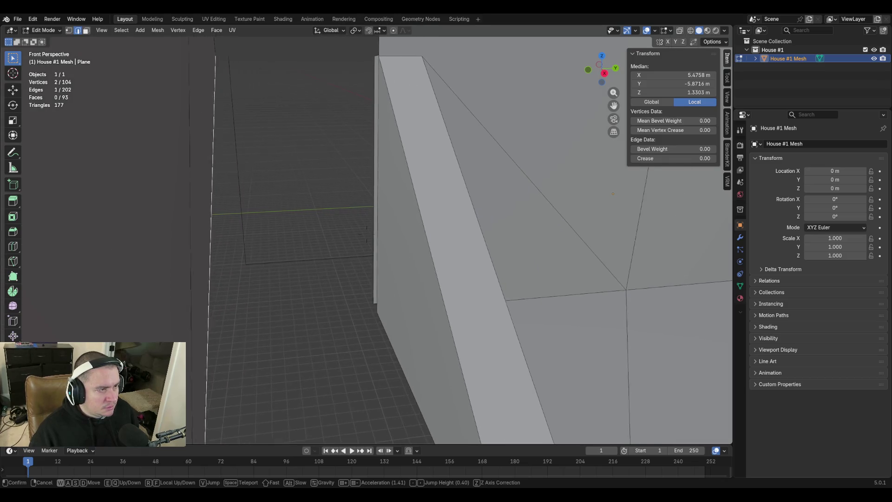
click(425, 214)
shift+click(426, 213)
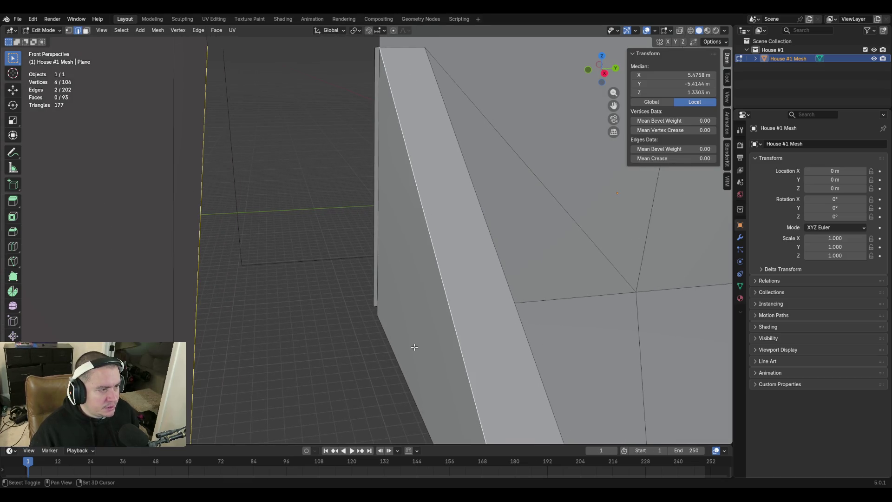
Delete the wall's lower corner vertex, removing its two adjoining faces
key(3)
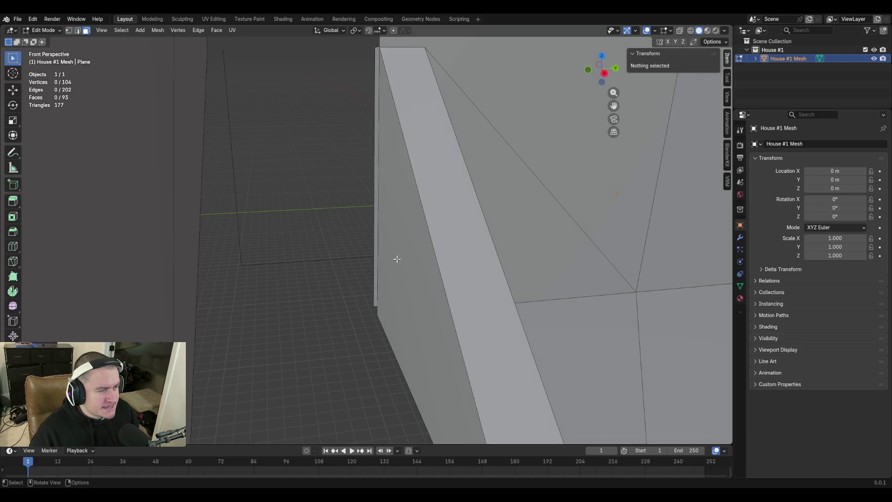
click(397, 258)
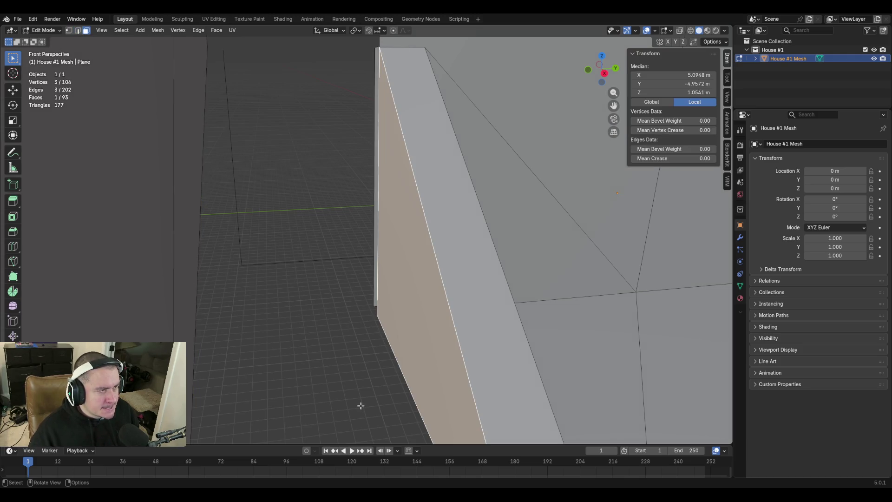
key(1)
click(377, 315)
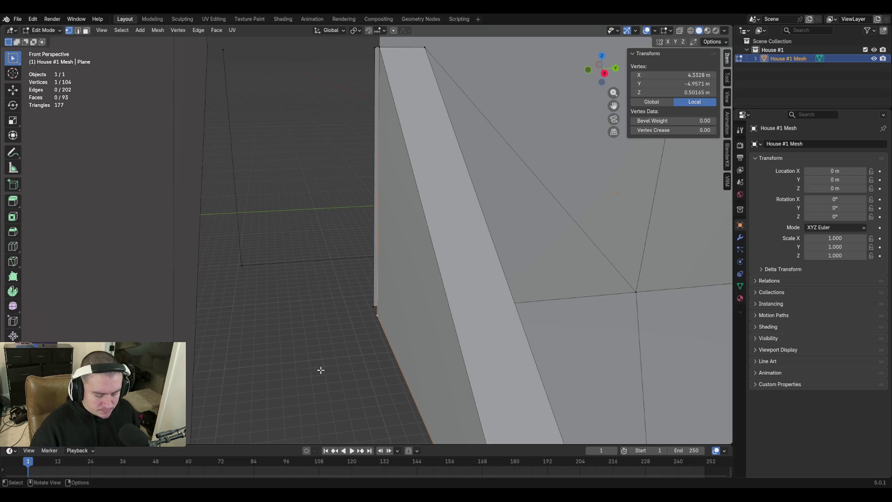
key(x)
click(300, 351)
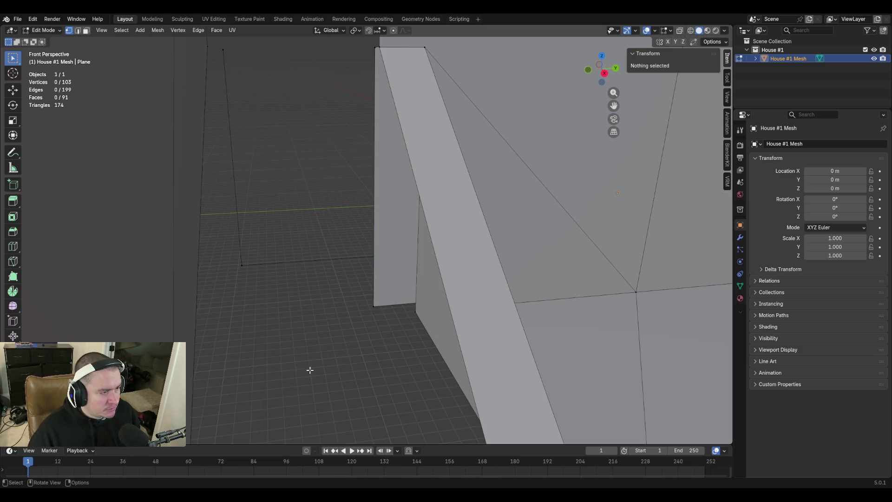
key(shift+grave)
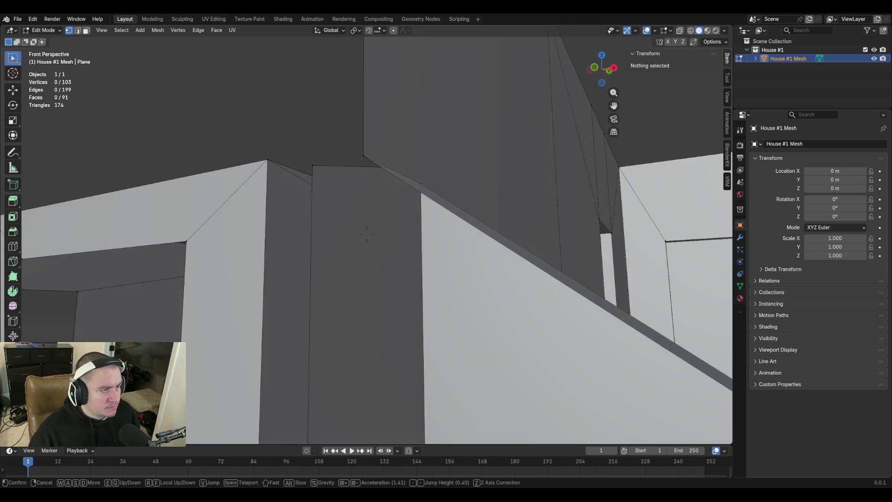
In edge select mode, select the two long wall edges
key(e)
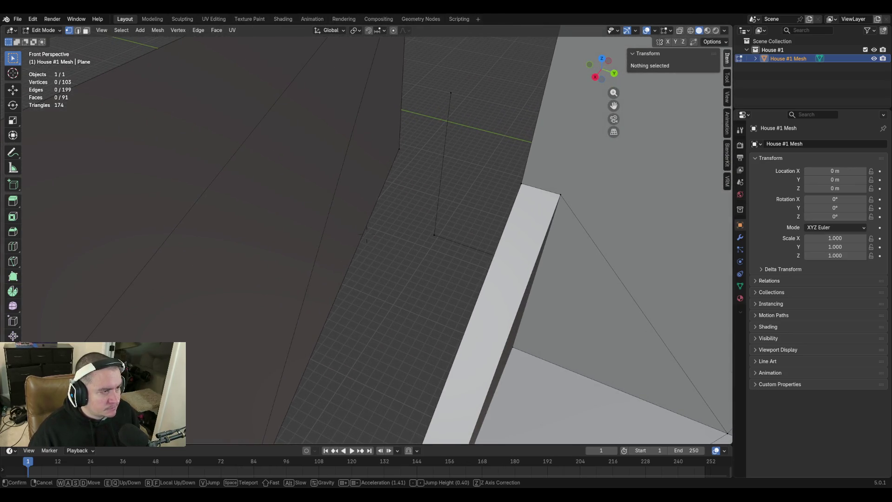
click(367, 234)
key(2)
click(397, 157)
key(shift+grave)
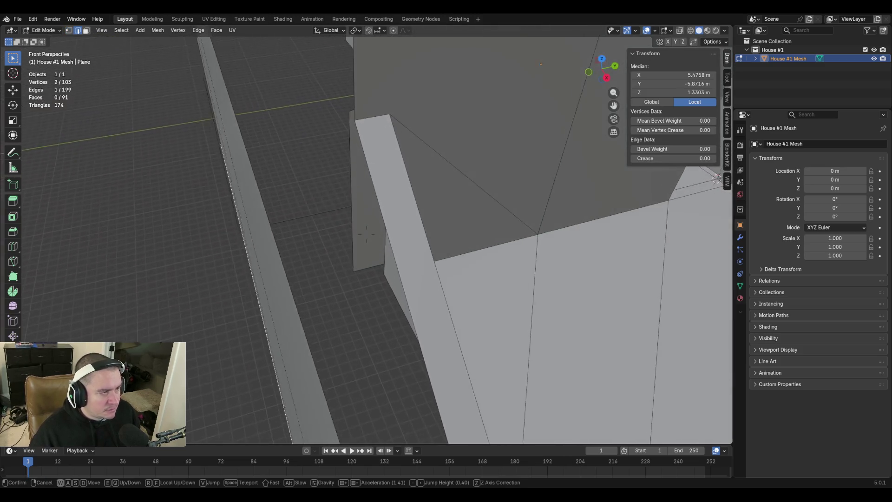
click(397, 157)
shift+click(372, 166)
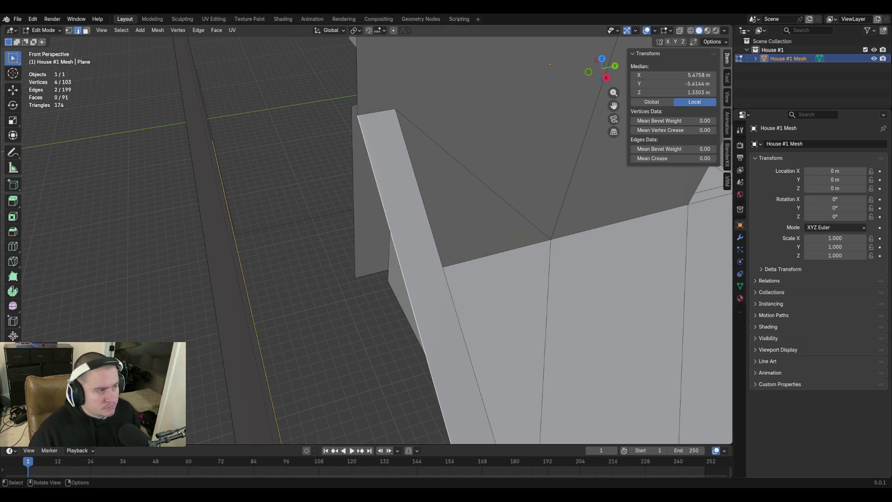
click(316, 246)
key(shift+grave)
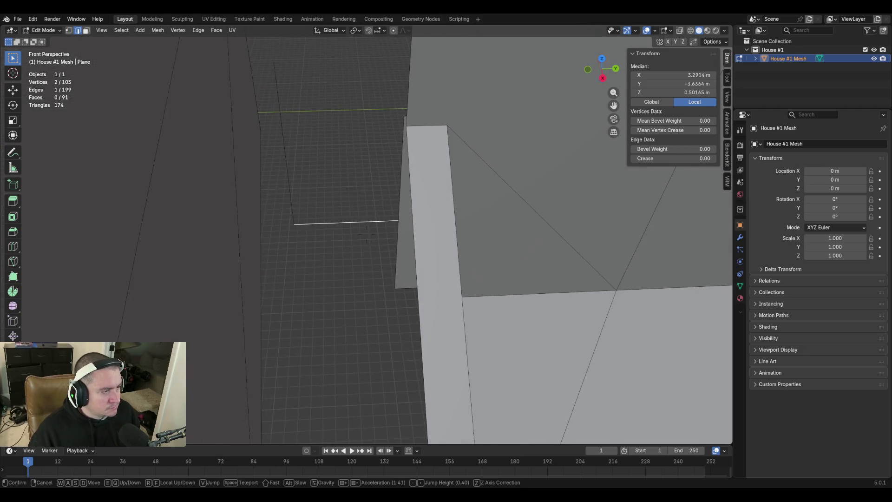
click(367, 234)
shift+click(412, 181)
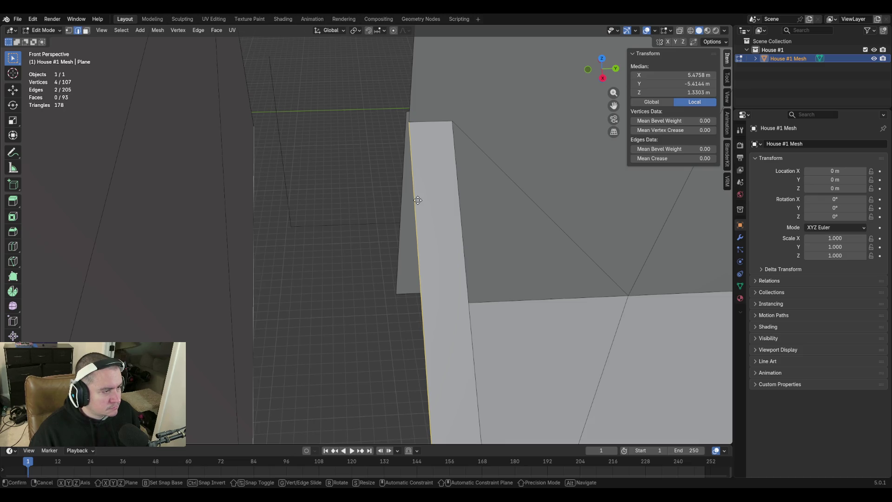
Extrude the selected edges 0.18415 m down along Z
key(e)
key(z)
key(ctrl+v)
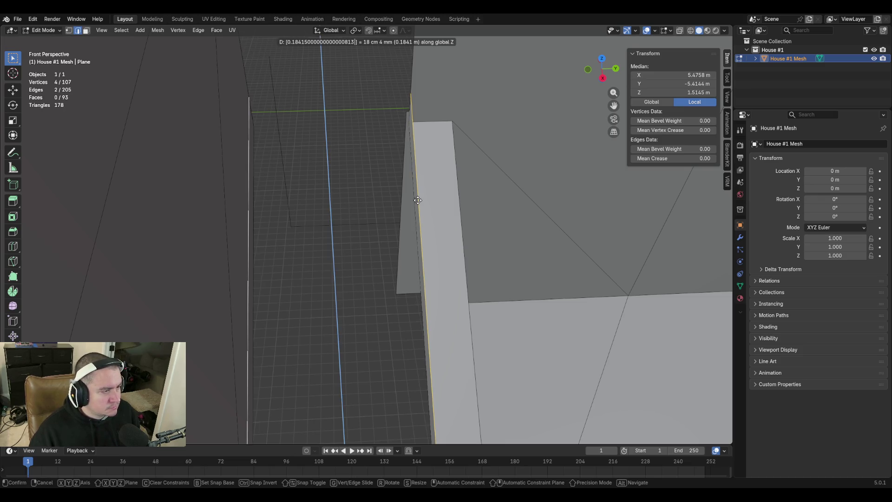
key(minus)
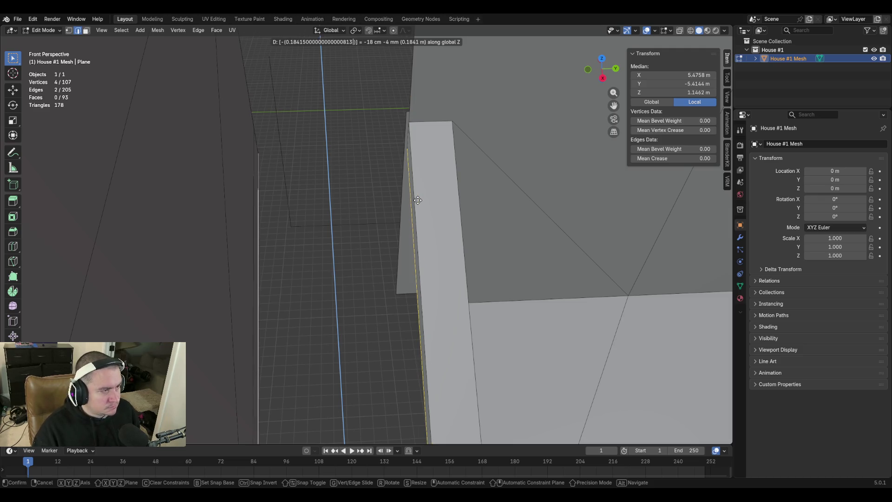
key(Return)
key(shift+grave)
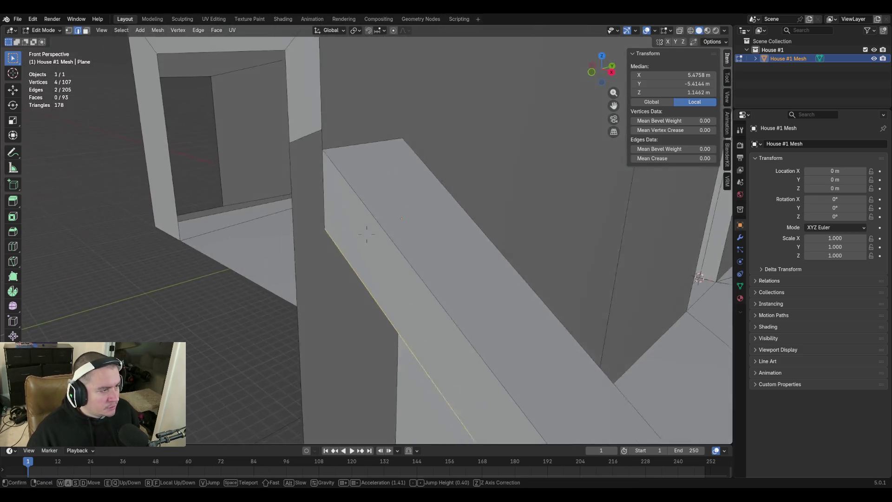
key(d)
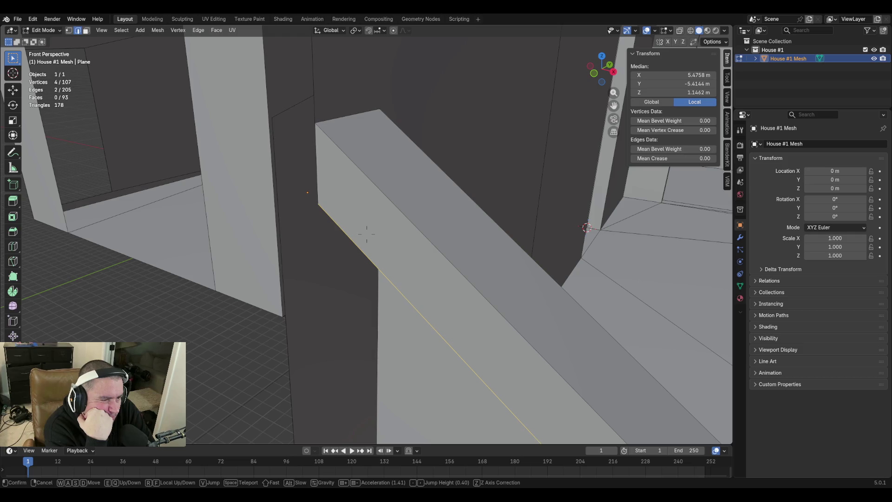
Inspect the lowered extrusion near the beam top, then undo it with Ctrl+Z
key(w)
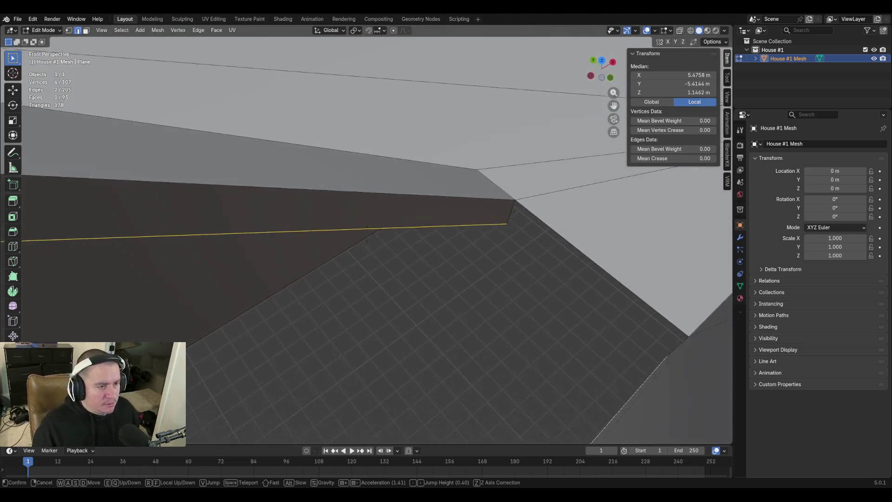
click(419, 218)
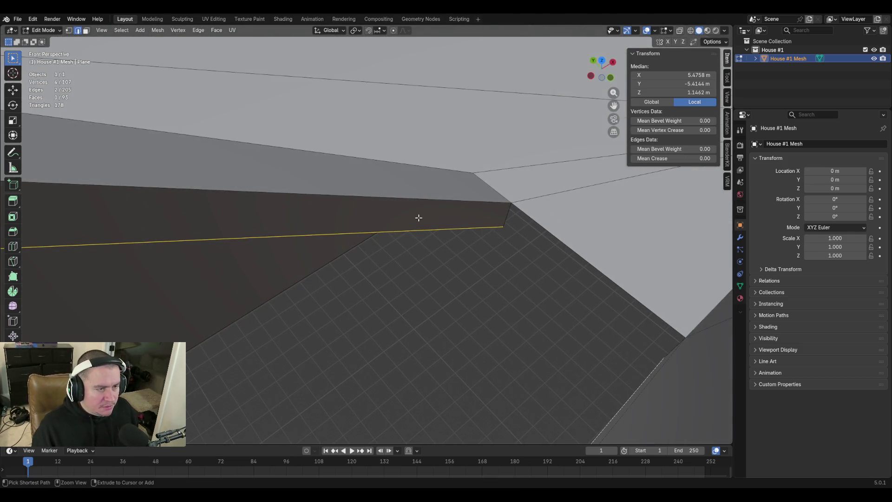
key(ctrl+z)
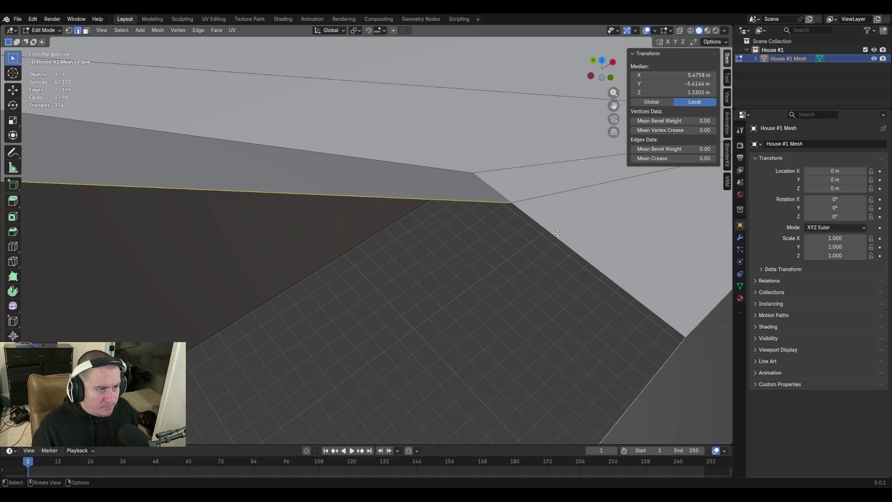
key(shift+grave)
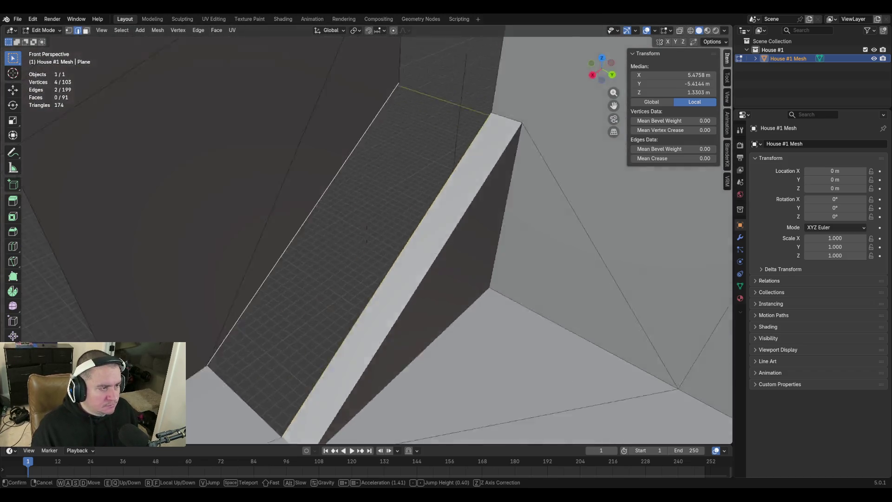
click(553, 240)
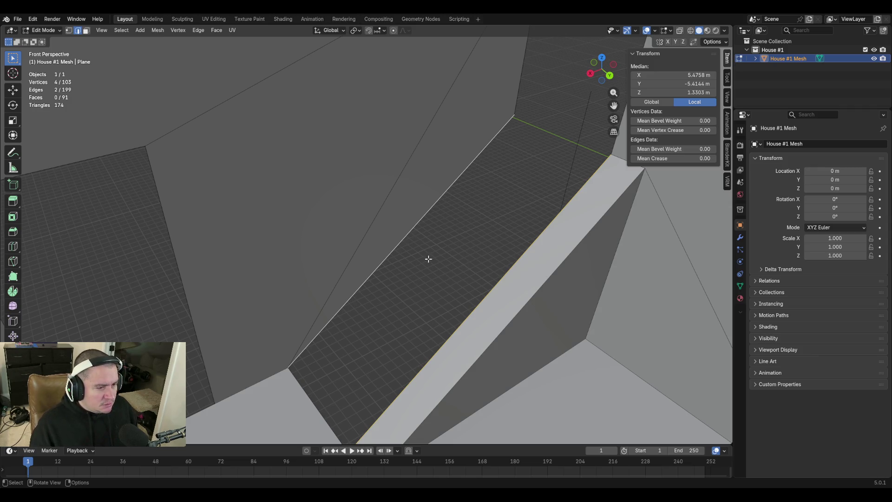
Add a third wall edge to the selection and extrude the edges about 31 cm up along Z
key(shift+grave)
key(w)
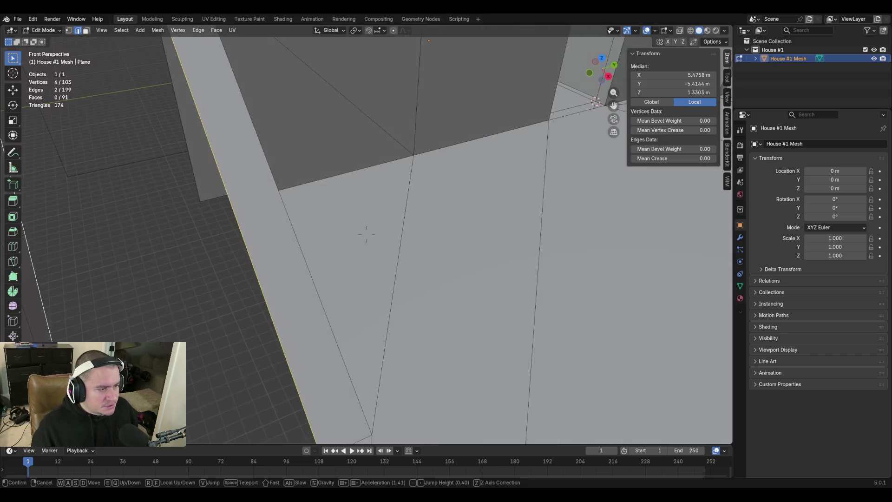
key(w)
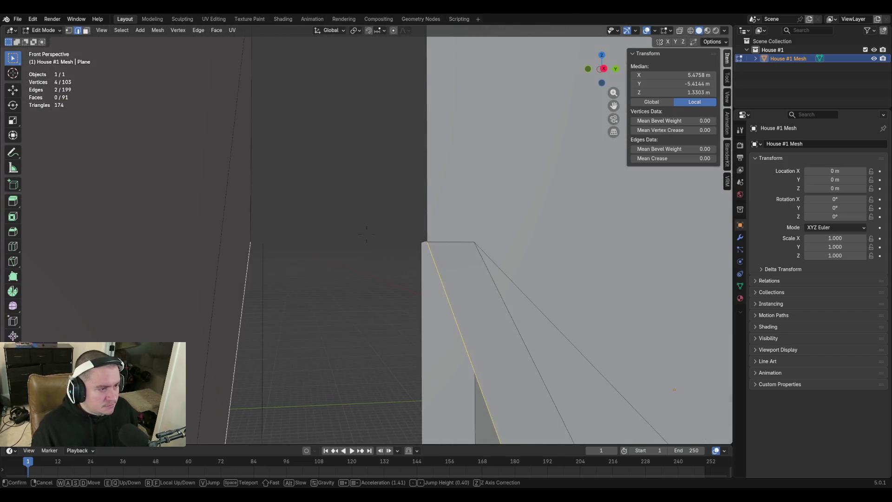
click(366, 234)
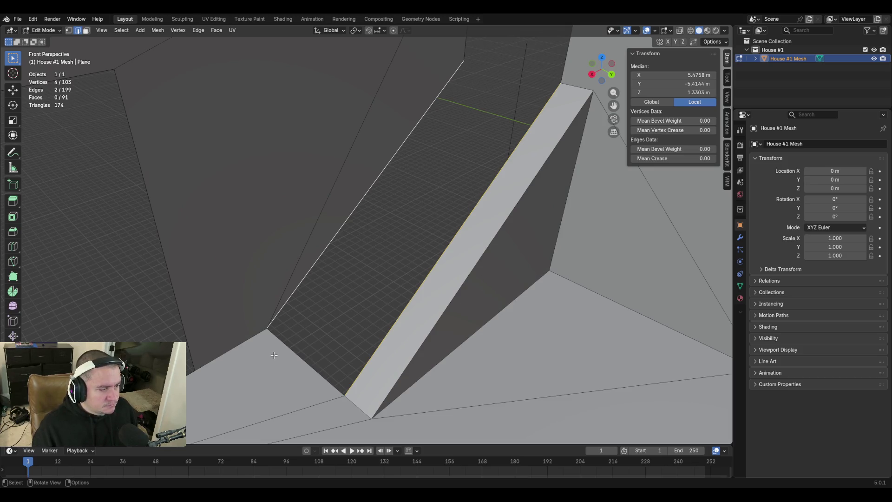
shift+click(276, 335)
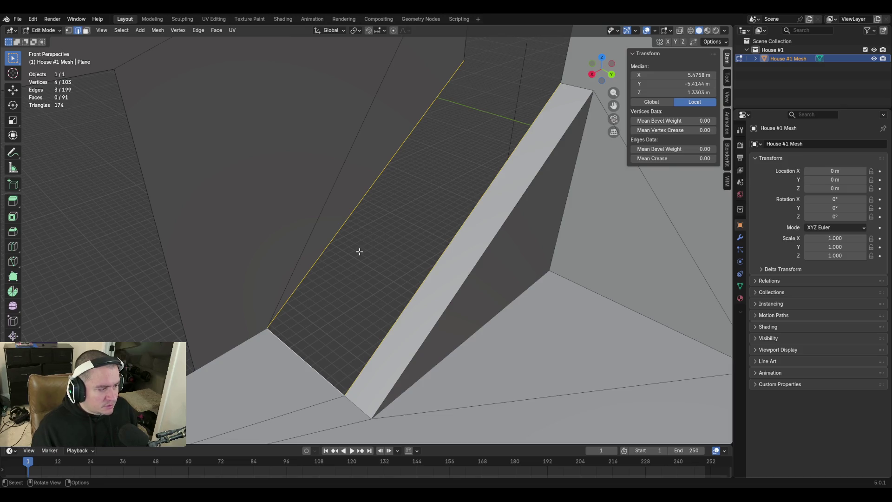
key(e)
key(z)
click(369, 216)
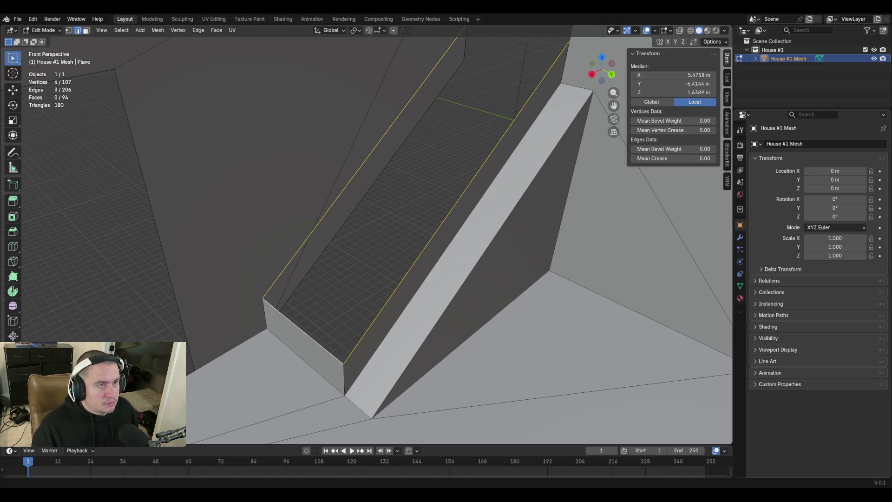
Undo that raise and move the edges up along Z by about 18 cm instead
key(ctrl+z)
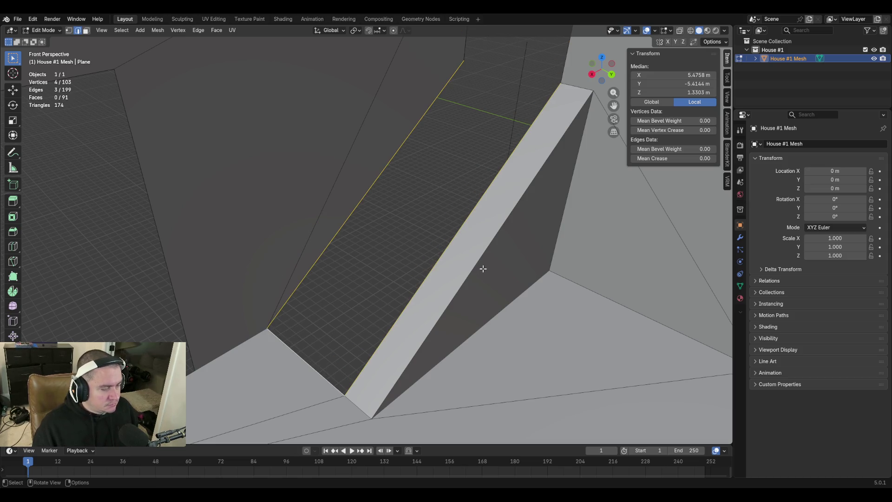
key(g)
key(z)
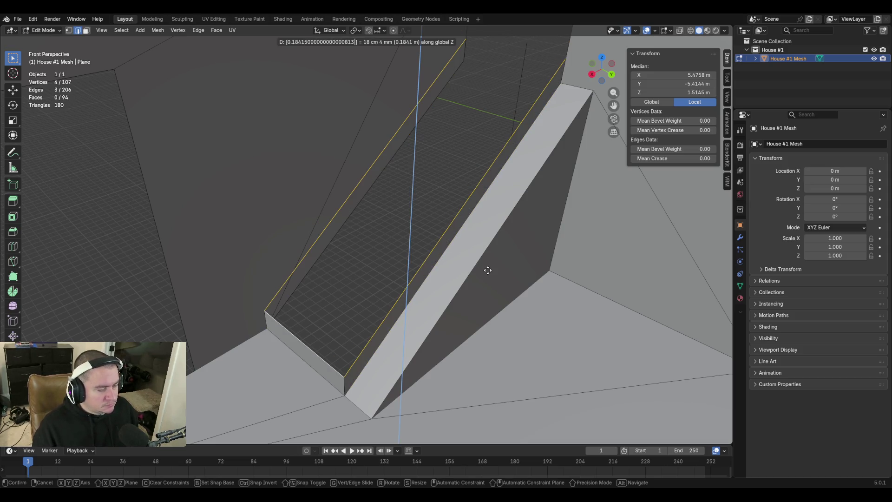
click(488, 270)
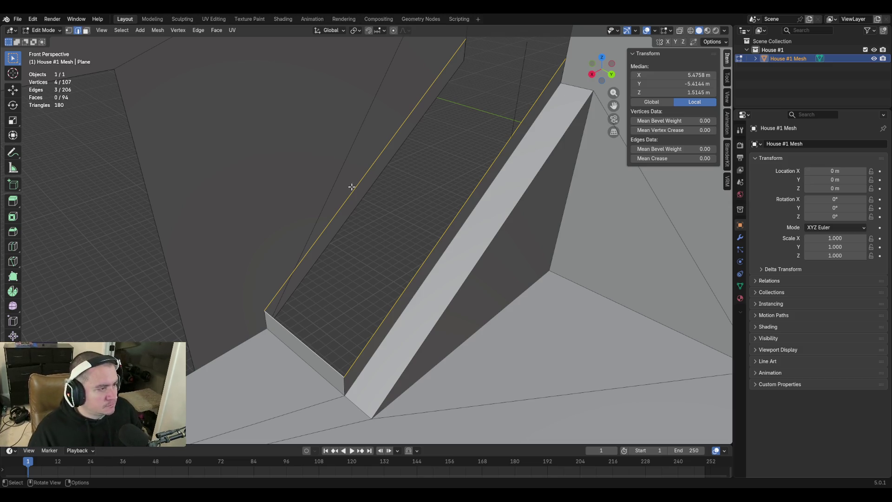
Delete the large left wall face and the narrow strip face
key(3)
click(298, 151)
shift+click(363, 135)
key(x)
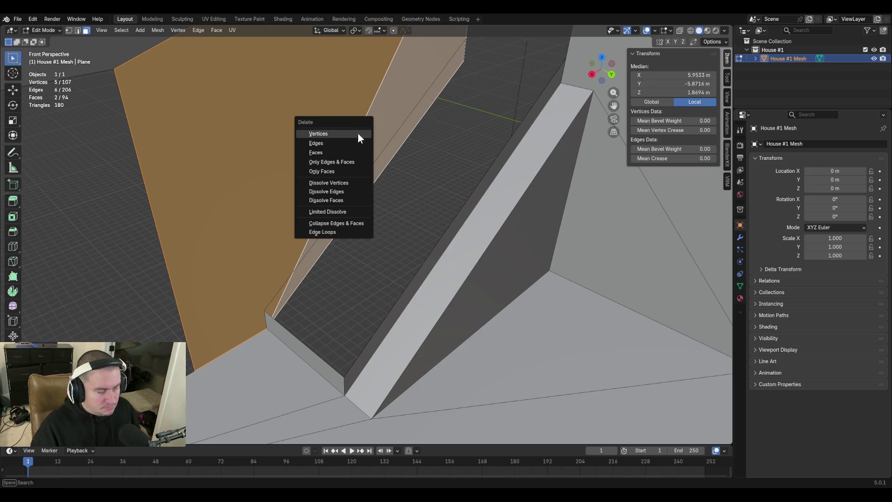
click(348, 171)
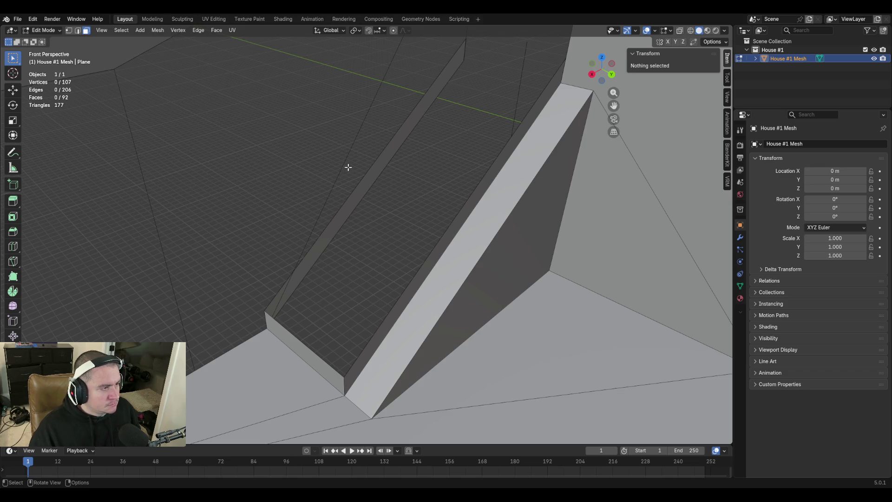
Delete the stray diagonal edge and the leftover vertical edge
key(2)
click(344, 159)
key(x)
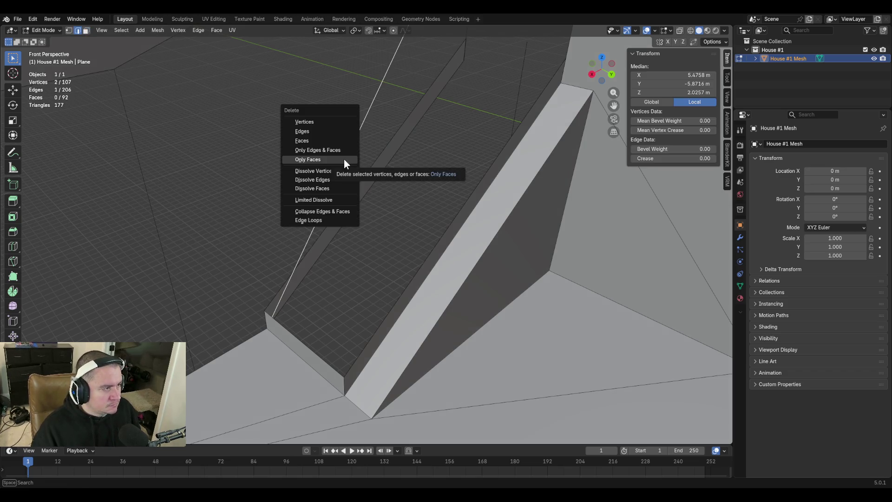
click(325, 131)
key(shift+grave)
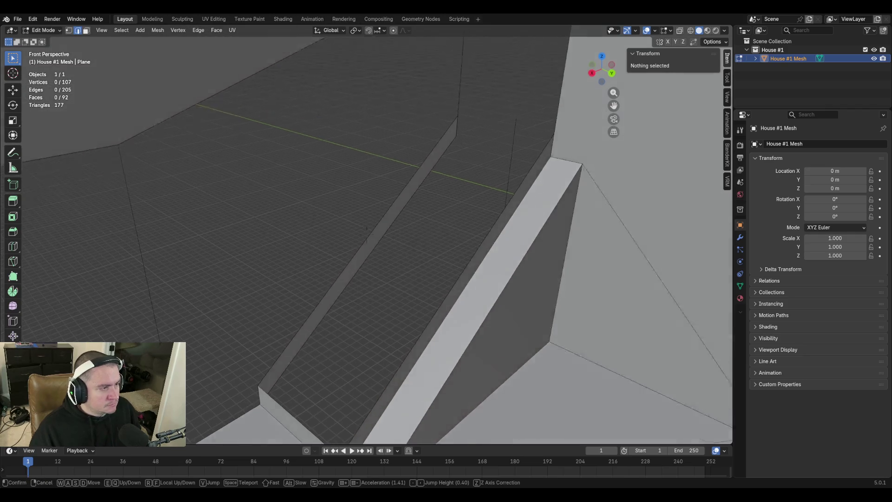
key(w)
key(s)
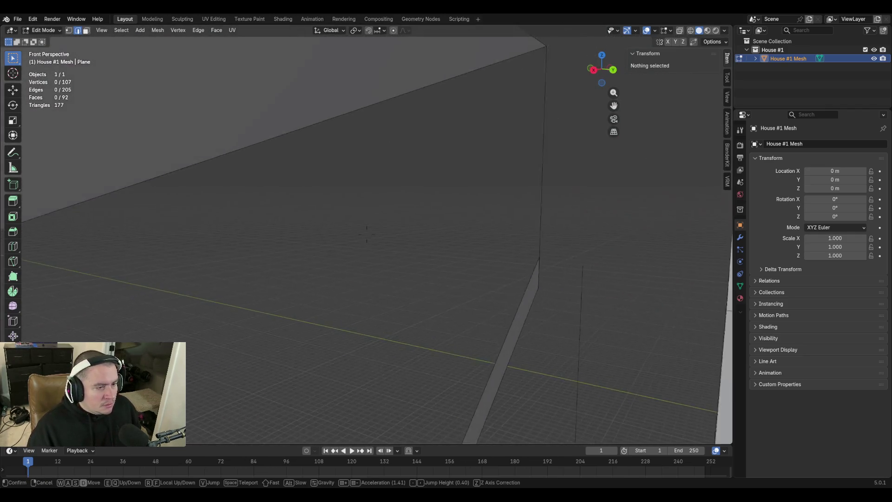
click(466, 165)
click(445, 171)
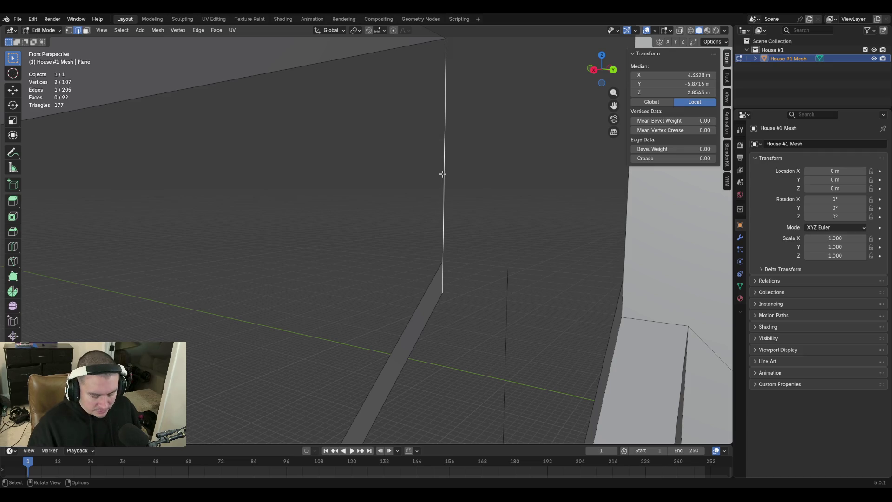
key(x)
click(444, 175)
Subdivide the vertical wall edge in two
key(shift+grave)
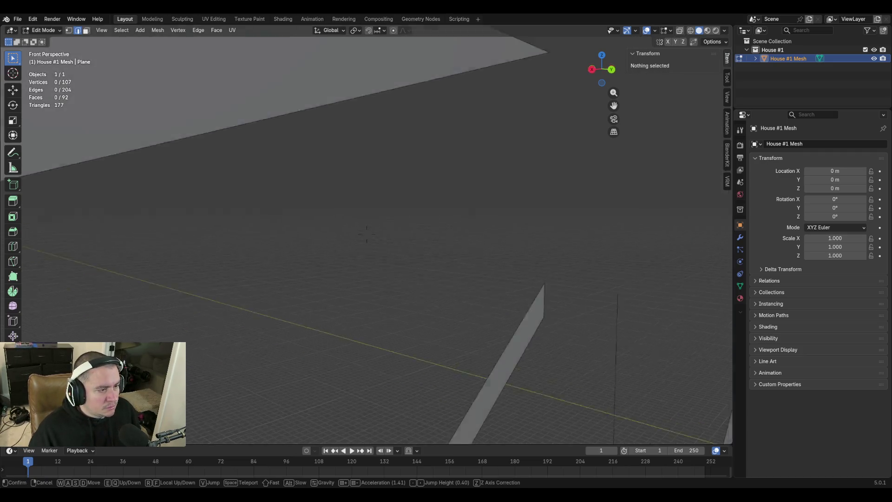
key(w)
key(s)
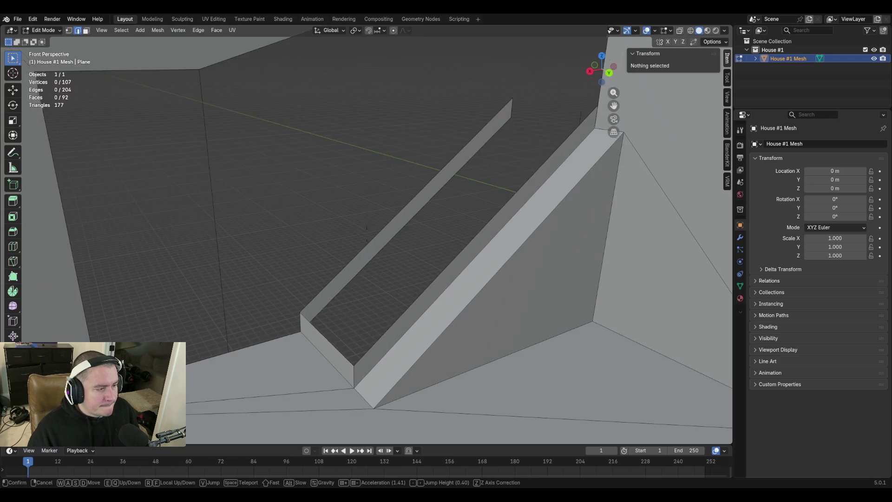
click(367, 232)
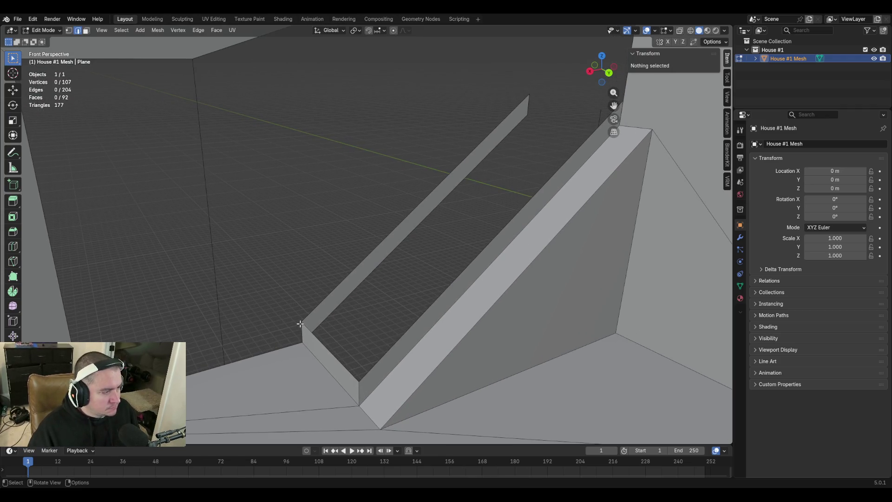
click(218, 300)
right_click(215, 297)
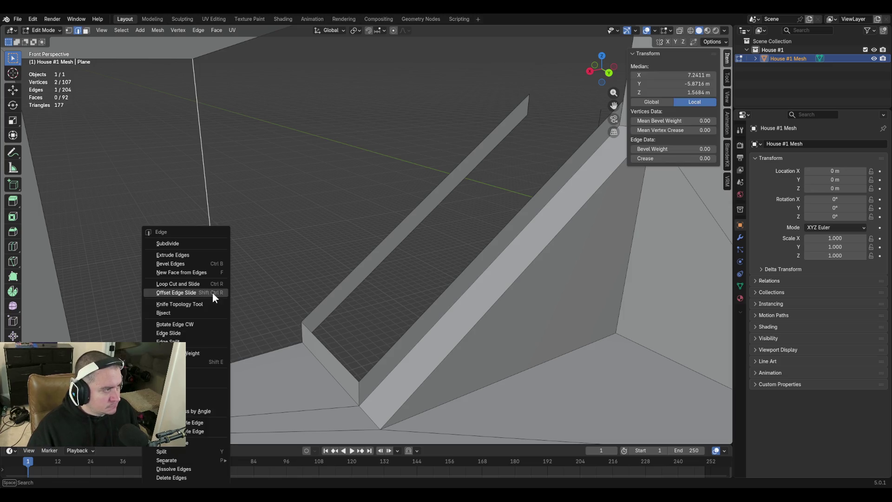
click(199, 255)
Check the ledge corner vertex's height, then set the new midpoint vertex's Z to 0.6858 m
key(1)
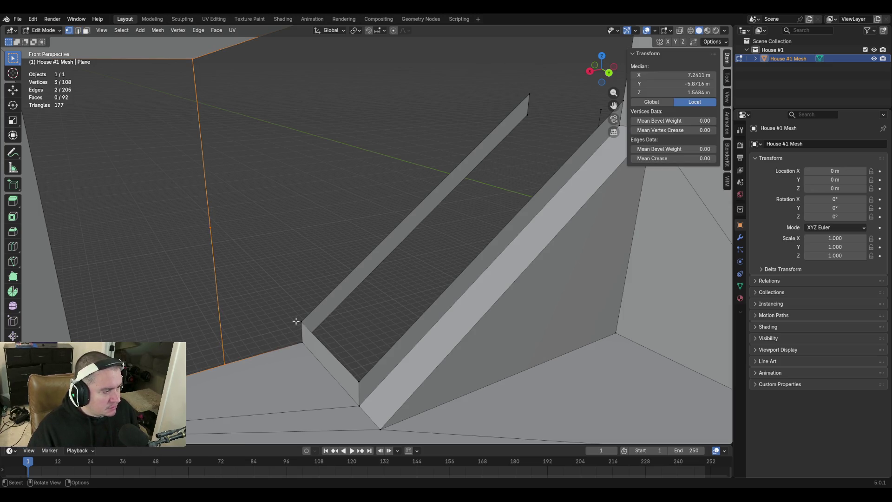
click(301, 322)
click(666, 92)
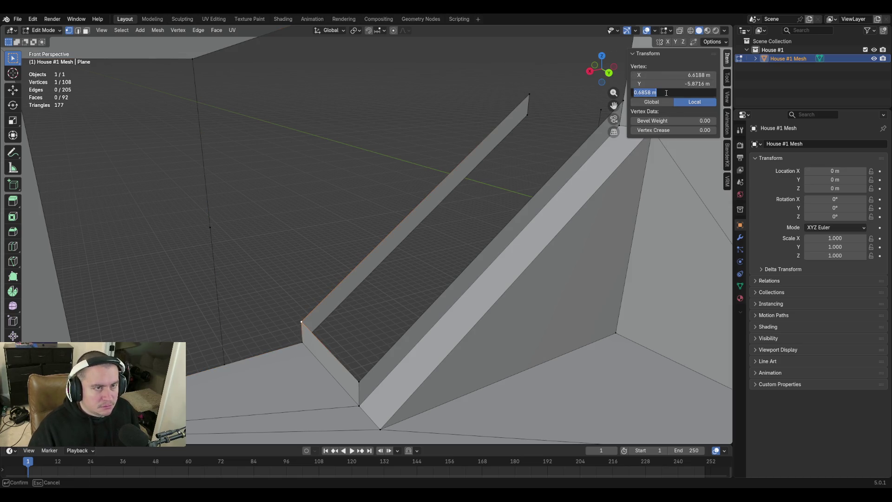
key(Return)
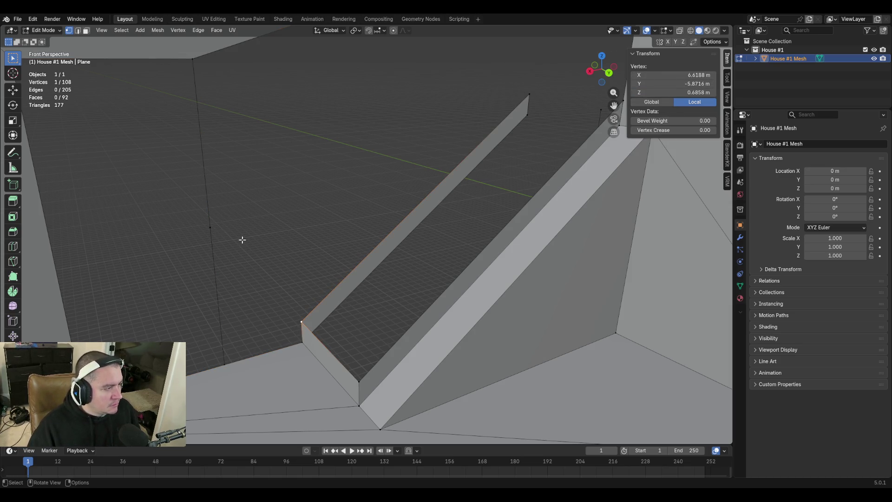
click(211, 229)
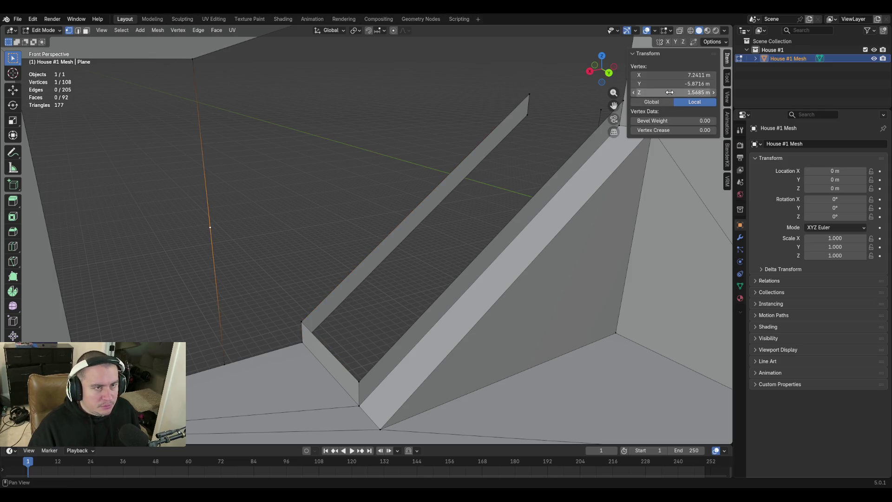
click(669, 92)
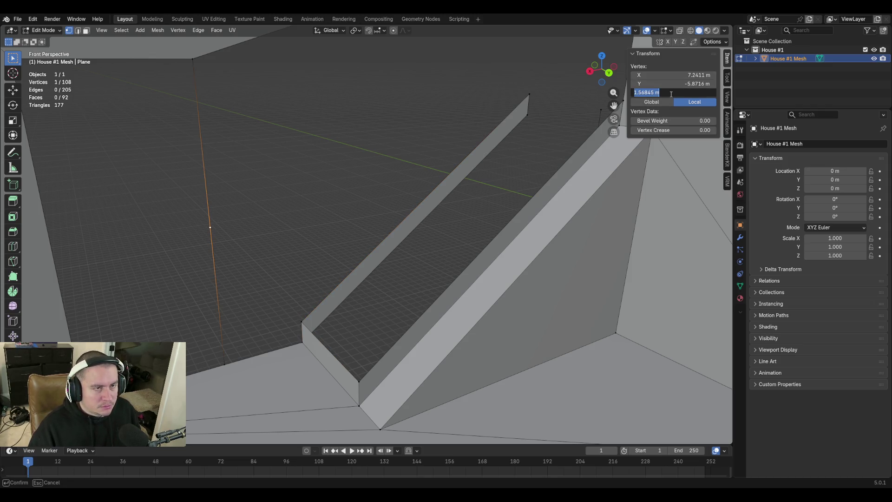
text(0.6858)
key(Return)
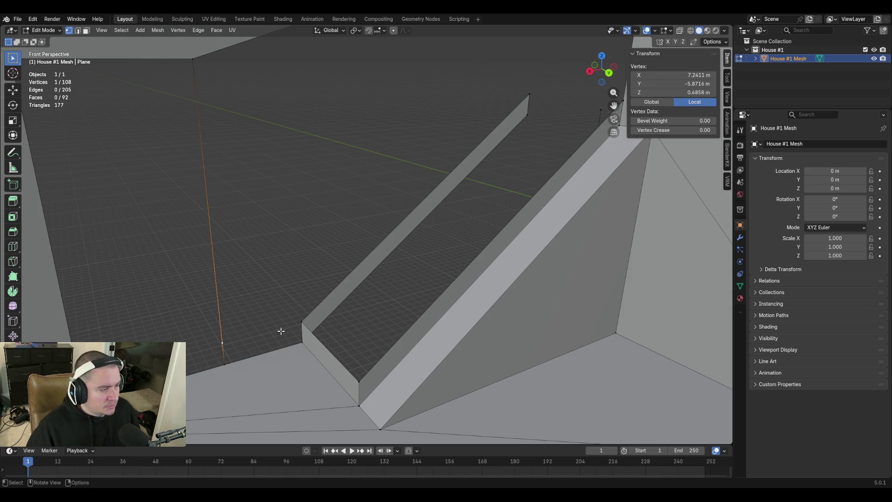
Fill two faces closing the gap at the wall base, then select the short ledge-end edge
key(2)
shift+click(223, 352)
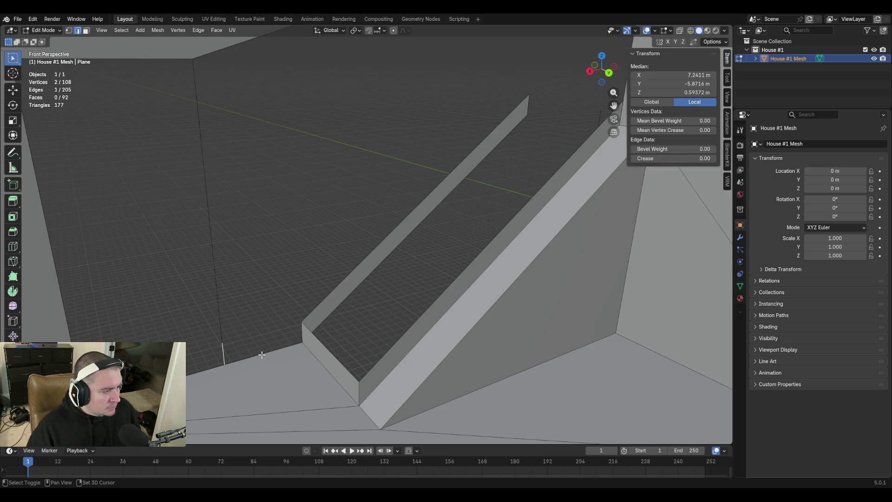
key(f)
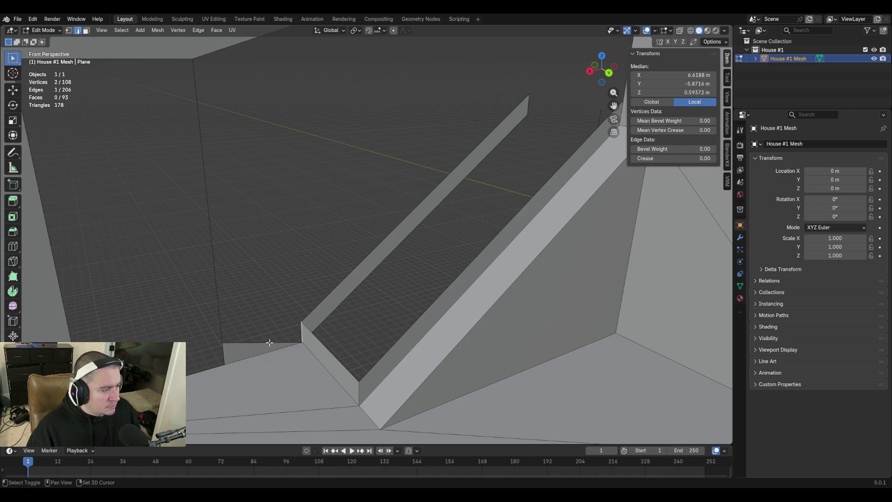
key(f)
key(shift+grave)
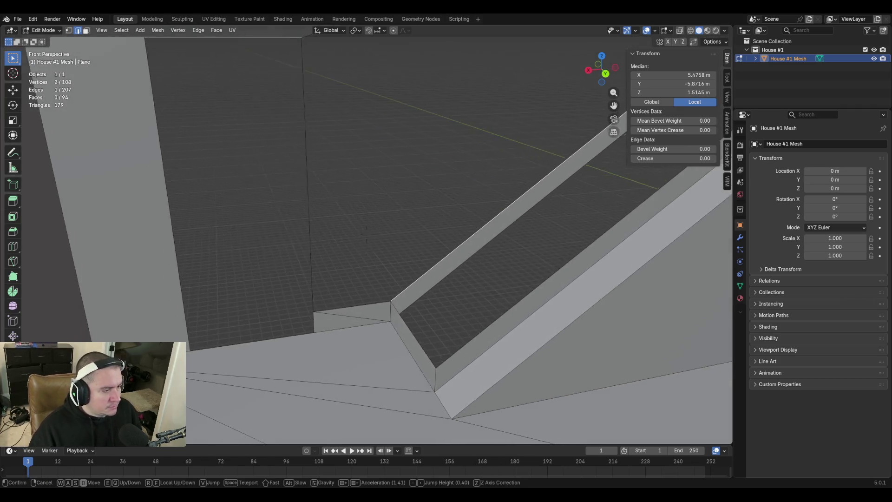
click(302, 184)
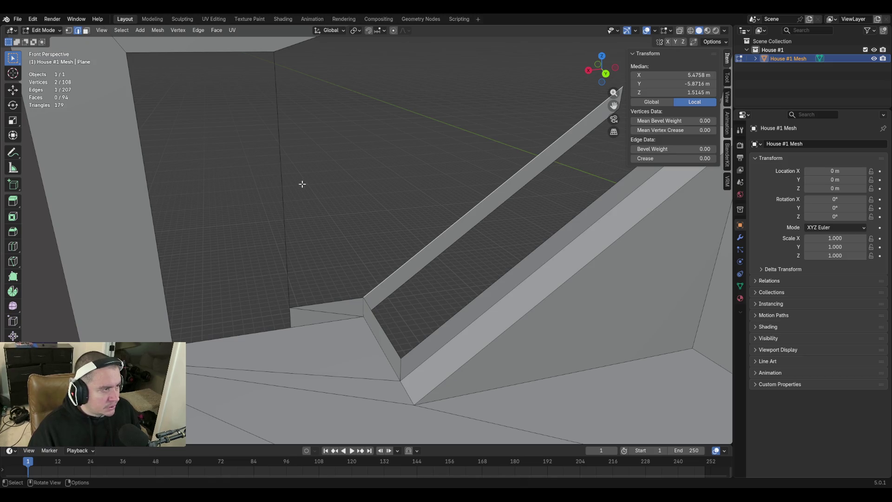
click(335, 301)
key(shift+grave)
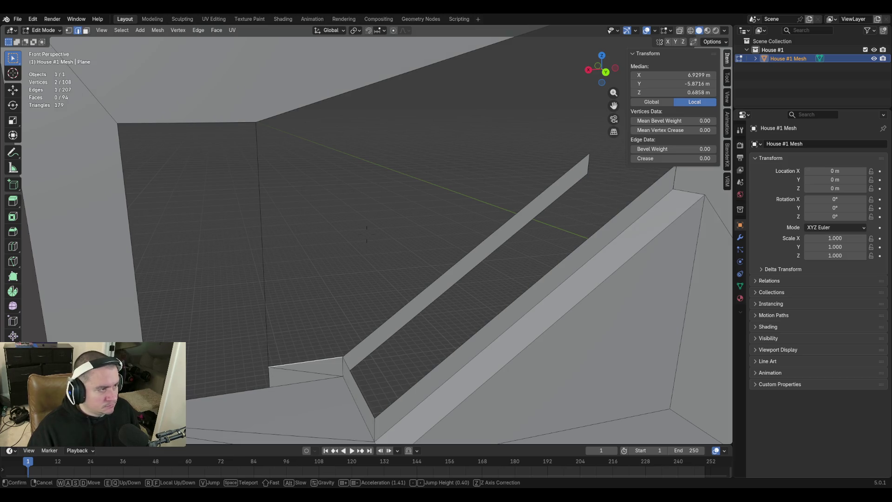
click(355, 300)
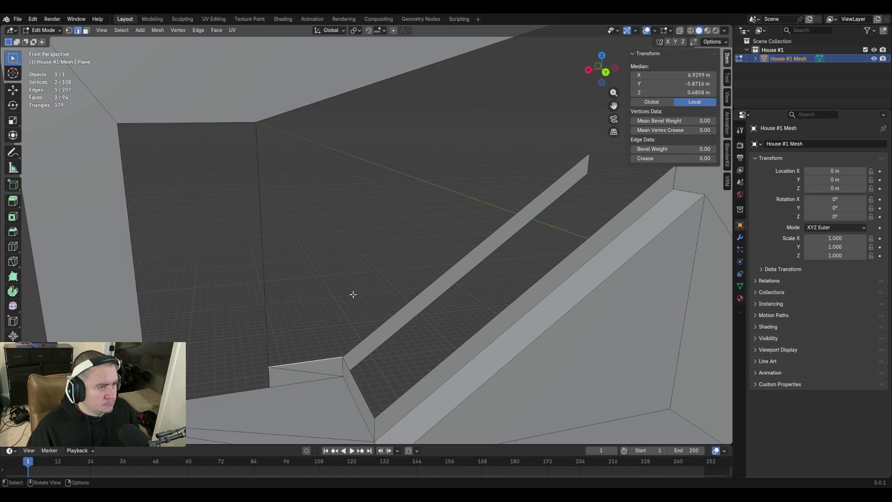
shift+middle_drag(365, 227, 352, 295)
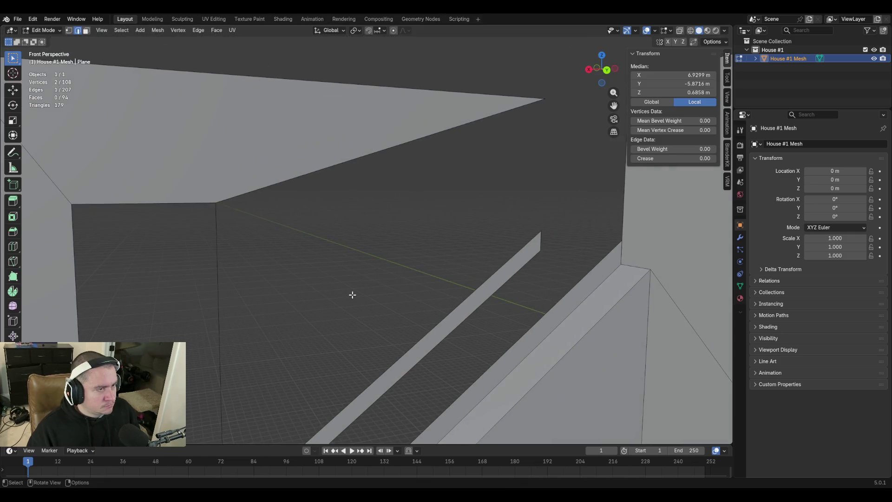
Fill a new face between the ledge-end edge and a second edge
shift+click(288, 180)
key(f)
key(shift+grave)
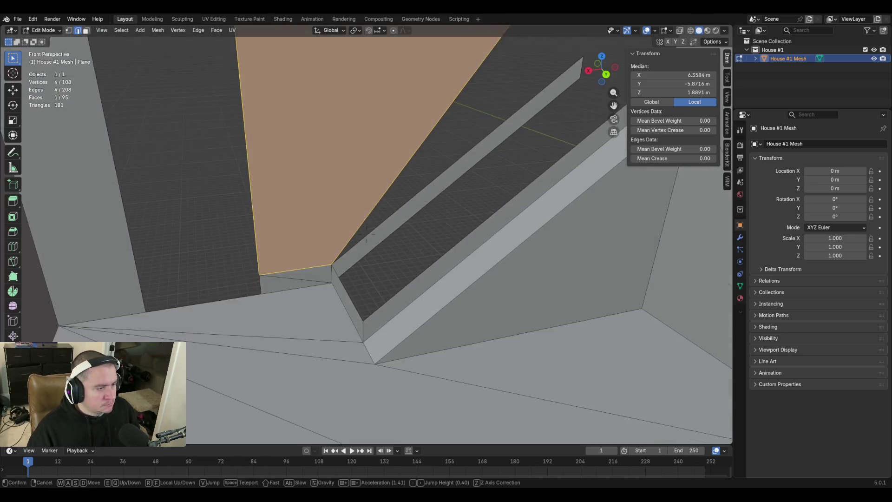
key(w)
click(381, 267)
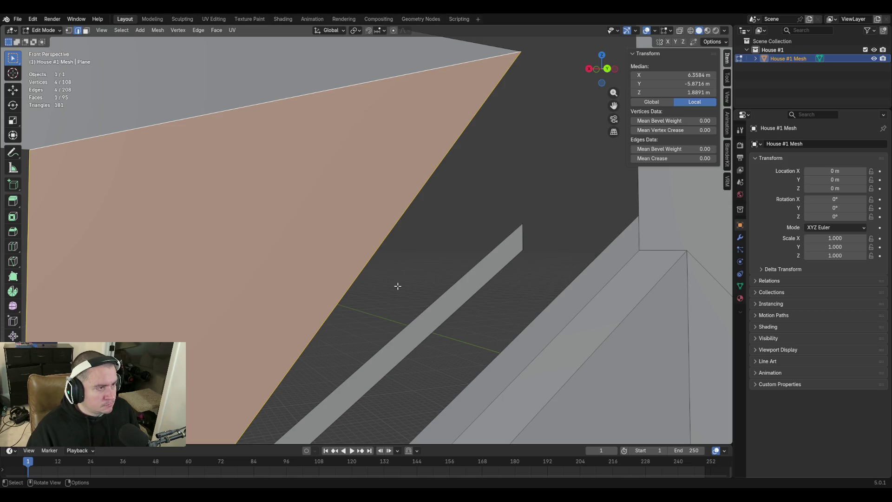
Try a loop cut on the face, cancel it, and triangulate the face instead
key(shift+grave)
click(389, 302)
key(ctrl+r)
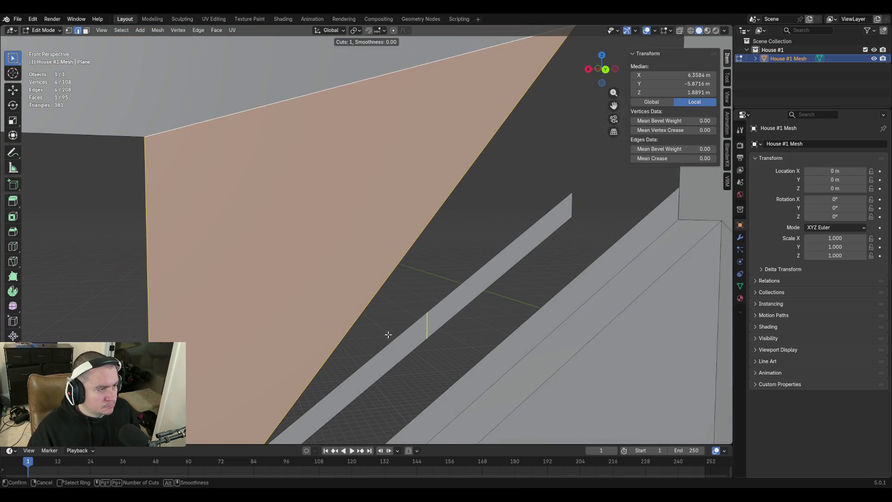
key(Escape)
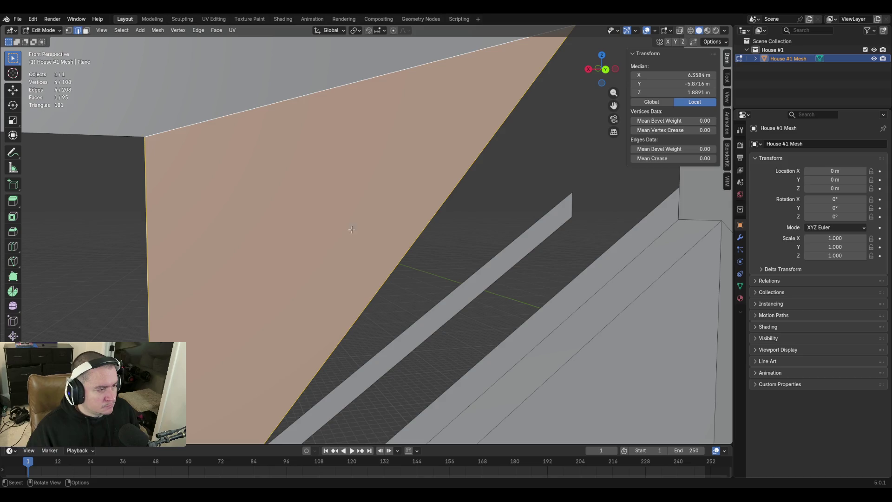
key(ctrl+t)
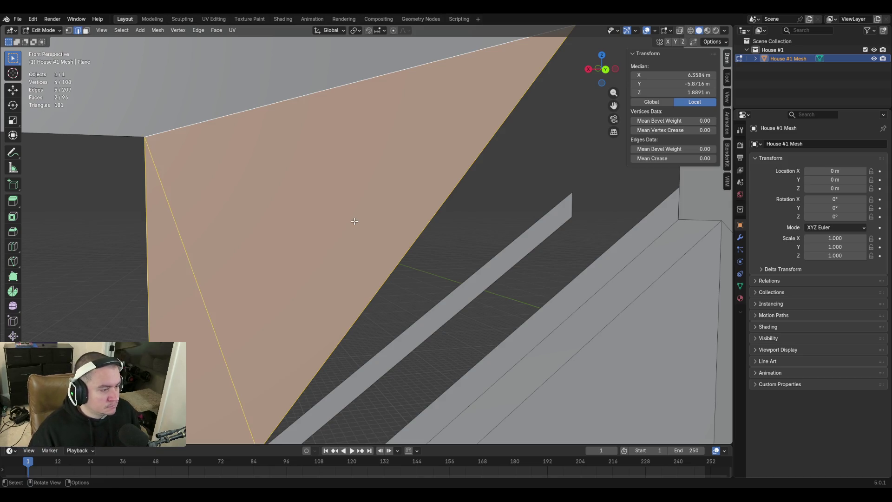
key(shift+grave)
click(367, 235)
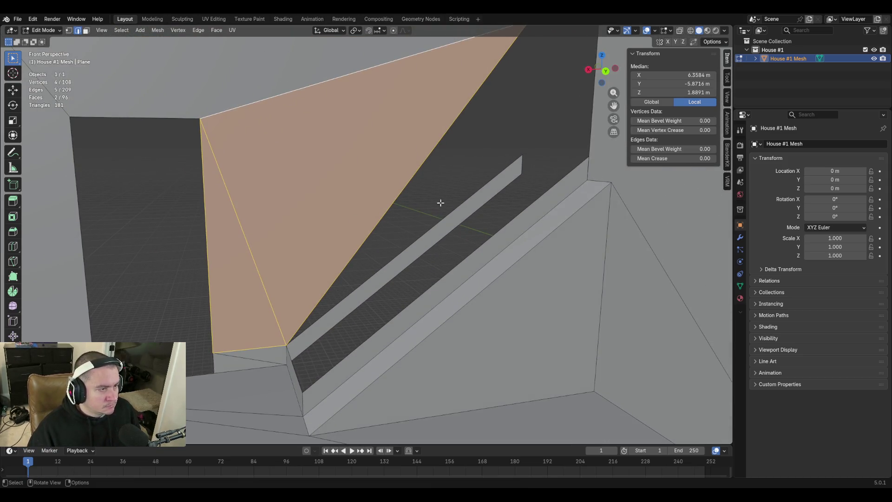
Fill another face closing the gap at the wall corner
key(shift+grave)
click(486, 229)
key(f)
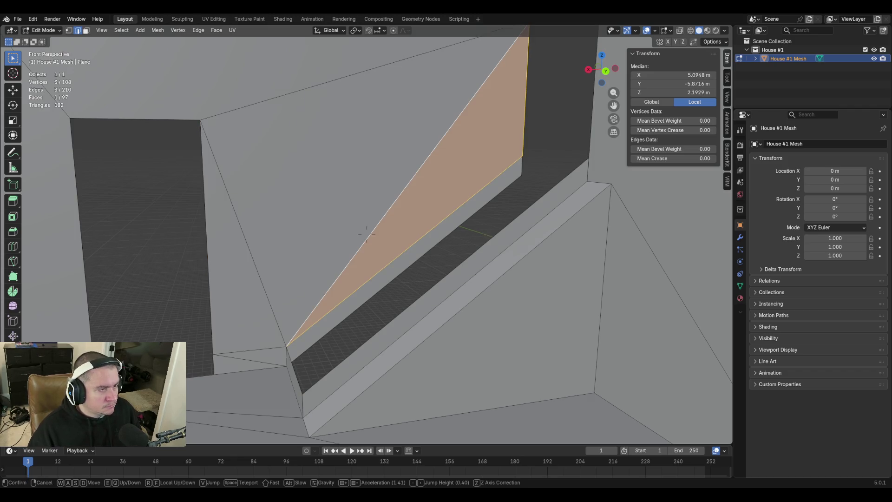
key(shift+grave)
key(w)
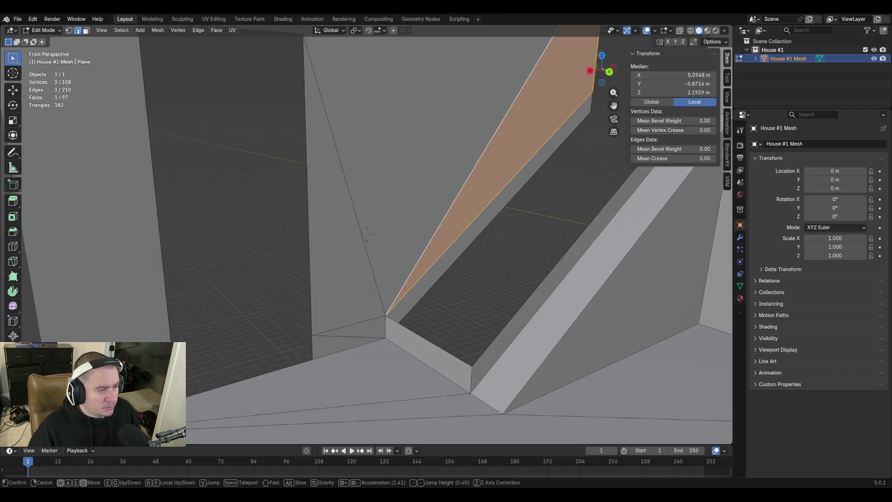
click(367, 235)
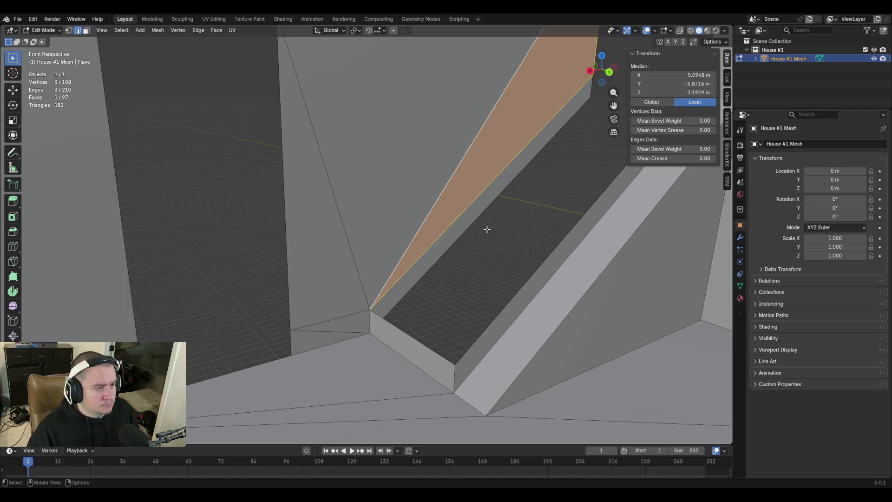
Walk around the room to inspect the new wall faces from several angles
key(shift+grave)
key(w)
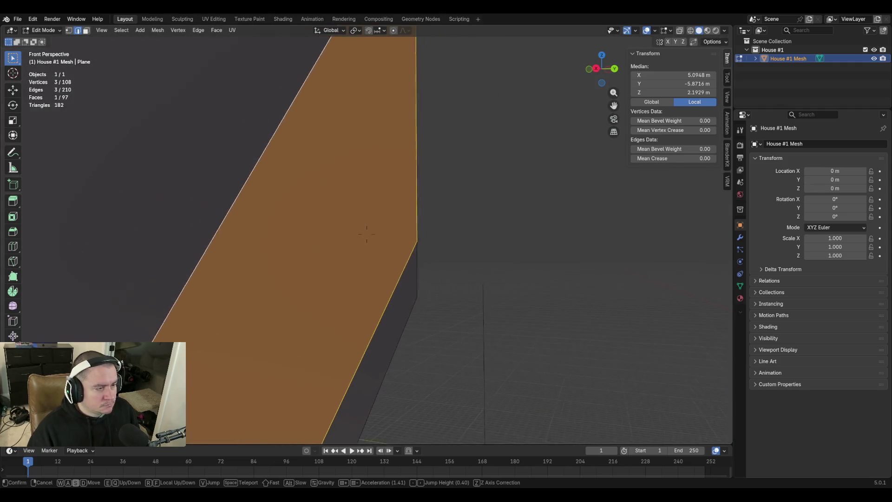
key(shift+s)
key(w)
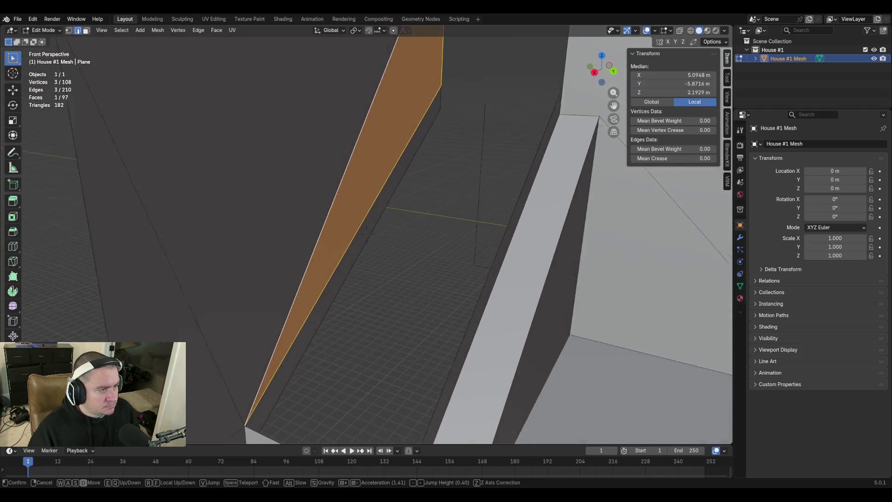
click(488, 229)
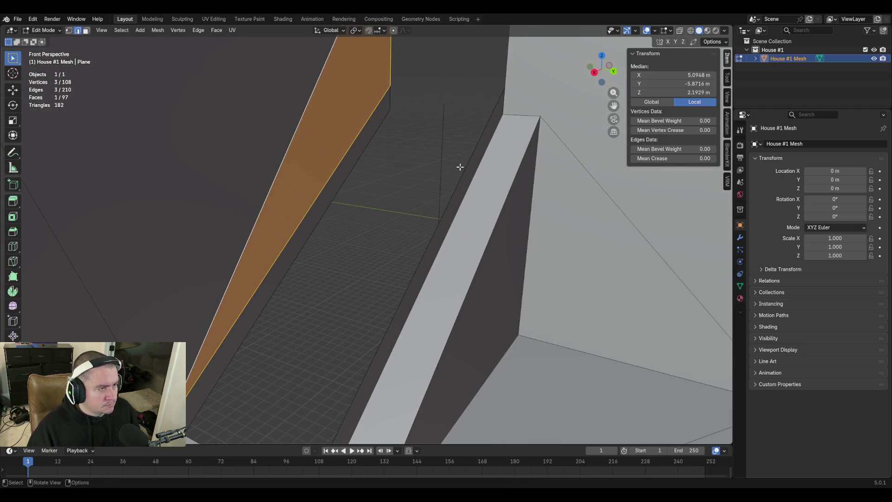
key(shift+grave)
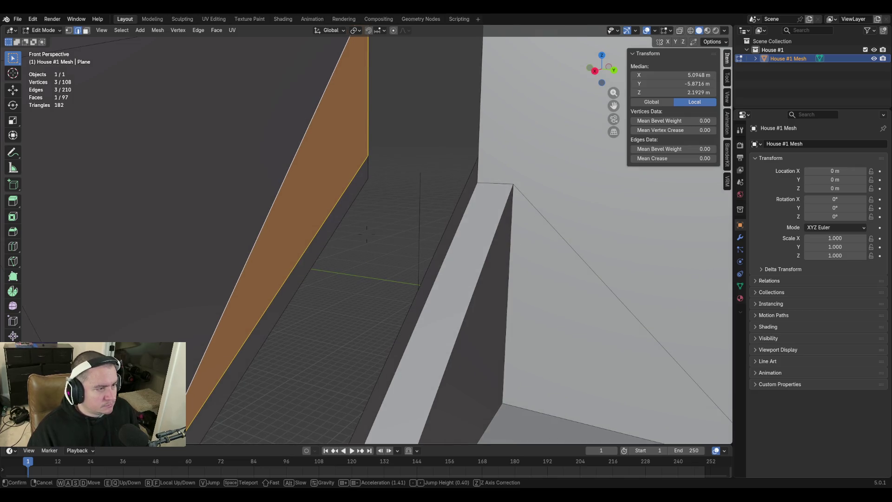
key(w)
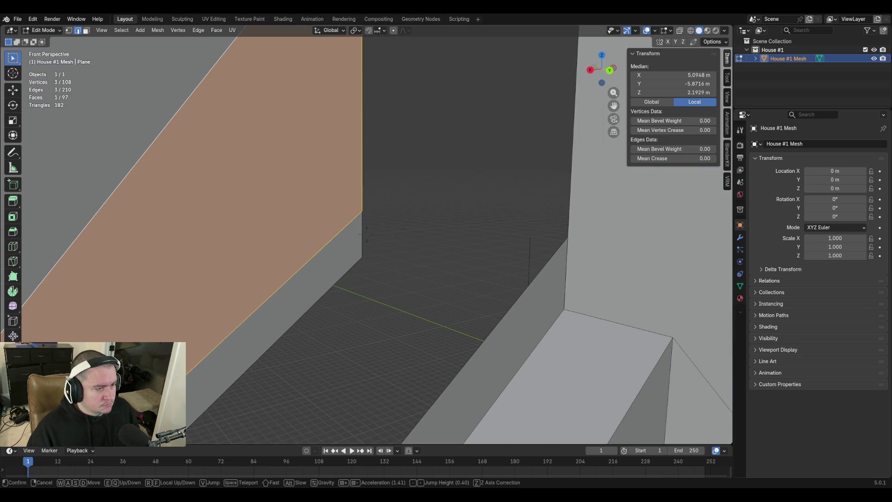
key(s)
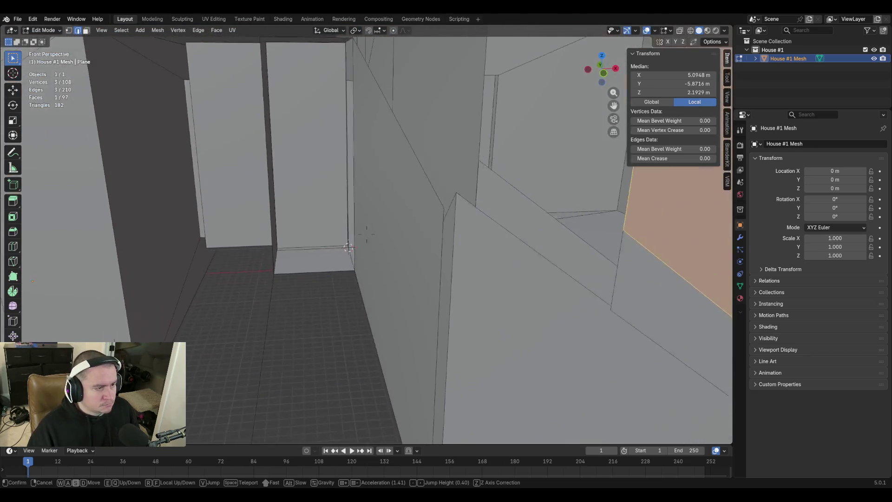
click(516, 219)
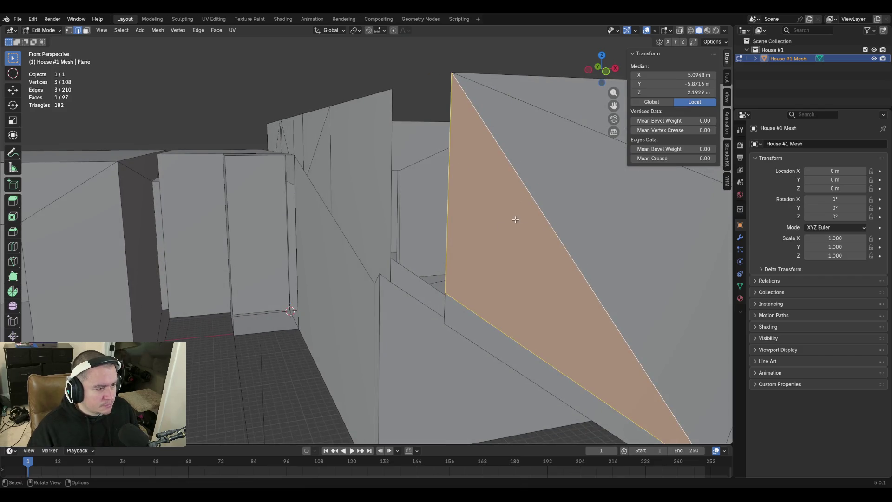
Delete the stray edge near the doorway, removing only the edge
click(262, 378)
key(x)
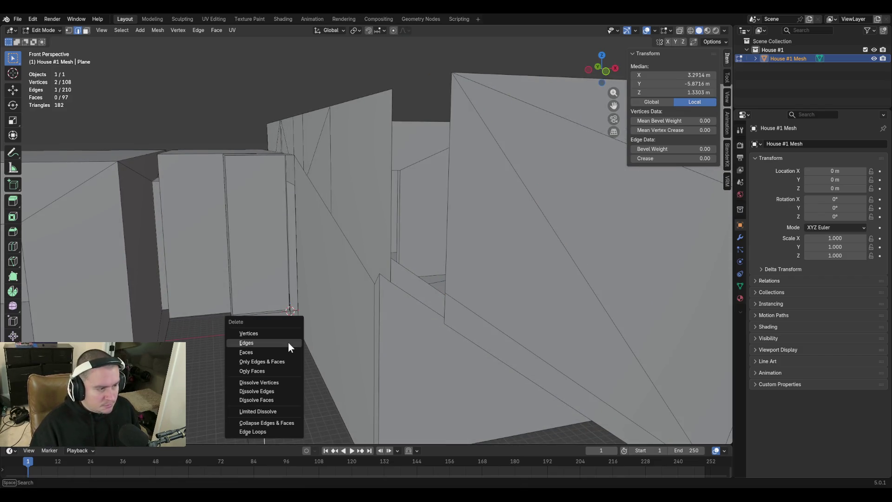
click(288, 342)
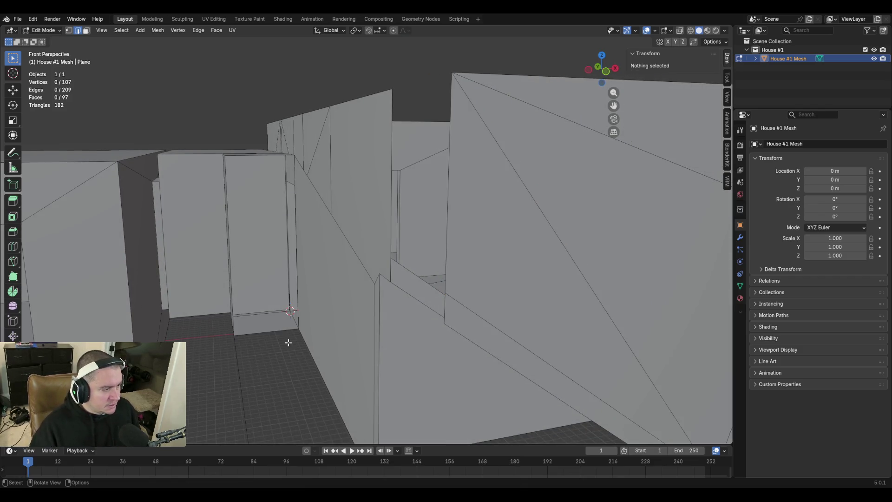
Select the two stacked vertical wall edges and check them up close
click(448, 230)
shift+click(444, 306)
key(shift+grave)
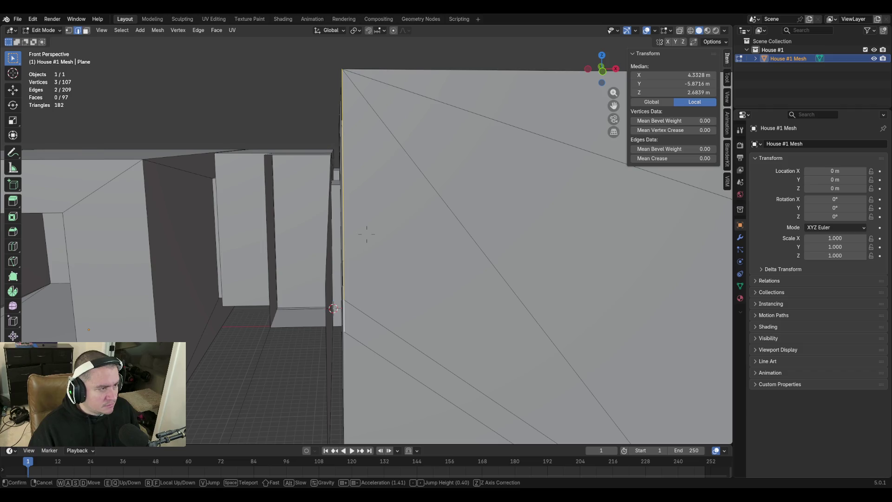
key(Return)
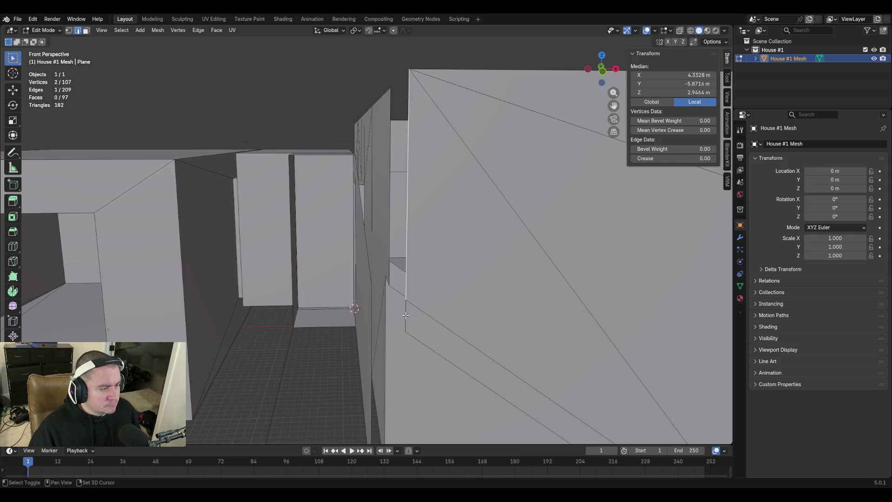
Extrude the selected wall edges 1.041 m along negative X and inspect the new strip
key(e)
key(x)
key(ctrl+v)
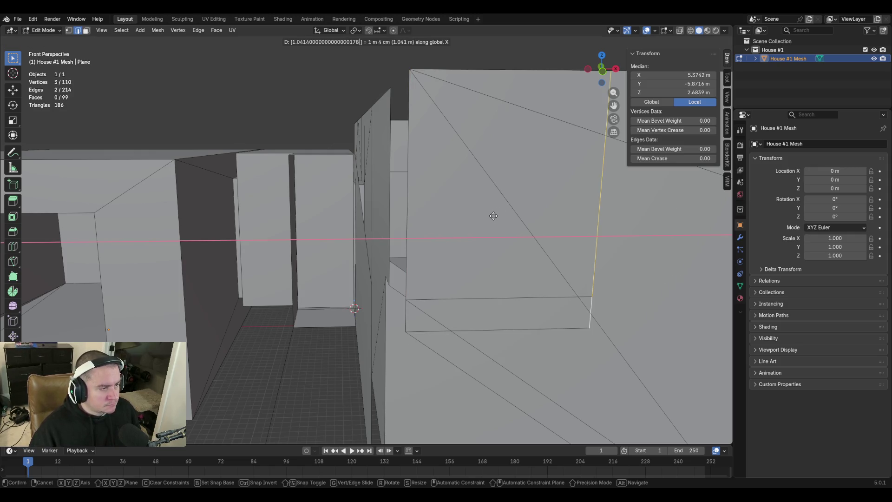
key(minus)
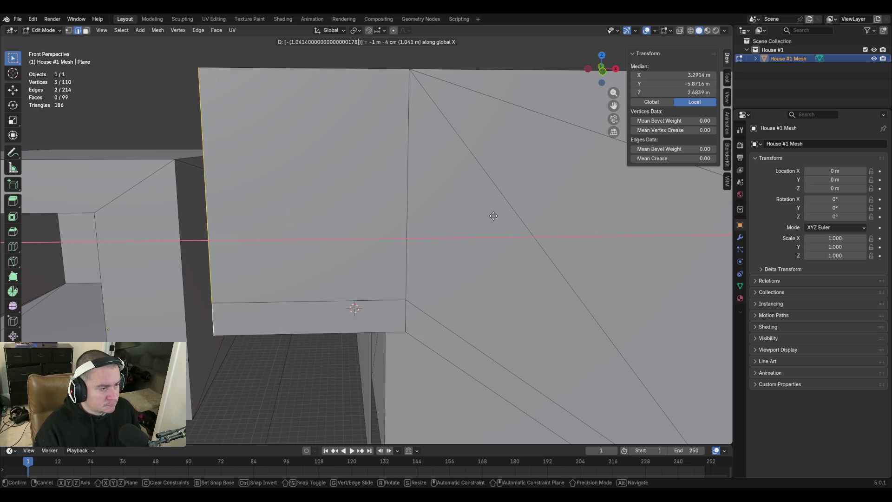
key(Return)
key(shift+grave)
key(s)
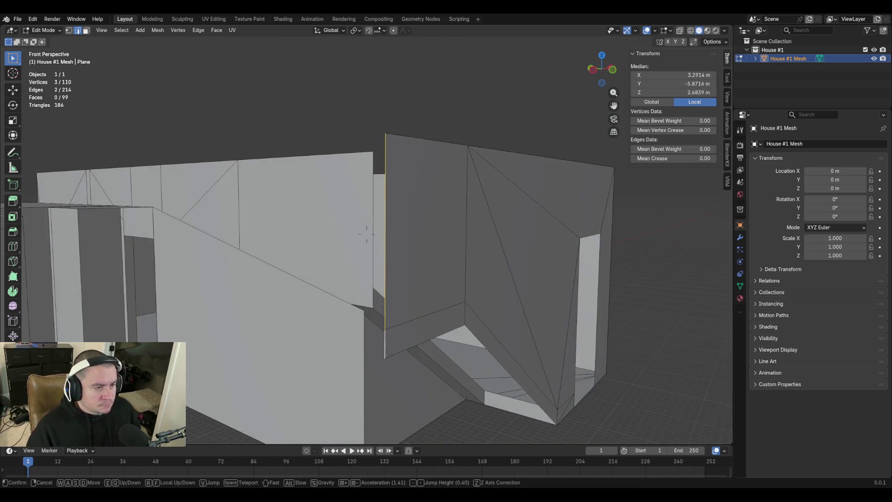
key(w)
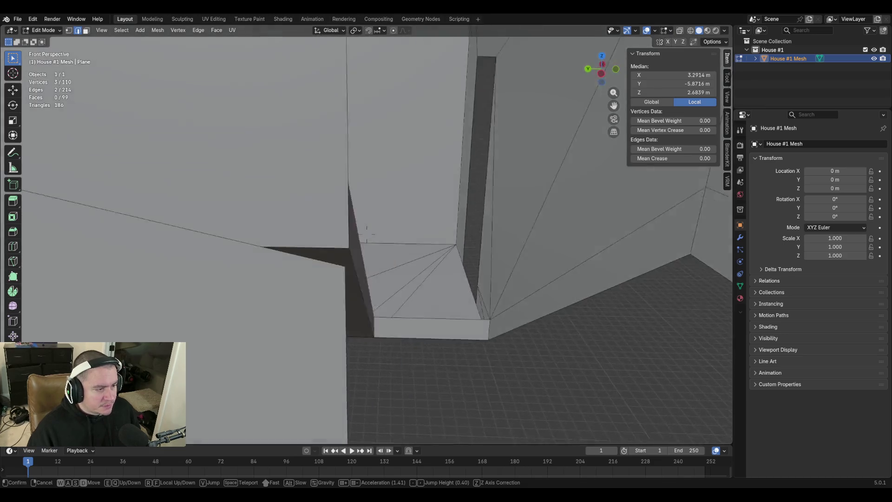
key(s)
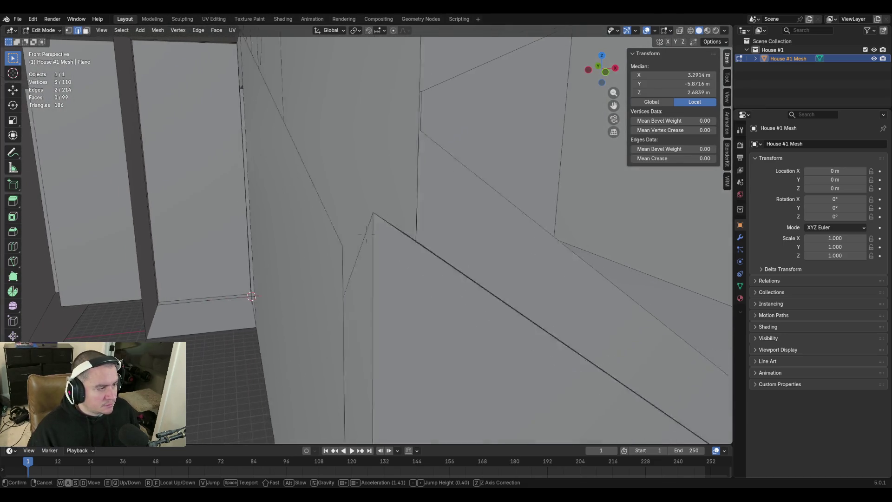
key(w)
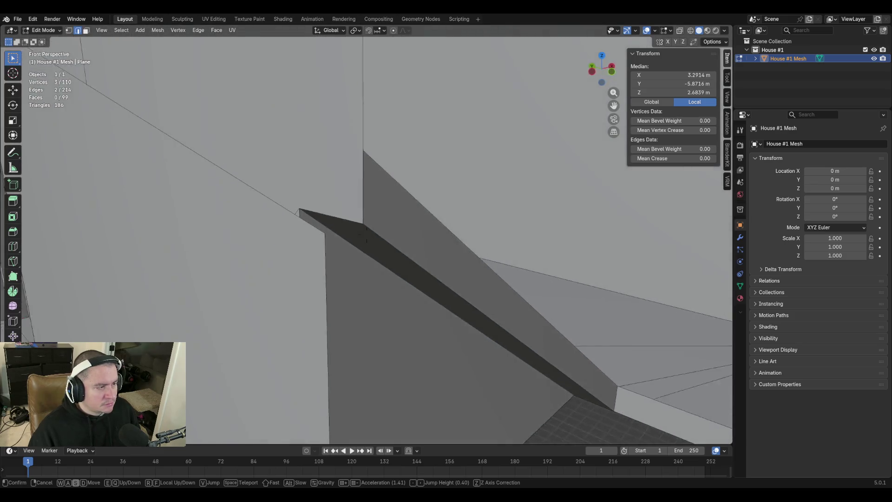
key(s)
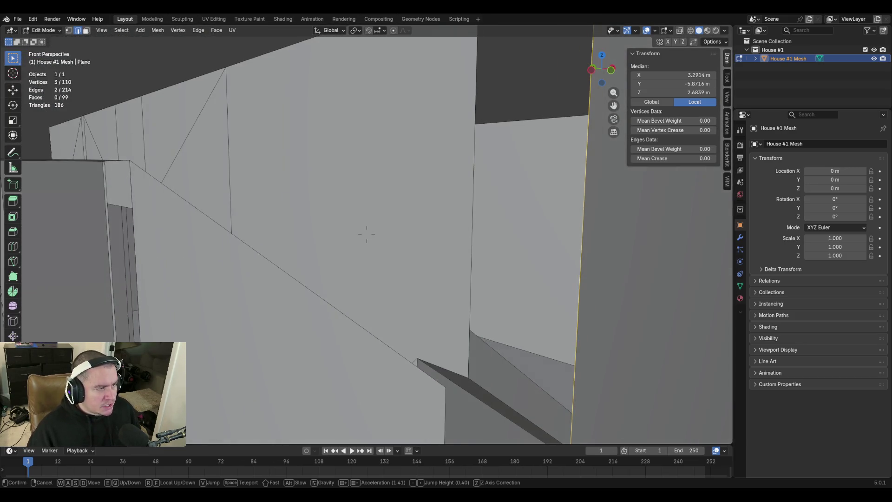
click(493, 215)
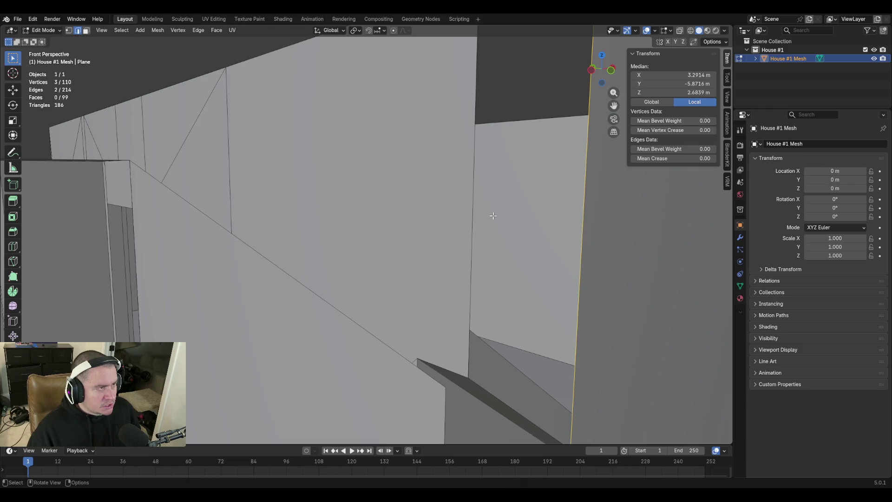
Turn on snapping and attempt an X-axis extrusion of the vertical edge, then cancel it
click(386, 30)
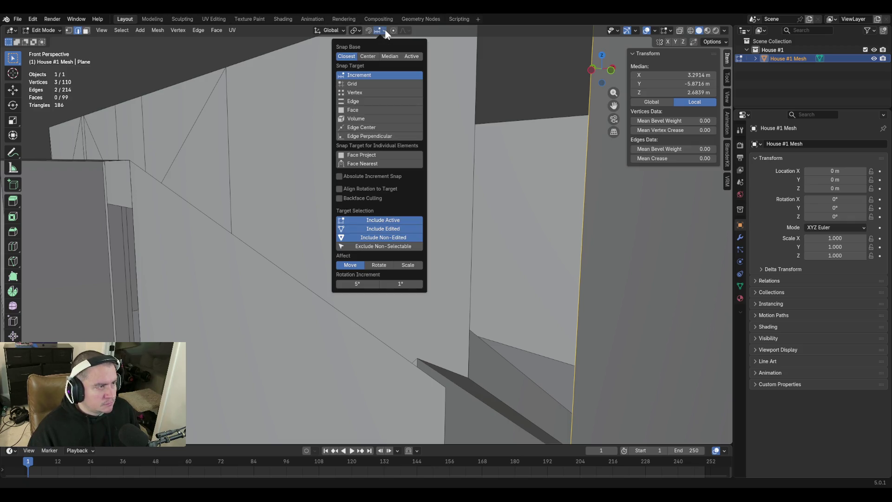
click(368, 30)
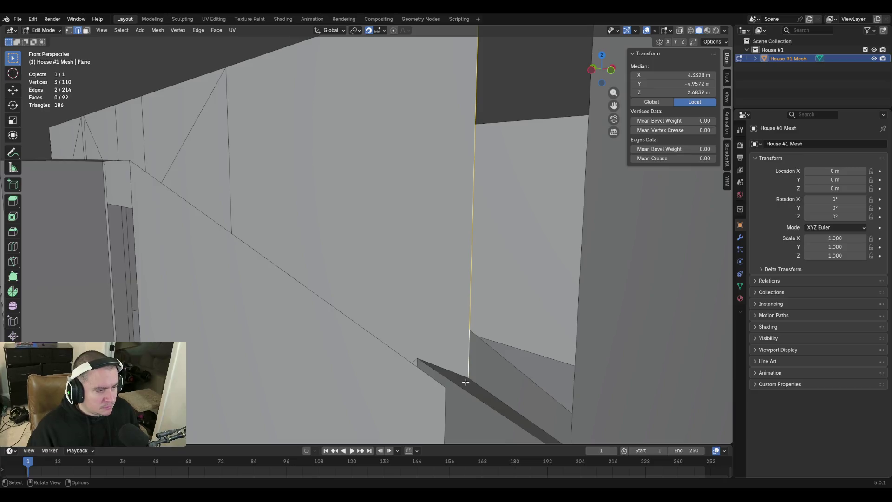
key(e)
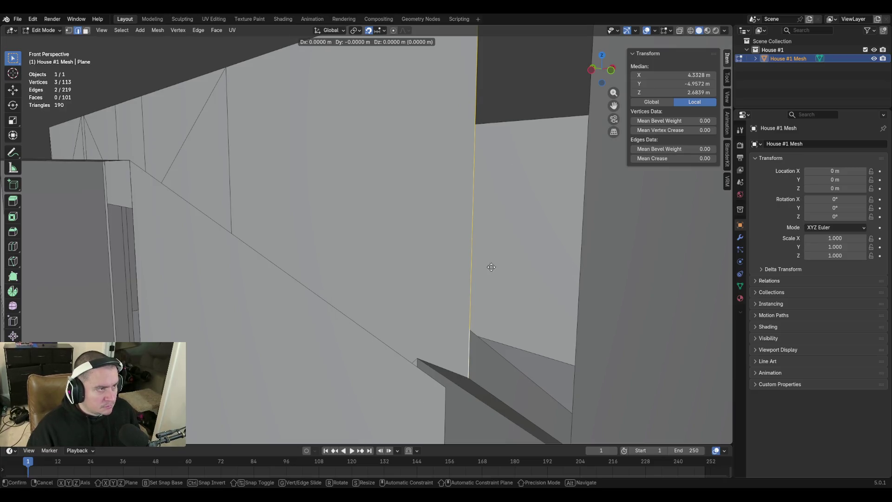
key(x)
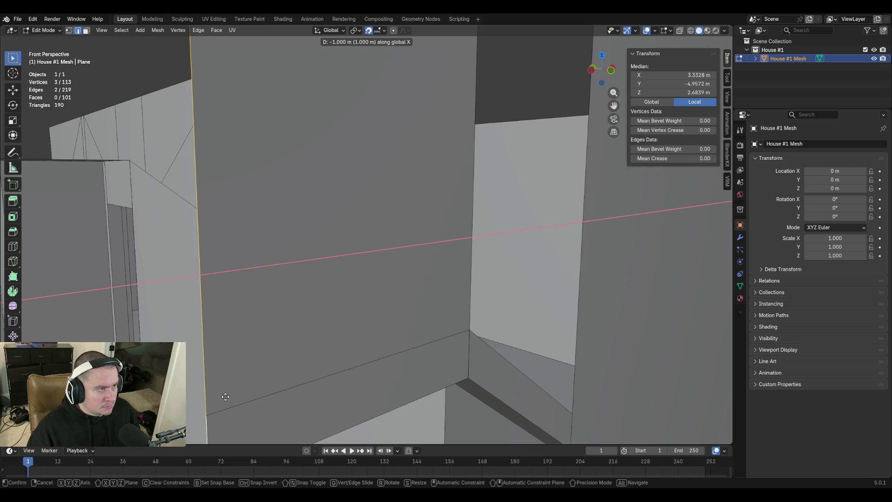
right_click(225, 396)
key(ctrl+z)
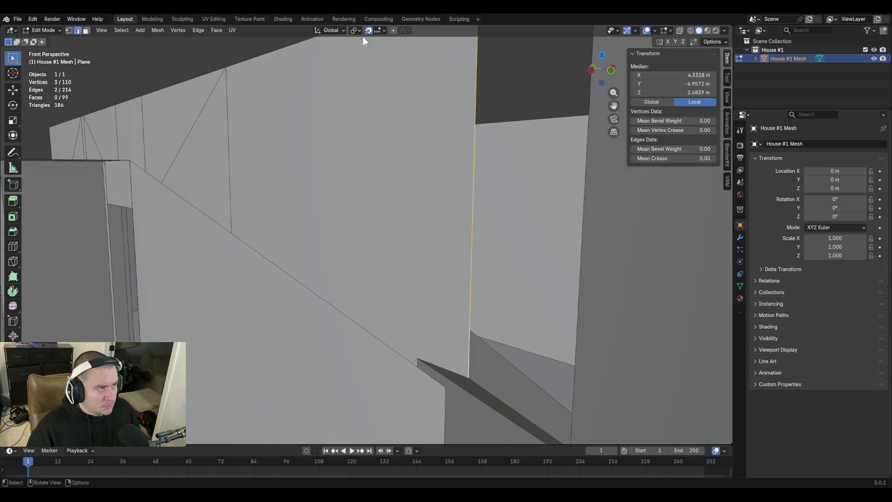
Set snapping to Vertex and extrude the vertical edge 0.127 m onto the neighbouring wall's vertex
click(385, 31)
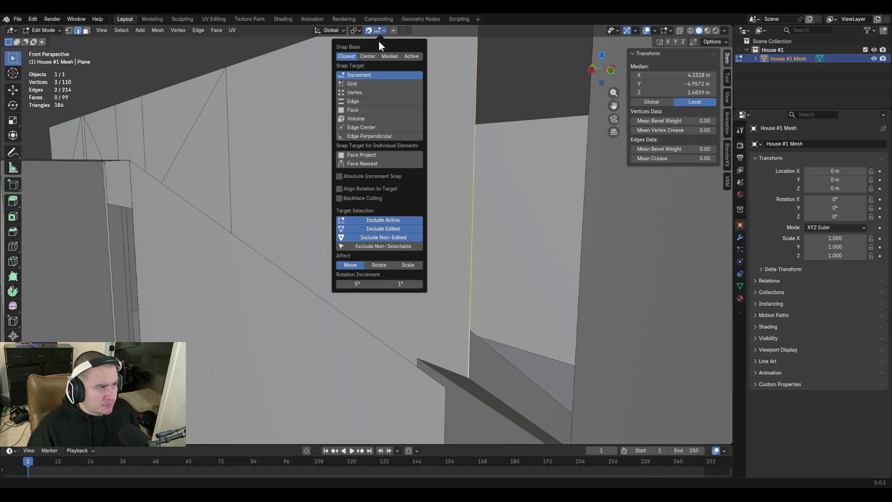
click(366, 92)
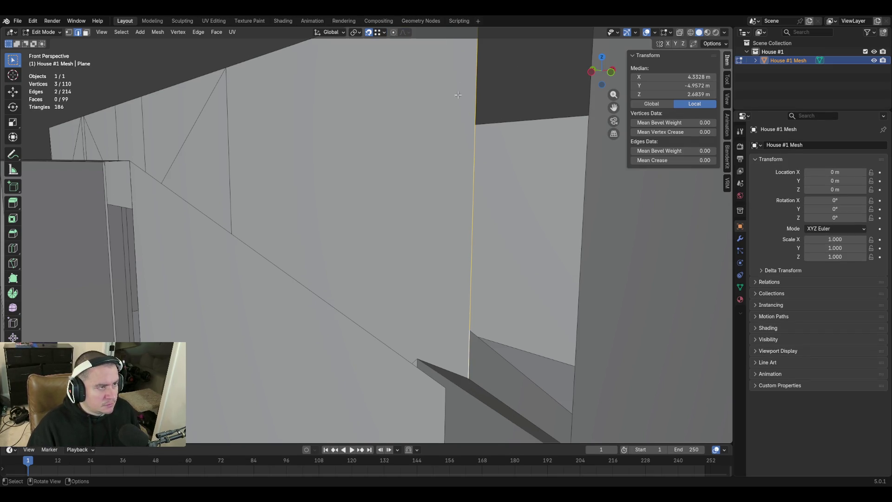
key(e)
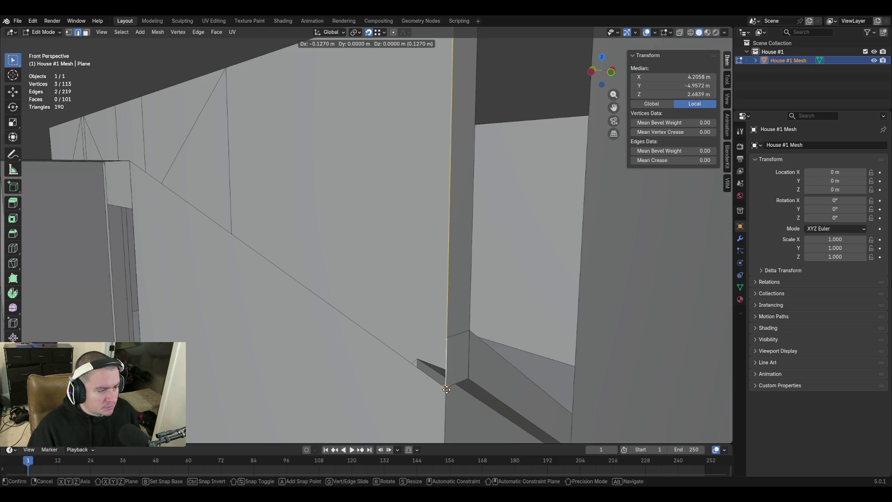
click(447, 390)
key(shift+grave)
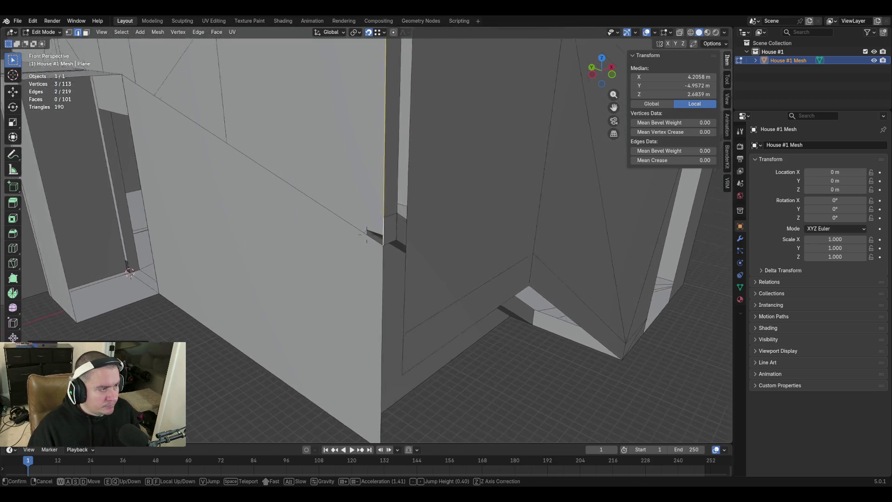
Merge the two vertices of the short vertical edge at the pillar corner into the lower vertex
key(w)
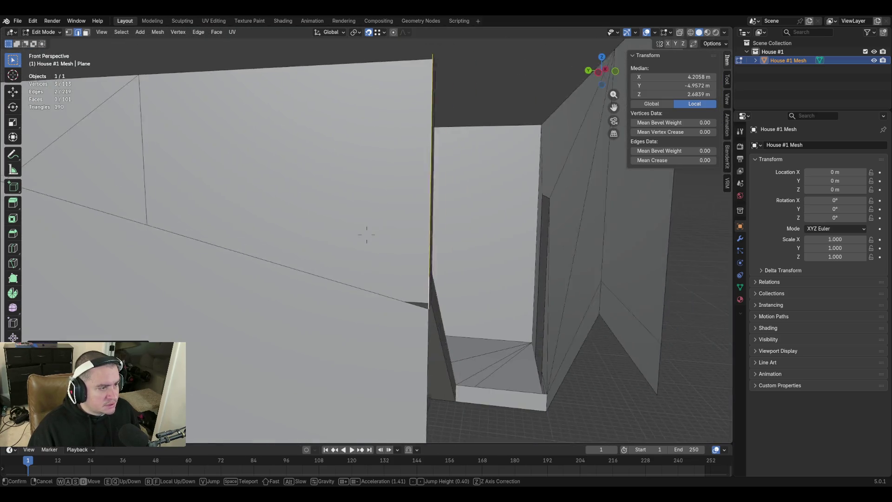
key(w)
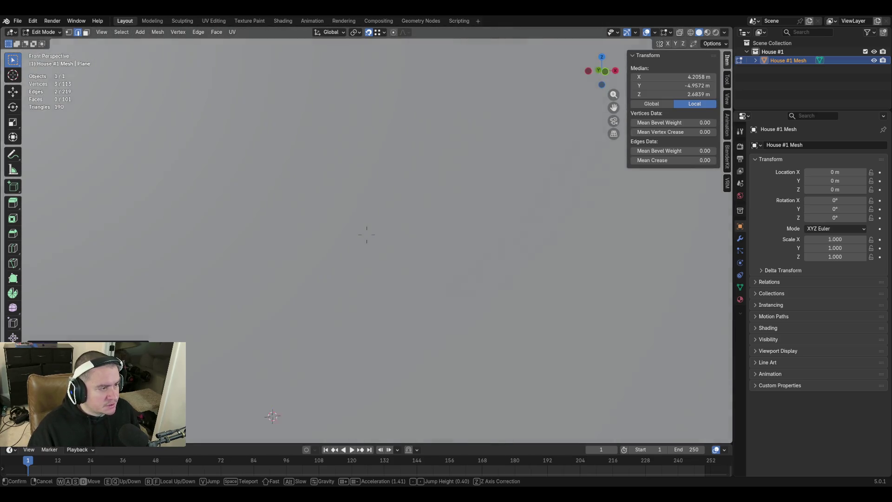
key(s)
key(w)
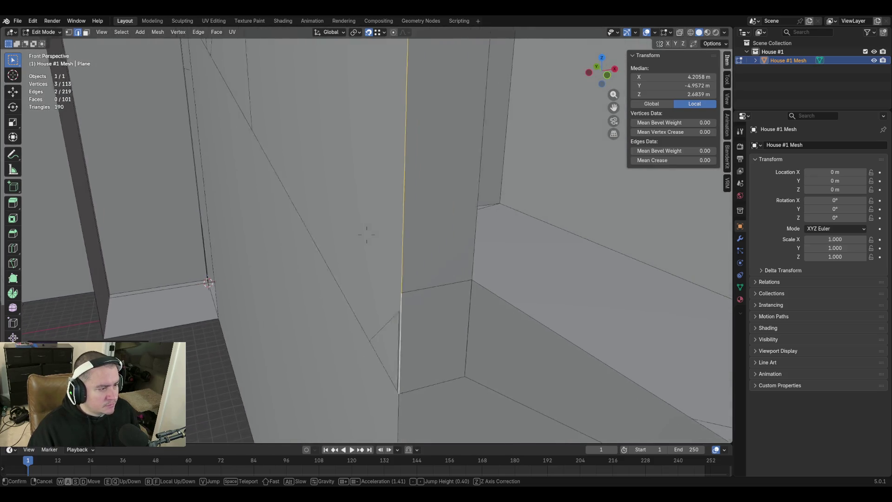
key(a)
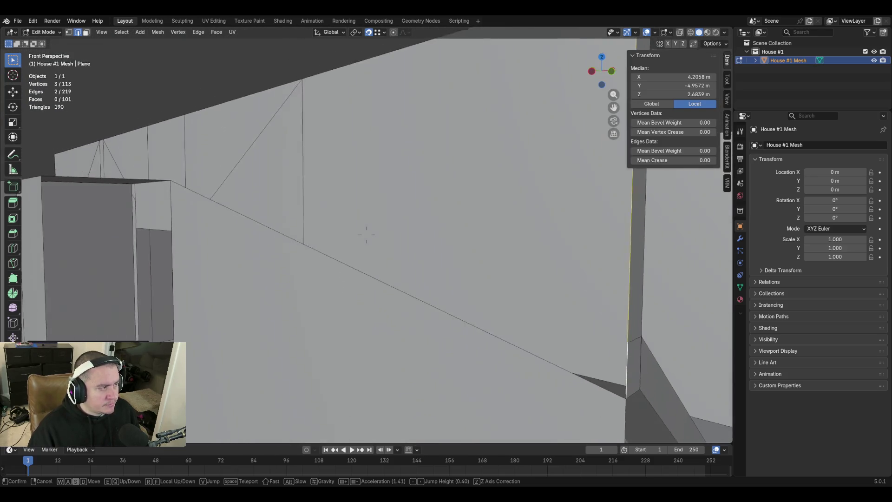
click(367, 235)
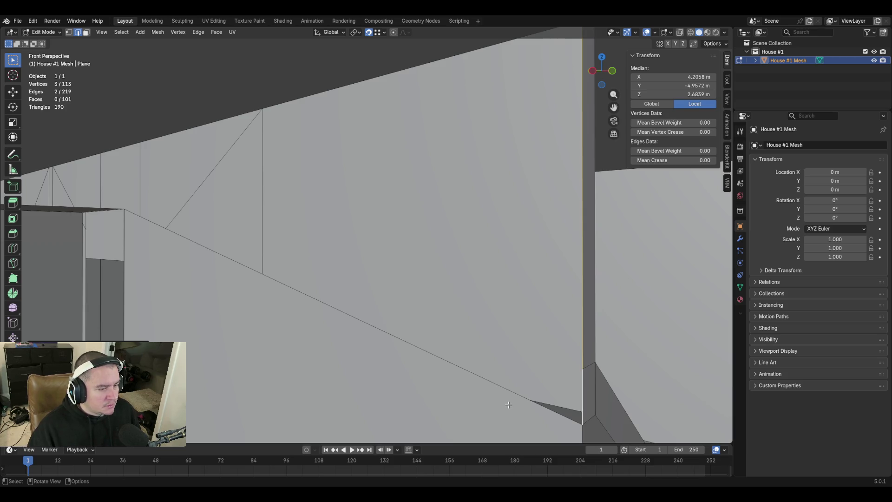
key(1)
click(583, 367)
shift+click(583, 422)
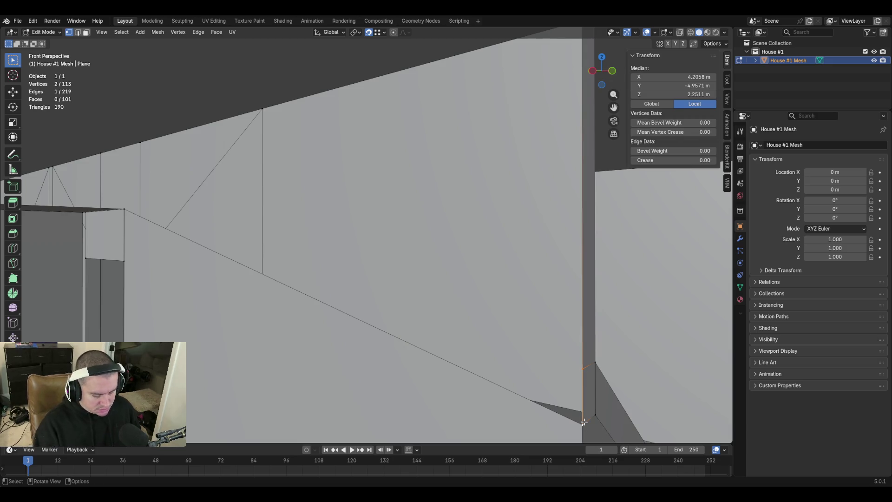
key(m)
click(584, 420)
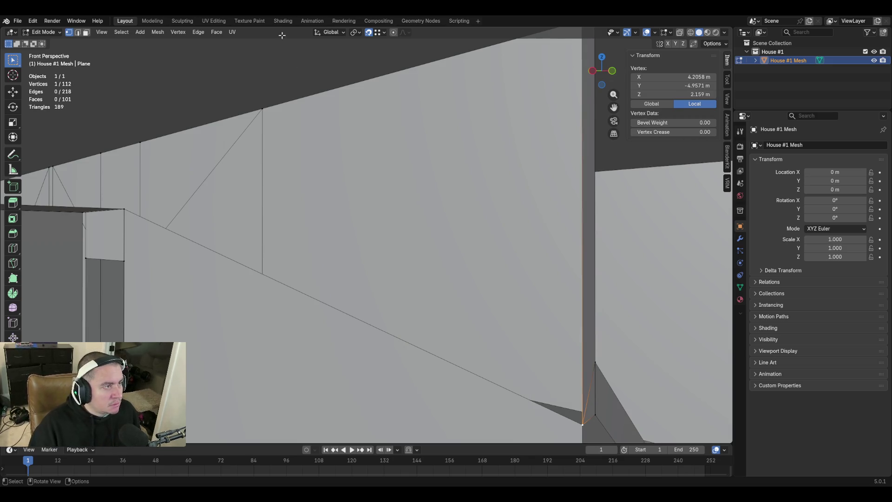
Walk around the house to check the closed corner from a distance and up close
key(shift+grave)
key(s)
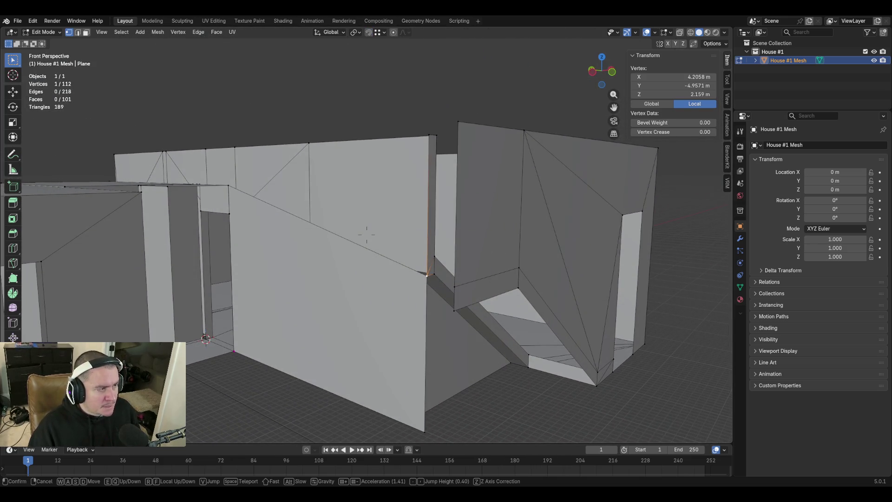
key(w)
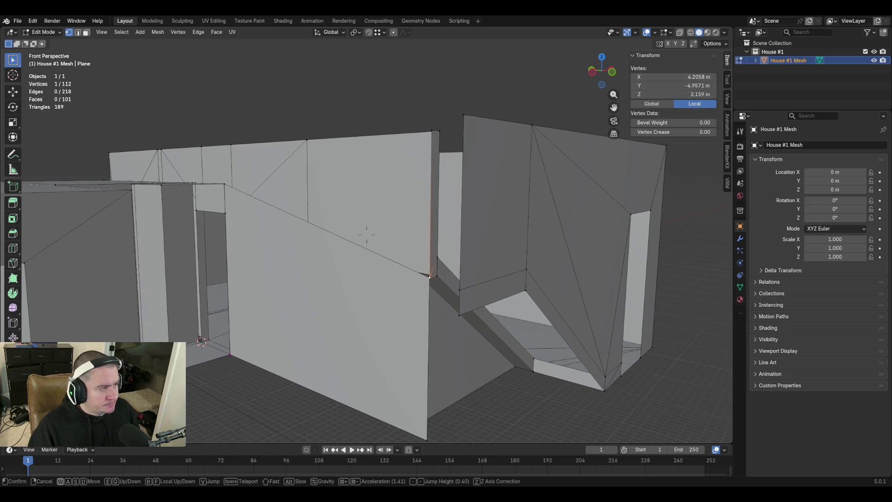
click(412, 202)
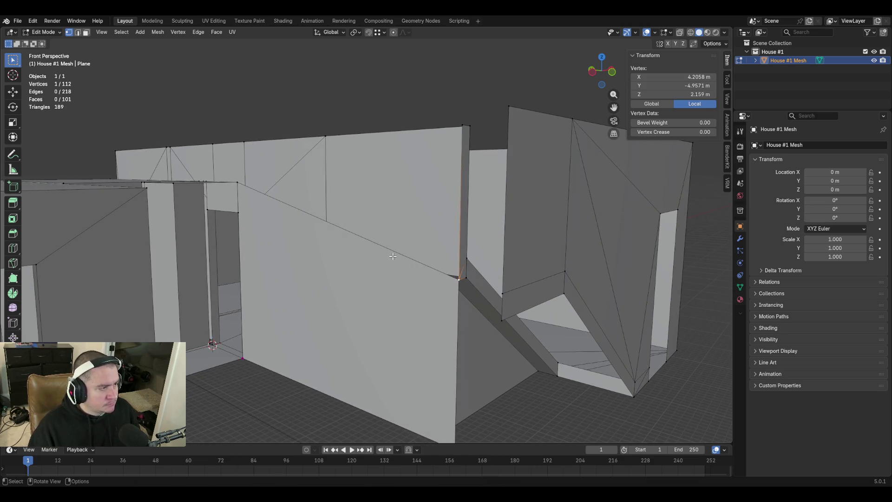
key(shift+grave)
key(w)
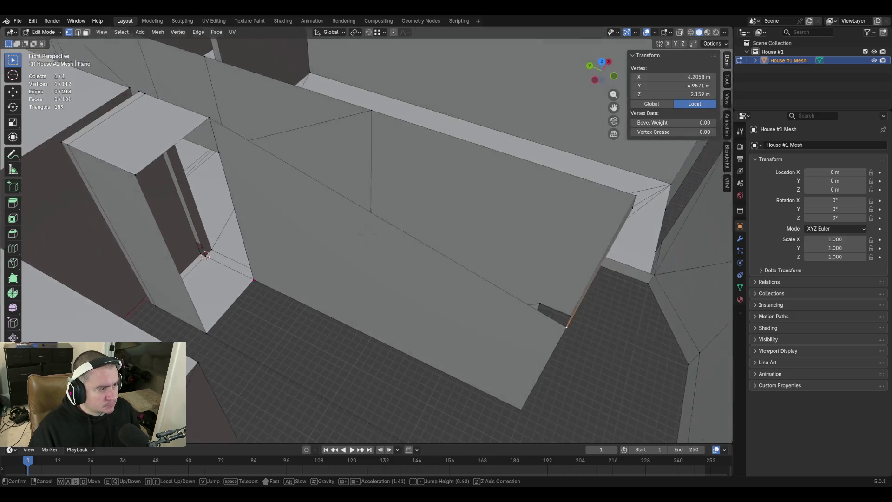
key(s)
click(366, 234)
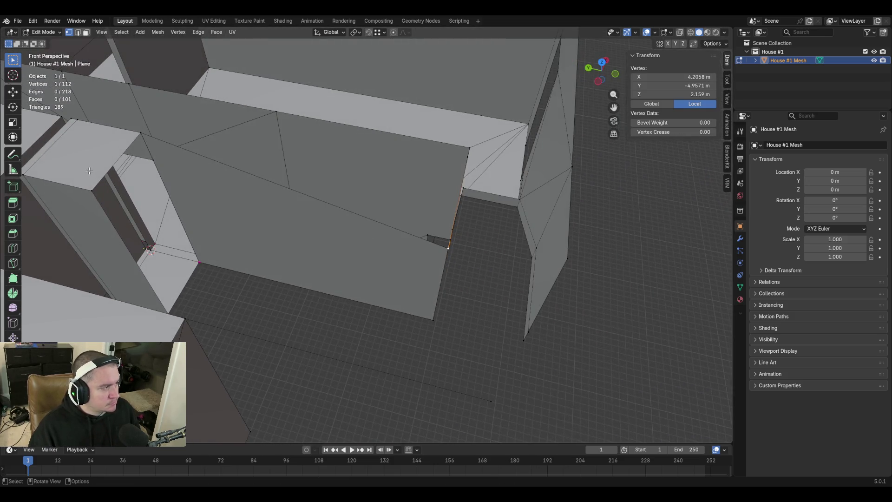
Select a wall-top edge in edge mode, then cancel and undo a mistaken extrusion
click(117, 167)
key(2)
click(111, 179)
key(e)
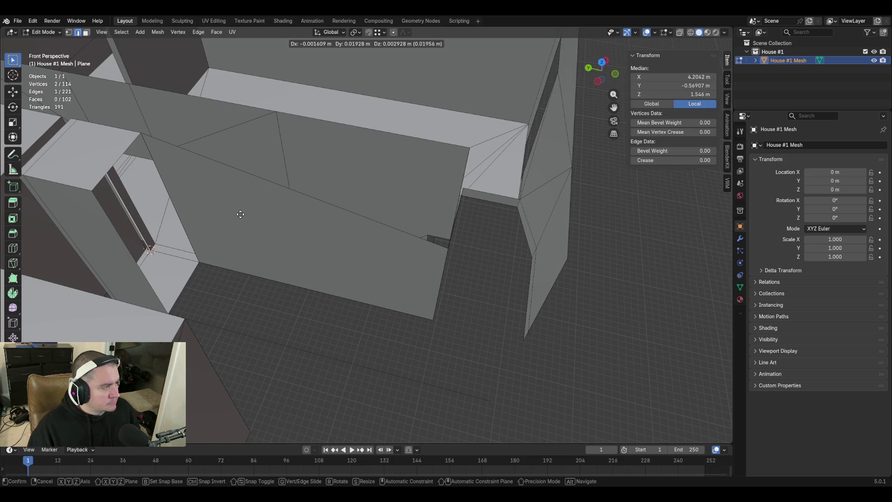
right_click(240, 214)
key(ctrl+z)
Extrude the other wall's top edge 1.83 m along Y into a flat 3 m-high strip
click(128, 151)
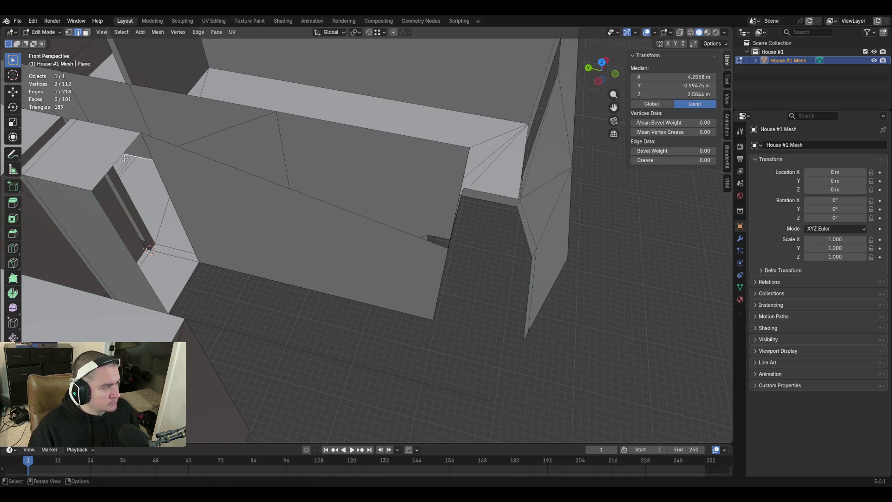
key(e)
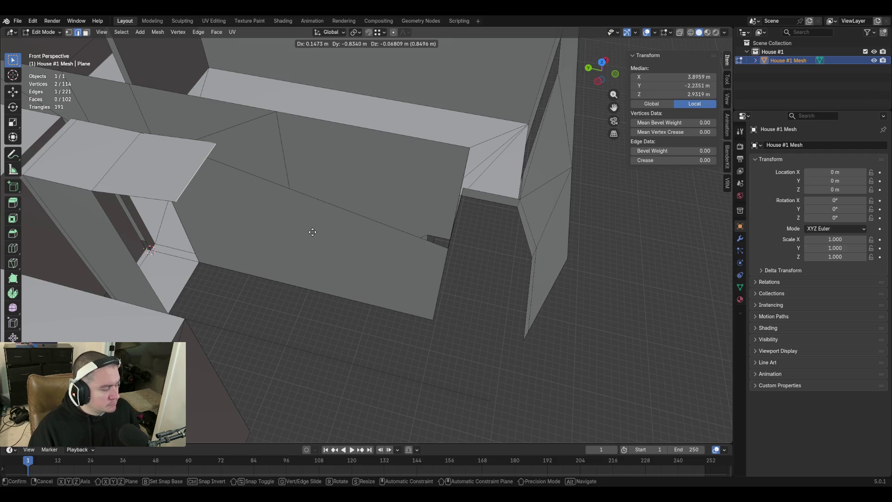
key(x)
key(y)
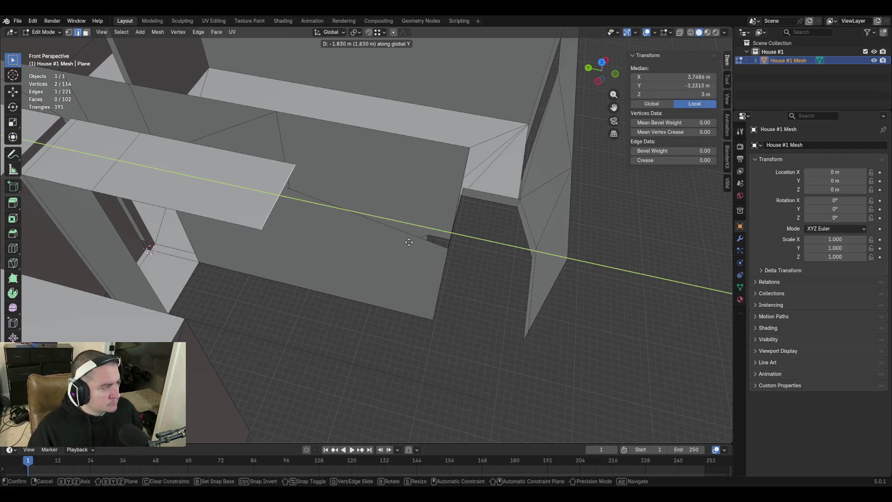
click(564, 274)
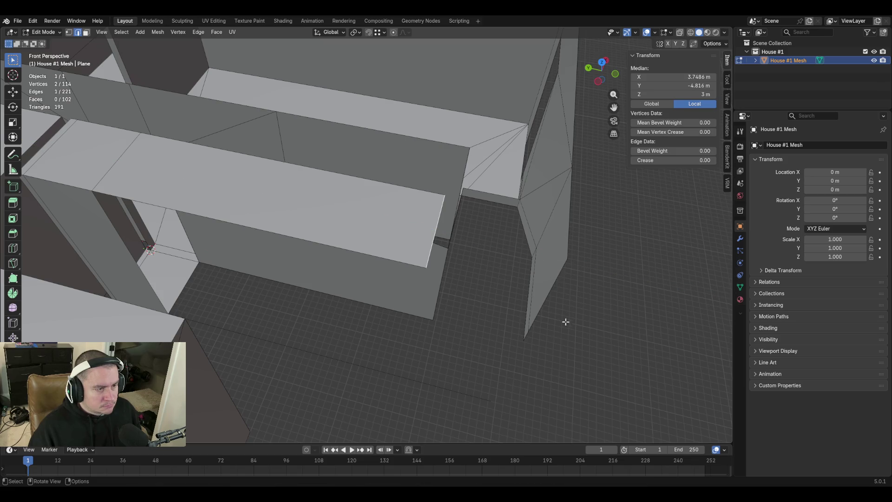
middle_drag(462, 200, 412, 277)
Read and copy the wall corner's Y coordinate, -4.95715 m, from the N panel
key(1)
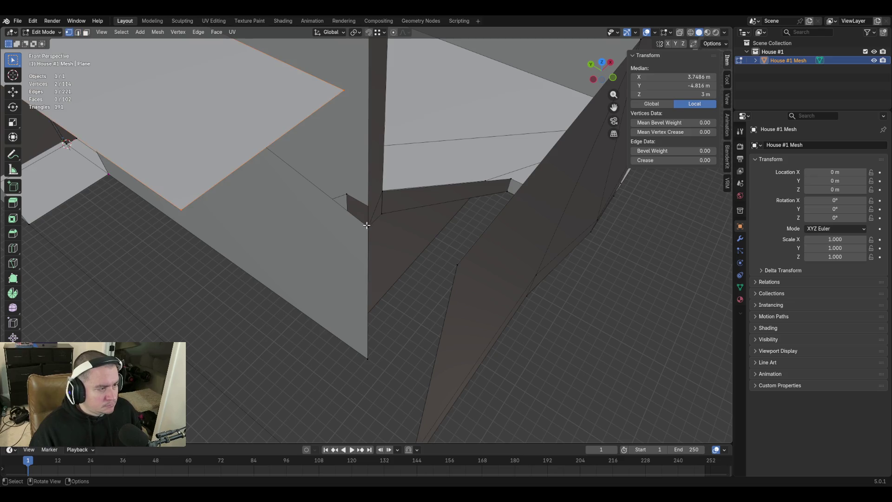
click(369, 226)
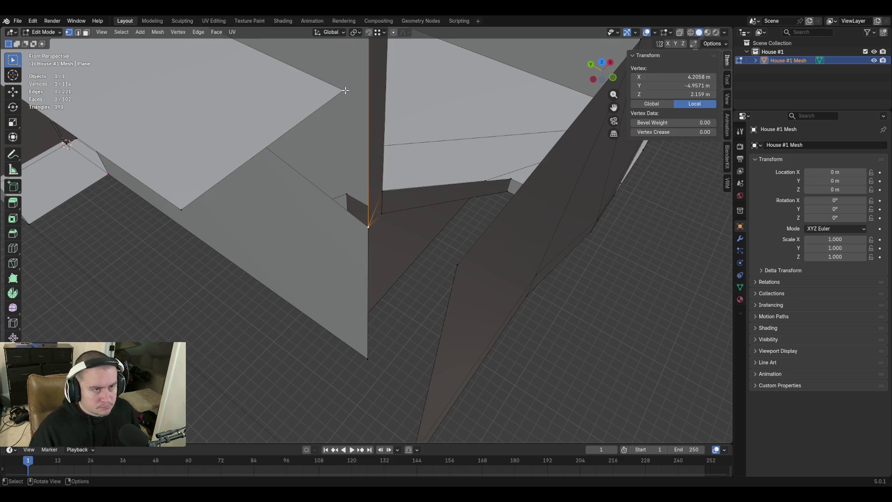
key(2)
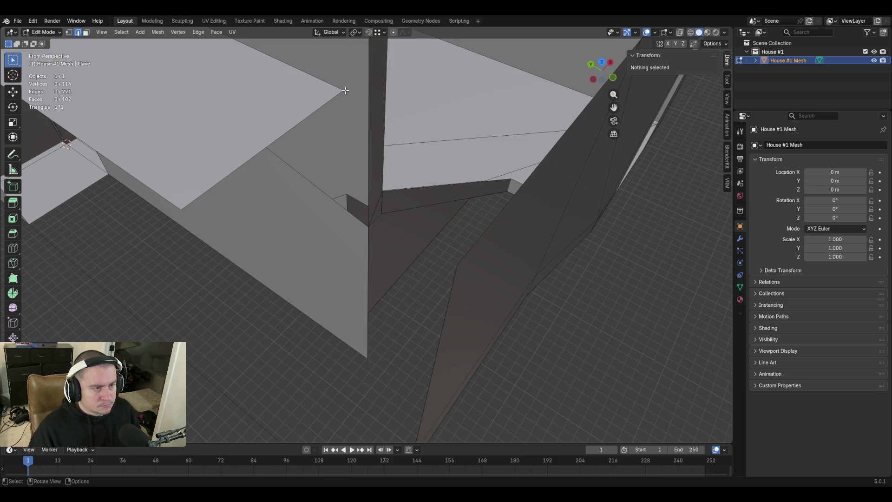
click(369, 243)
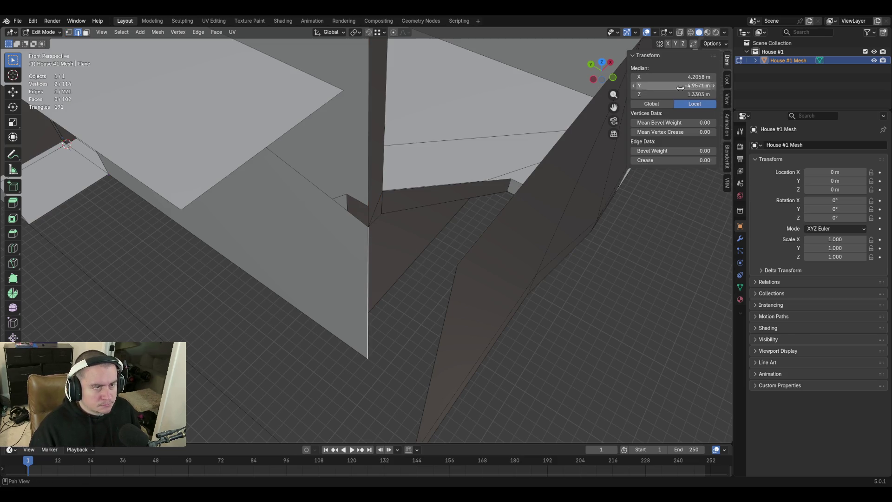
click(680, 86)
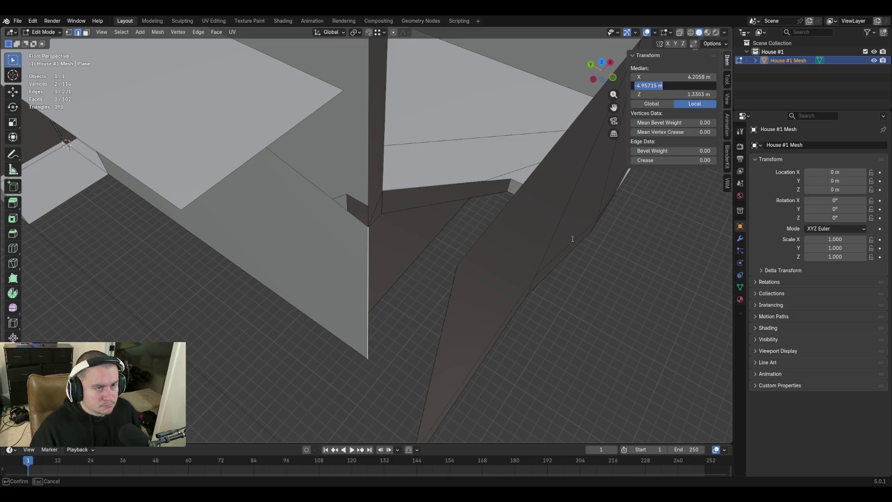
key(Escape)
Paste -4.95715 m into the strip's far edge Median Y to align it with the corner
click(309, 116)
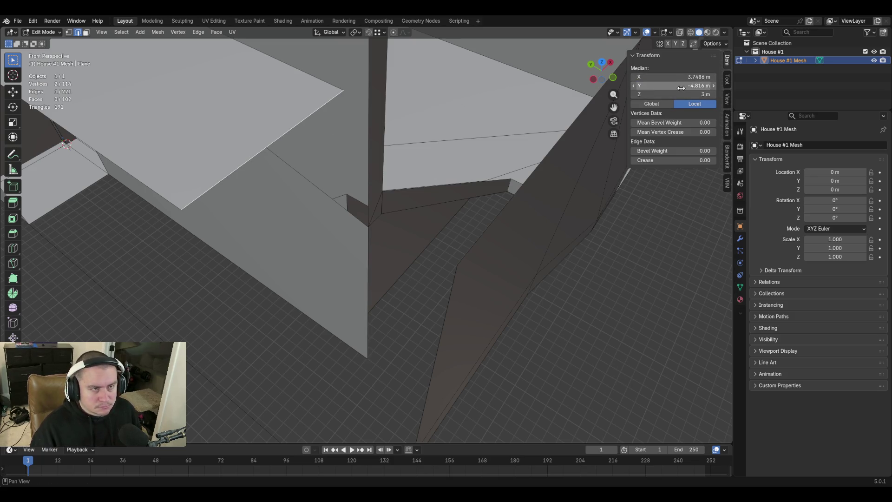
double_click(681, 87)
text(957)
key(Return)
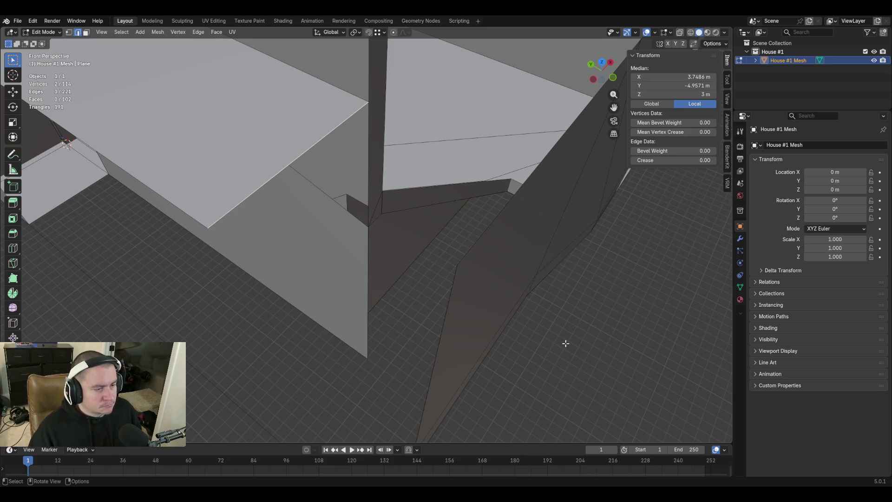
scroll(516, 233, down, 4)
scroll(508, 237, up, 2)
mouse_move(508, 237)
middle_down()
mouse_move(497, 236)
mouse_move(506, 238)
middle_up()
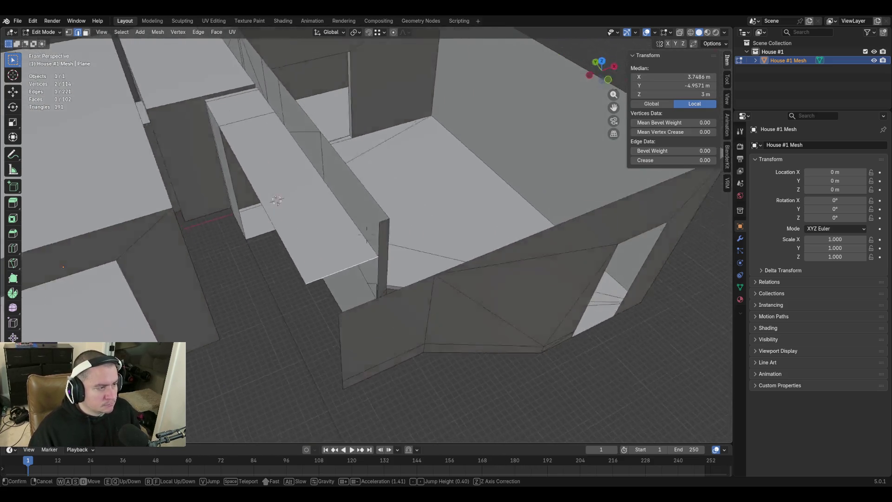
Save the blockout file and inspect the gap between the strip and wall corner
scroll(506, 238, up, 3)
key(ctrl+s)
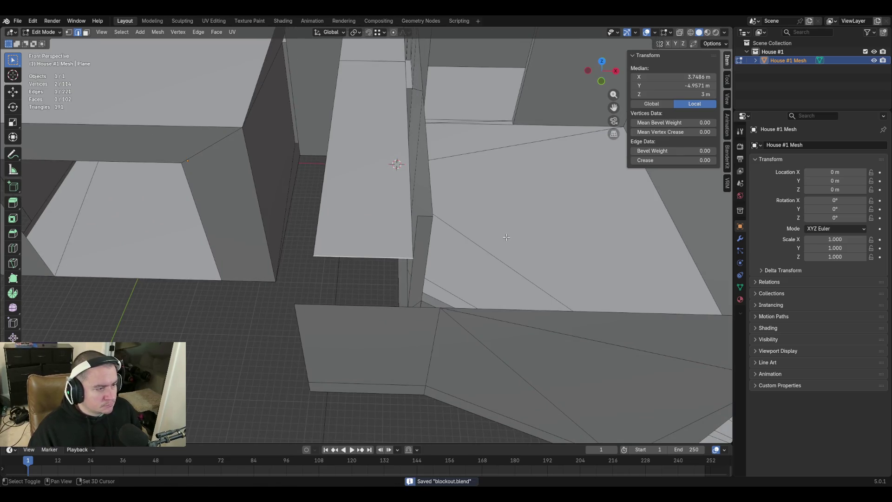
key(shift+grave)
key(w)
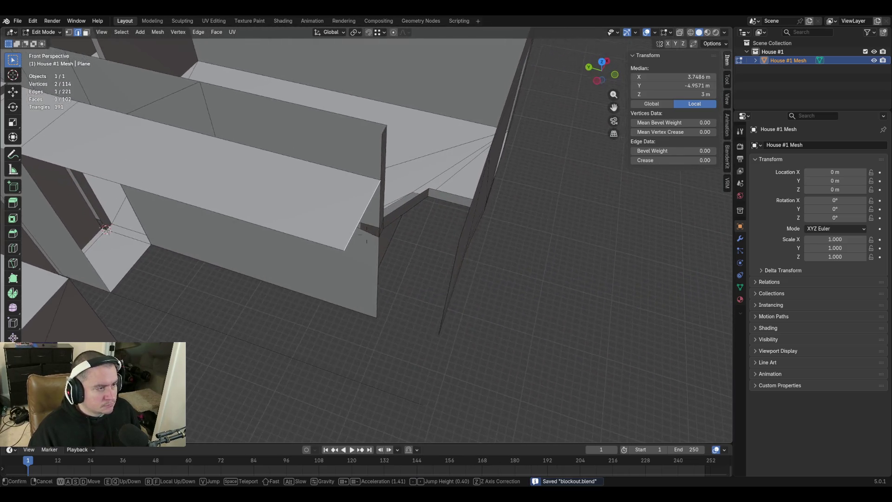
key(shift)
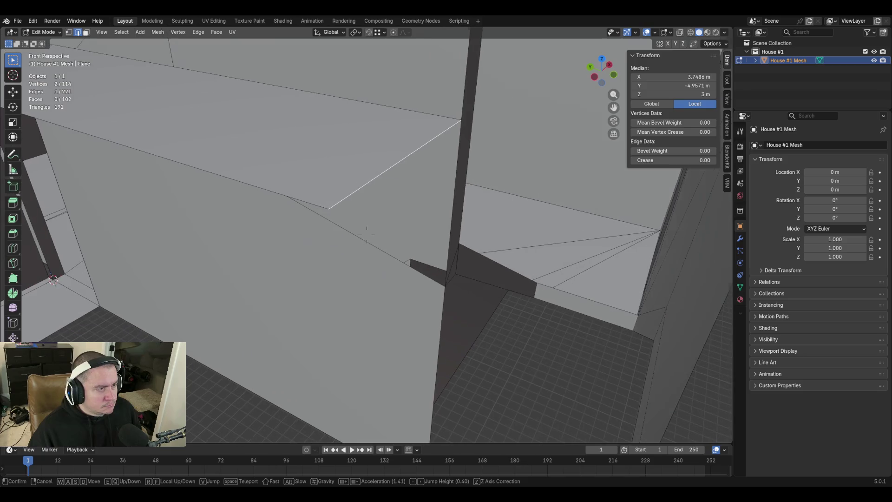
click(508, 242)
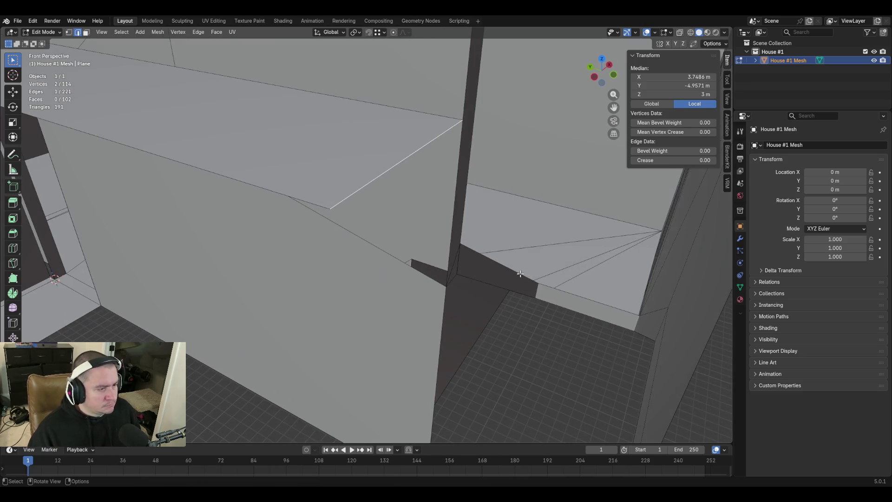
key(shift+grave)
key(s)
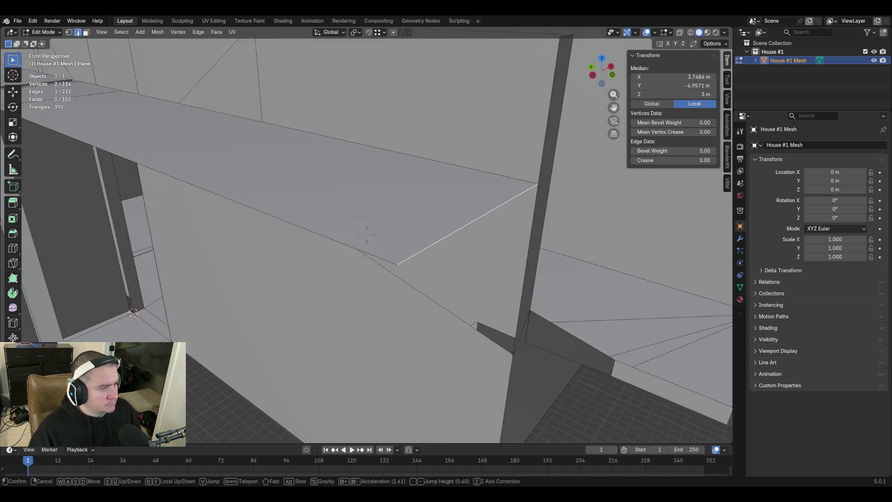
click(559, 280)
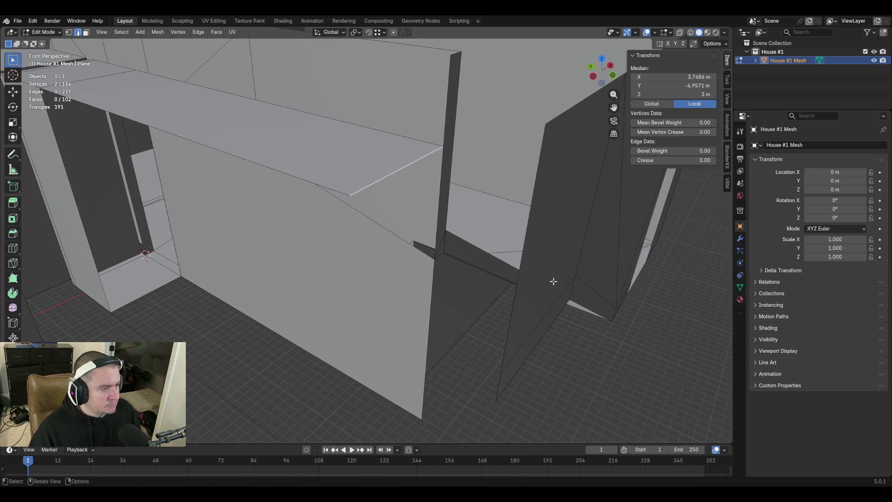
key(shift+grave)
key(w)
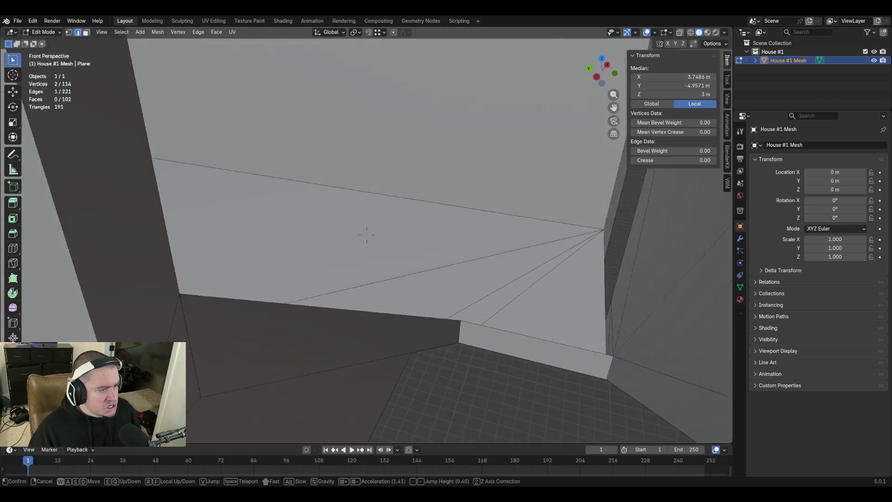
key(s)
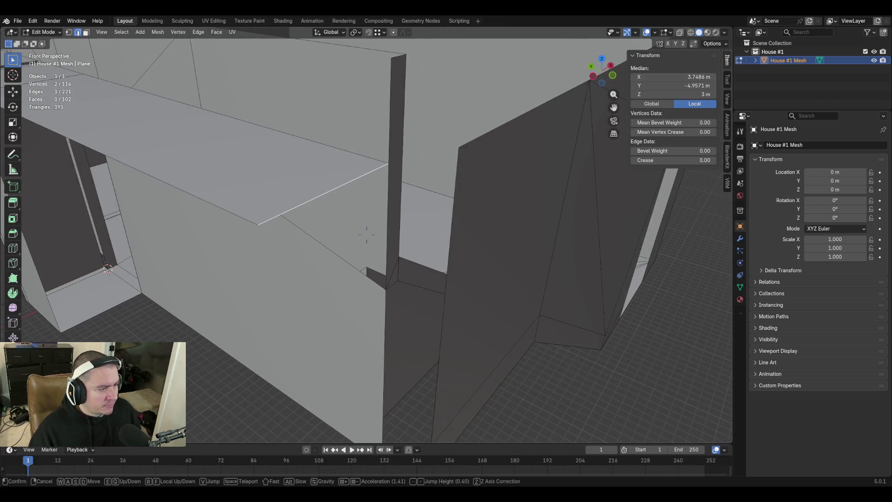
click(367, 235)
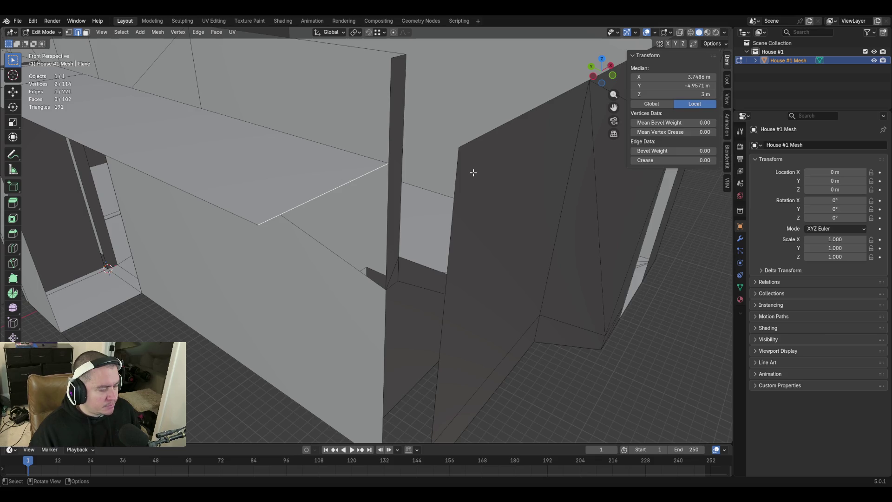
With snapping on, lower the strip's far edge 0.841 m along Z to 2.159 m
click(368, 32)
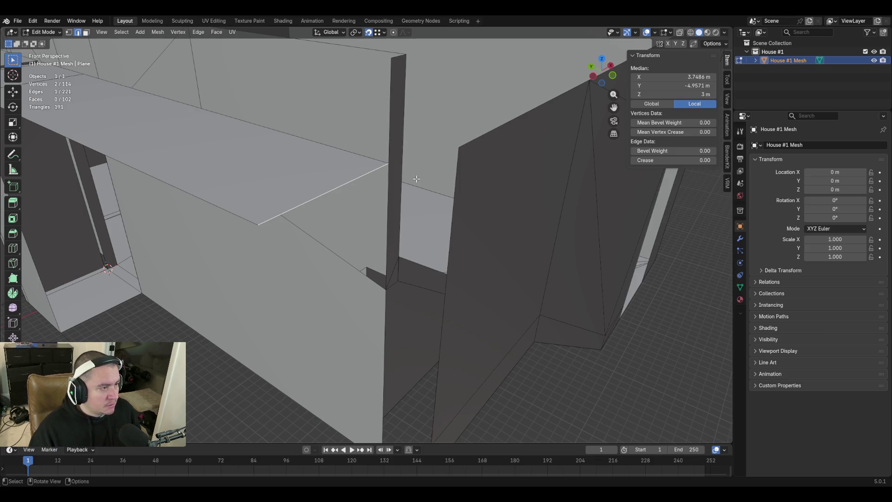
key(g)
key(z)
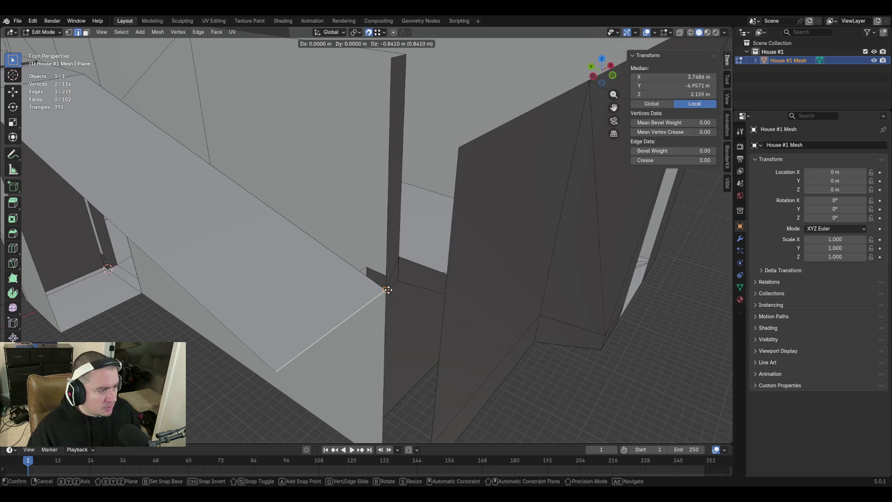
click(388, 289)
scroll(500, 356, down, 1)
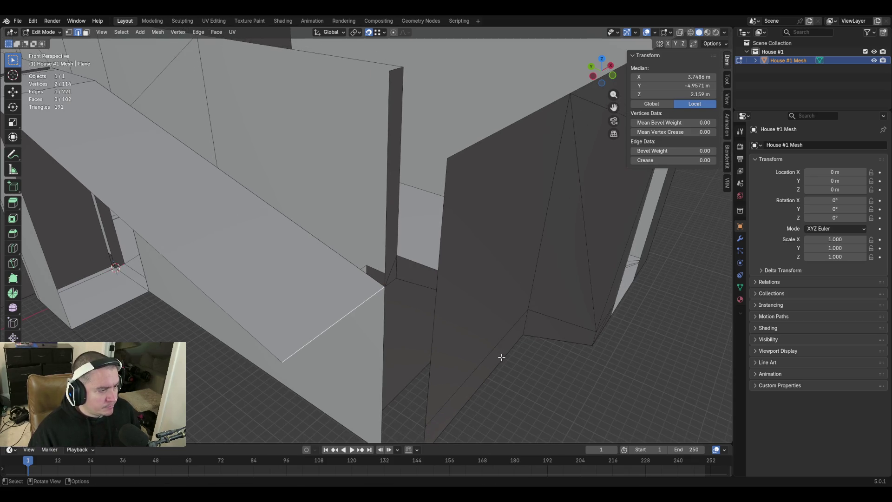
Select all vertices and merge by distance, checking and redoing it to remove 4 duplicates
key(1)
key(a)
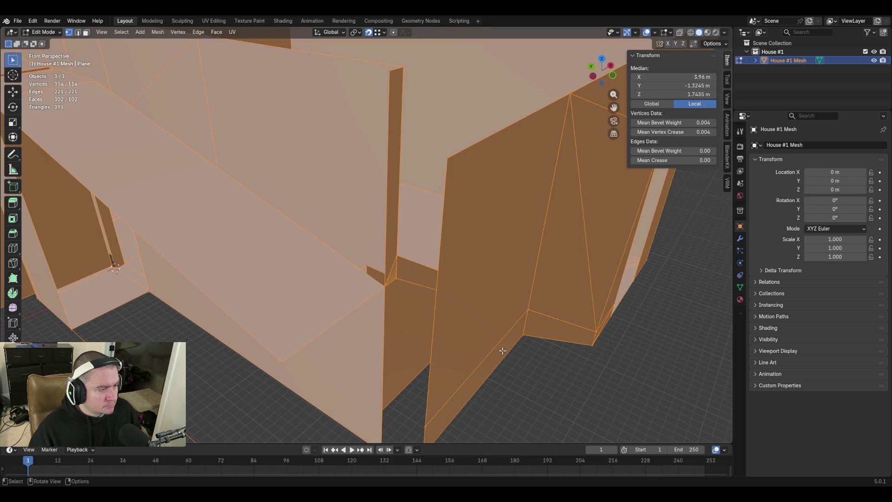
key(m)
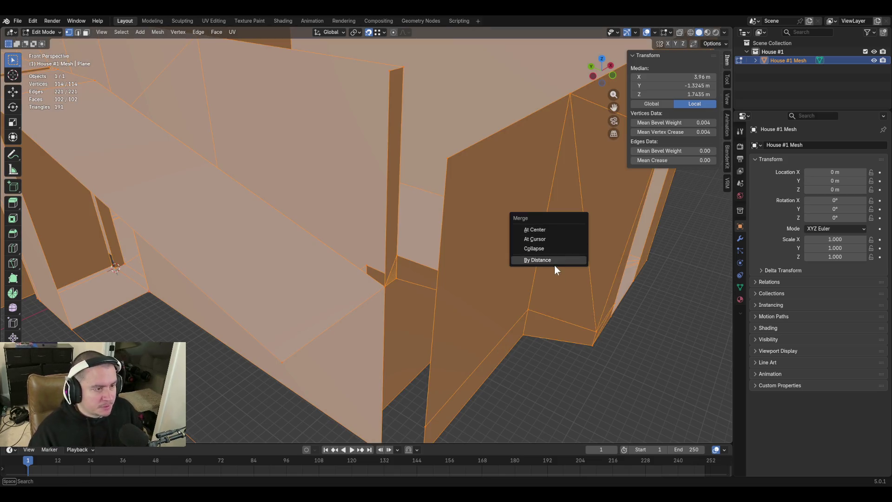
click(553, 258)
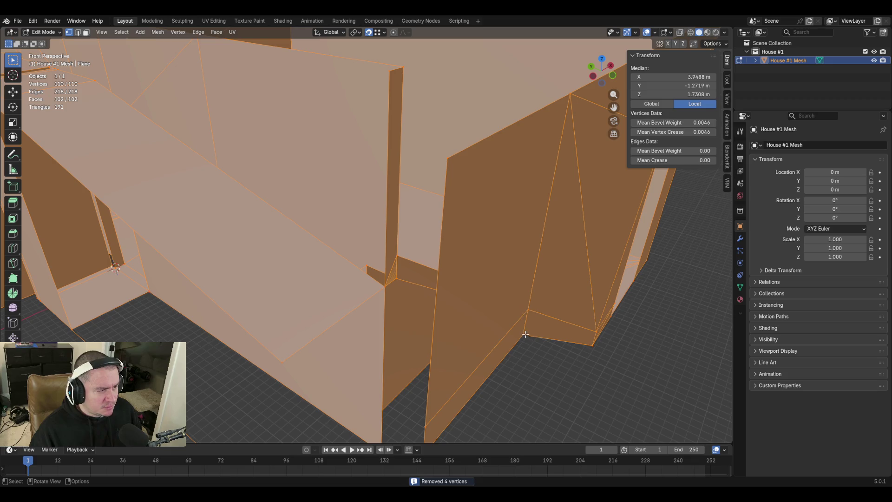
key(alt+a)
key(shift+grave)
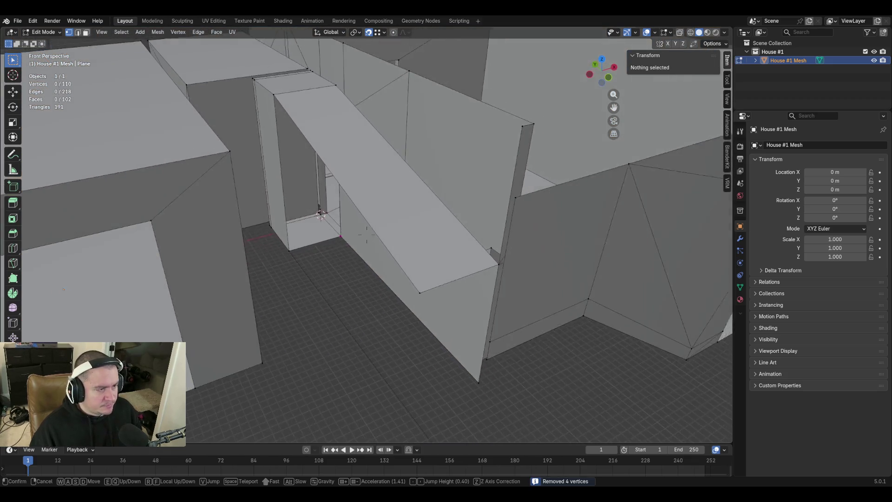
key(w)
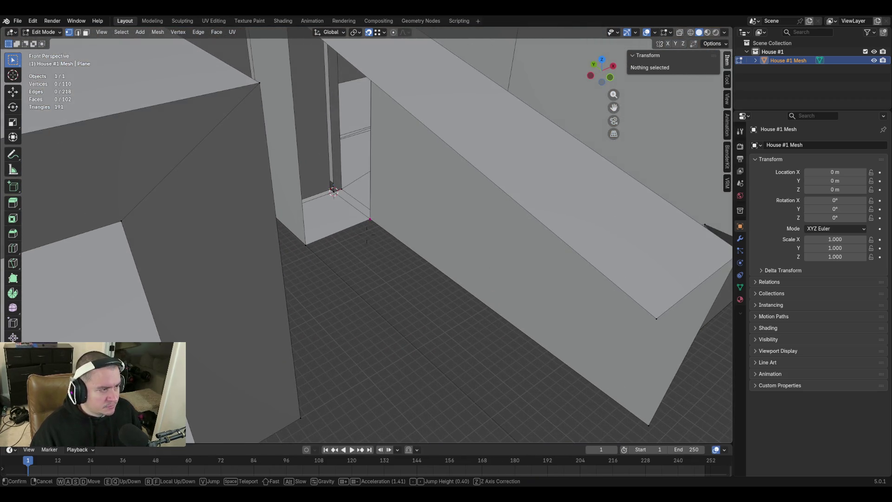
click(590, 343)
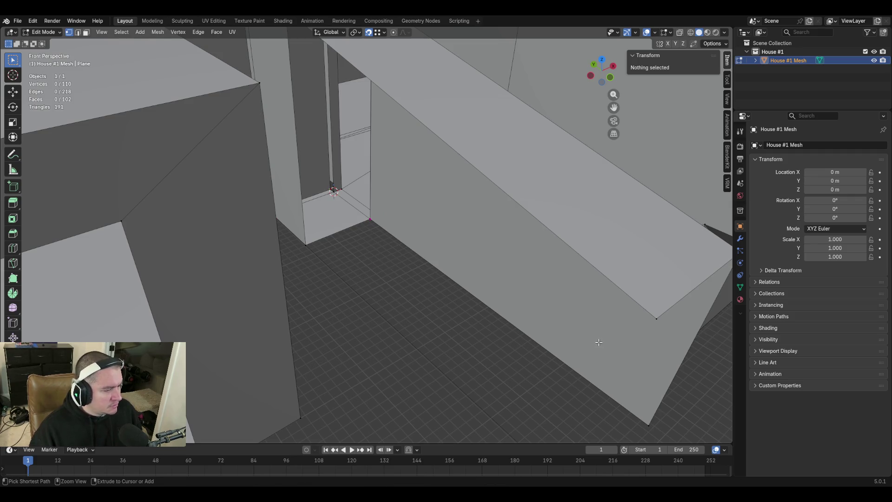
key(a)
ctrl+right_click(496, 350)
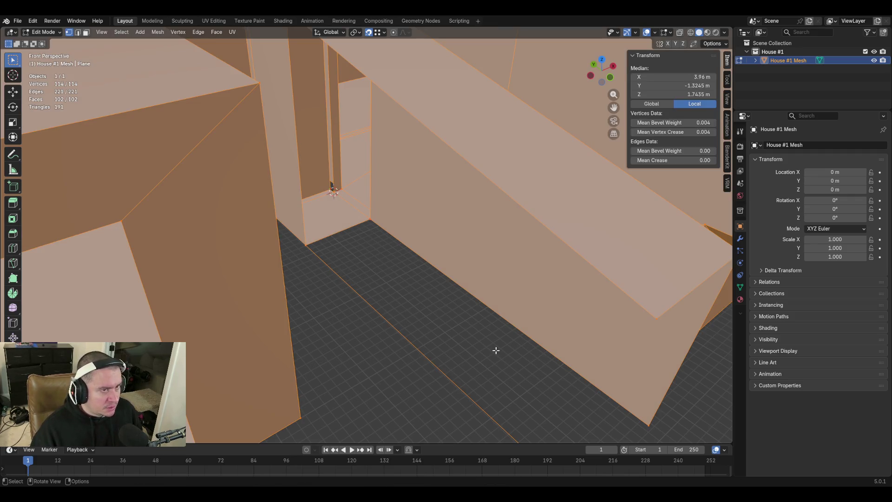
key(m)
click(495, 350)
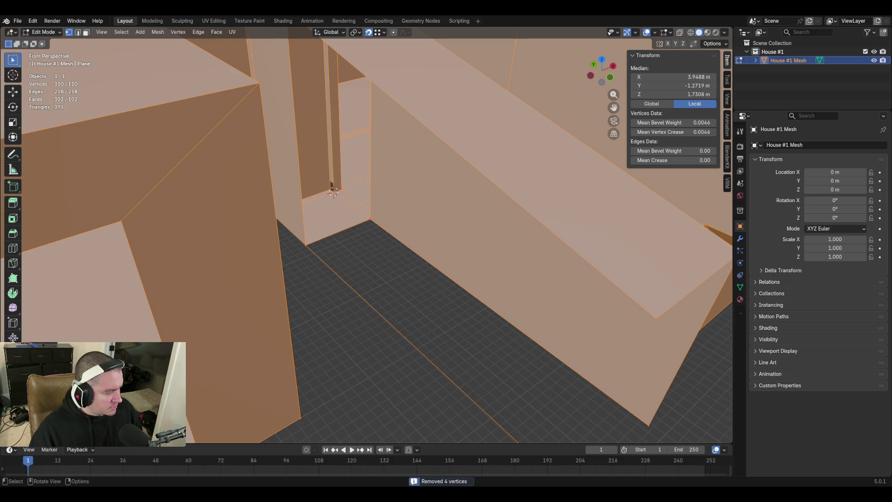
Deselect all and fly along the walls to inspect the joins and wall tops
key(alt+a)
key(shift+grave)
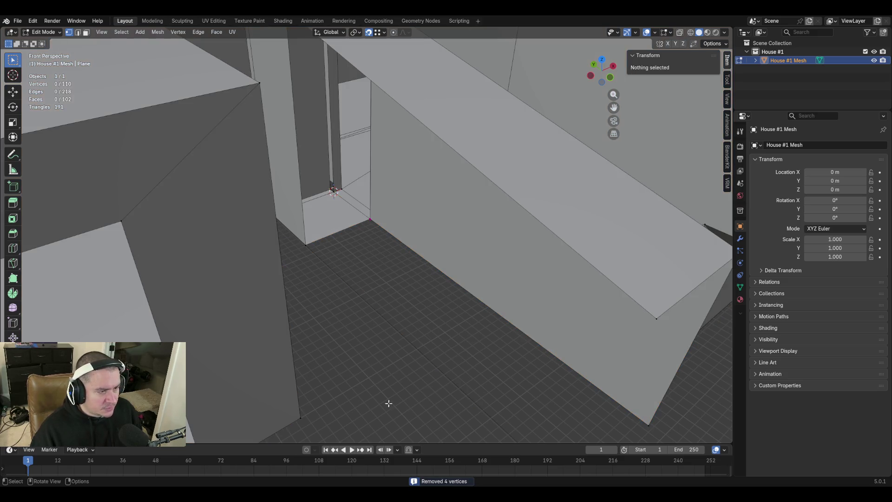
key(s)
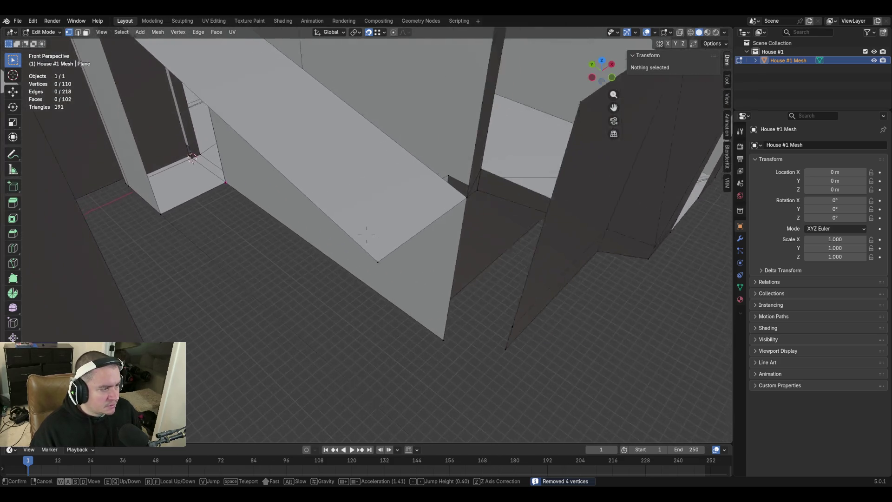
key(s)
key(w)
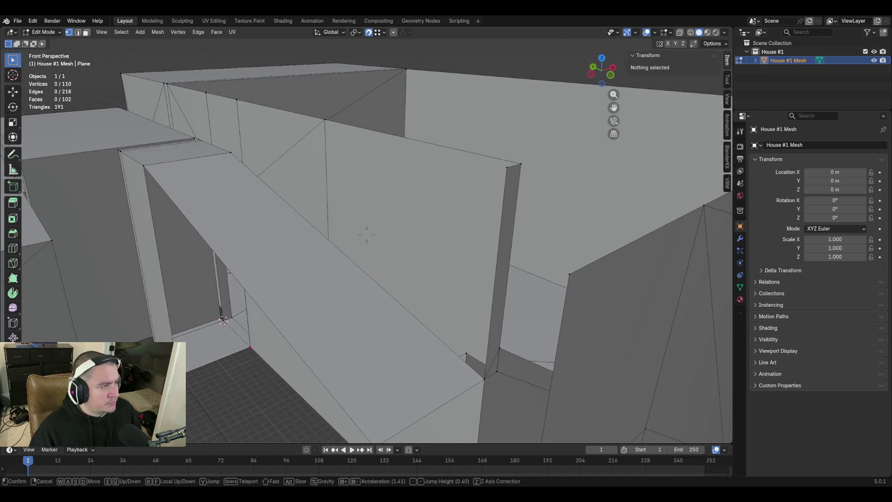
key(s)
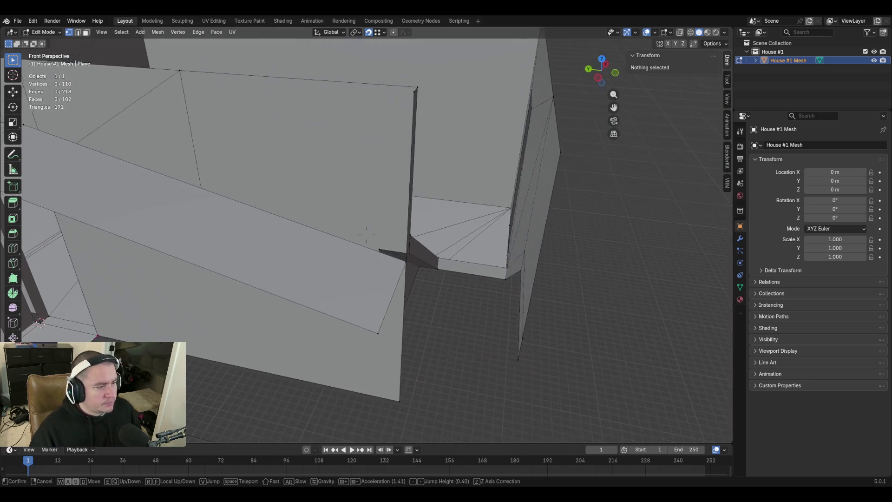
key(s)
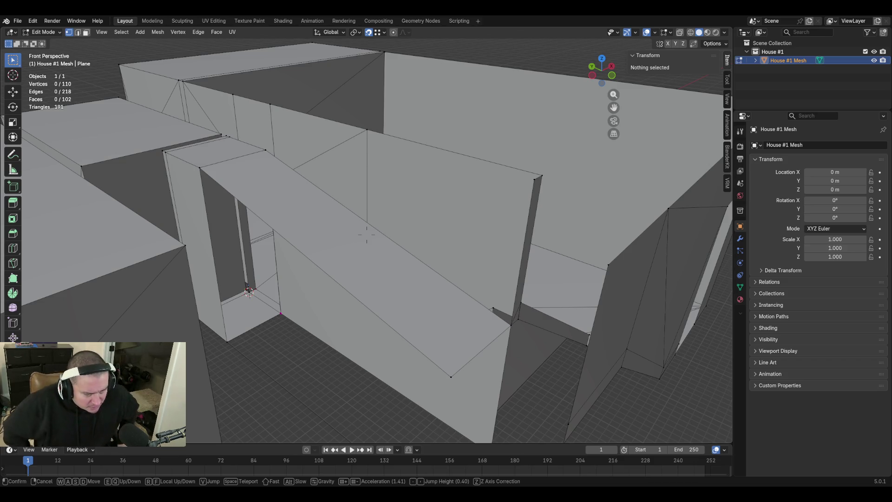
Fly above the walls to look over and into the doorway box
key(s)
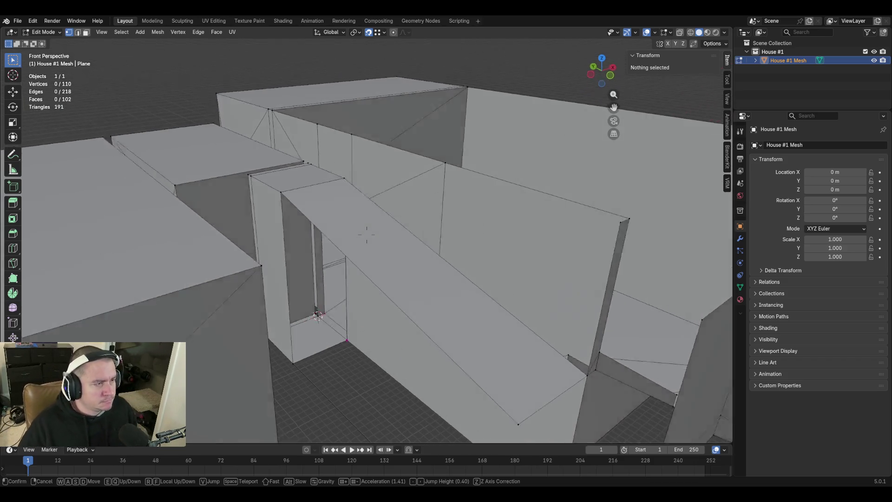
key(w)
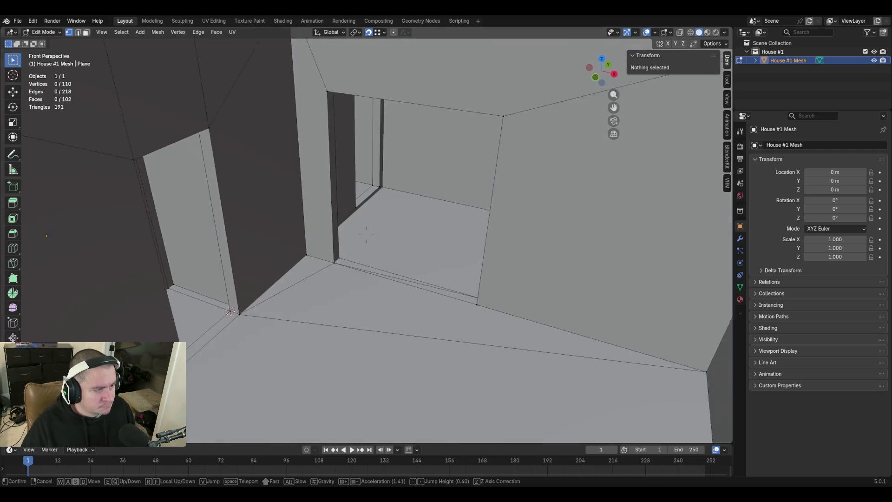
key(s)
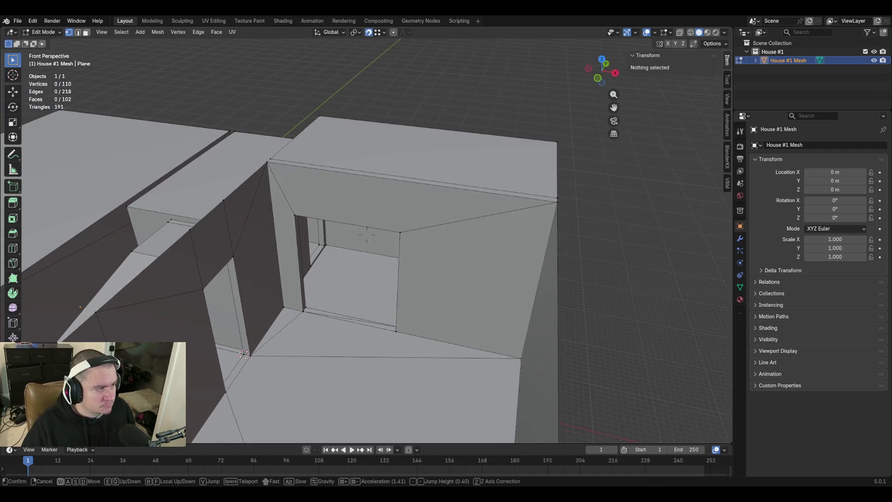
key(w)
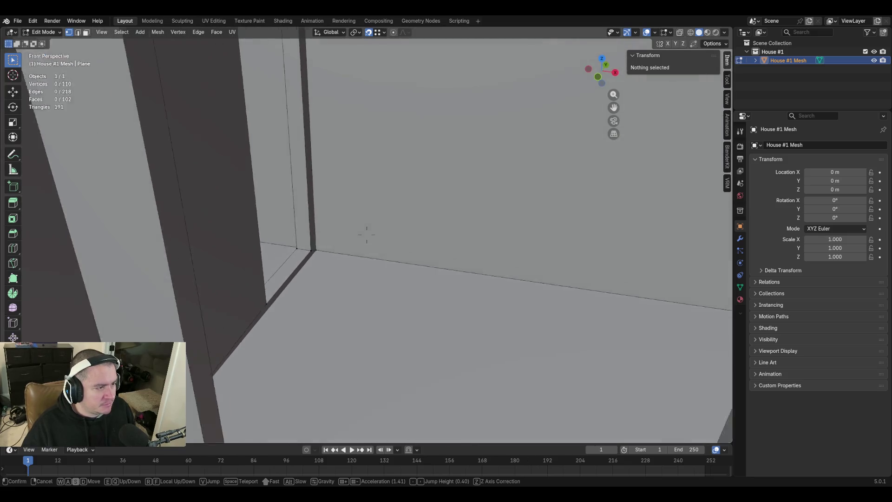
key(s)
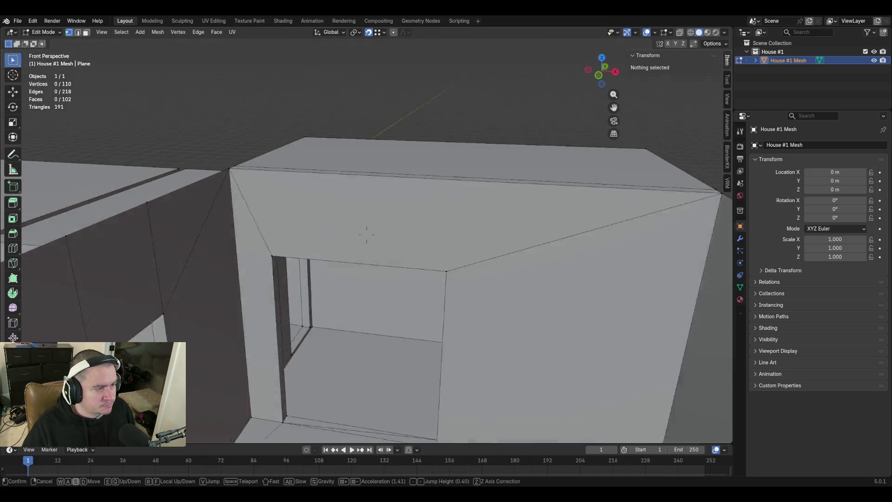
click(366, 235)
key(space)
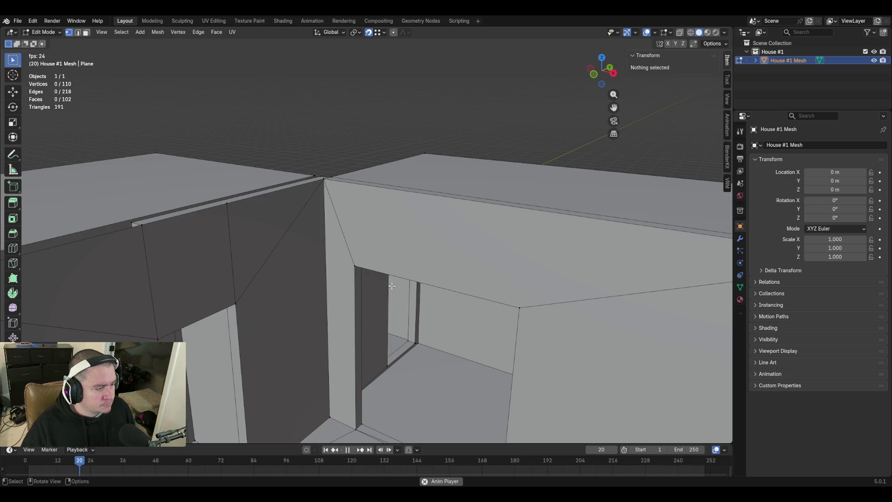
key(space)
Fly through the doorway and around the room interior to inspect walls and ceiling
key(shift+grave)
key(w)
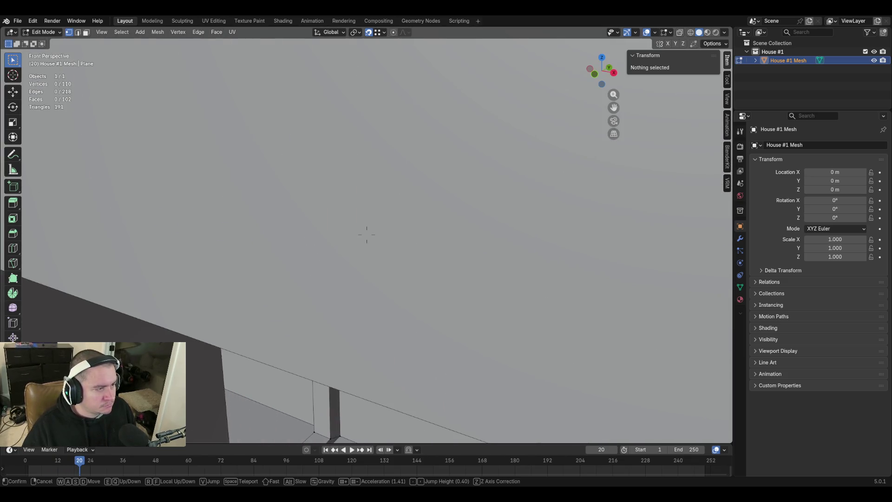
key(w)
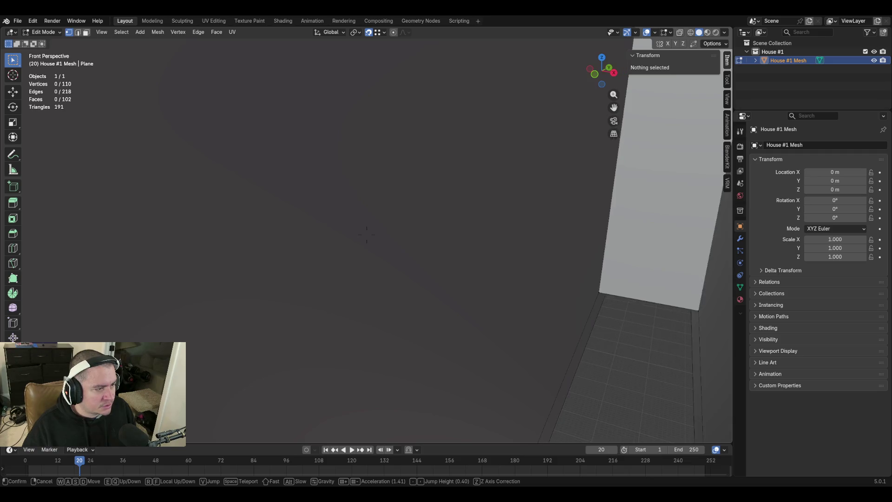
key(w)
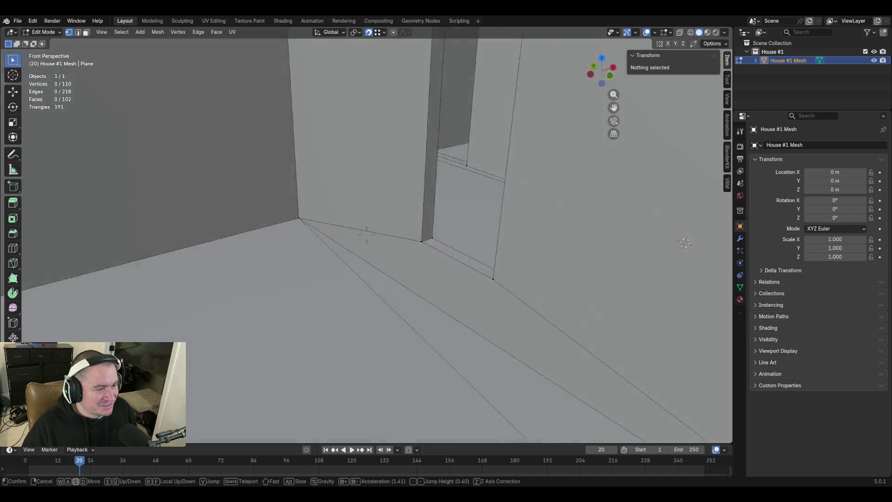
key(shift+s)
key(shift+s)
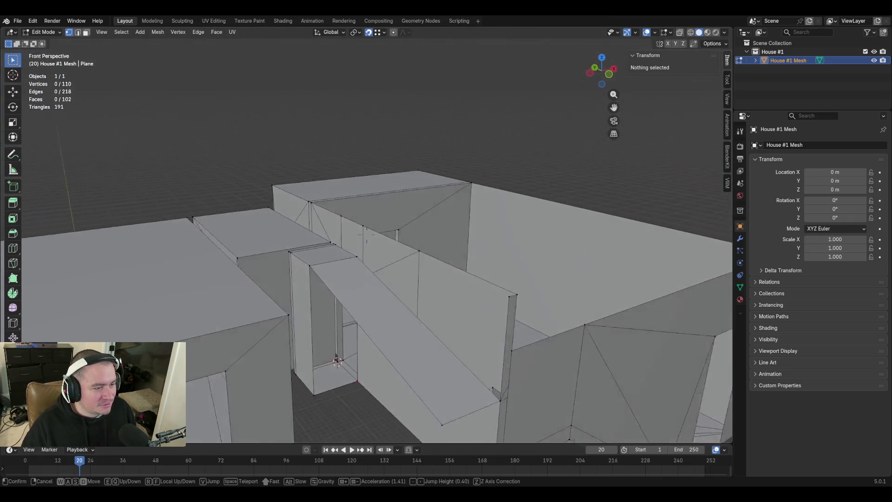
key(w)
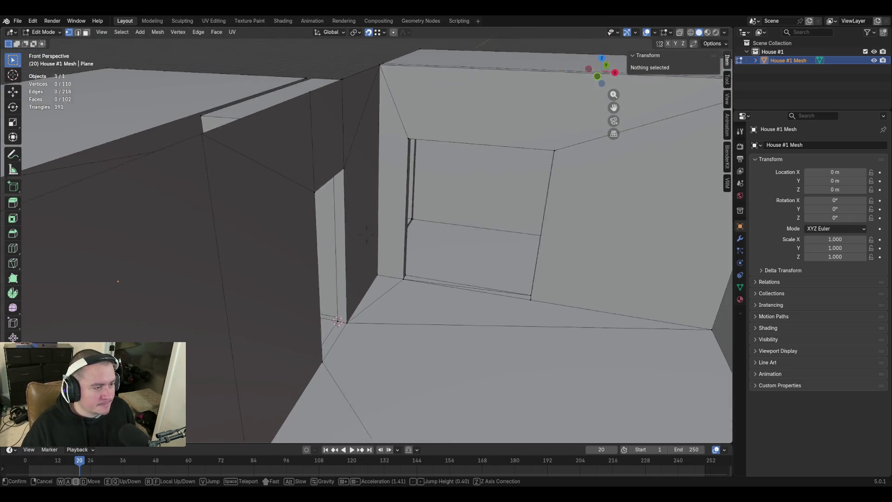
key(s)
key(w)
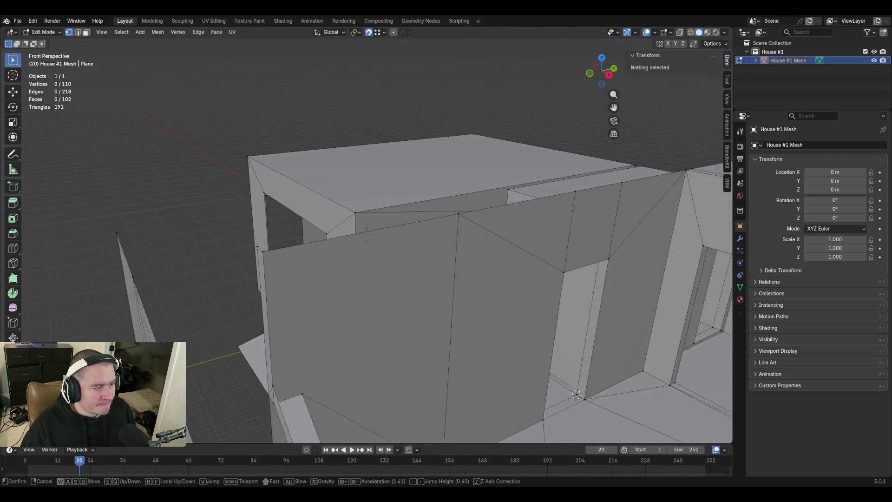
key(s)
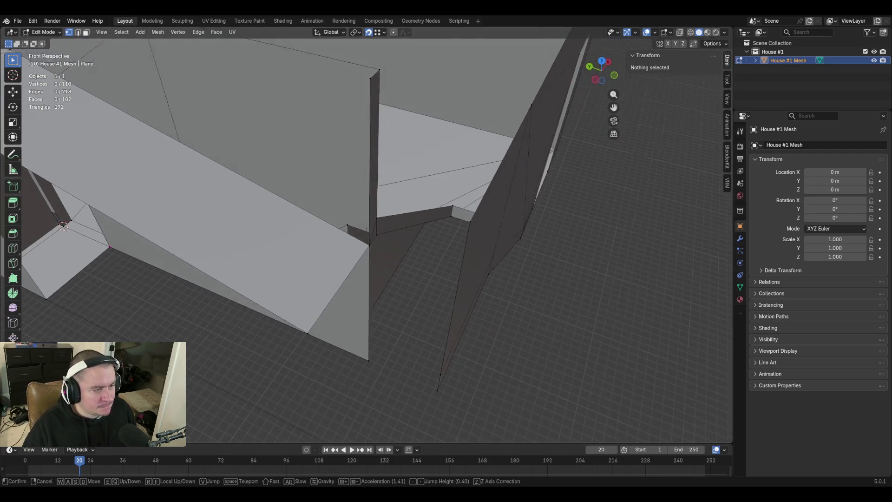
key(w)
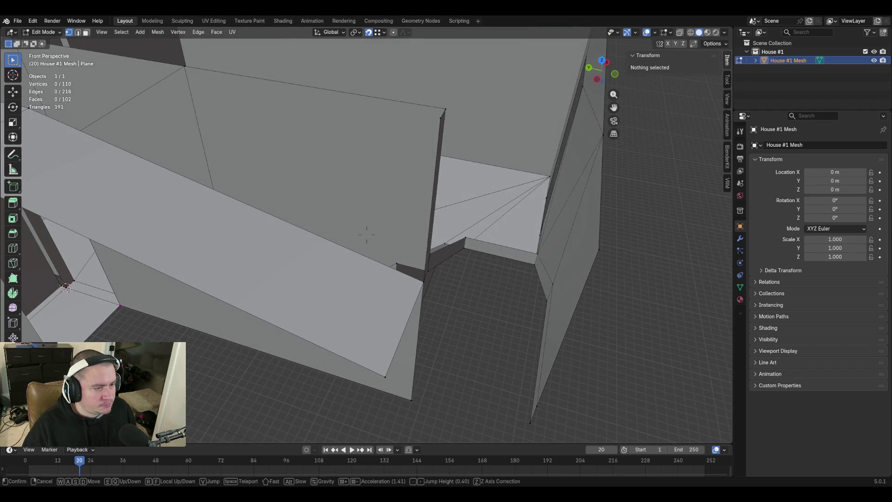
click(398, 288)
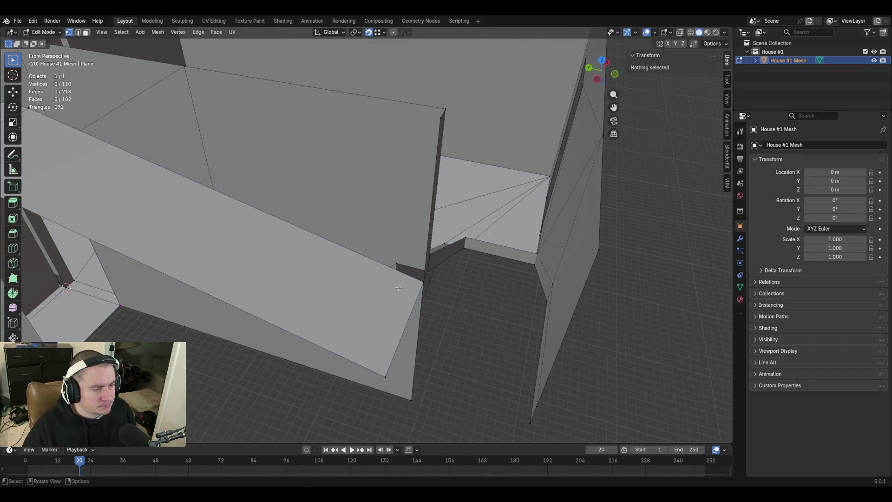
Bring the view close to another wall and select the short wall's top edge in edge mode
key(shift+grave)
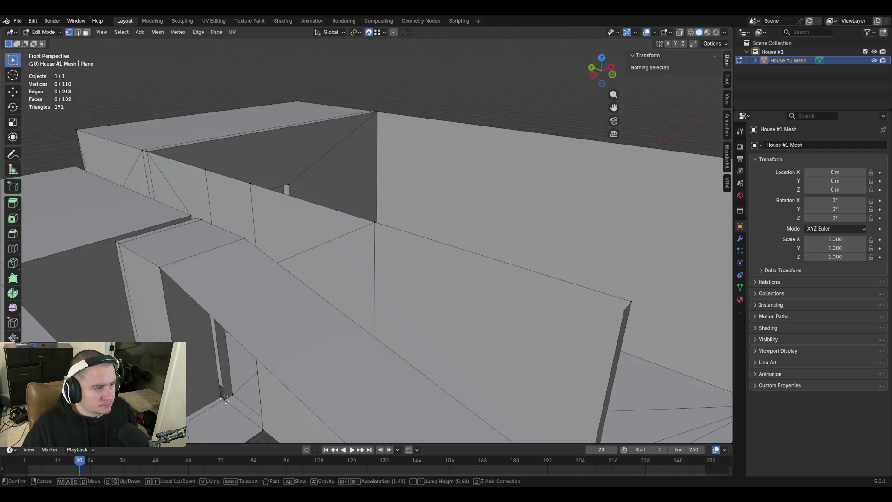
click(487, 324)
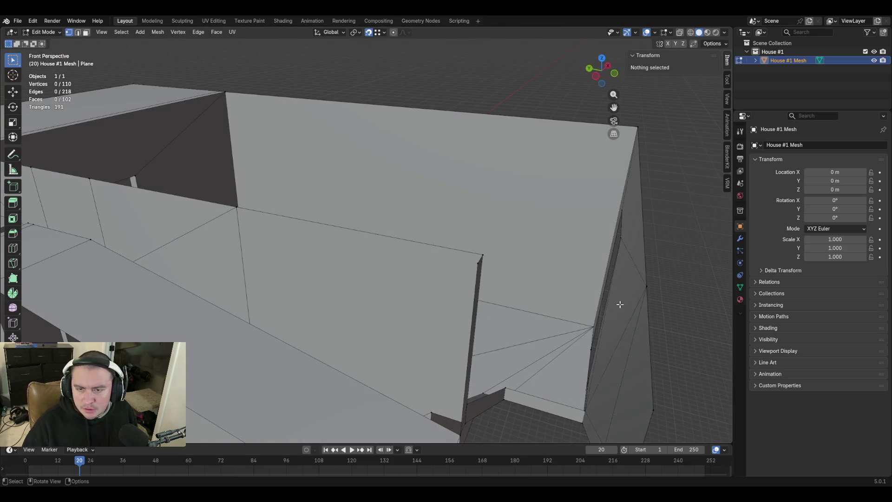
key(2)
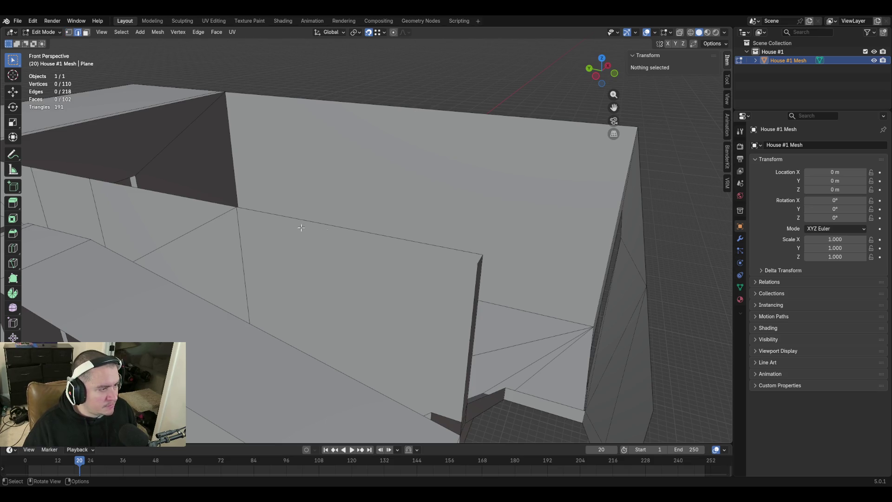
click(287, 217)
Duplicate the selected wall-top edge and try raising the copy along Z, then undo the move
middle_drag(287, 218, 353, 296)
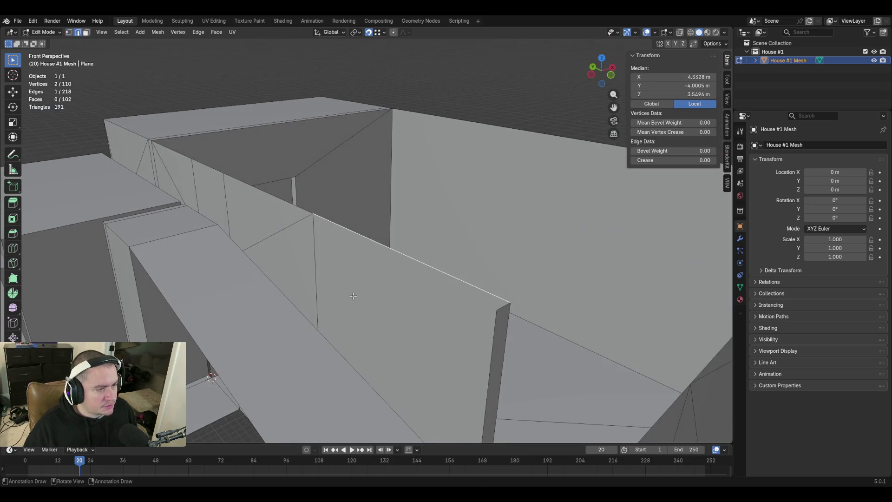
key(shift+d)
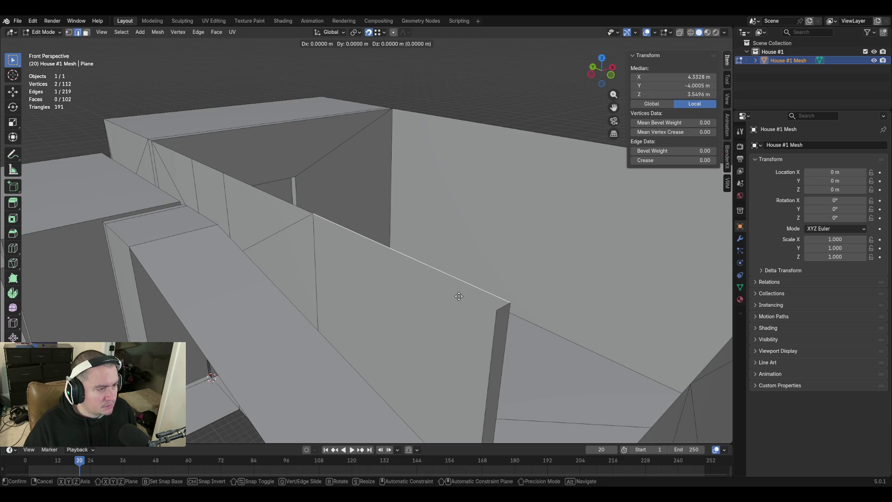
key(z)
click(461, 253)
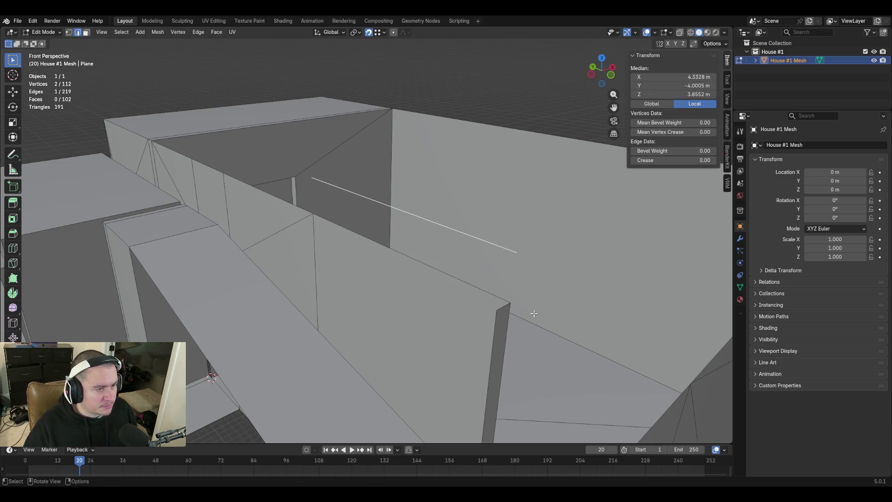
key(ctrl+z)
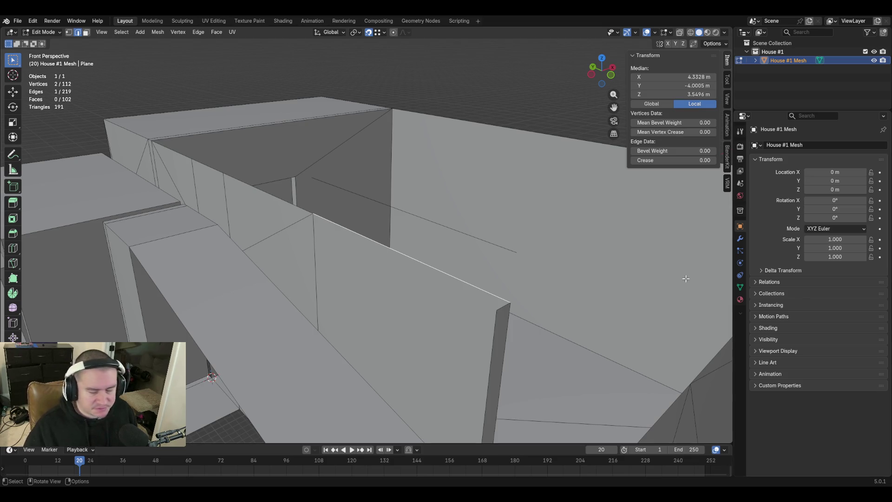
Fly inside the house for a better view and extrude the edge straight up along Z
key(shift+grave)
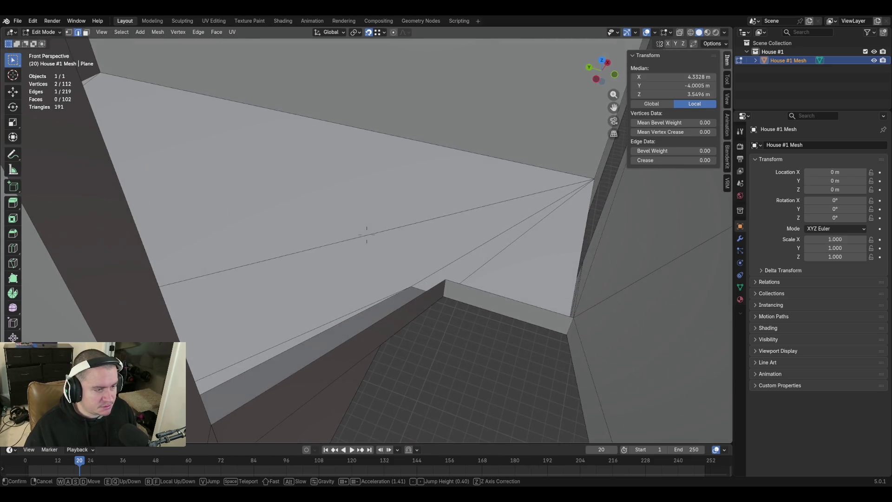
key(shift+s)
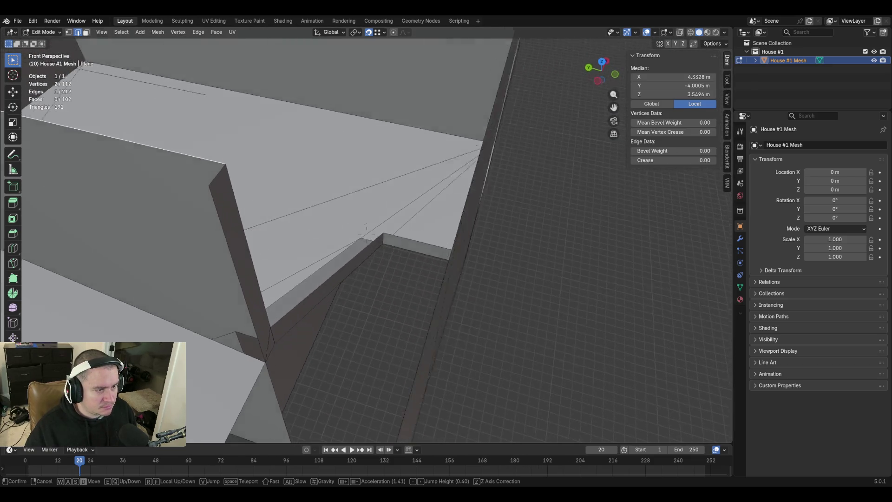
key(d)
key(s)
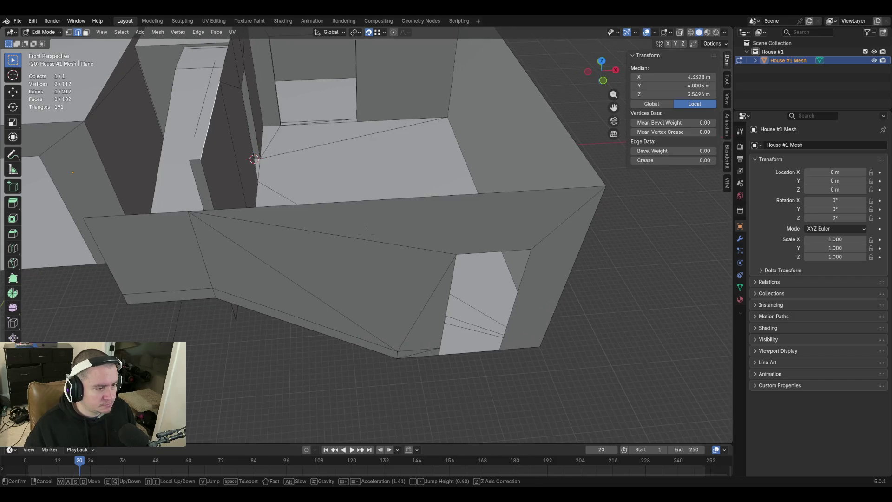
key(w)
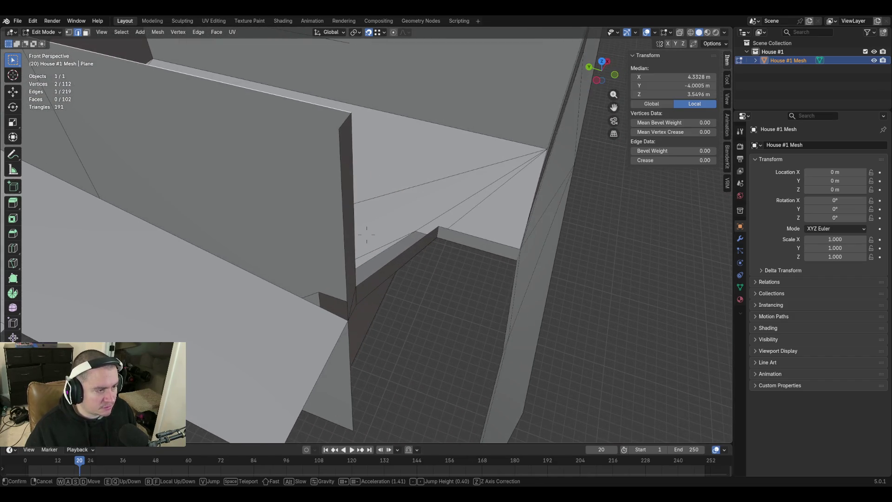
click(645, 253)
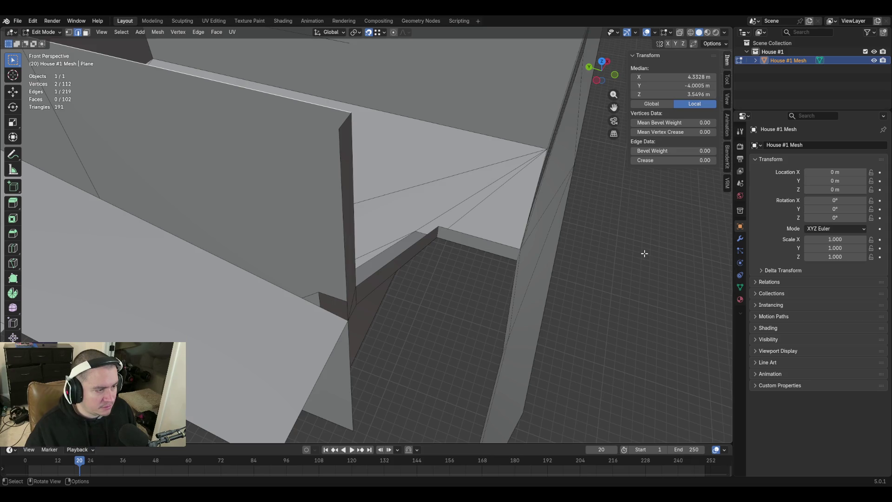
middle_drag(644, 253, 431, 278)
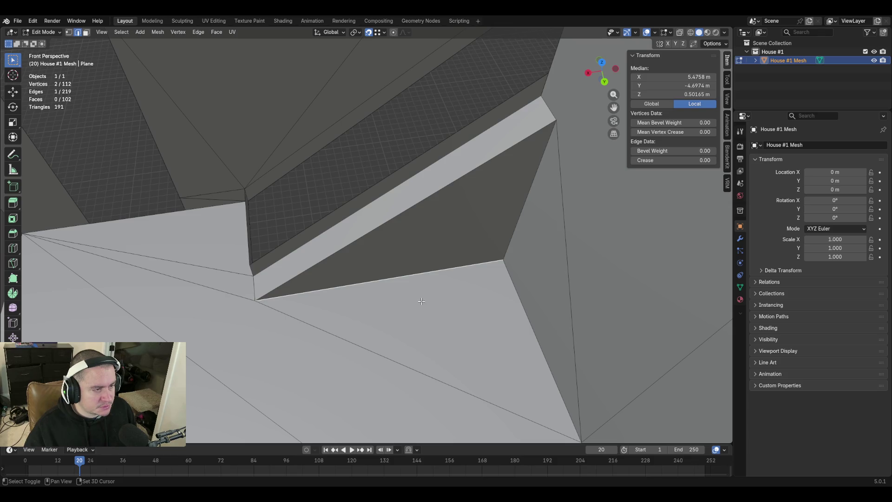
key(e)
key(z)
click(418, 70)
Try moving the edge higher along Z, undo it, and delete the extra extruded edge
key(shift+grave)
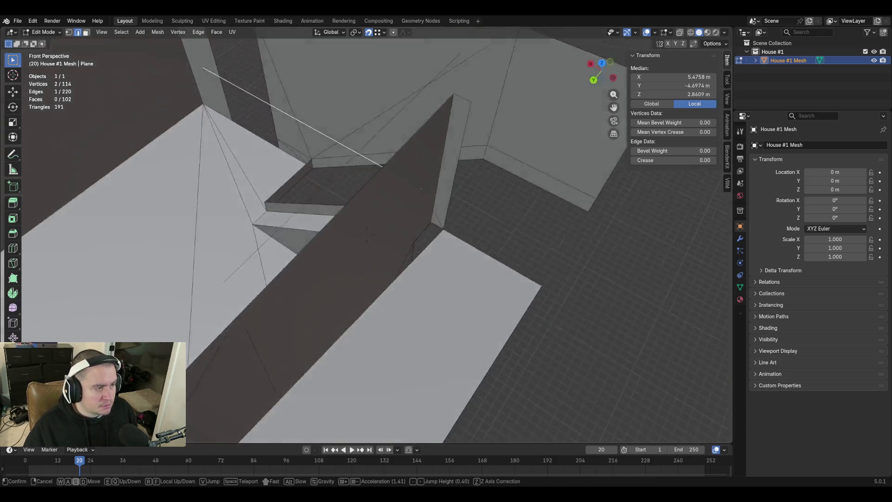
click(367, 234)
key(g)
key(z)
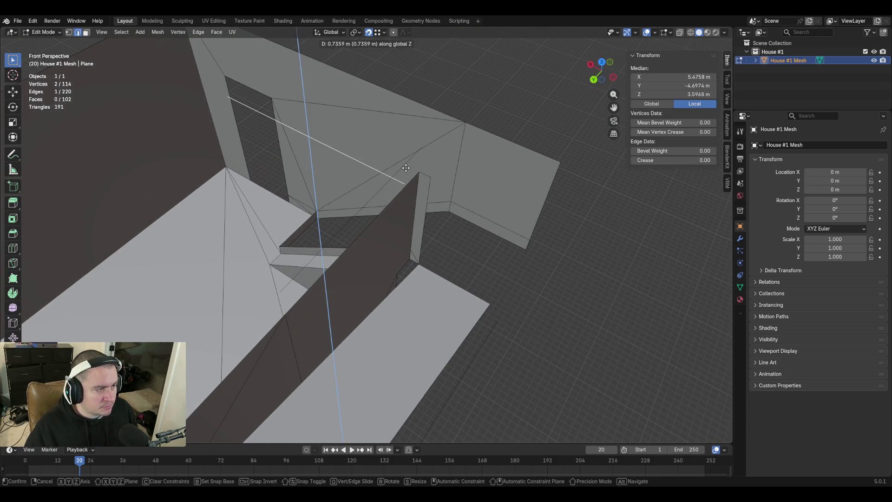
click(411, 126)
key(ctrl+z)
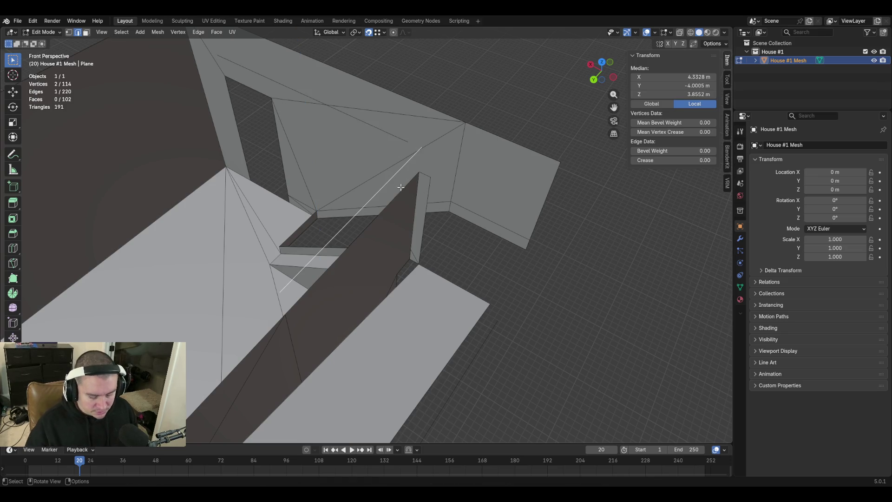
key(x)
click(400, 187)
Rotate the loose copied edge 90 degrees about Z and snap it onto the short wall's corner
key(shift+grave)
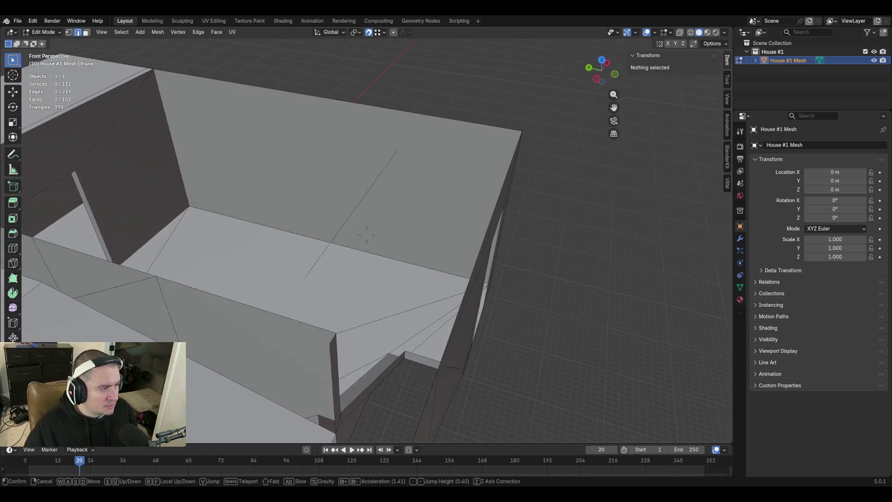
click(366, 235)
click(392, 191)
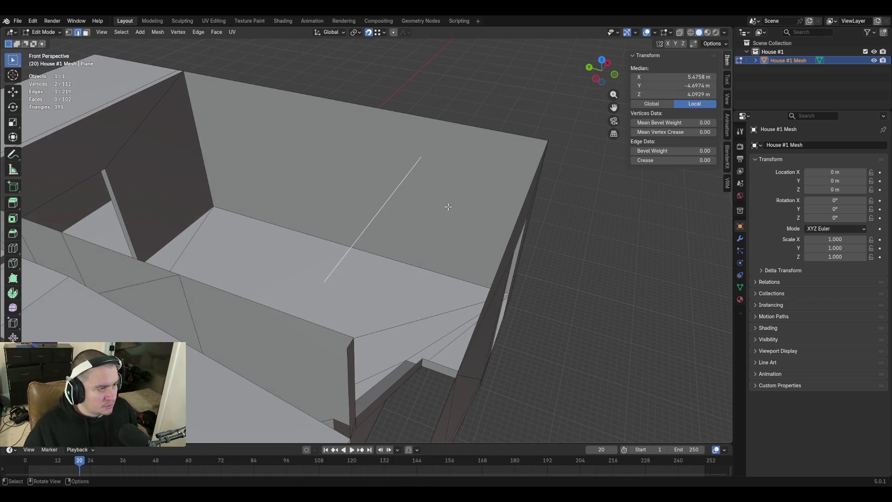
key(r)
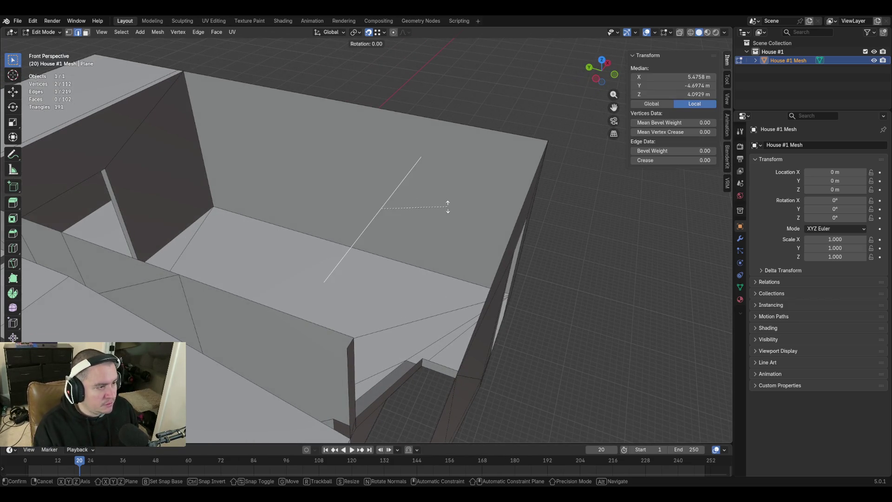
text(z90)
key(Return)
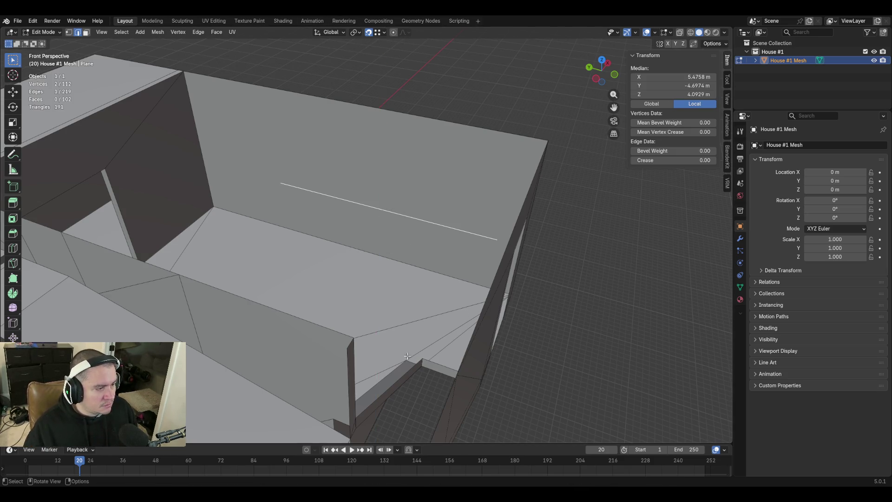
key(g)
click(342, 347)
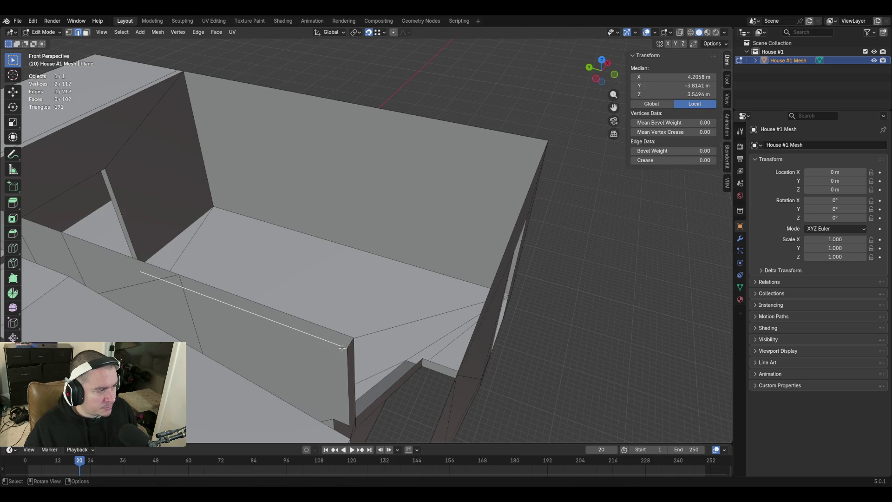
Fly over the house to check the new edge's placement, then switch to vertex selection
key(shift+grave)
key(s)
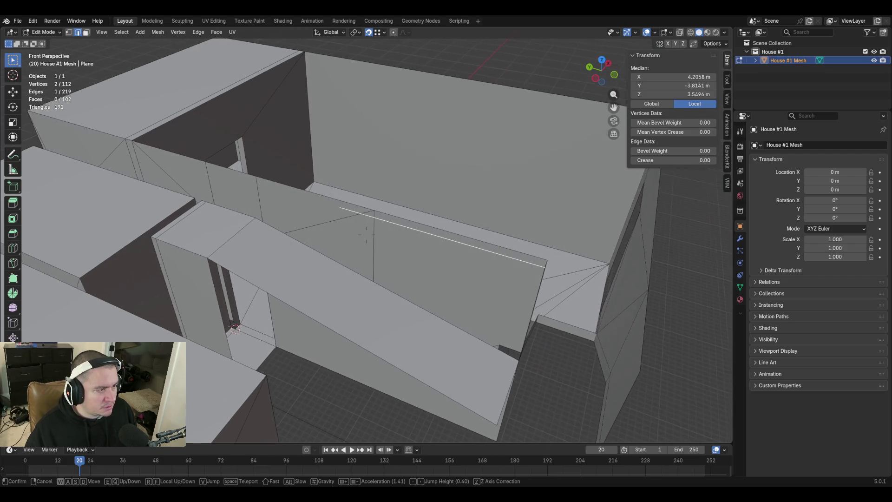
click(342, 206)
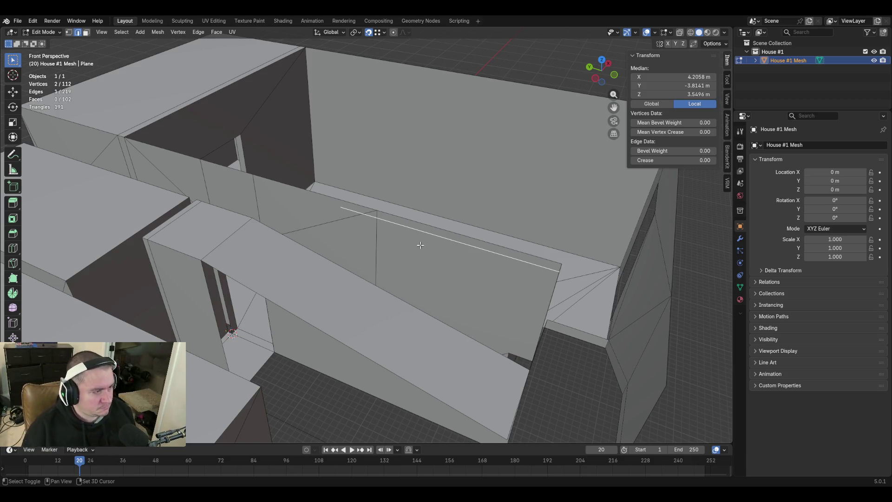
key(shift+grave)
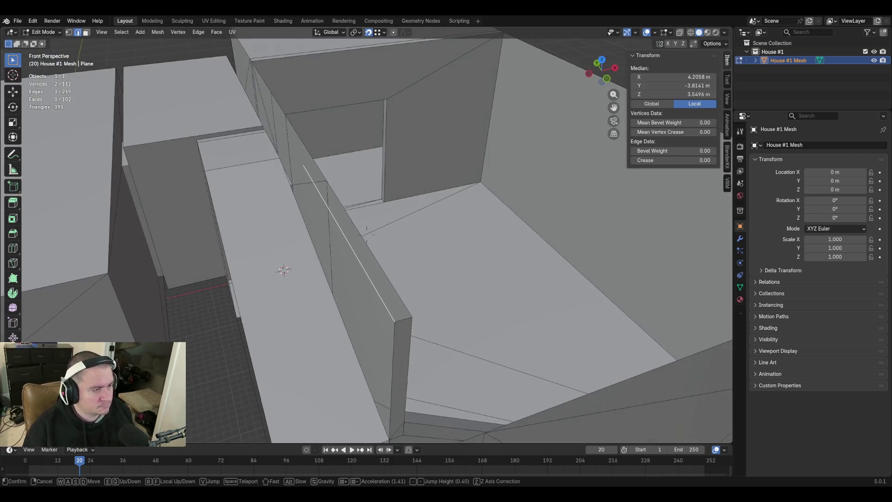
key(s)
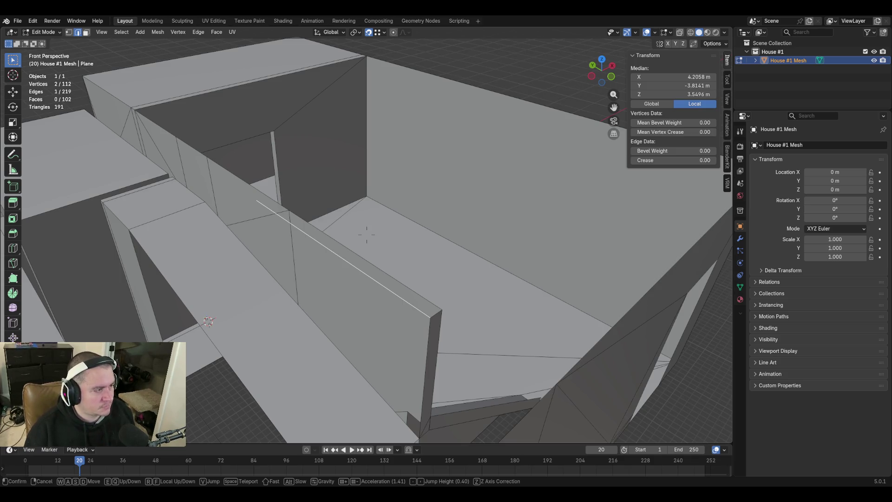
key(Return)
key(1)
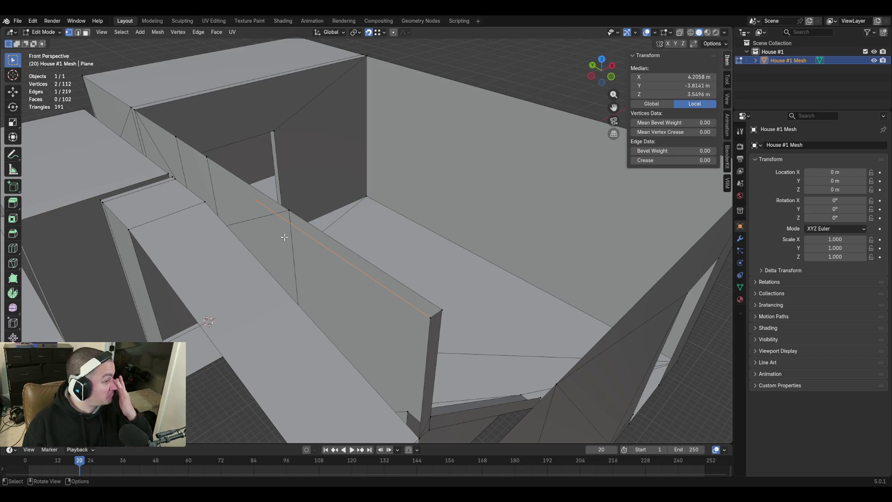
click(256, 200)
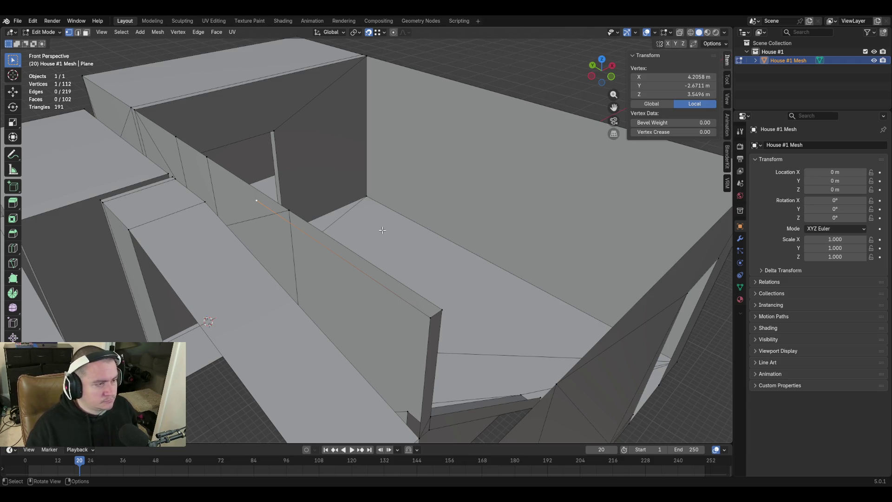
key(shift+grave)
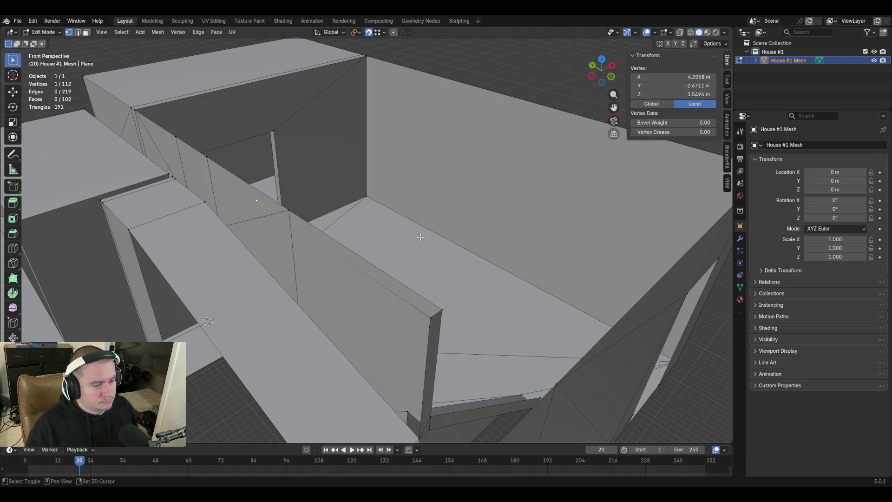
key(d)
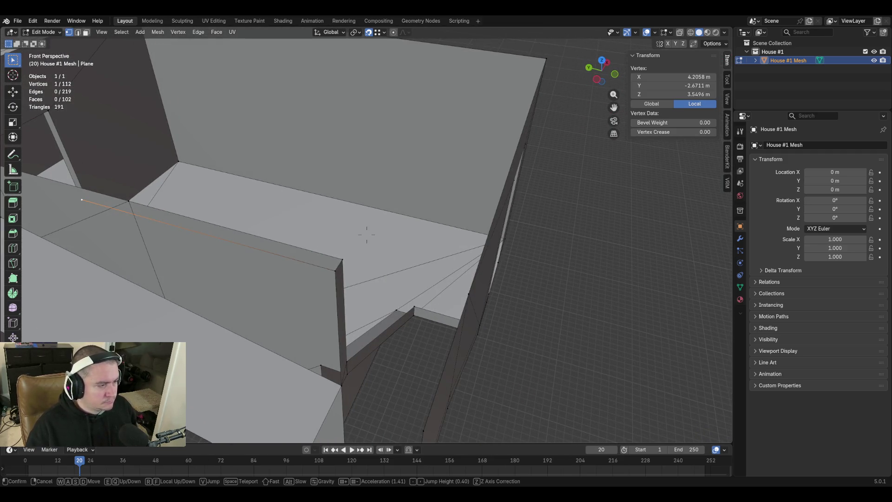
click(367, 235)
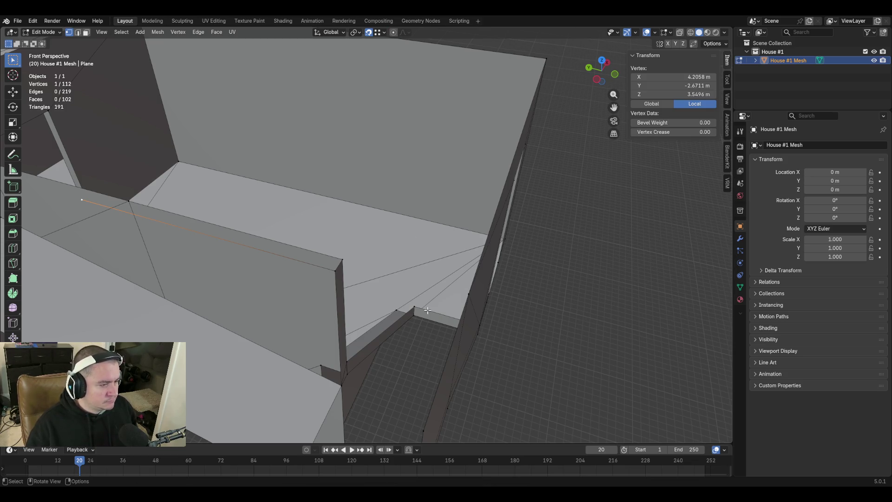
key(shift+grave)
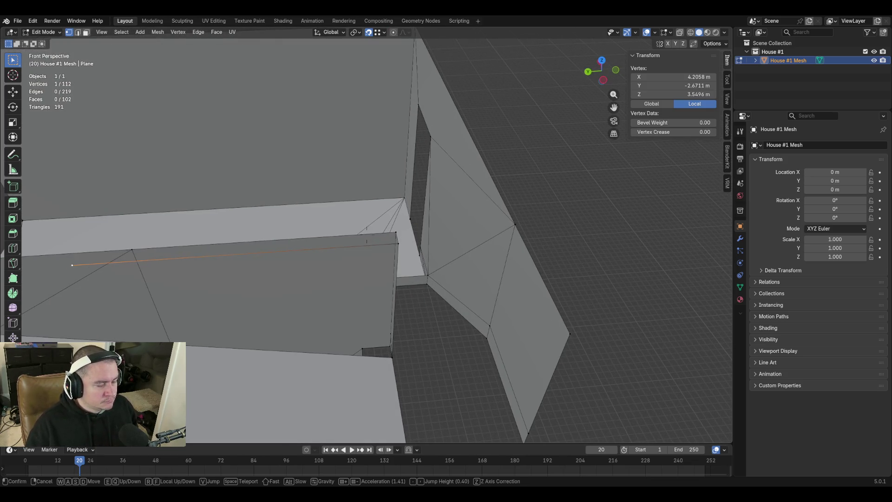
click(427, 311)
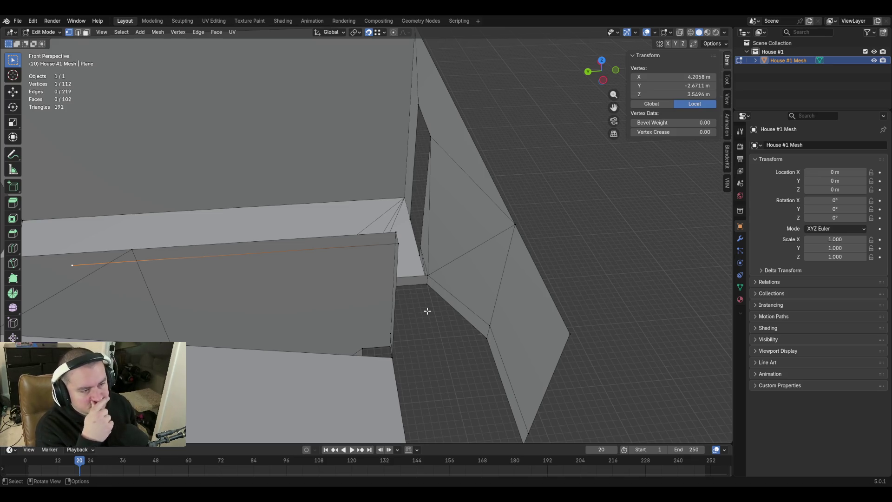
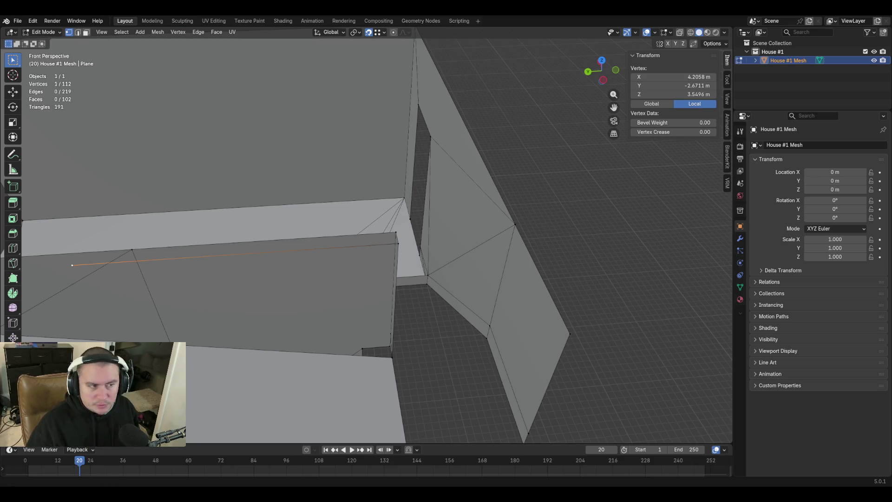
Select the corner vertex on the far right wall and fly the view into the house interior
click(567, 331)
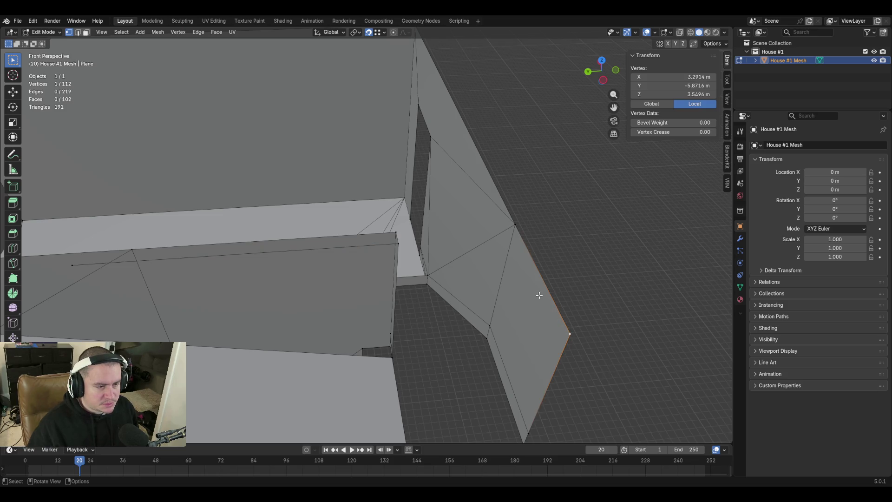
key(shift+grave)
key(w)
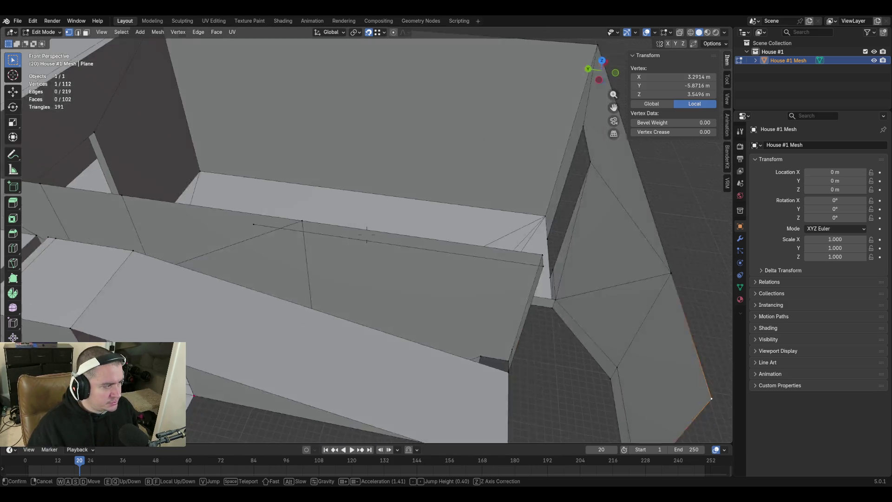
click(317, 229)
Raise the loose inner-wall vertex vertically to 14.57 m using a pasted distance
click(316, 229)
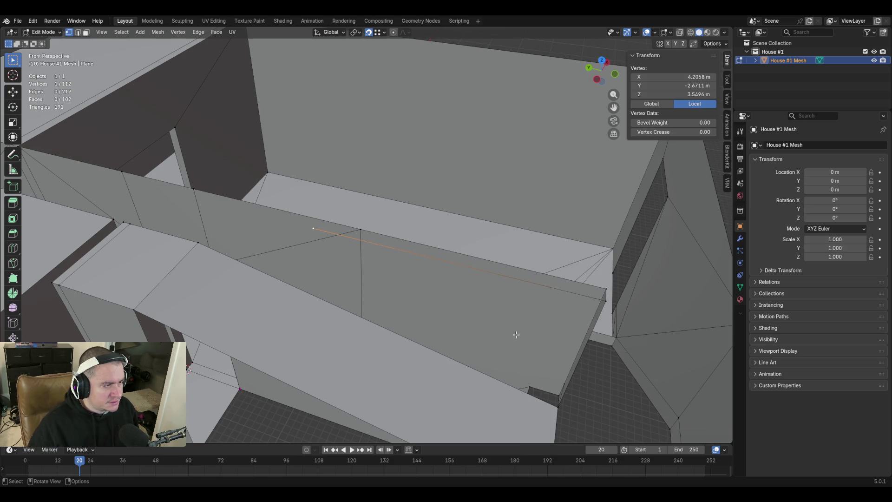
key(g)
key(z)
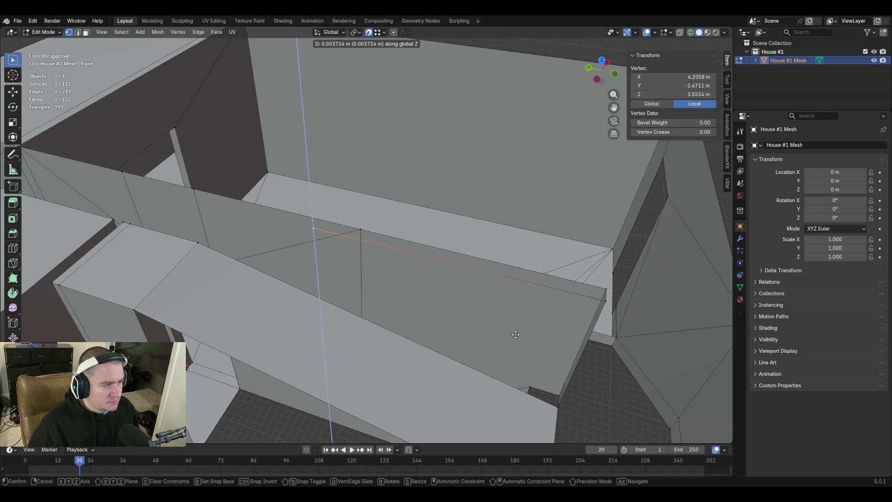
key(ctrl+v)
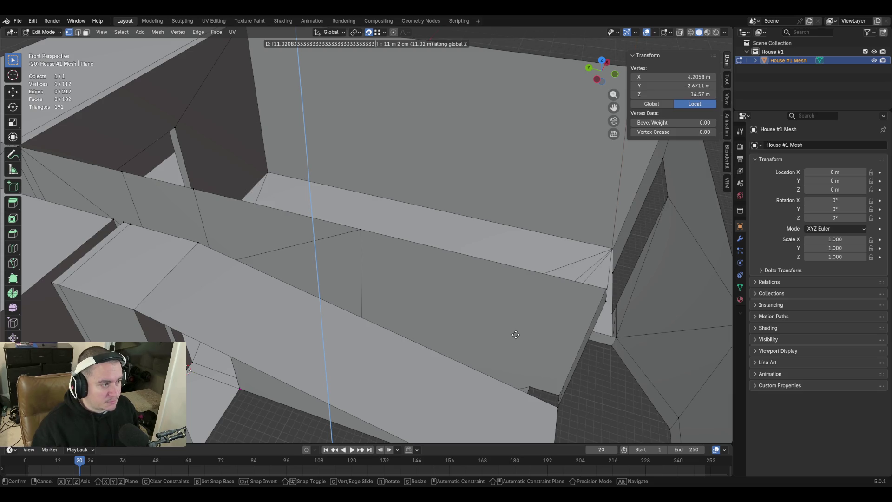
key(Return)
key(shift+grave)
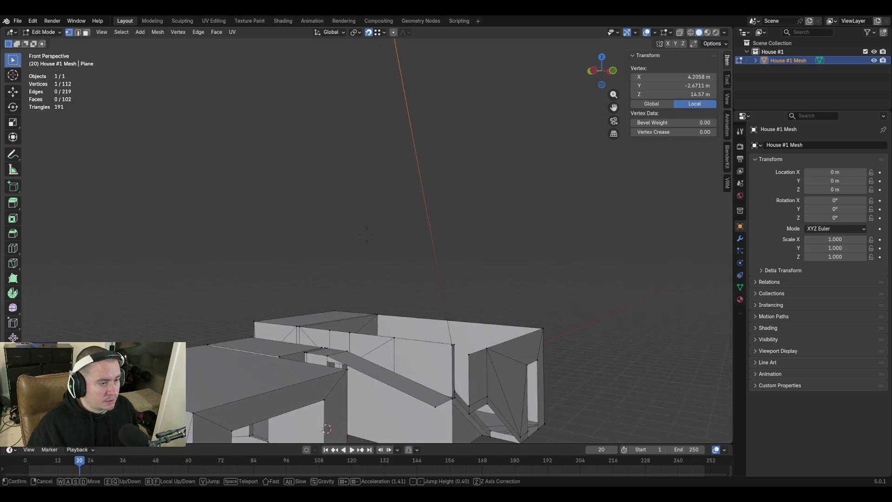
key(ctrl+z)
key(w)
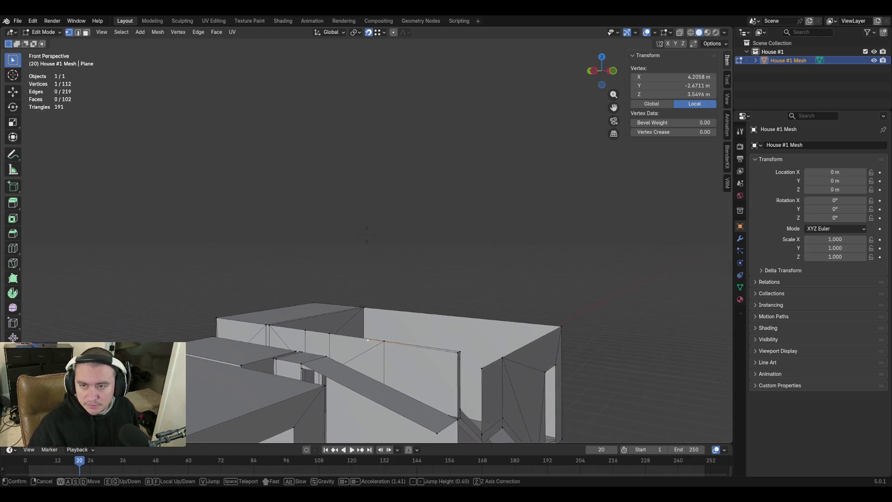
key(Return)
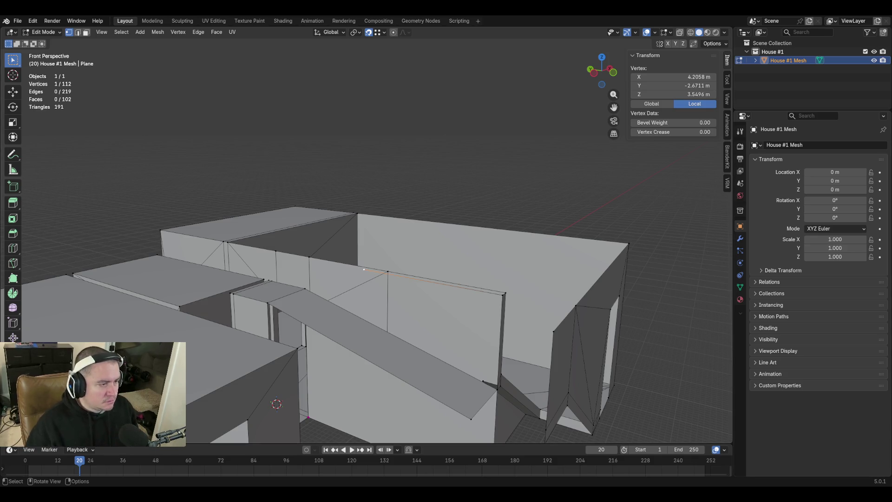
Raise the inner wall-top vertex straight up about 3.36 m to 6.9088 m
click(379, 306)
click(364, 269)
key(g)
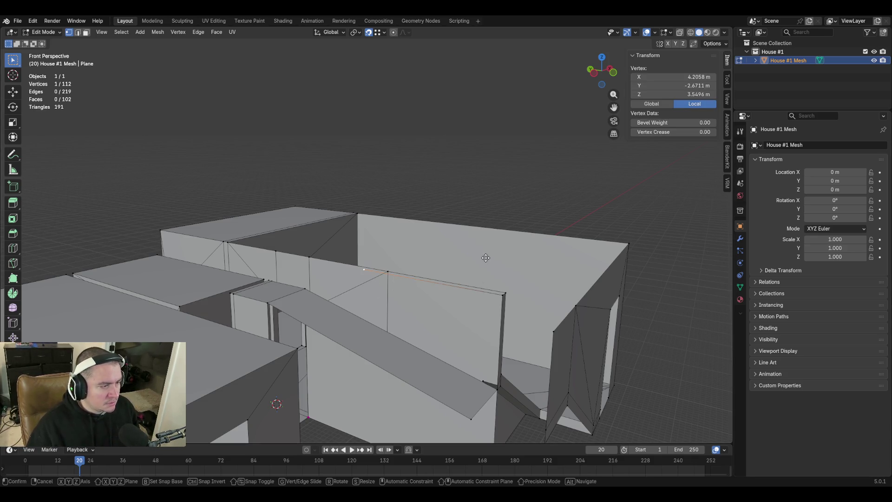
key(z)
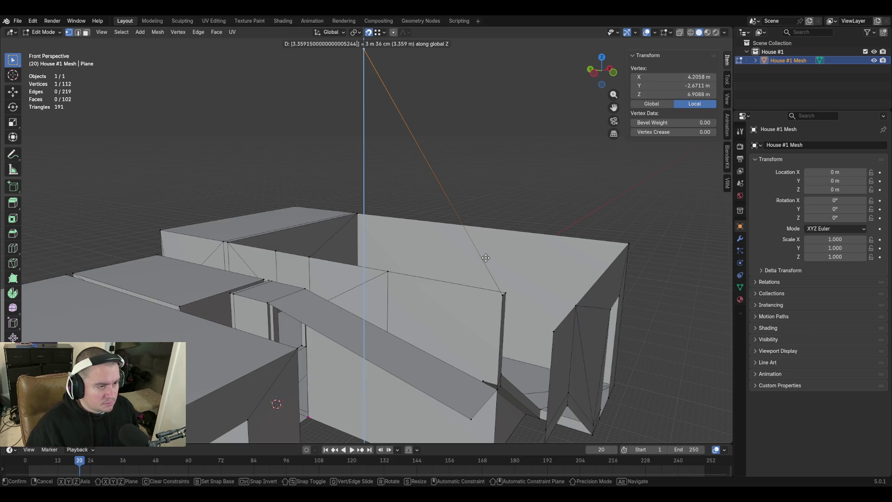
key(Return)
Fly back from the house and then toward it to inspect the raised vertex
key(shift+grave)
key(s)
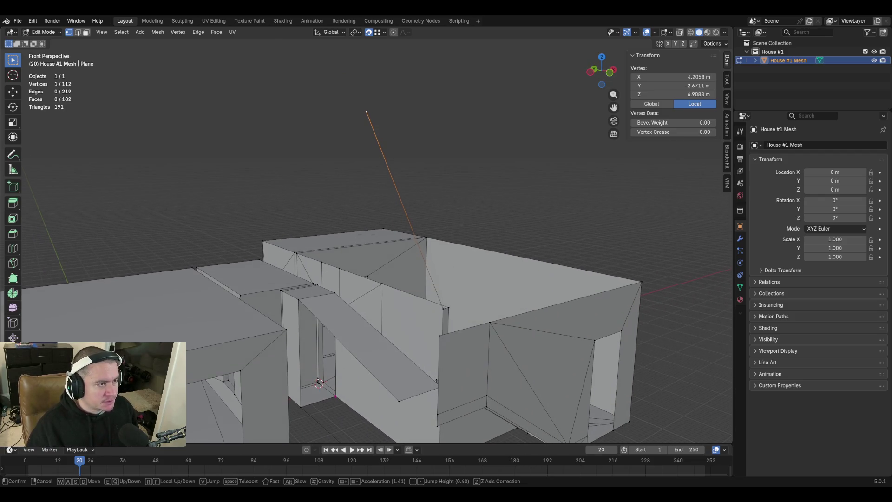
click(379, 364)
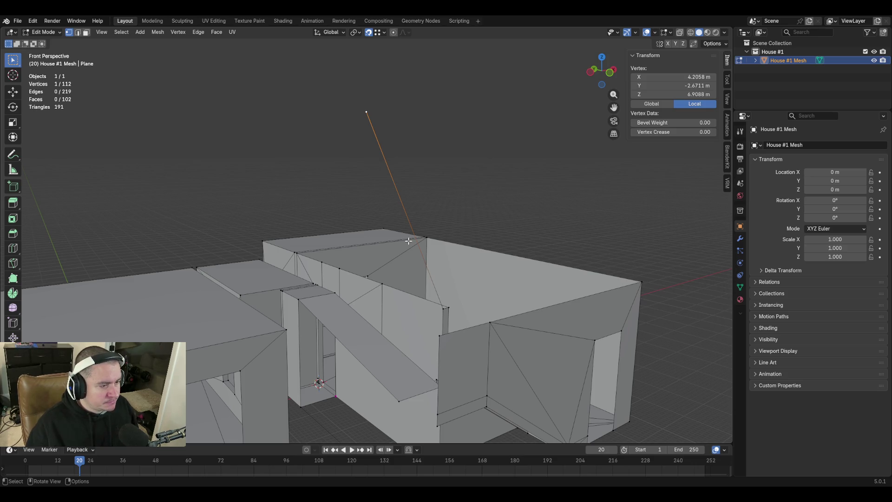
key(shift+grave)
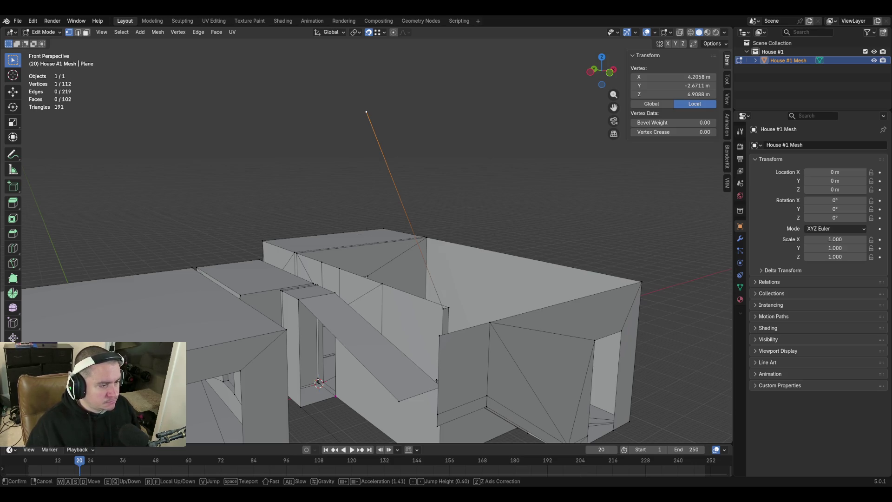
key(w)
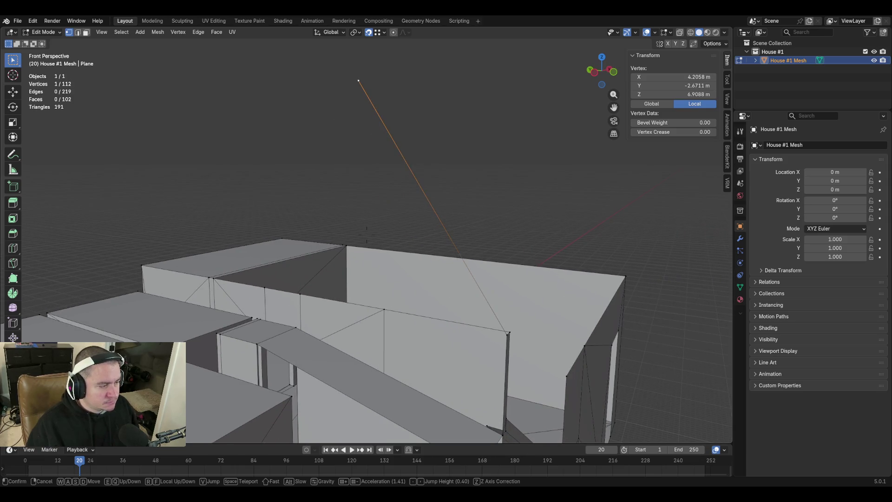
click(408, 242)
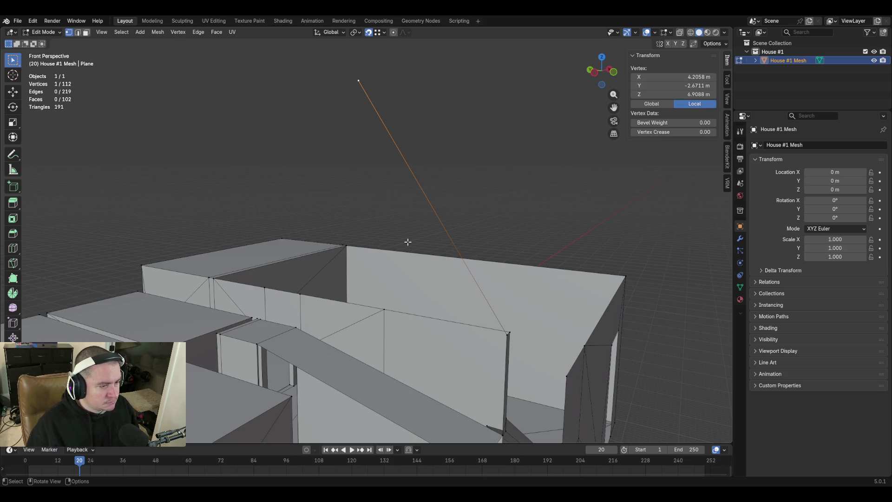
Fly into the house and back out to check the stray raised edge
key(shift+grave)
key(w)
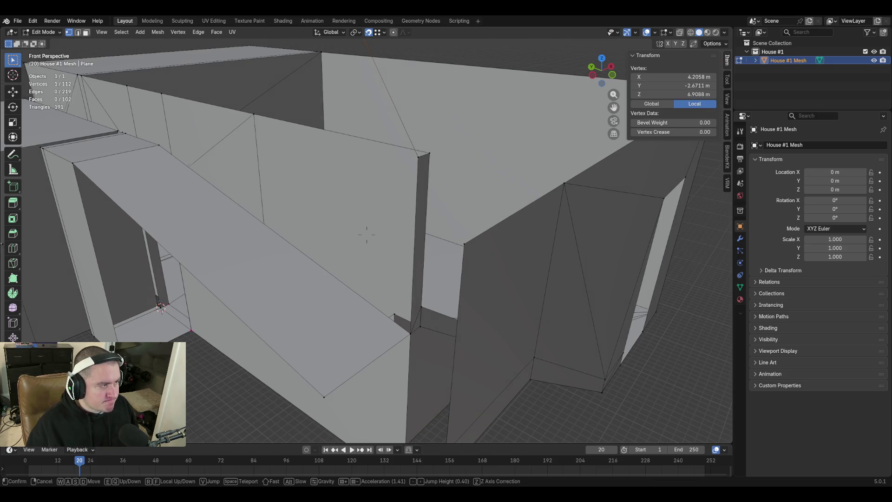
click(366, 235)
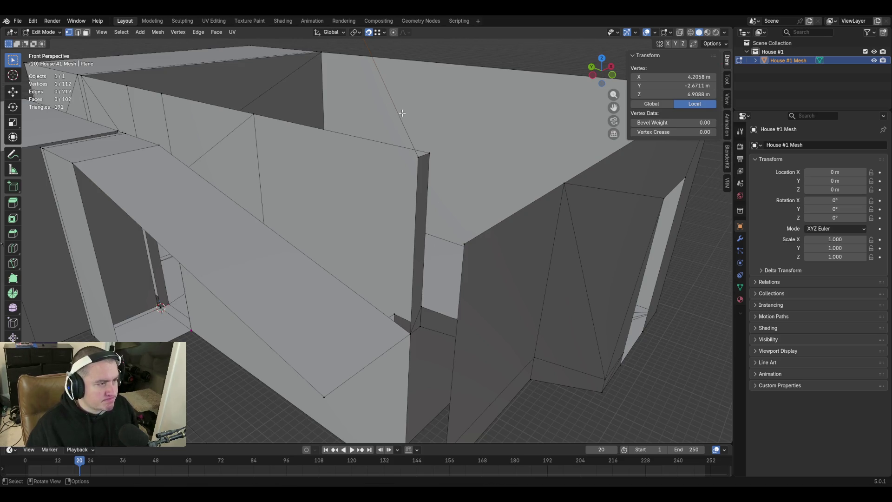
key(shift+grave)
key(s)
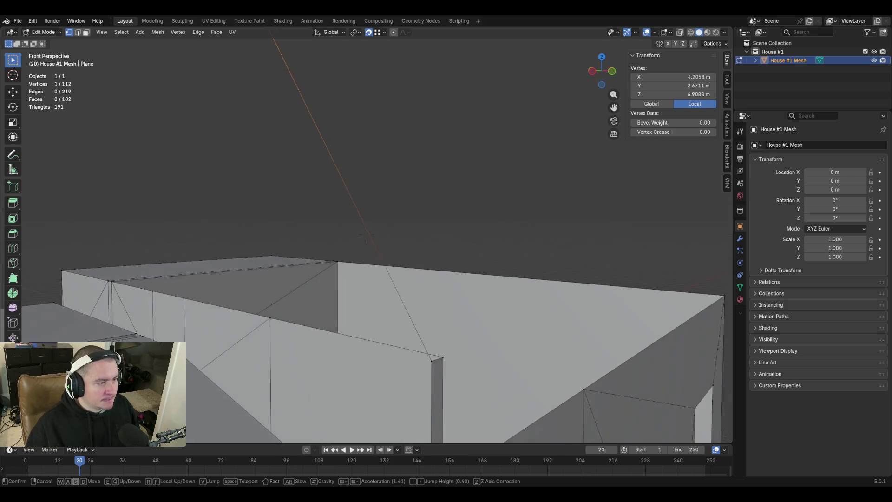
click(366, 235)
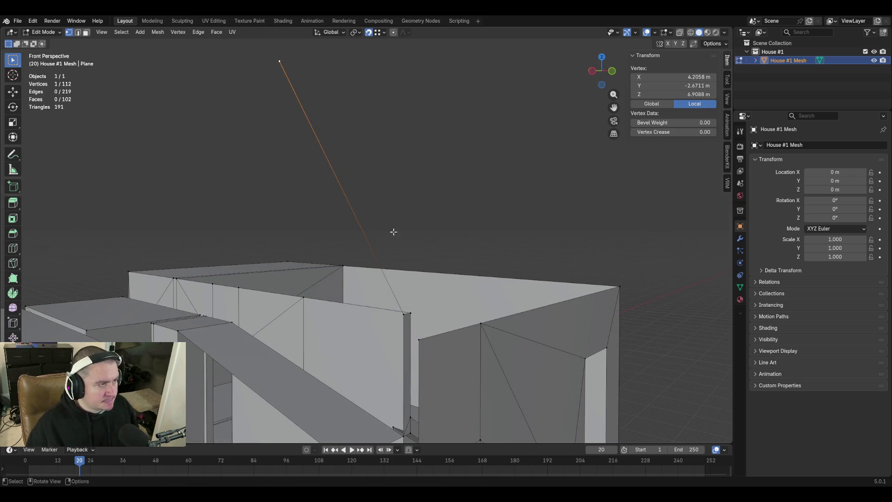
click(690, 94)
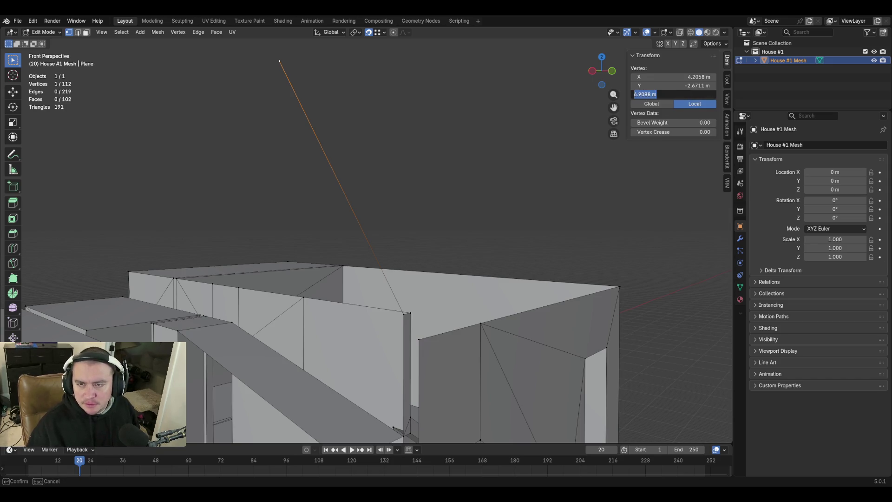
Try editing the vertex's height field, then revert it to 6.9088 m
click(650, 94)
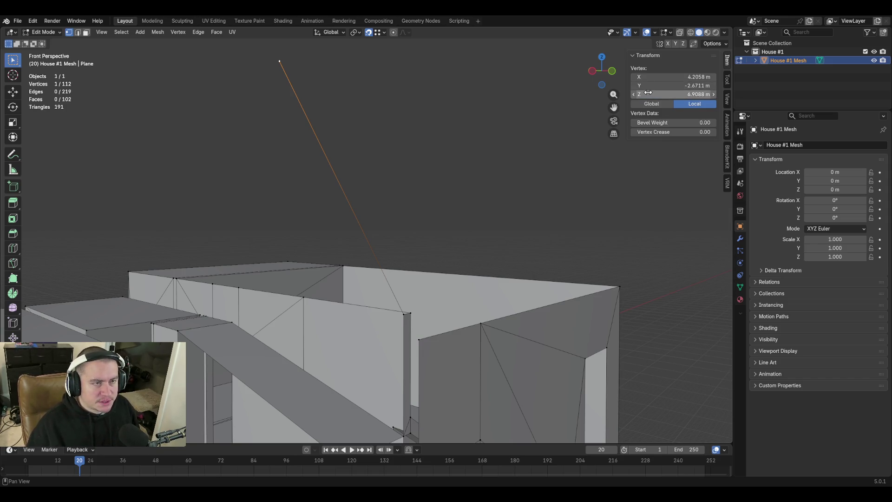
key(BackSpace)
text(3)
key(ctrl+z)
key(ctrl+z)
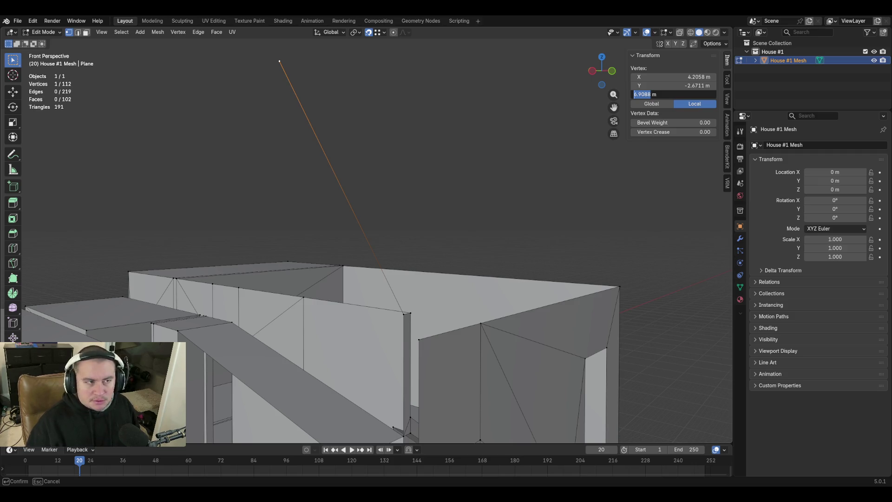
key(Return)
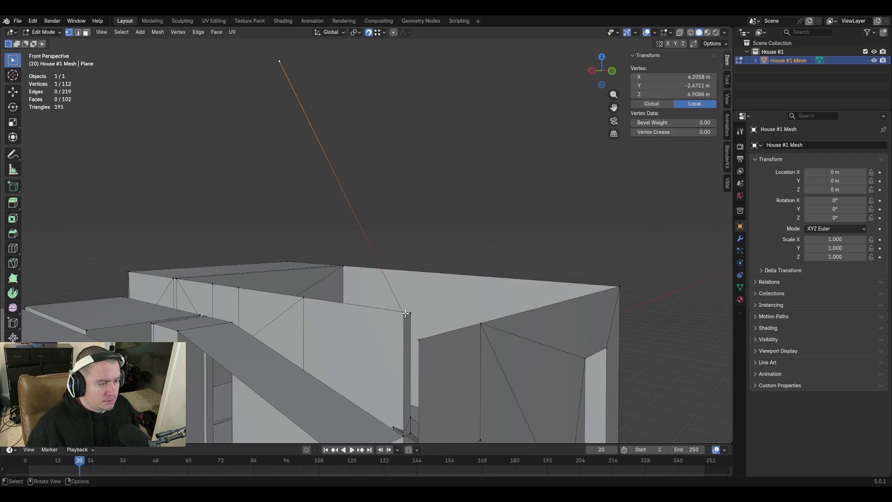
Select the neighbouring wall-top vertex and copy its 3.54965 m height
click(404, 314)
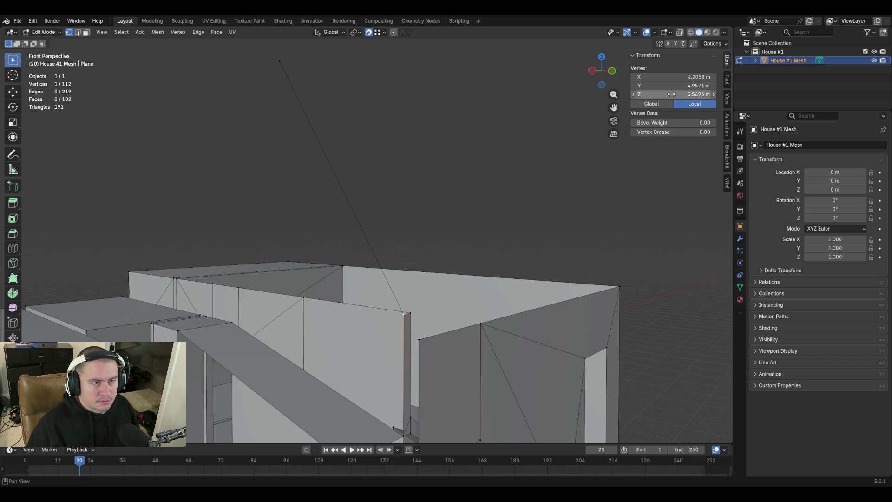
click(667, 94)
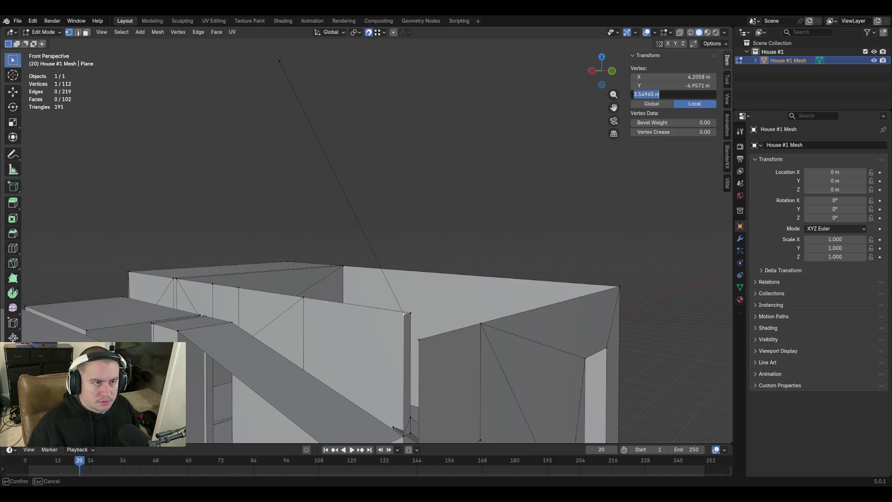
click(655, 94)
drag(654, 94, 633, 94)
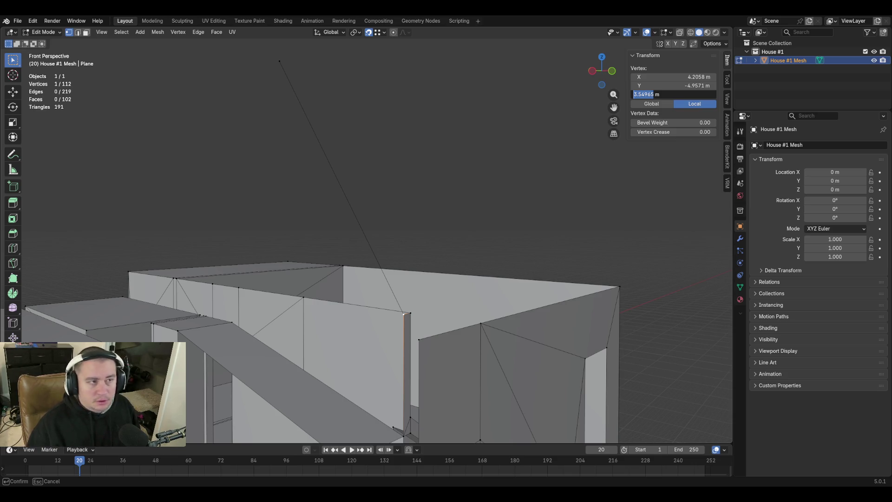
key(Escape)
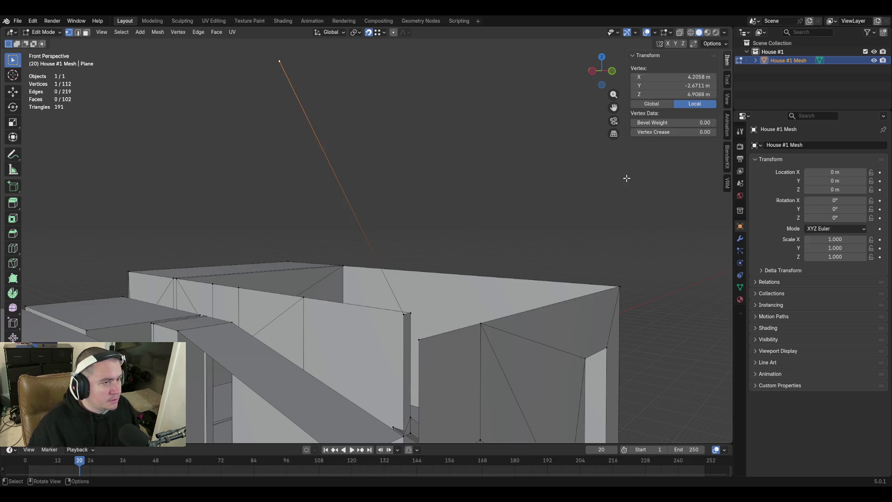
drag(674, 95, 678, 94)
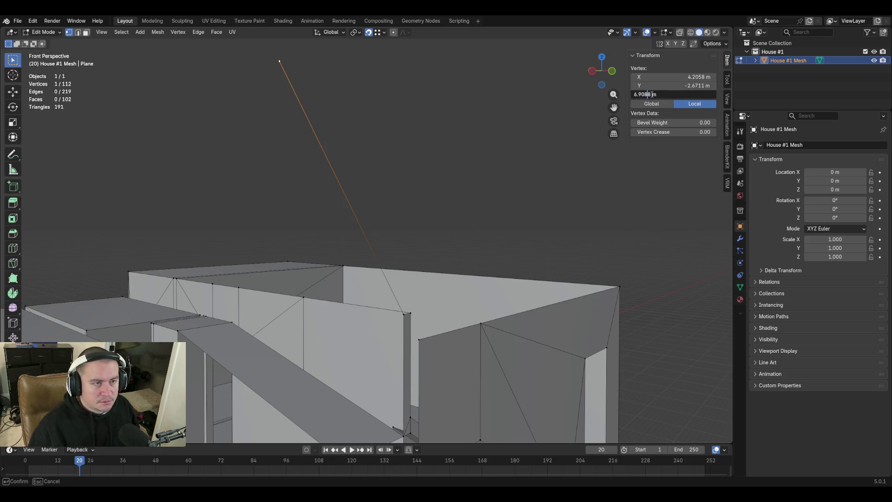
key(Return)
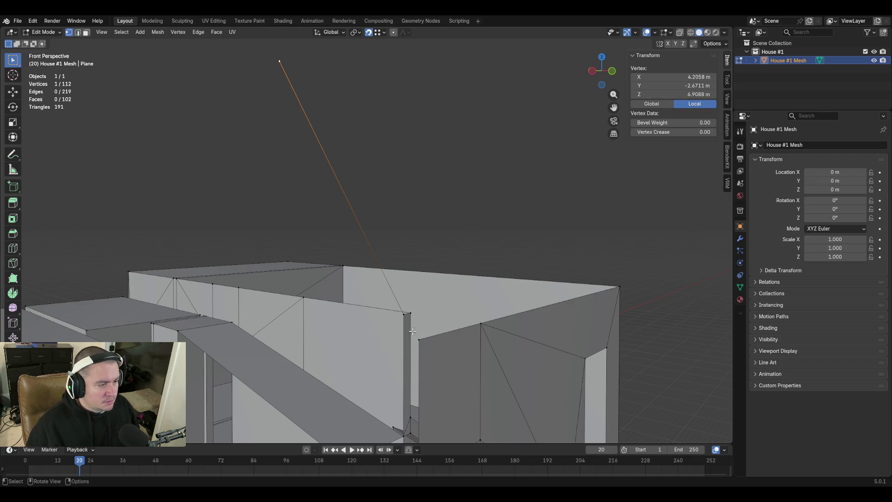
Set the wall-corner vertex's Z to 6.9088-3.54965/2, giving 5.134 m
click(403, 315)
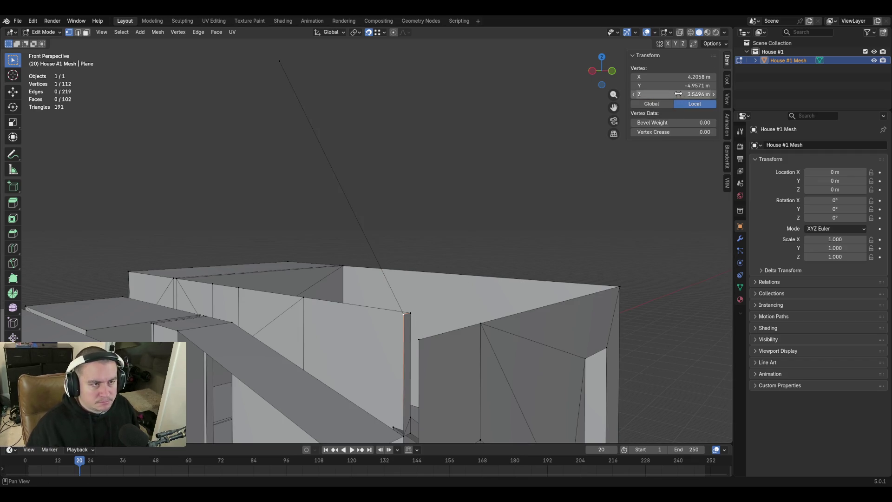
click(660, 94)
key(Home)
text(6.9088-)
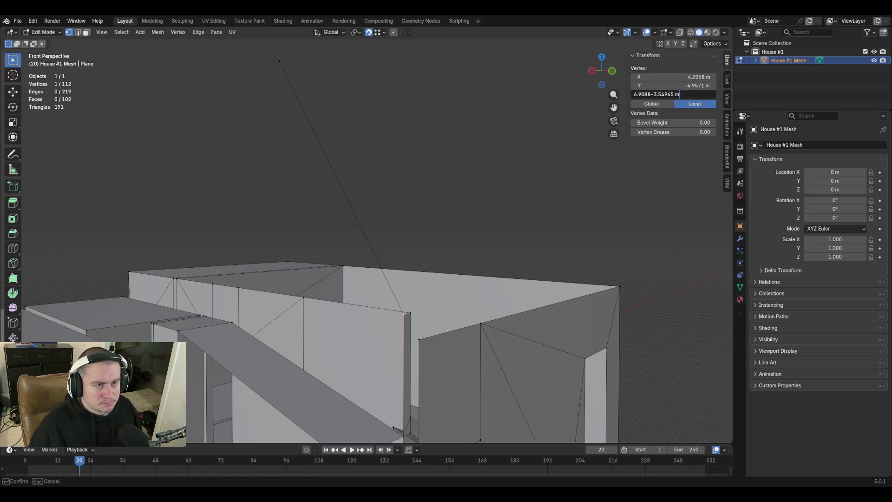
key(BackSpace)
key(BackSpace)
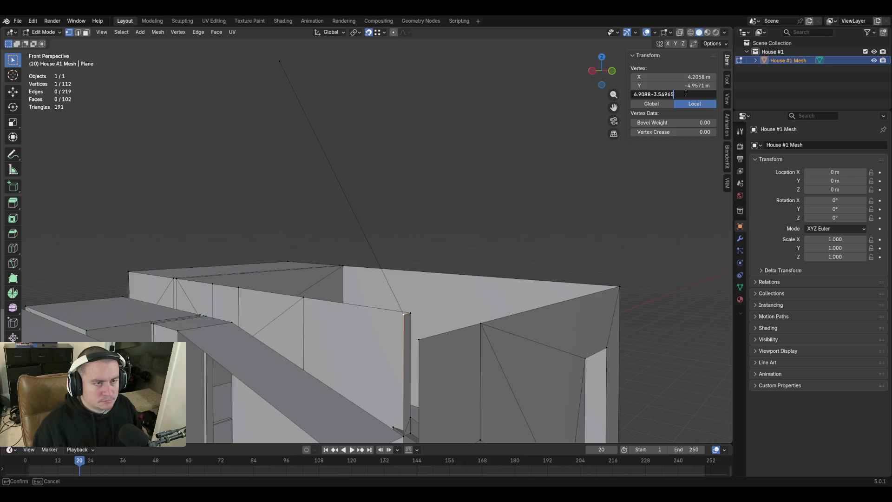
text(/2)
key(Return)
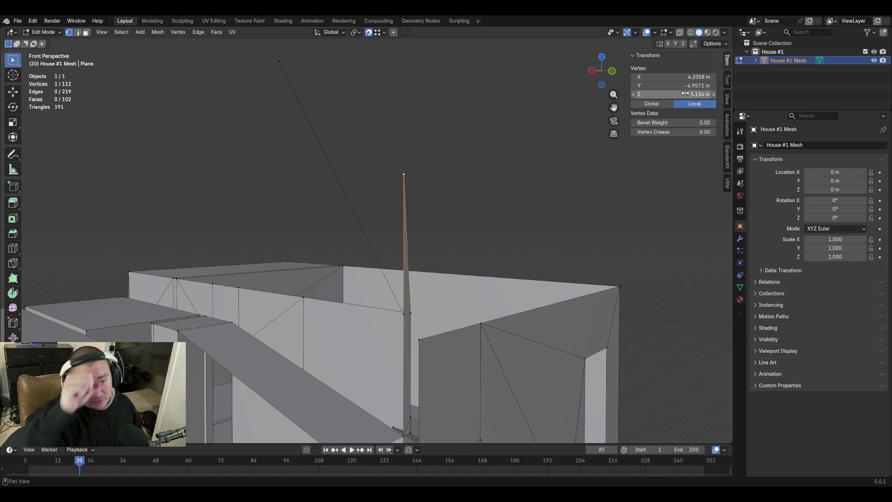
Fly around the spike to inspect it and select its bottom vertex
key(shift+grave)
key(w)
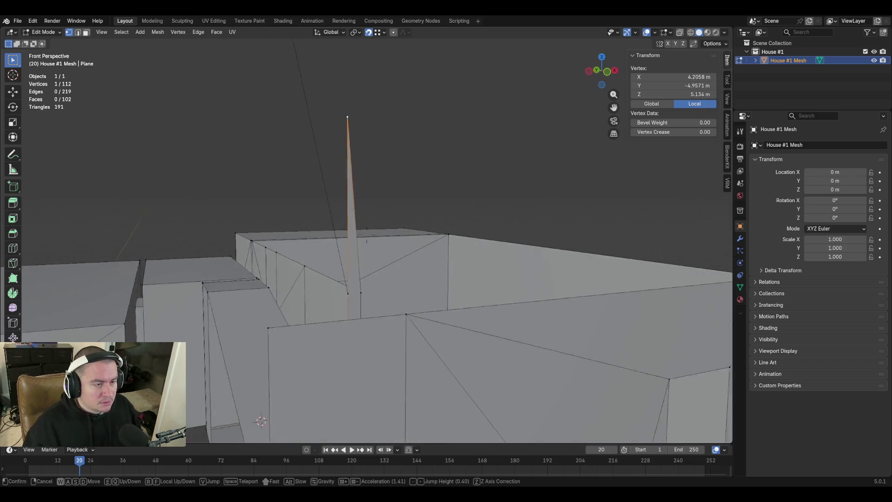
key(s)
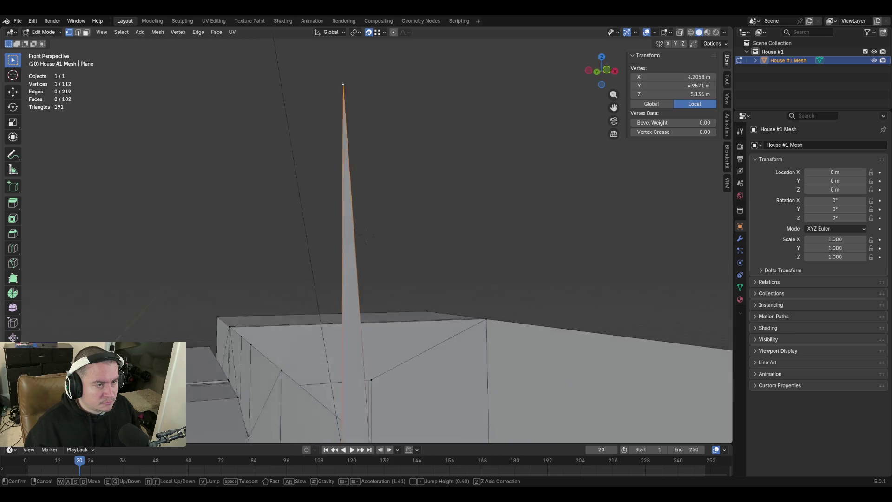
key(w)
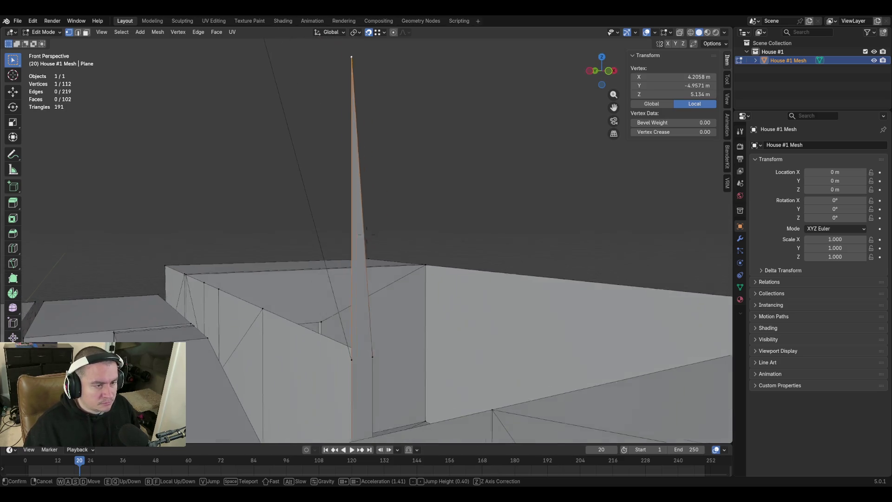
click(343, 354)
click(342, 354)
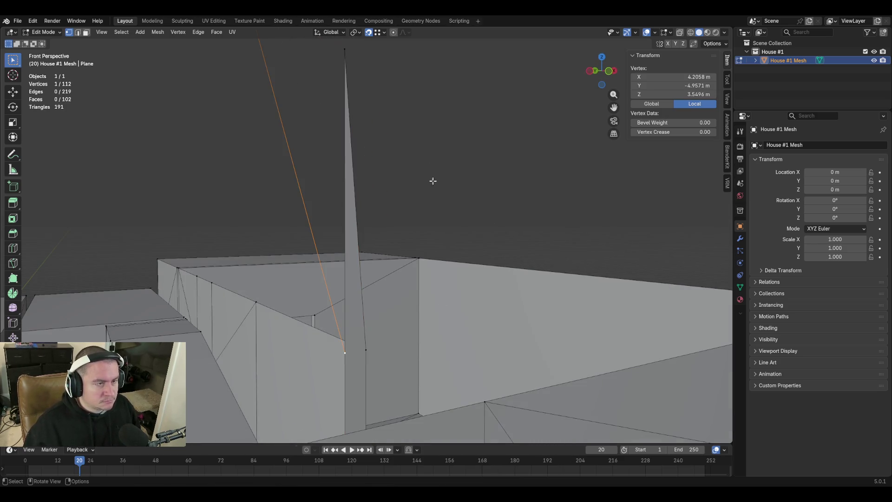
Merge the spike's bottom and top vertices into the top one
shift+click(344, 50)
key(m)
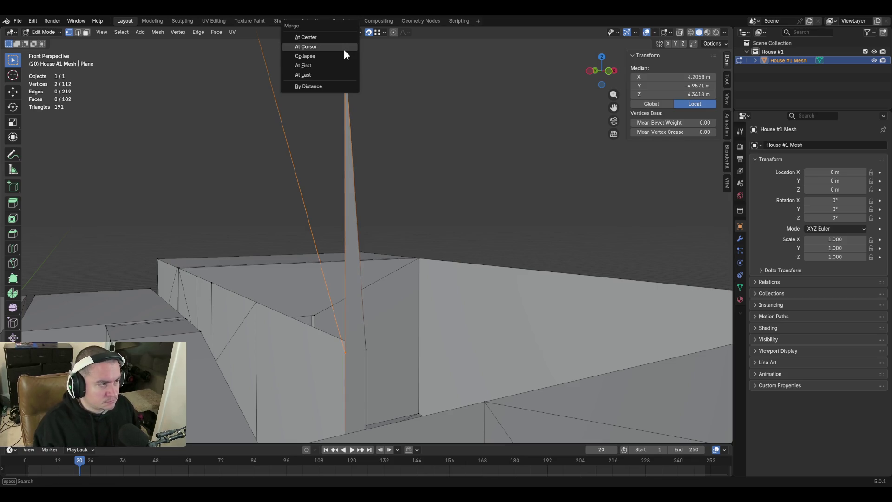
click(339, 76)
key(shift+grave)
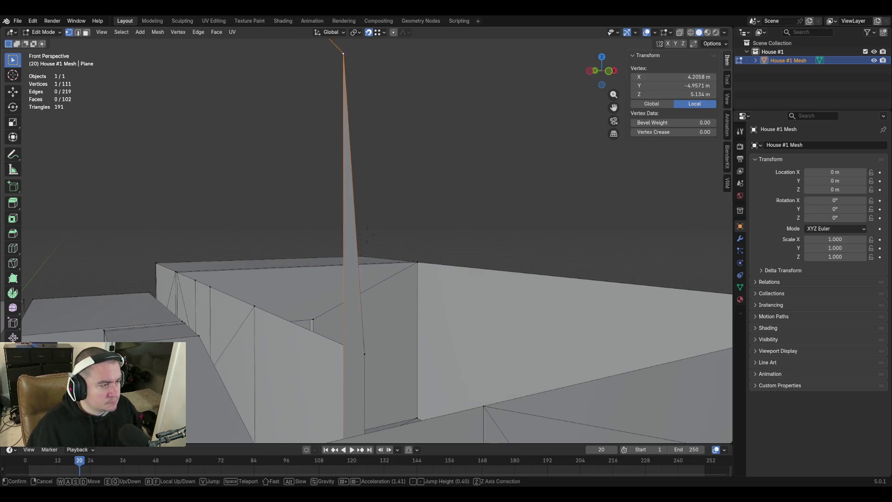
key(w)
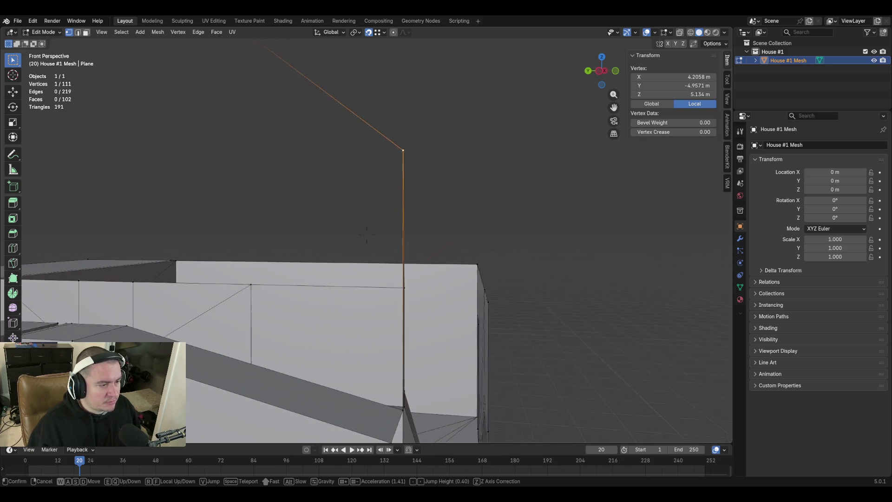
click(352, 210)
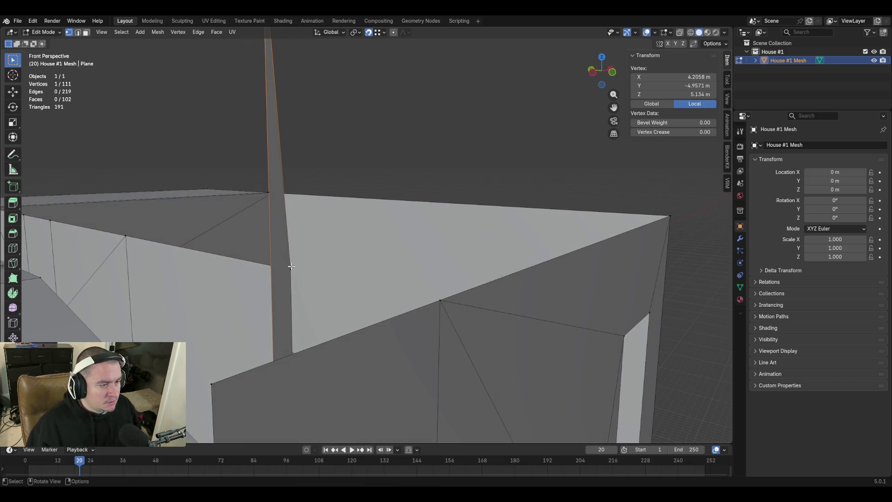
Set the neighbouring wall-top vertex's height to 5.134 m, then view the gable wall
click(673, 94)
key(Escape)
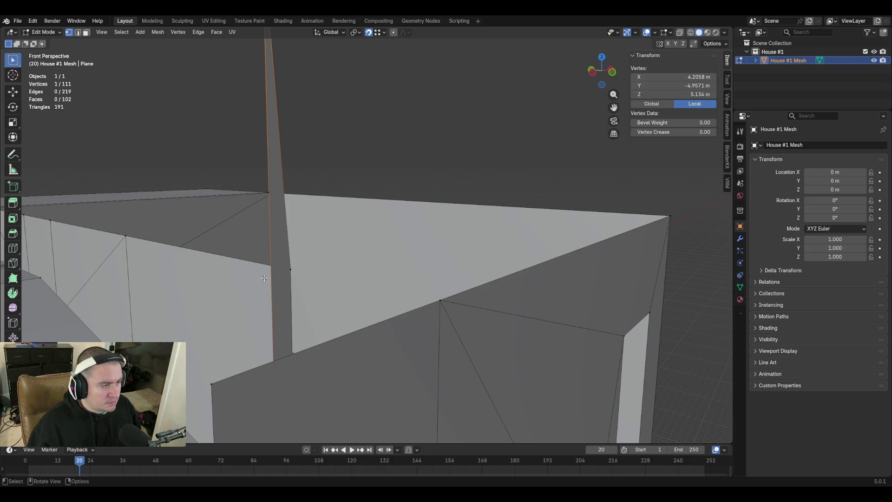
click(290, 269)
click(670, 93)
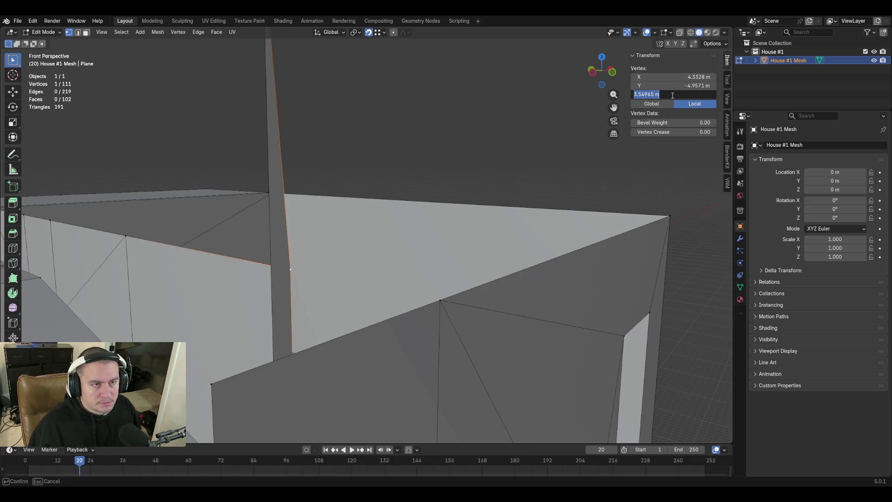
text(5.13398 m)
key(Return)
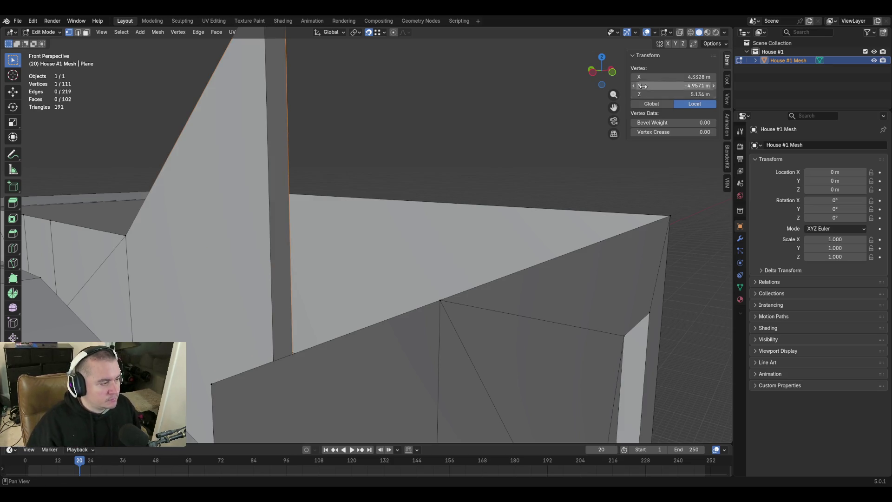
key(shift+grave)
key(s)
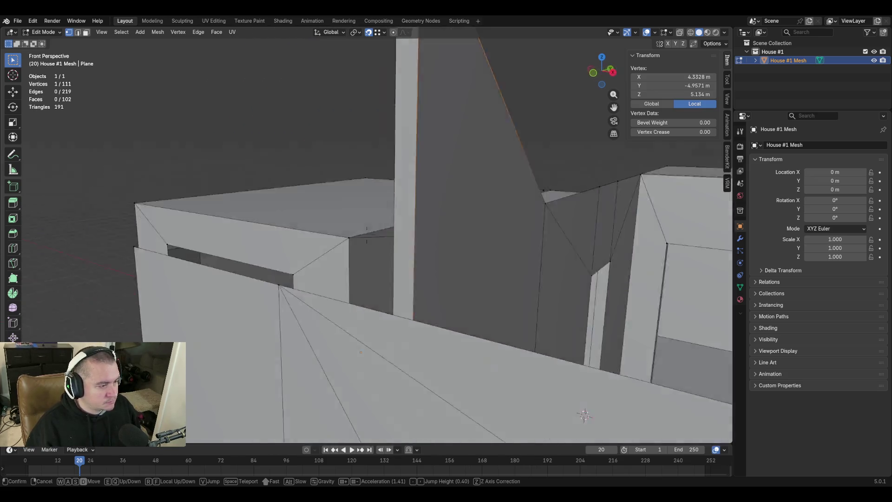
key(w)
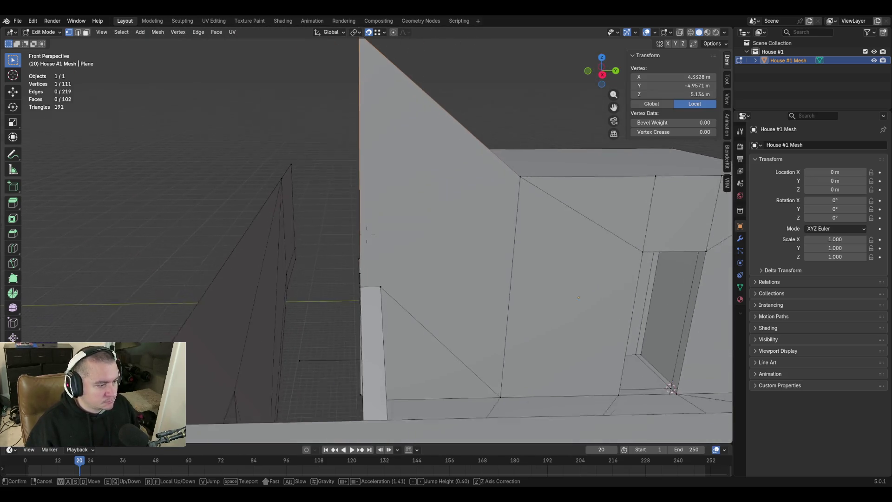
key(s)
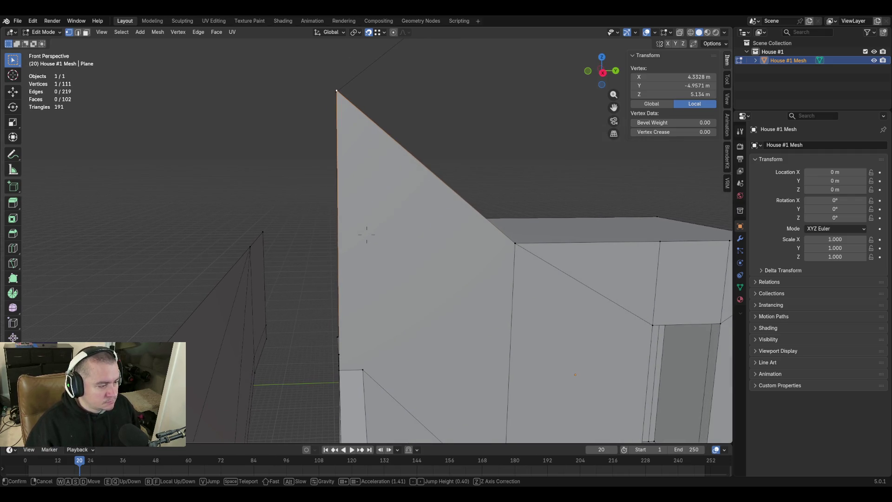
Knife-cut a vertical edge from the gable's lower vertex up to the sloped top edge
click(366, 234)
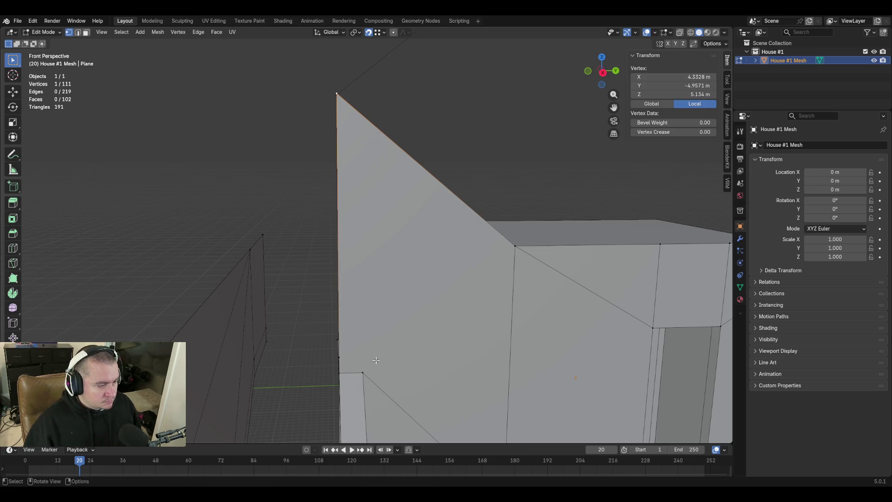
key(k)
click(363, 372)
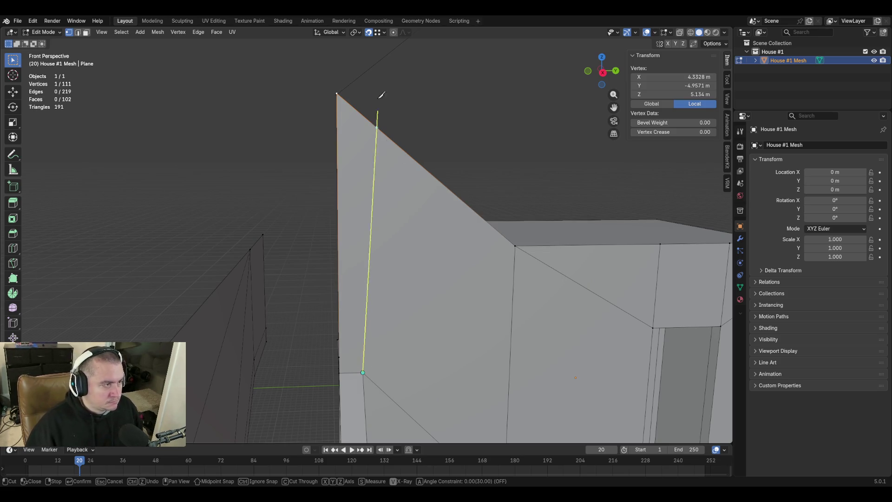
key(z)
click(359, 115)
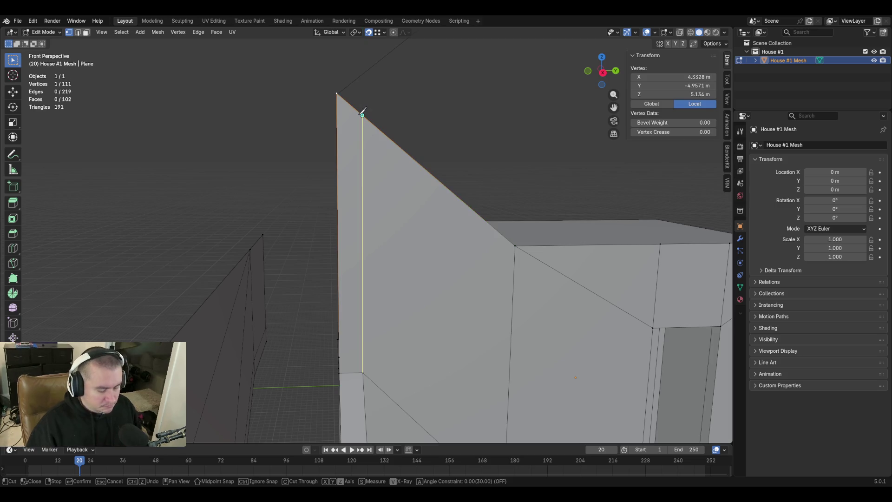
key(Return)
key(shift+grave)
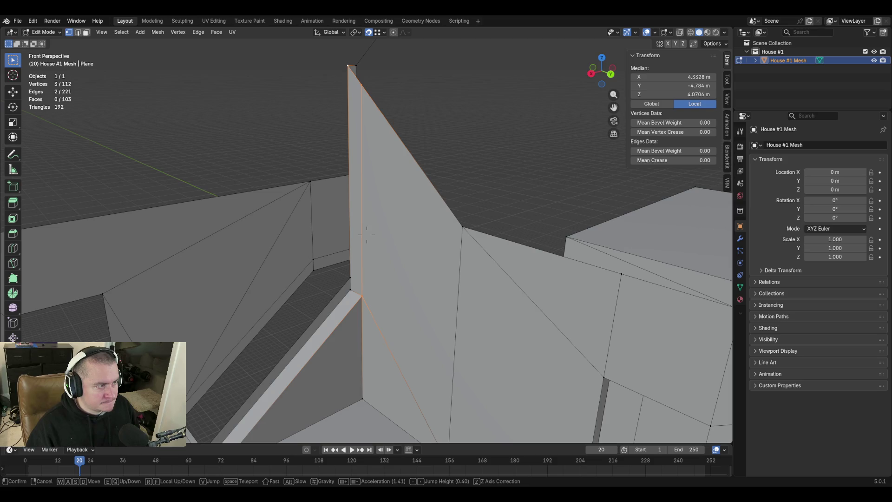
mouse_move(367, 235)
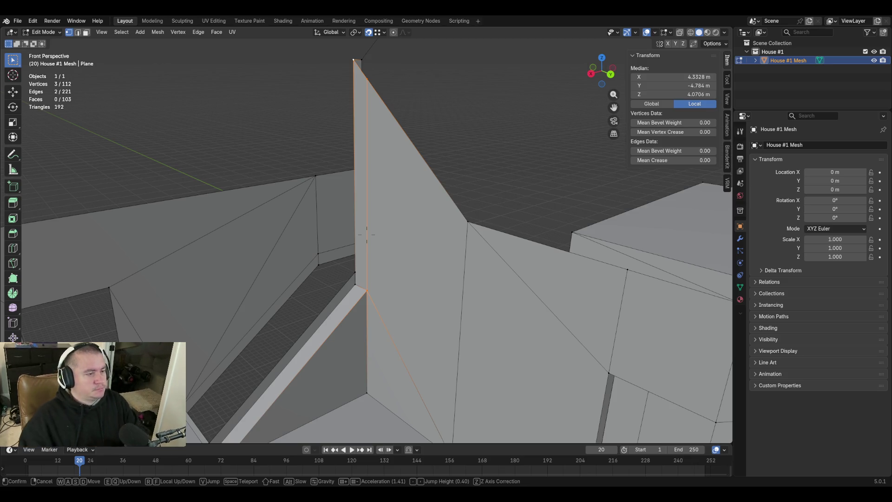
Delete the short edge at the top of the gable
key(e)
key(q)
click(367, 234)
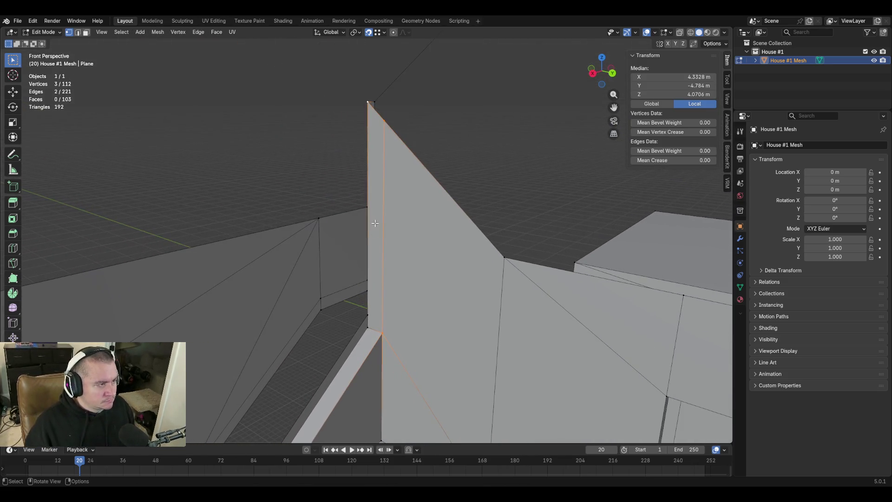
click(504, 257)
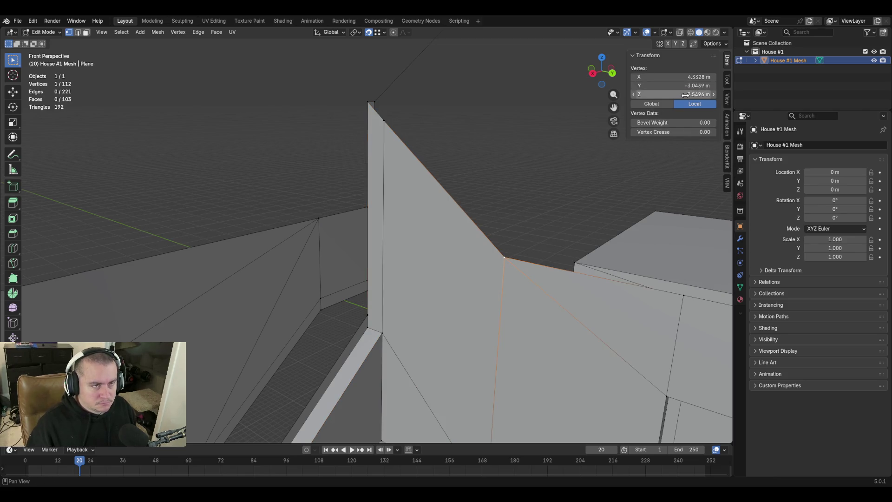
click(685, 95)
key(Return)
key(2)
click(371, 99)
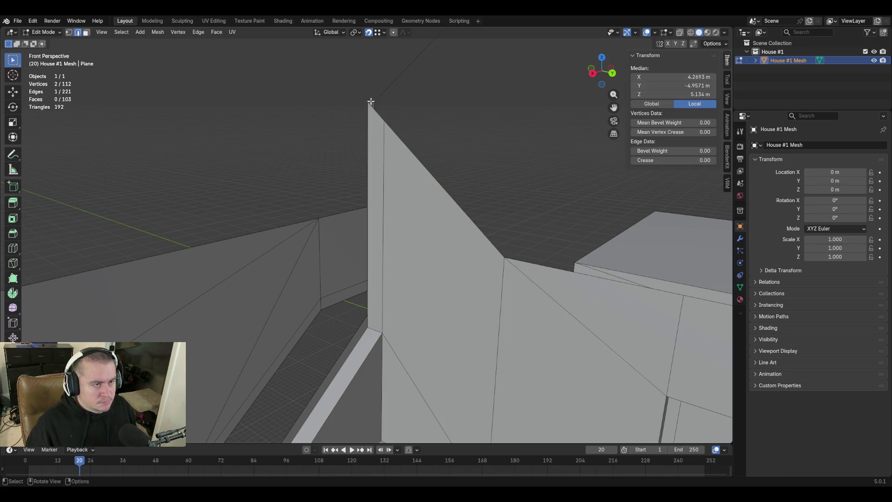
key(x)
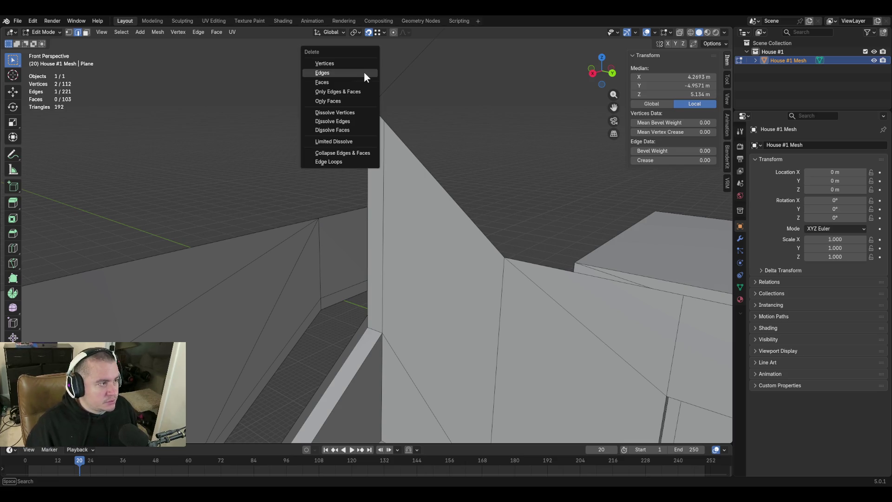
click(343, 73)
Select the wall's slanted top edge and set its height to 3.5497 m
key(shift+grave)
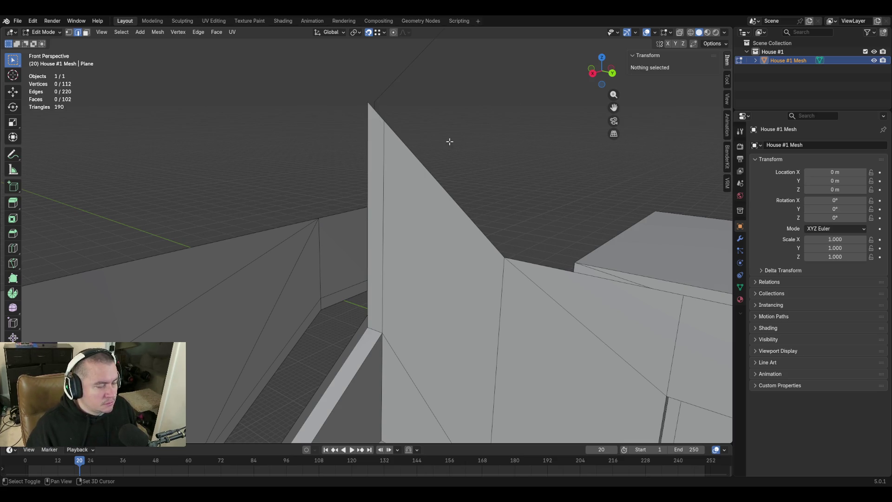
click(367, 234)
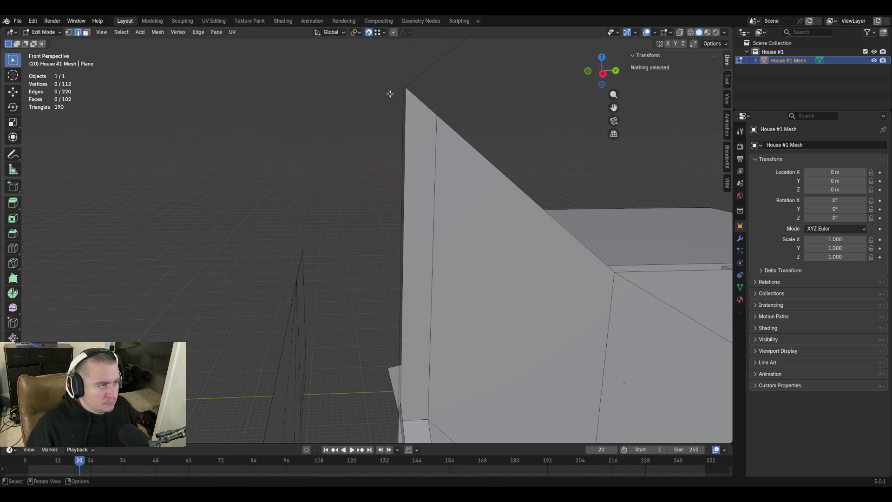
click(406, 93)
key(1)
click(413, 90)
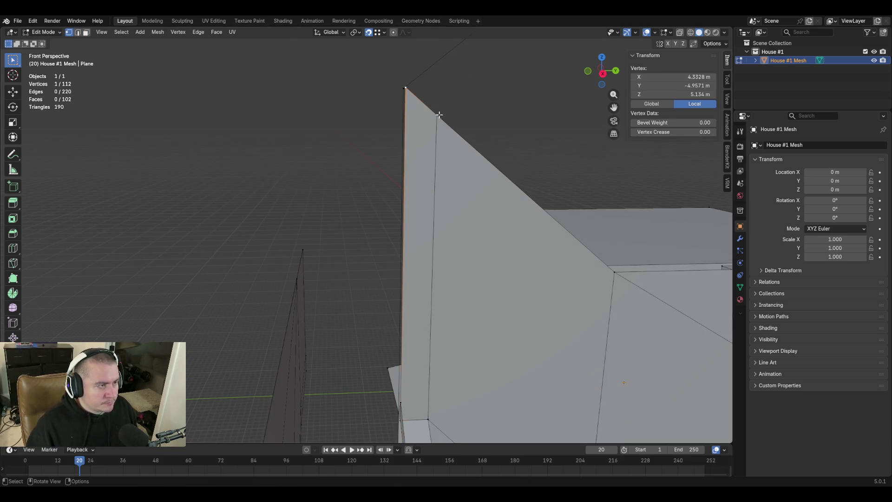
shift+click(437, 115)
click(664, 90)
key(ctrl+v)
key(Return)
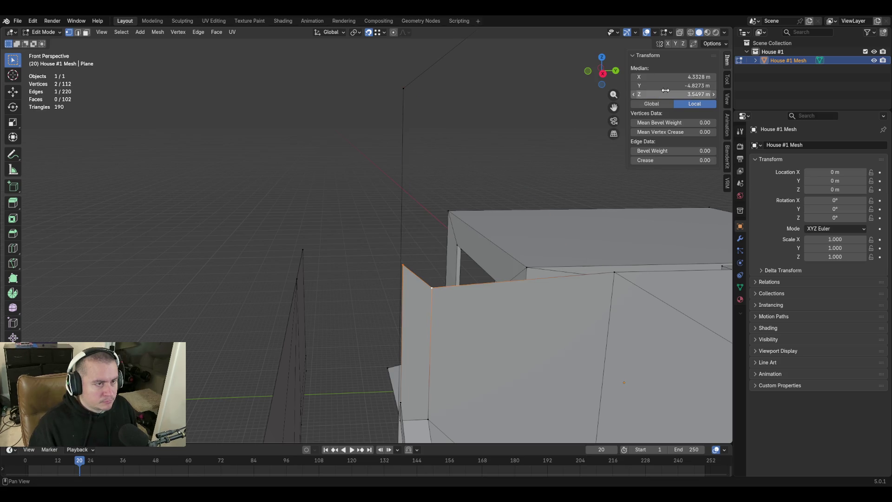
click(287, 178)
key(shift+grave)
key(w)
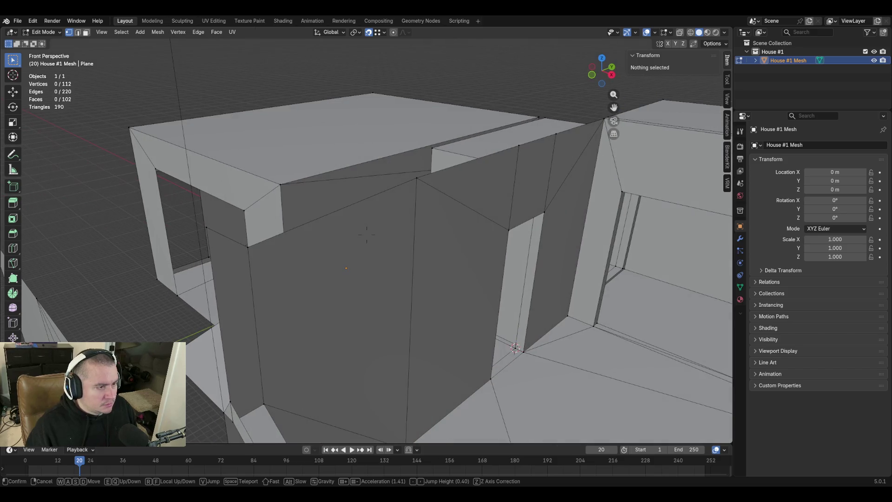
Set the wall corner vertex and its neighbouring corner vertex to 3.5496 m height
click(254, 246)
click(250, 248)
double_click(659, 94)
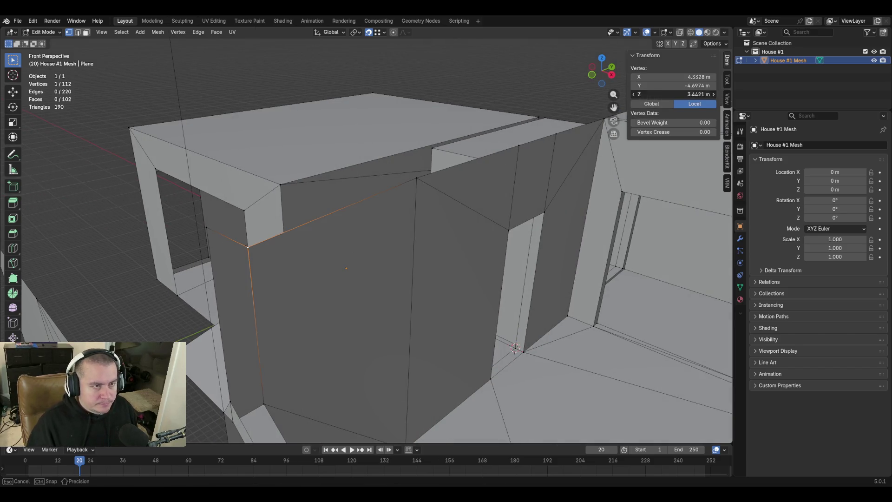
text(3.54965 m)
key(Return)
click(207, 227)
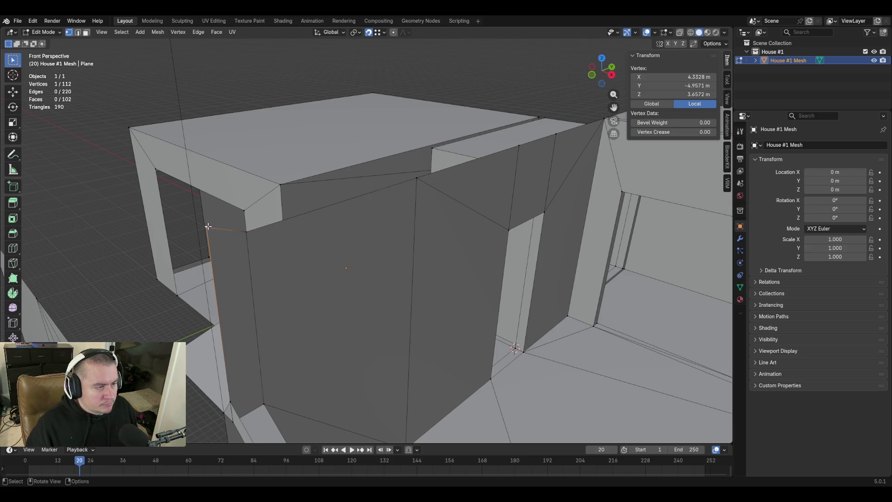
double_click(665, 93)
text(3.54965 m)
key(Return)
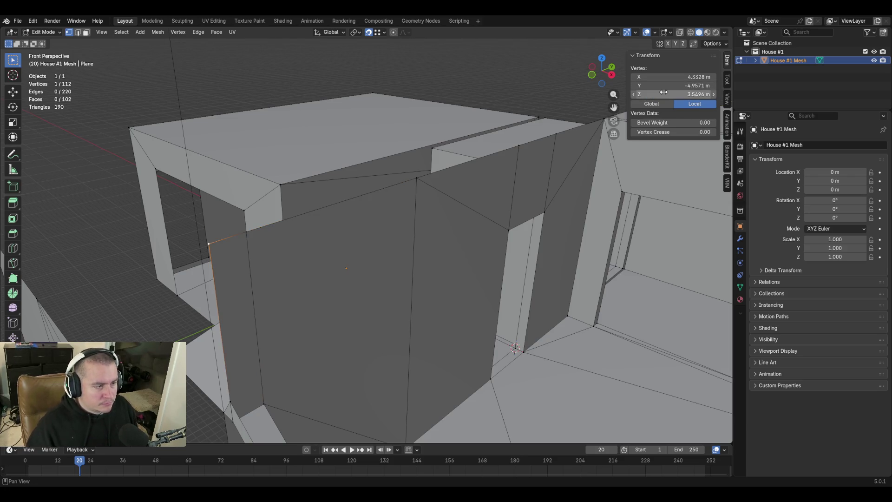
Fly through the house to check the levelled wall tops, then select the vertical wall edge
key(shift+grave)
key(s)
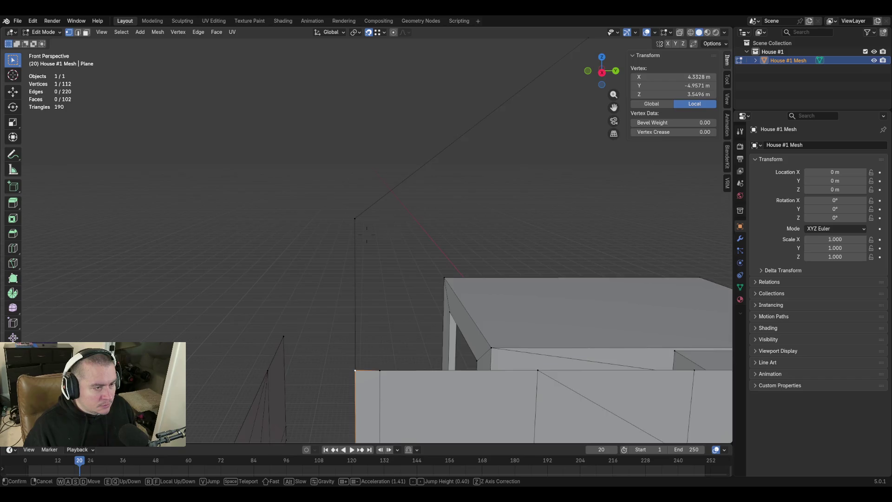
click(314, 329)
key(shift+grave)
key(w)
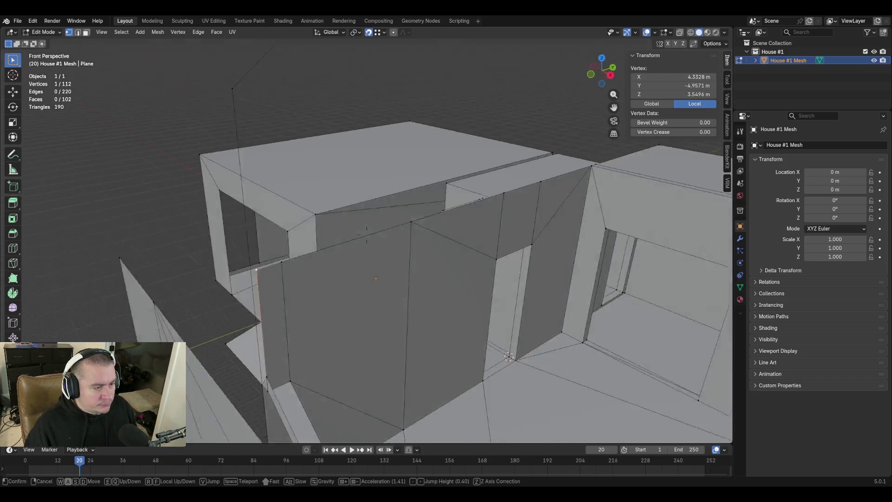
key(s)
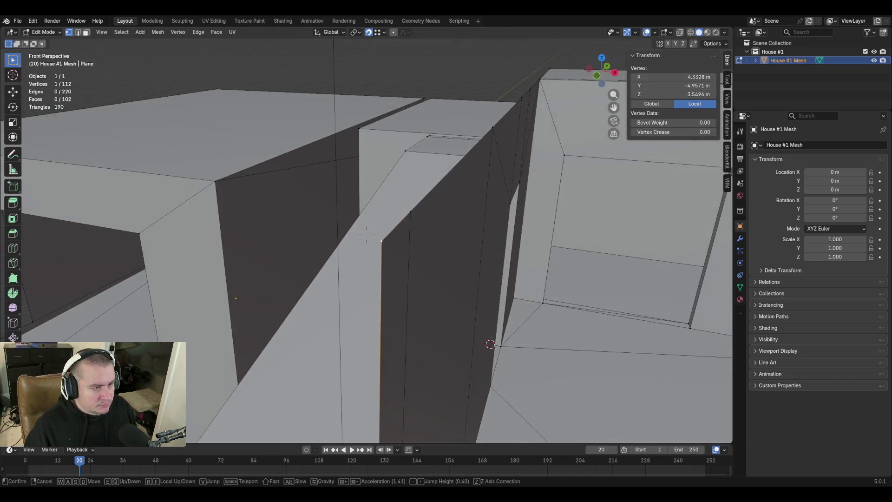
click(277, 280)
click(330, 211)
key(shift+grave)
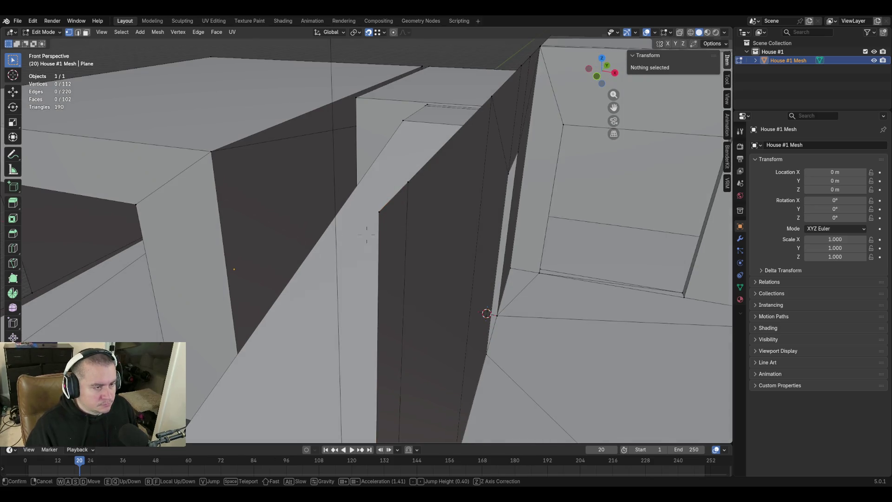
key(w)
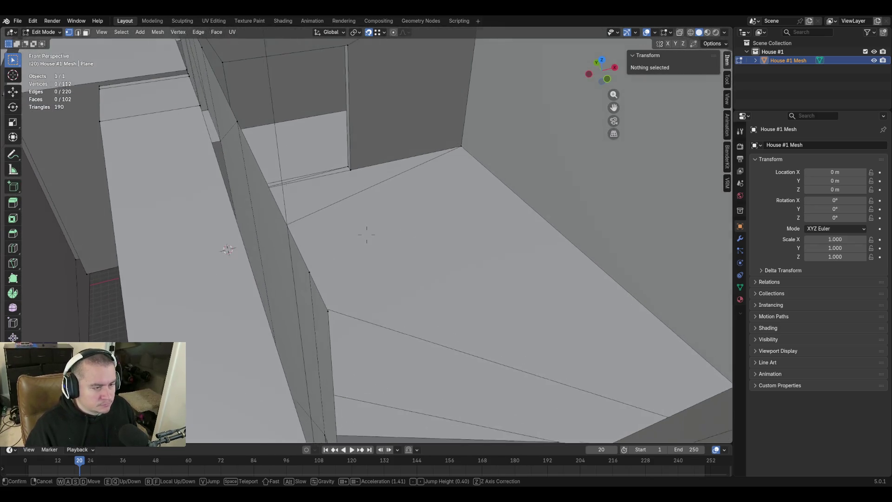
click(344, 300)
key(2)
click(343, 257)
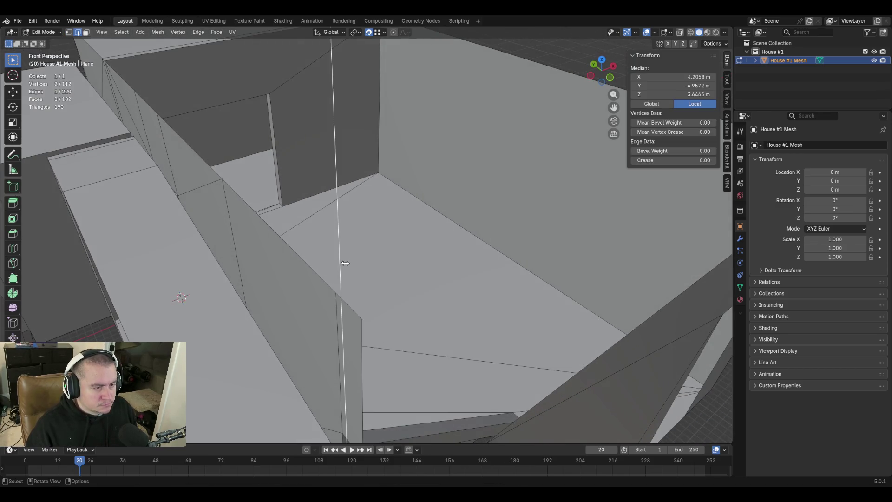
Subdivide the vertical wall edge and set the new middle vertex to 3.5496 m
right_click(340, 244)
click(339, 244)
key(1)
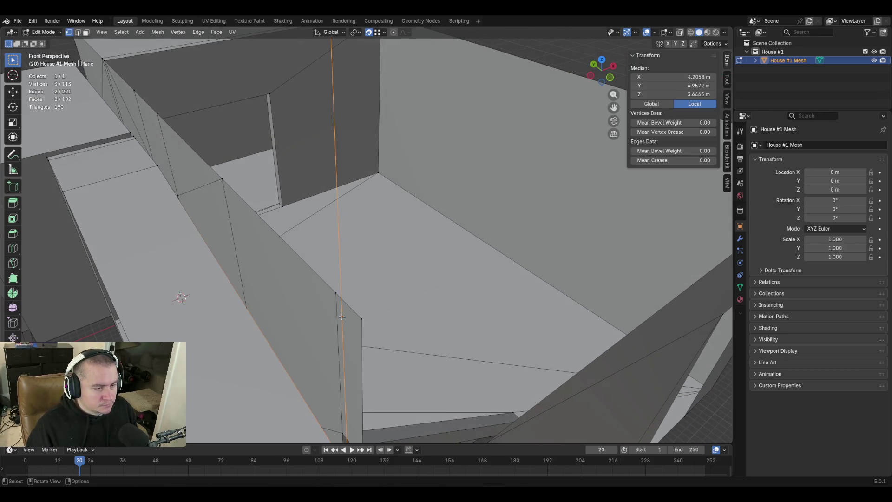
click(342, 316)
click(674, 95)
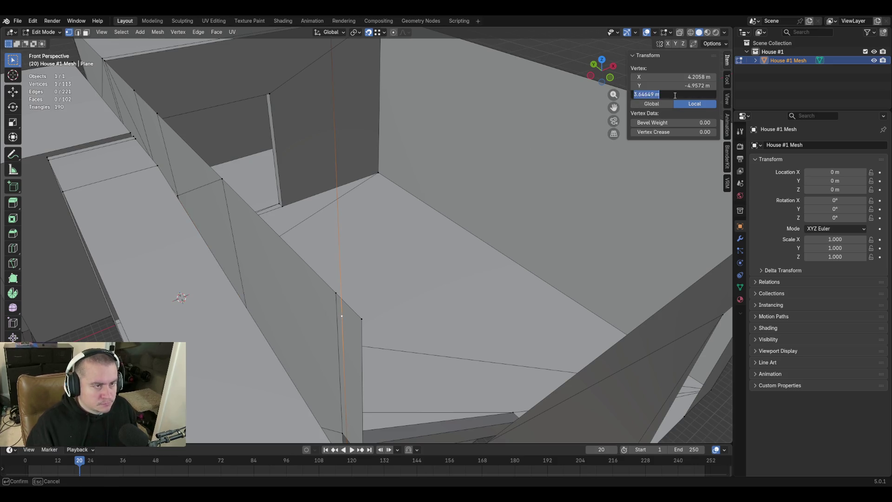
click(675, 94)
key(Return)
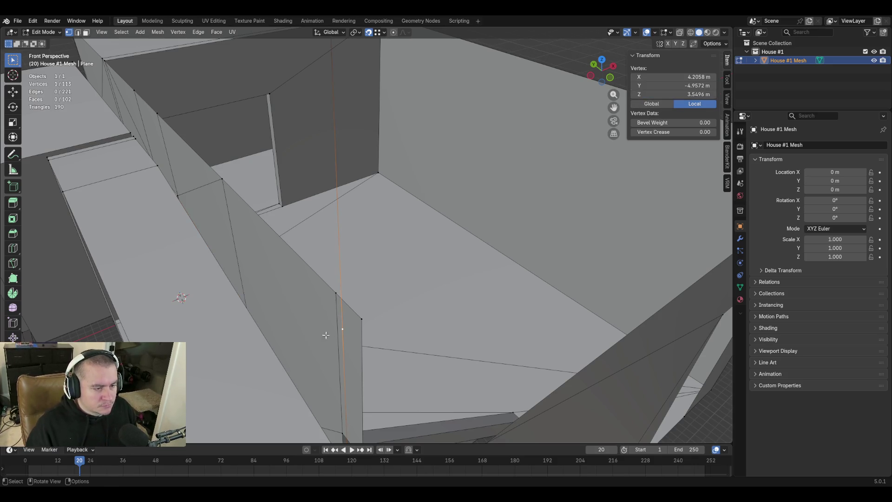
Fill a new face between the two vertical edges bordering the gap
key(2)
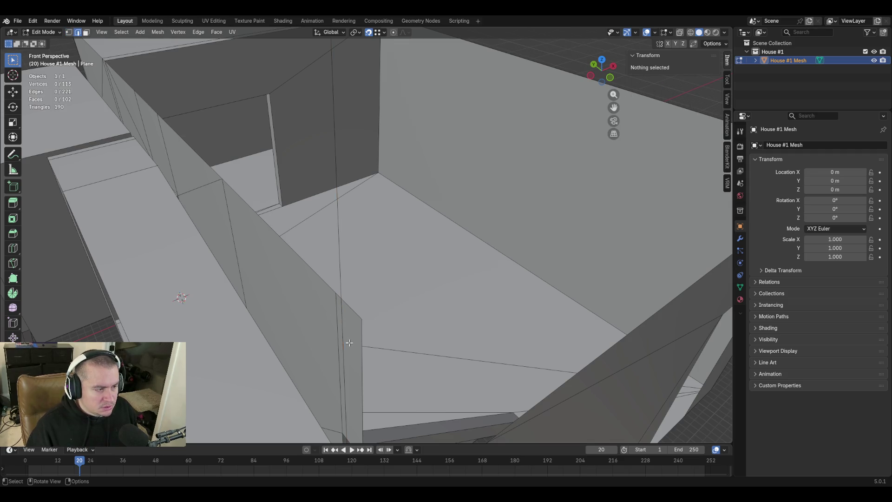
shift+click(343, 337)
shift+click(362, 334)
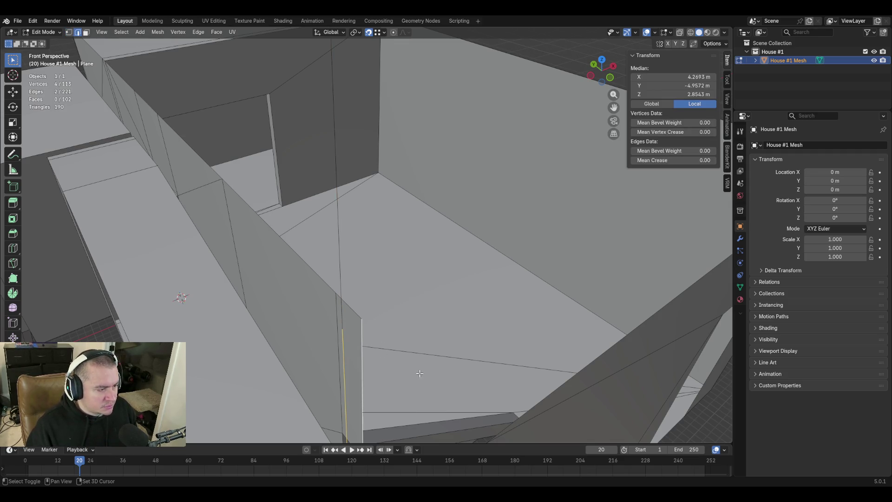
key(f)
key(shift+grave)
key(s)
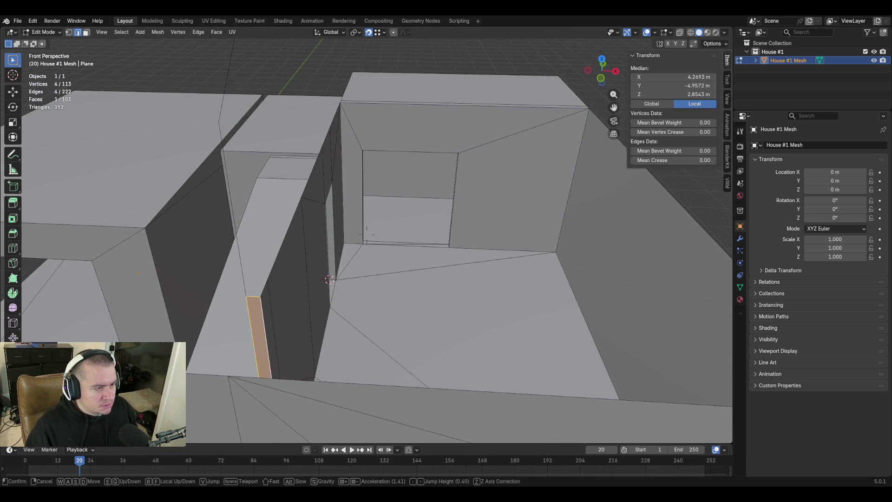
Subdivide the edge spanning the gap
key(w)
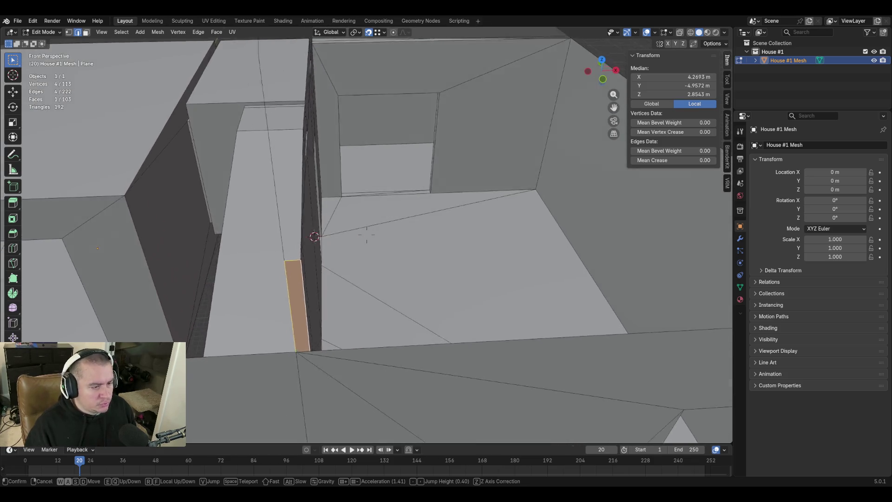
click(419, 371)
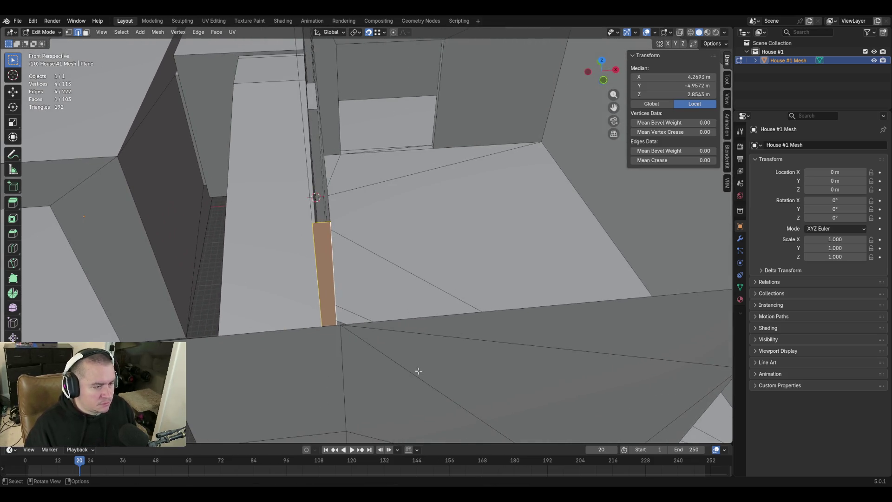
click(287, 330)
key(ctrl+e)
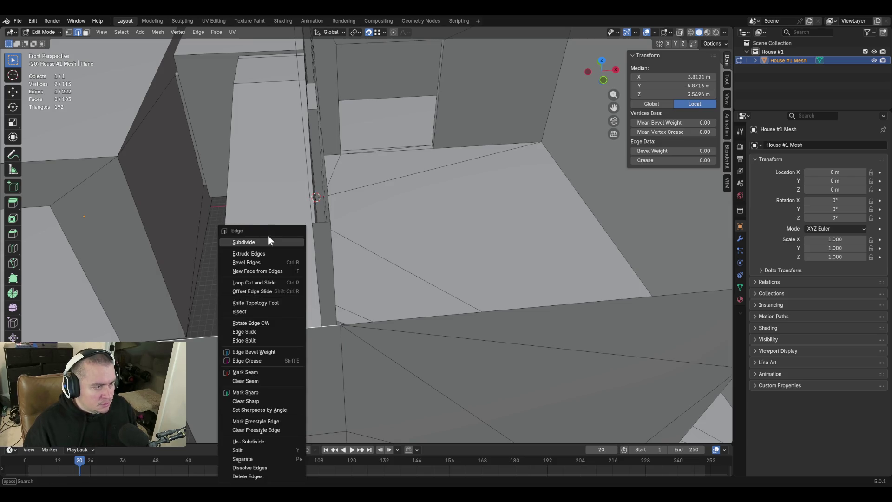
click(268, 241)
Place the new middle vertex at X 4.2058 m
key(1)
click(246, 333)
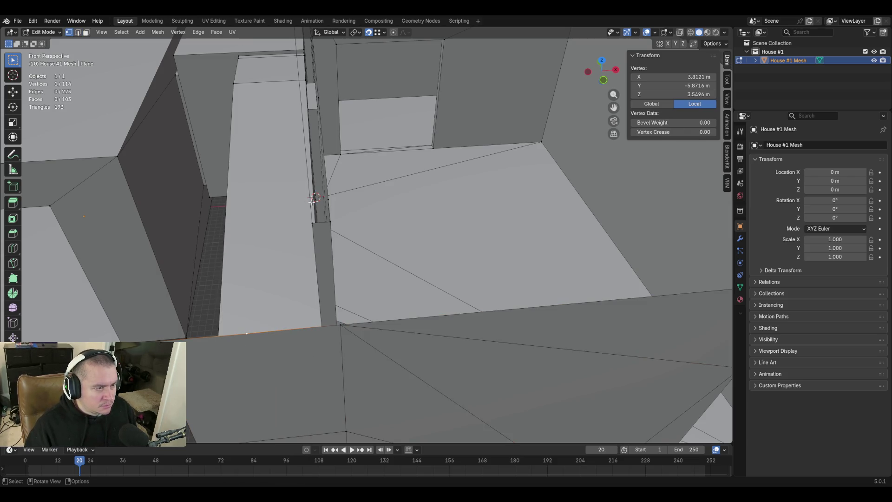
key(g)
click(312, 224)
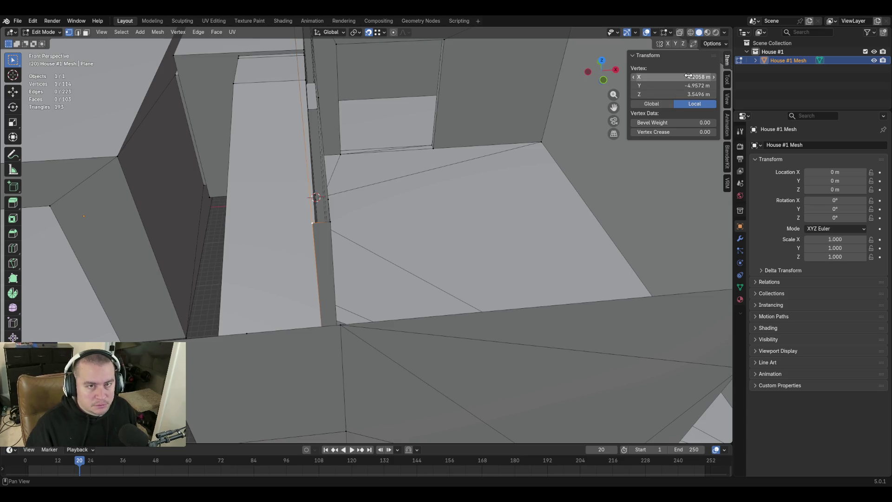
click(674, 76)
key(Escape)
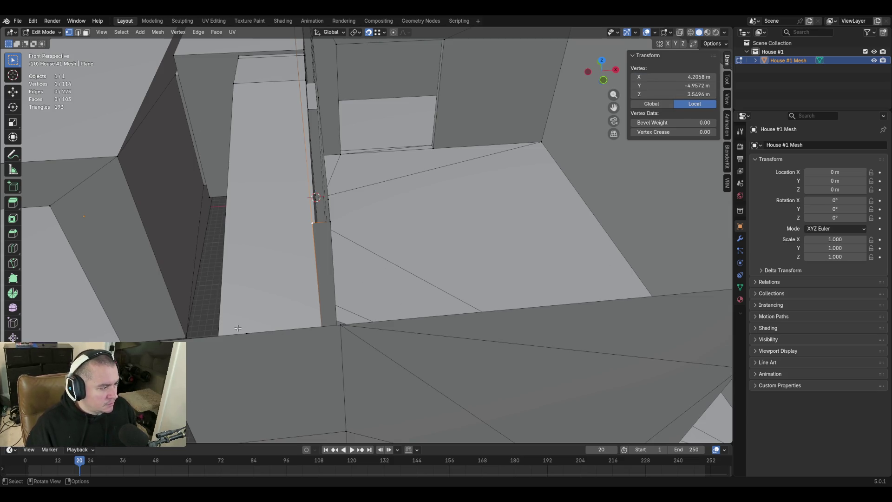
key(ctrl+z)
click(673, 76)
text(4.2058 m)
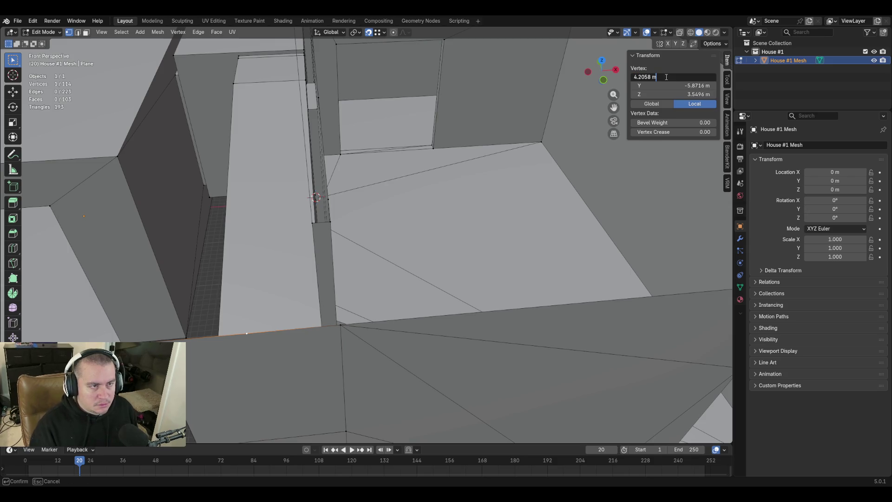
key(Return)
Fill a narrow face between the two edges of the gap
key(2)
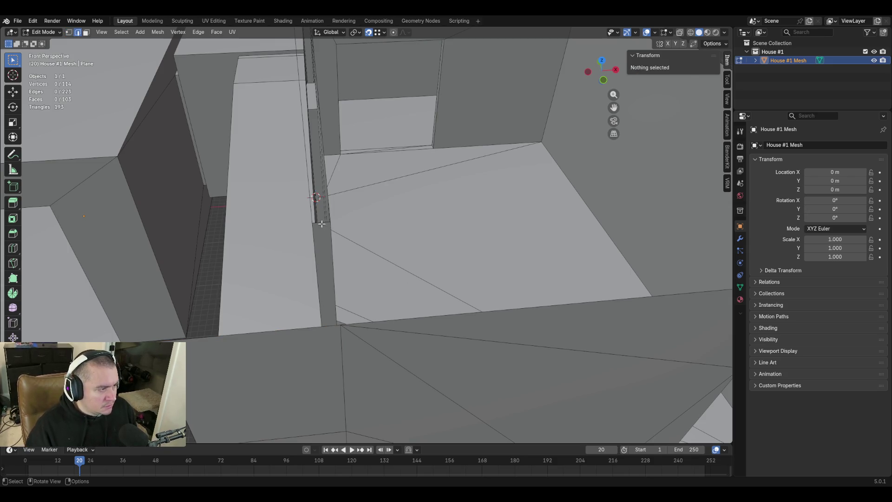
click(322, 222)
shift+click(328, 325)
key(f)
key(shift+grave)
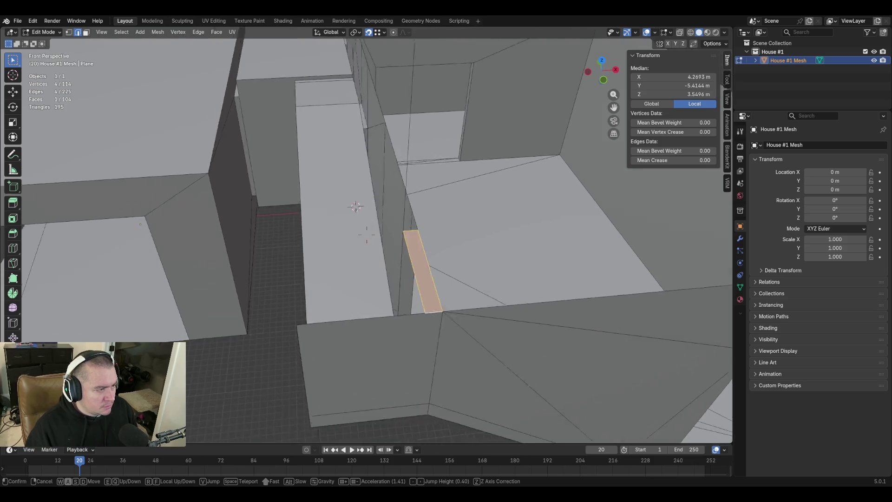
Extrude the wall's top edge beside the lintel straight up along Z
key(s)
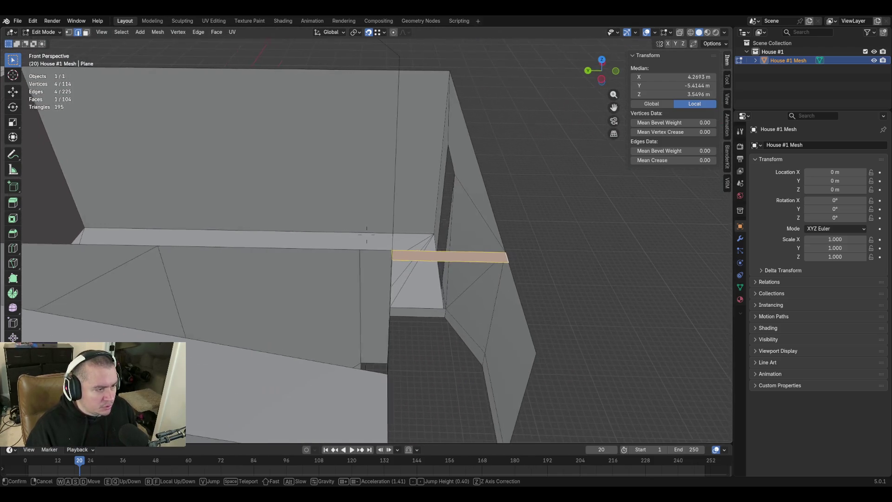
key(q)
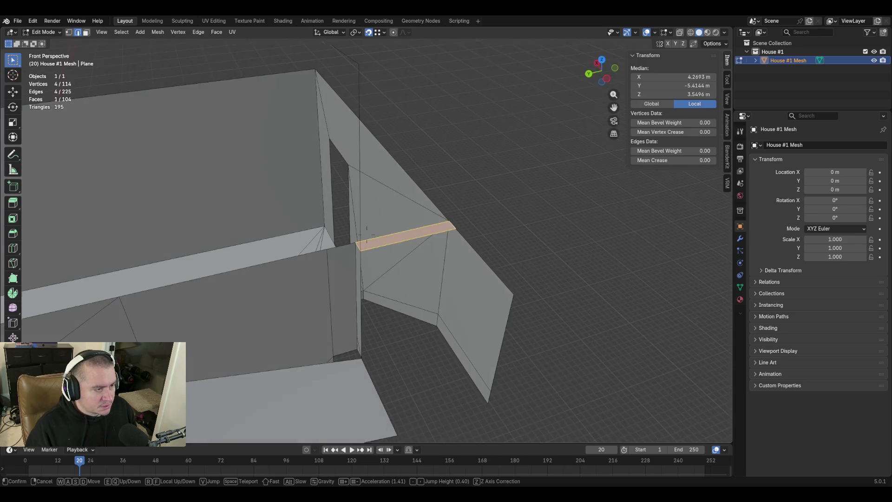
key(e)
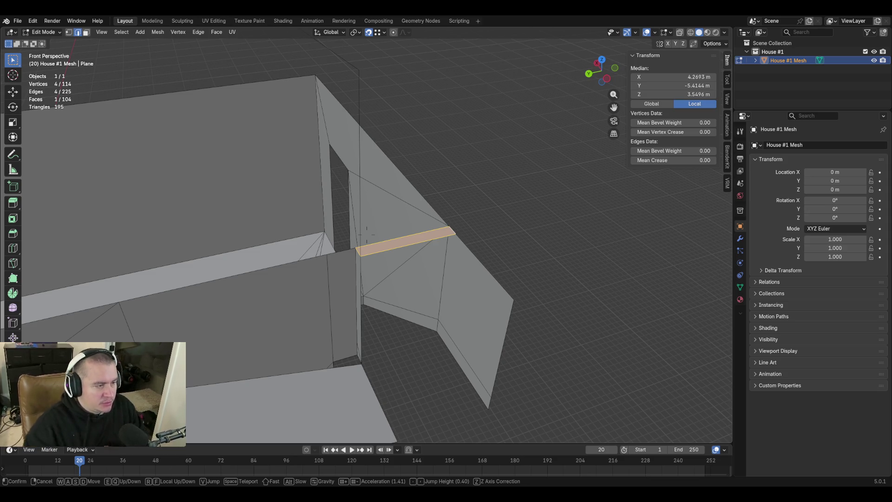
key(w)
key(s)
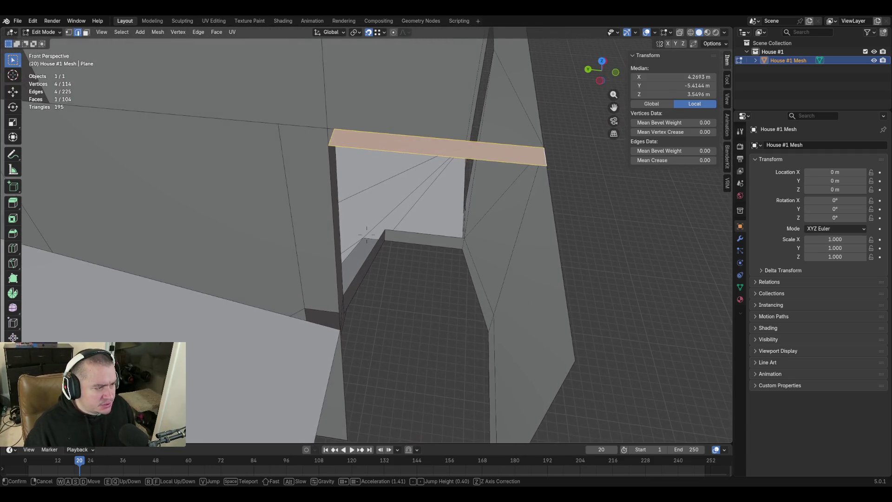
key(s)
key(s)
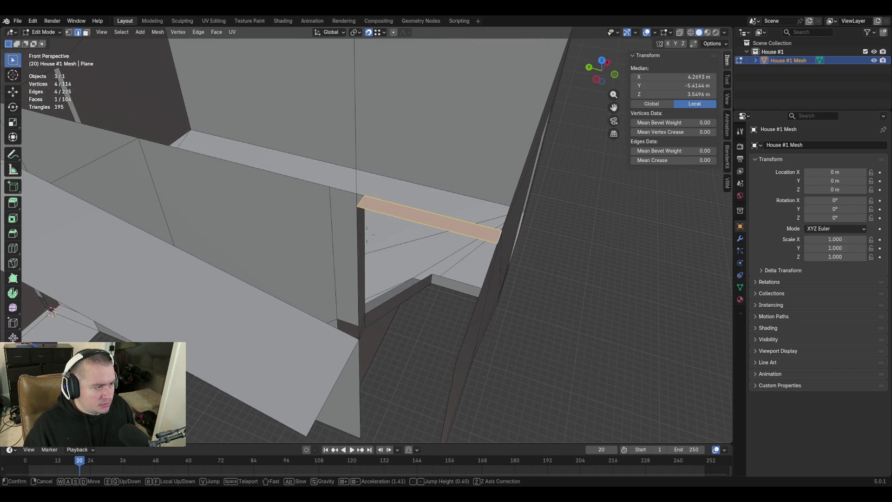
key(shift+e)
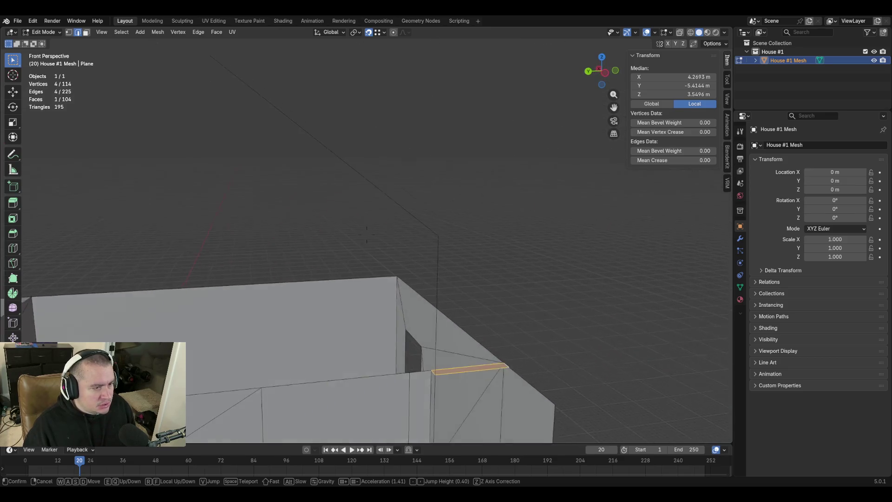
click(352, 289)
click(364, 259)
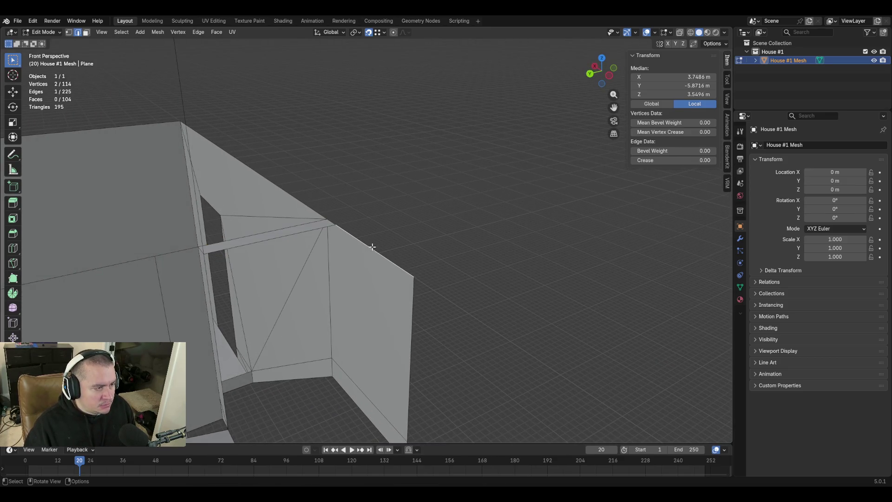
key(shift+grave)
key(s)
click(360, 241)
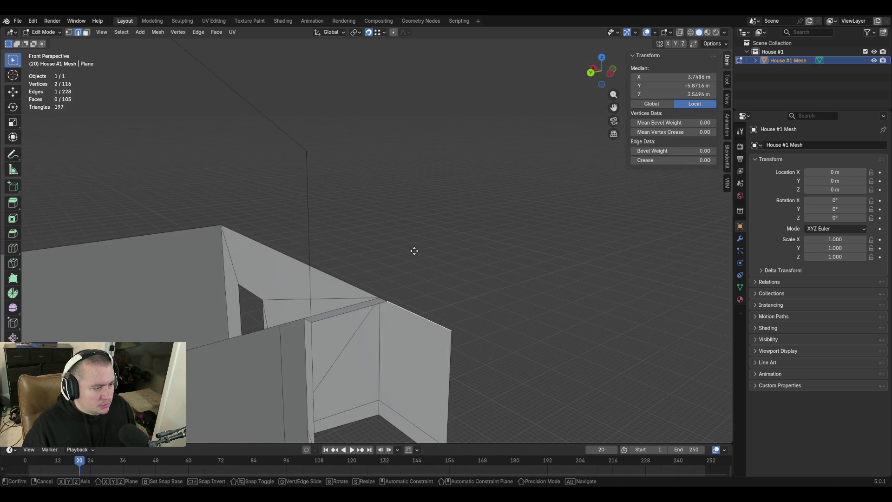
key(e)
key(z)
click(409, 139)
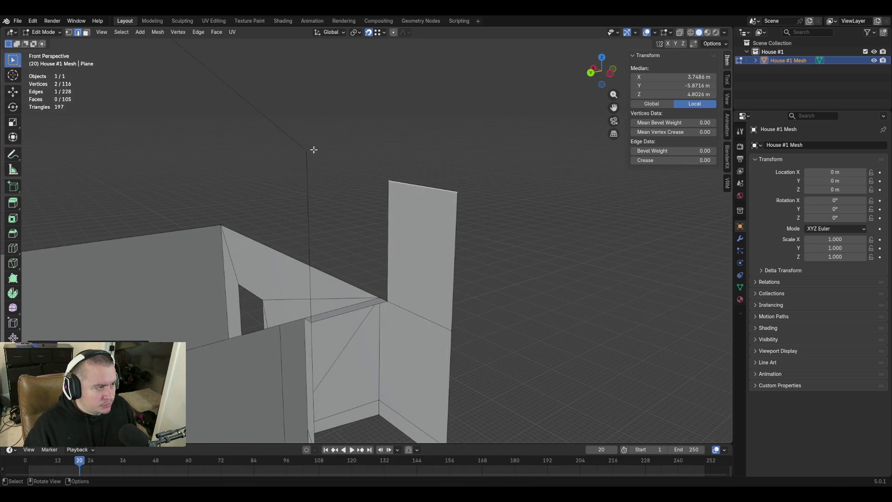
Set the new wall panel's top height to 5.134 m
key(1)
click(307, 150)
click(673, 94)
key(Escape)
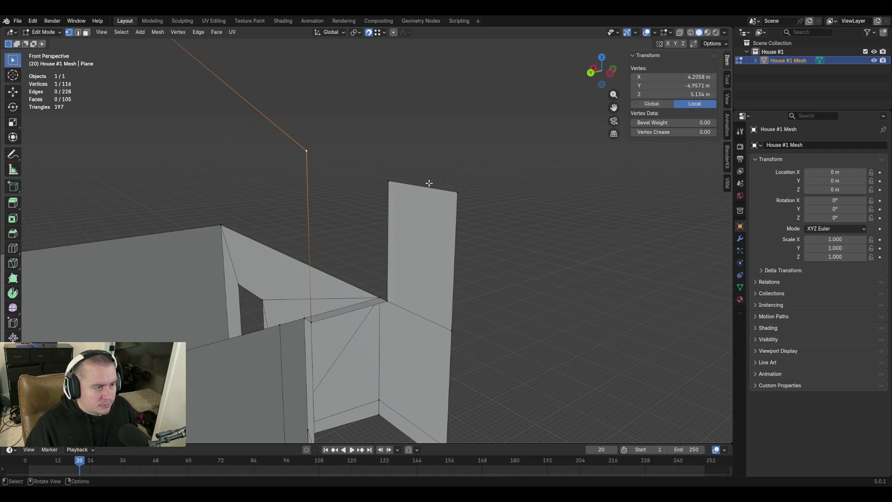
key(ctrl+z)
key(ctrl+z)
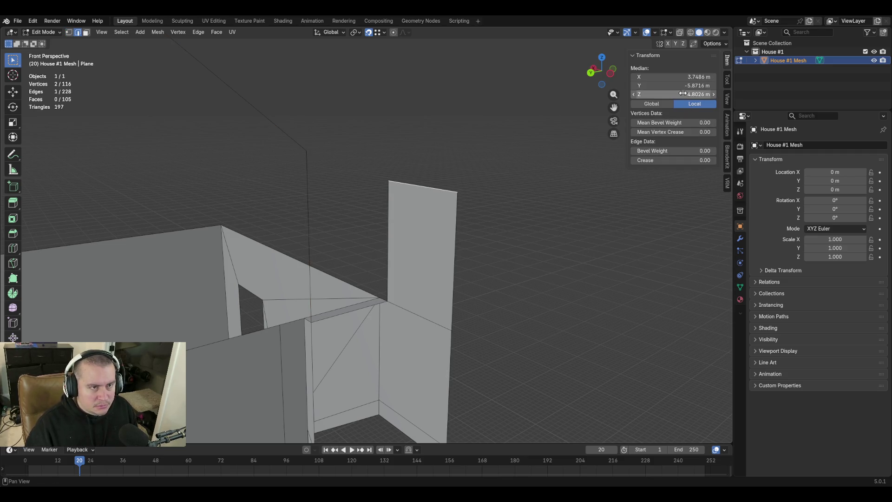
click(673, 93)
text(5.134)
key(Return)
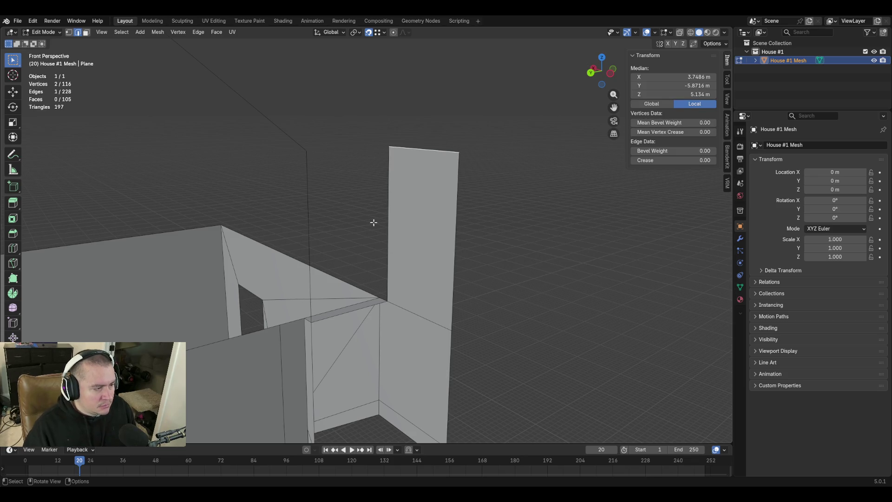
Fill a face between the new wall's left edge and the neighbouring vertical edge
click(386, 197)
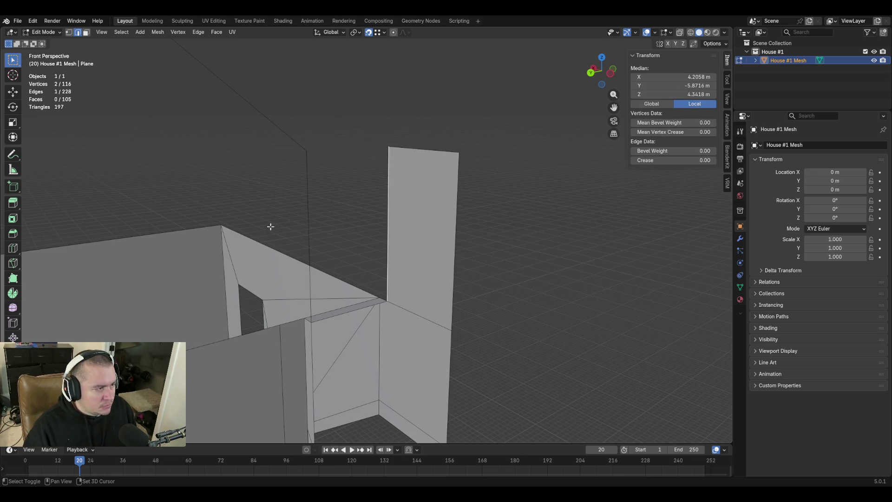
shift+click(308, 197)
key(f)
key(shift+grave)
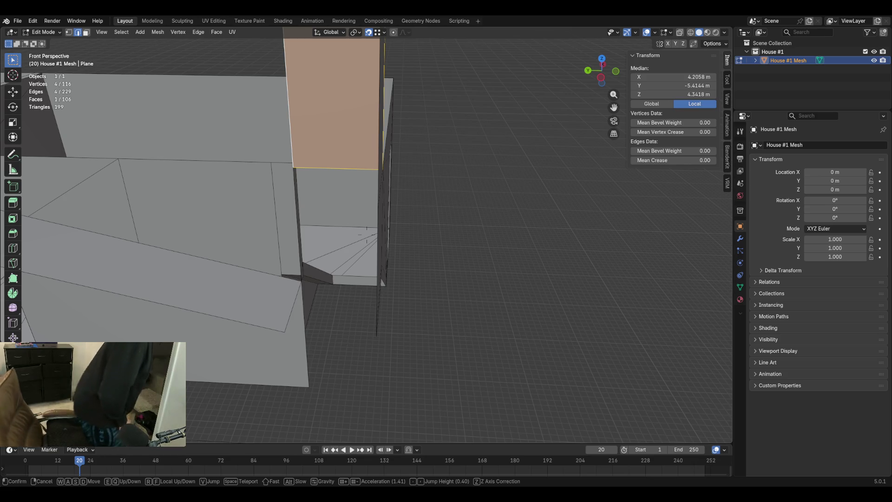
Save blockout.blend and fly around the house inspecting the raised wall panel and corridor
key(s)
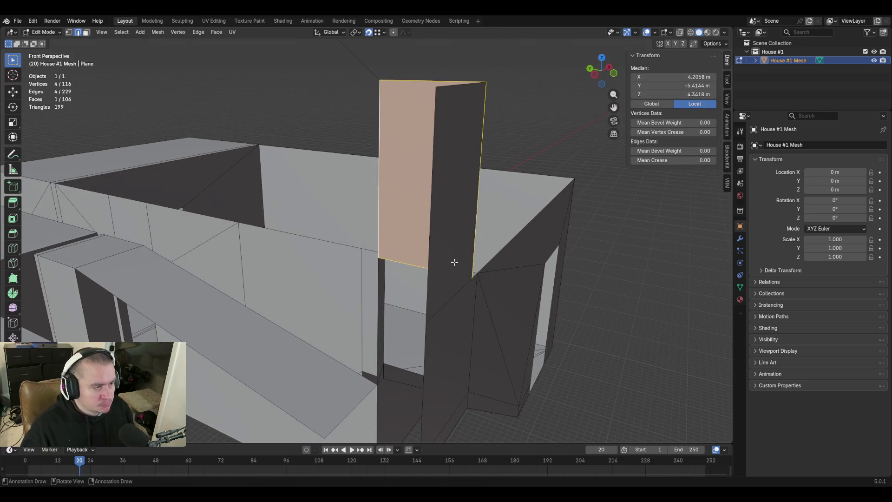
key(ctrl+s)
key(shift+s)
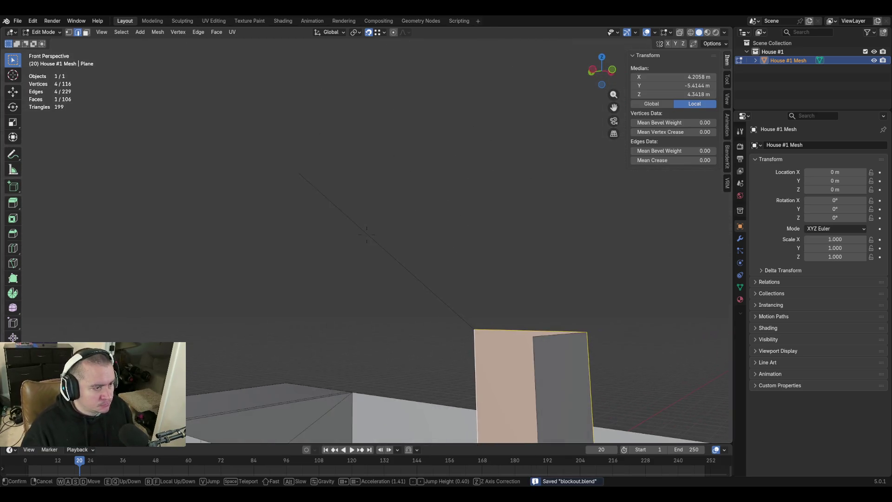
key(w)
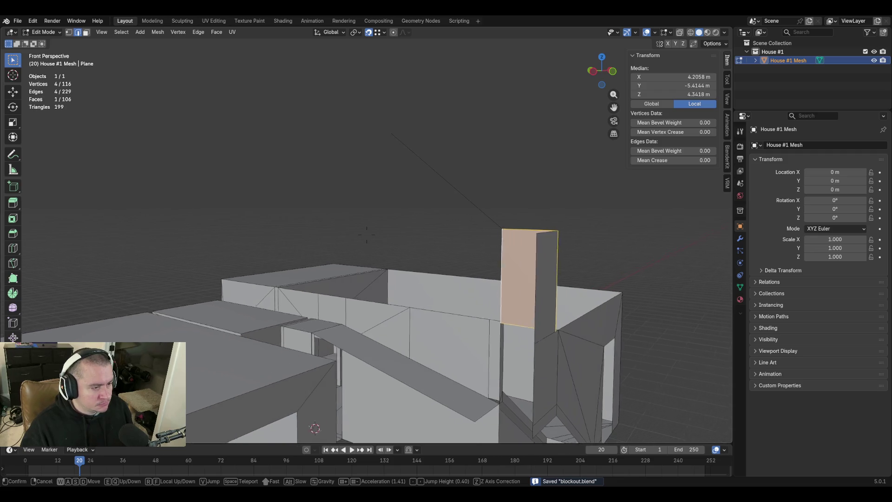
key(shift+w)
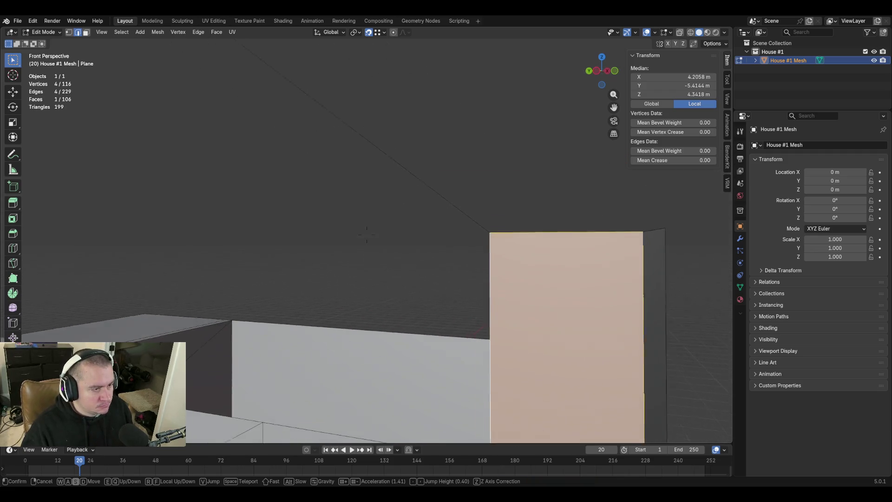
key(e)
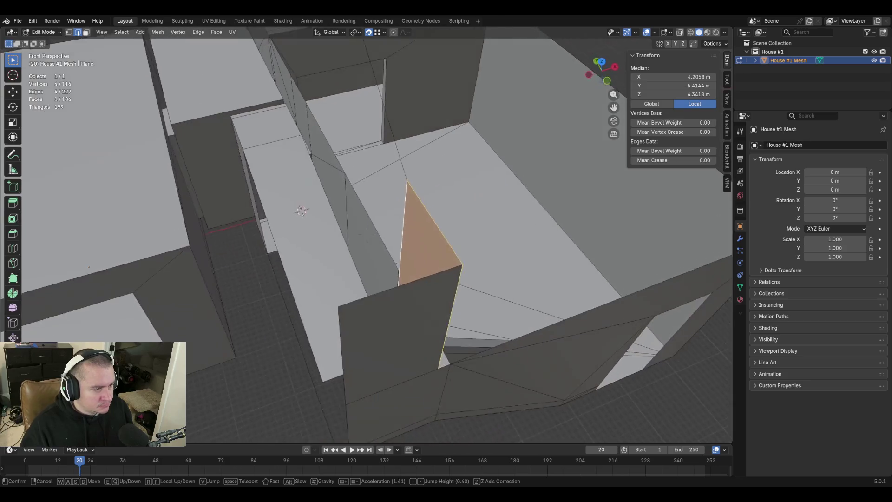
key(w)
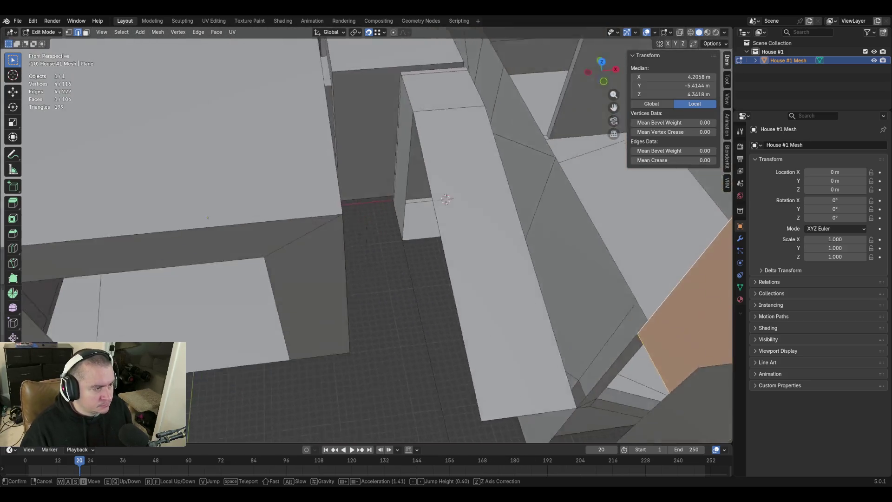
key(shift+w)
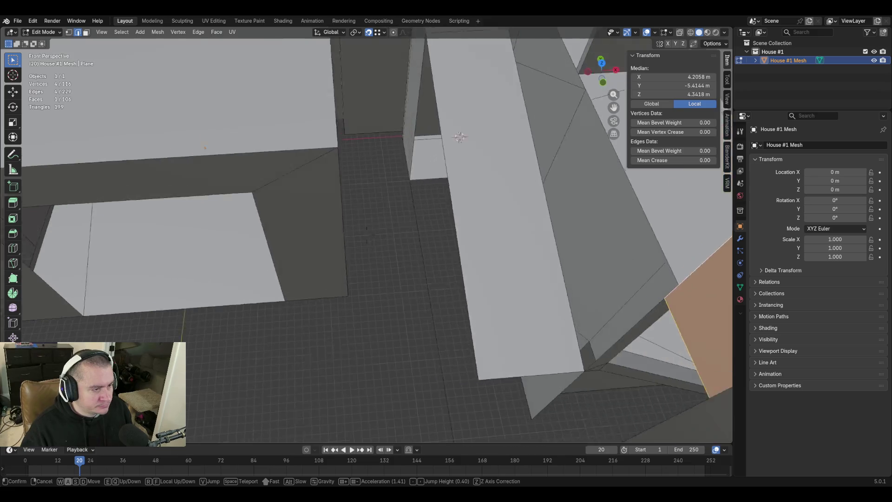
key(e)
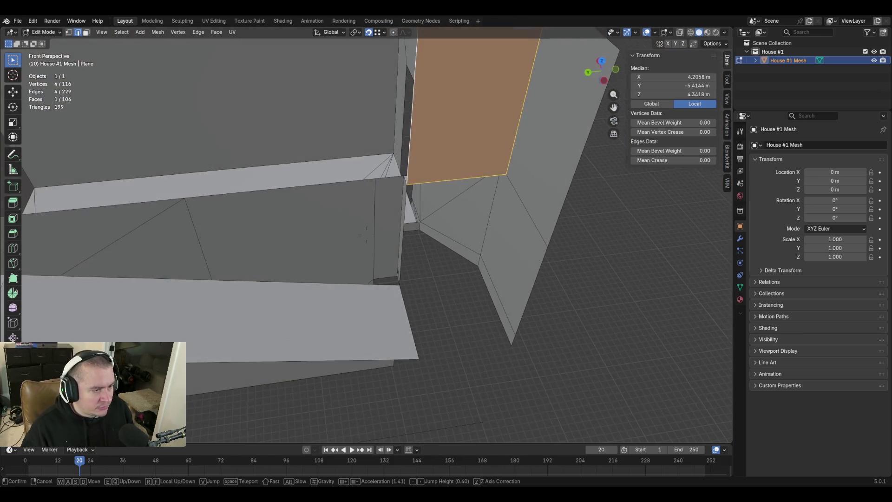
key(w)
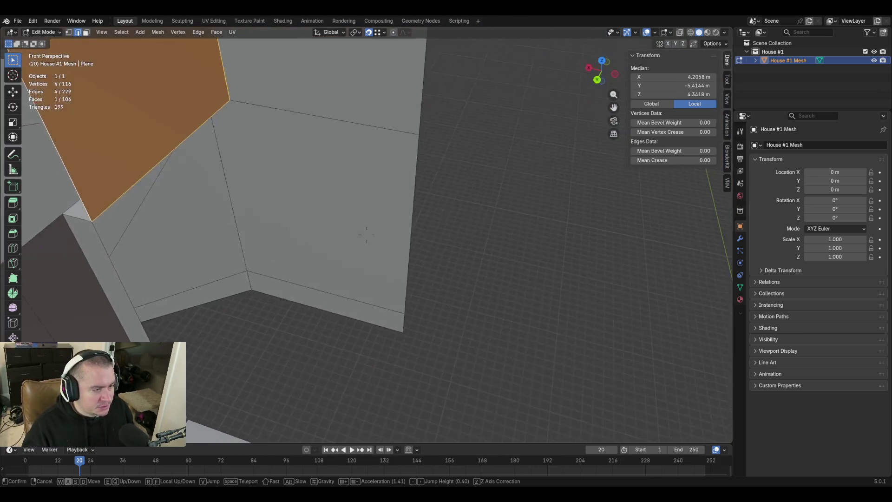
key(q)
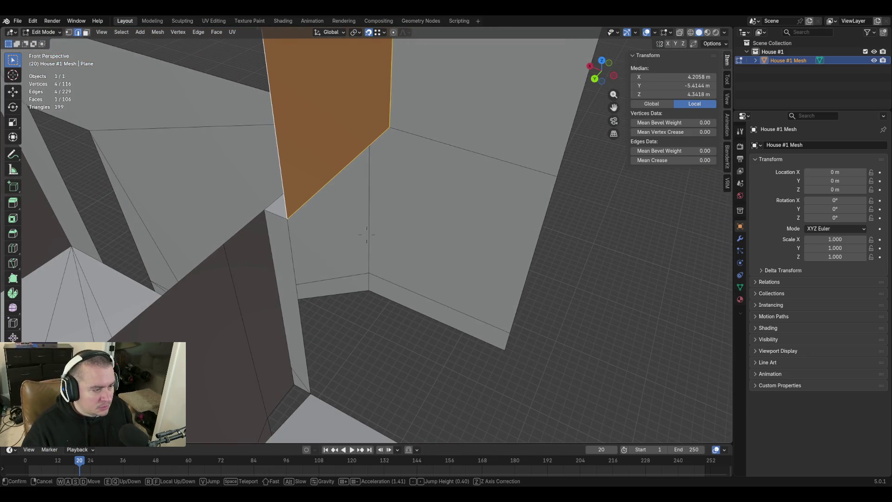
key(w)
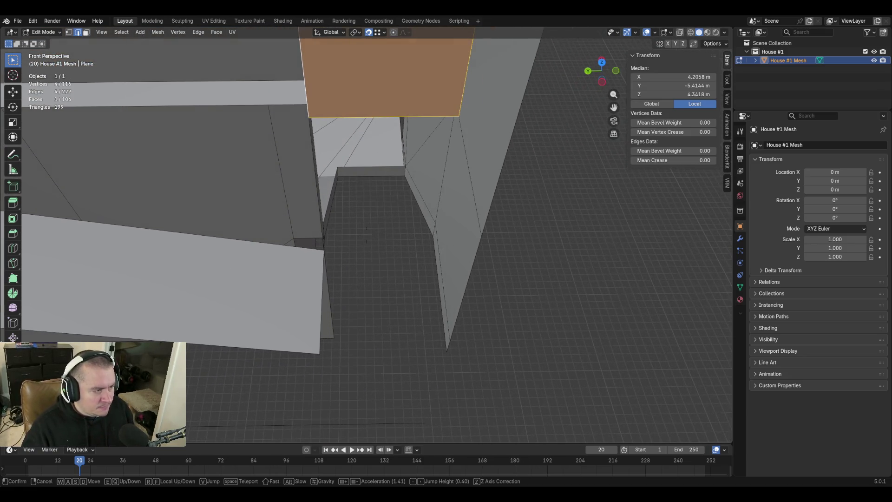
click(476, 301)
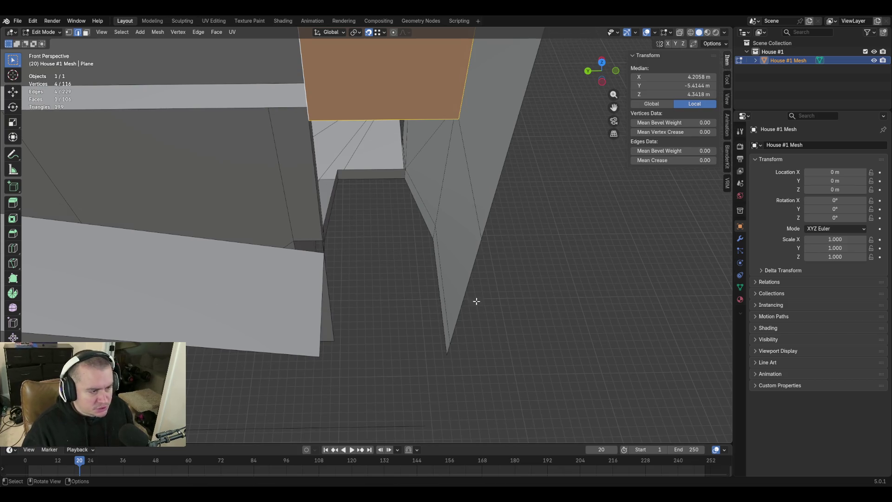
Extrude the two right-wall edges along Y into a ledge
click(471, 260)
shift+click(447, 348)
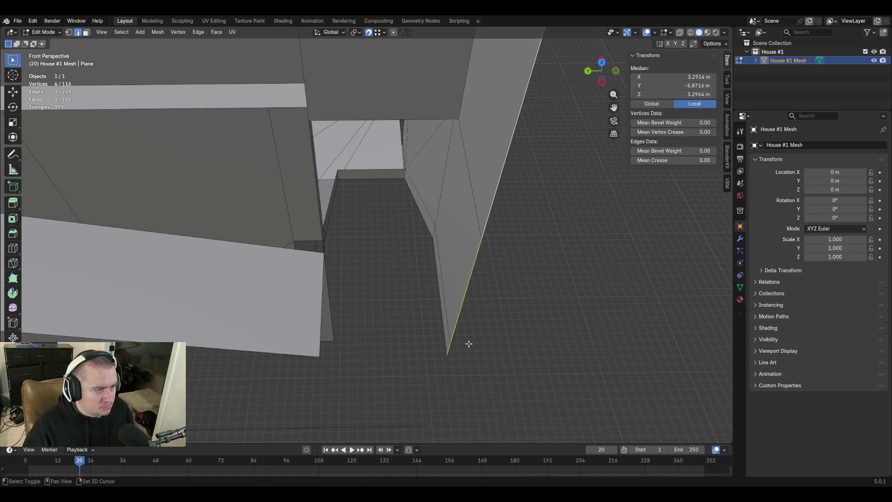
key(shift+grave)
click(486, 275)
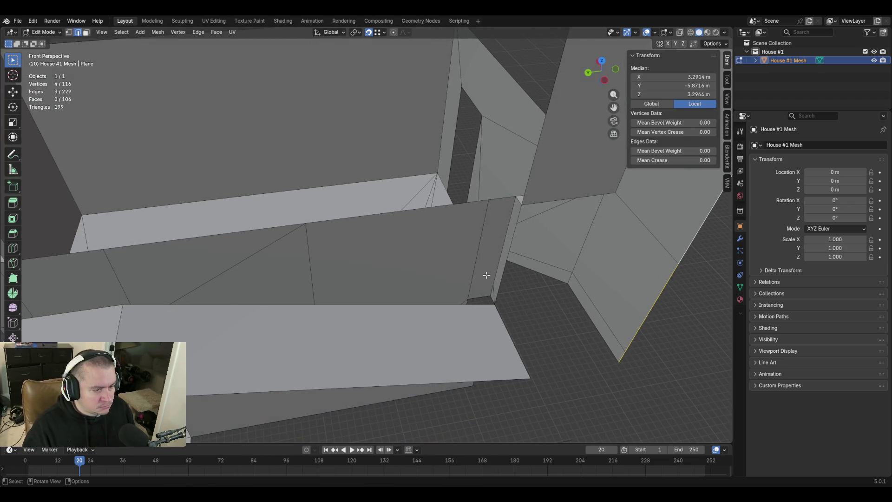
key(e)
key(y)
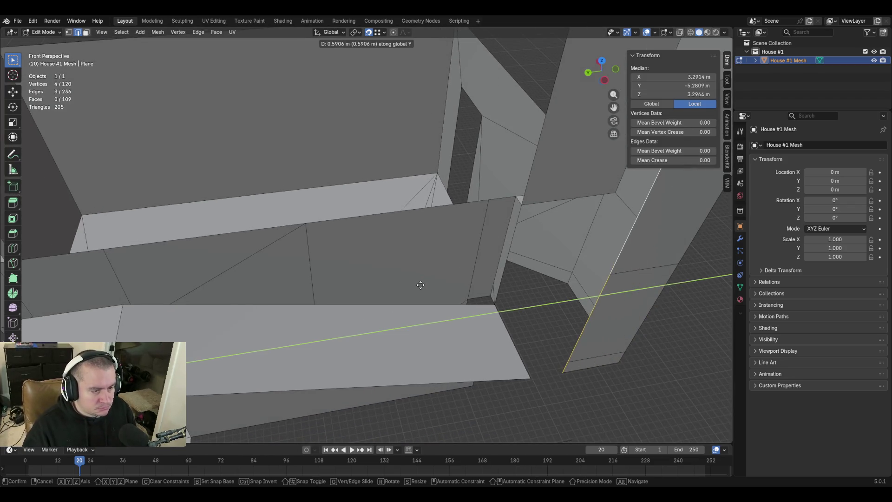
click(407, 286)
key(shift+grave)
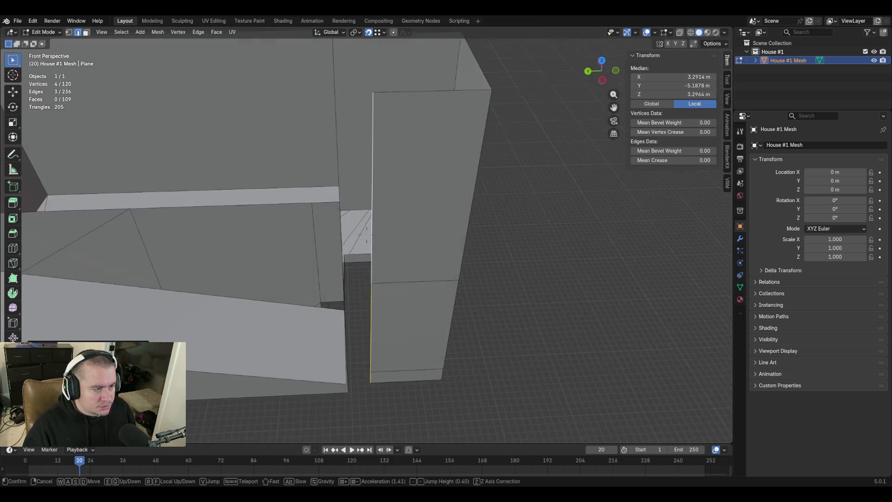
click(393, 209)
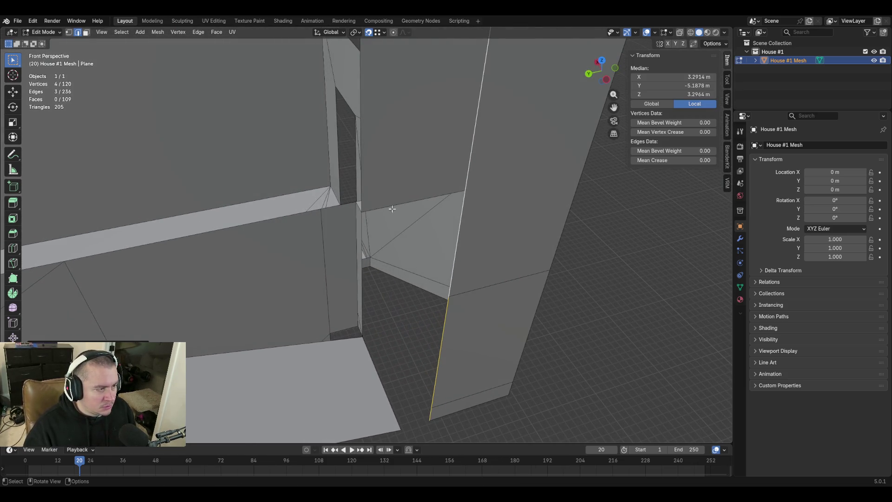
Set the vertical wall edge and the long diagonal edge to Y -4.95715 m
click(362, 232)
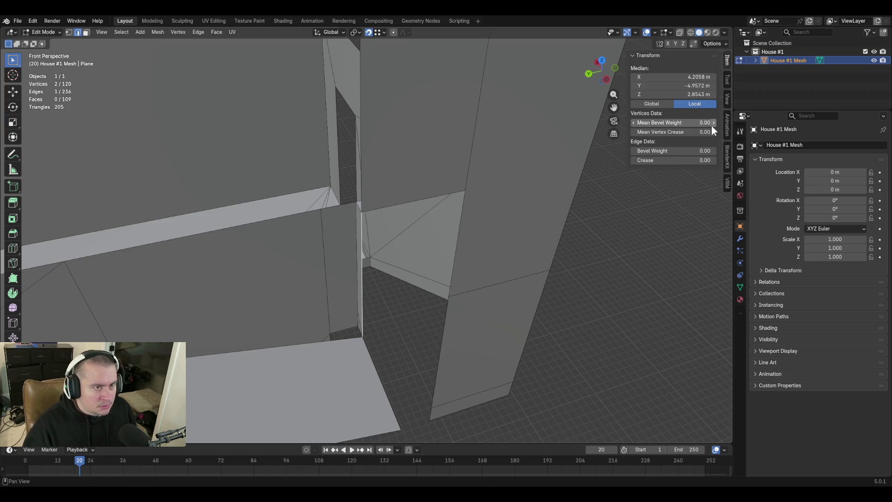
click(664, 85)
text(-4.95715)
key(Return)
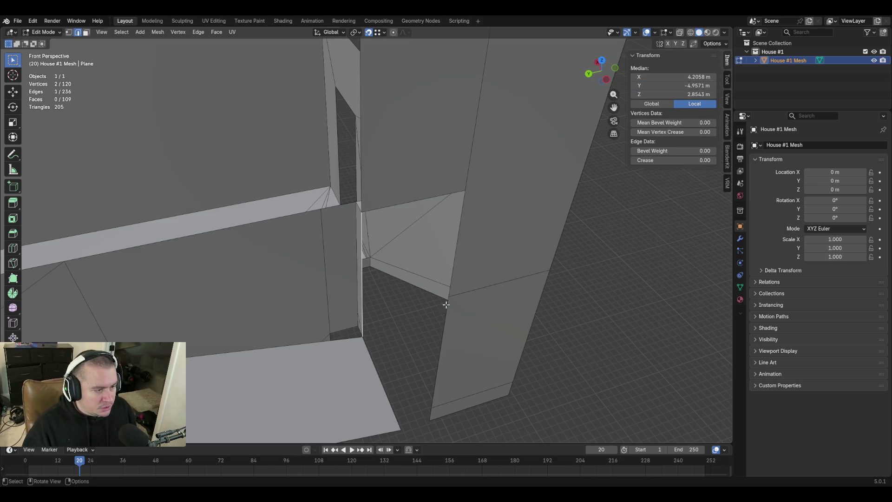
ctrl+click(624, 320)
click(660, 85)
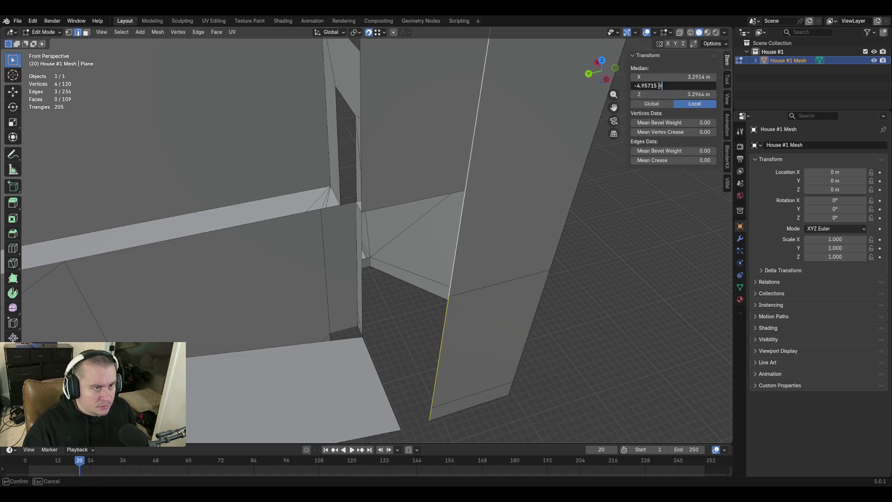
key(Return)
key(shift+grave)
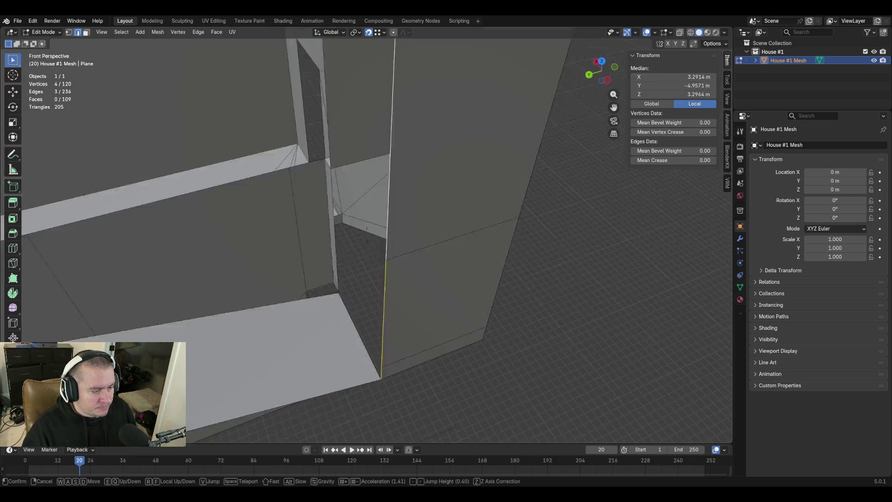
Select the corner vertex at the wall's base and apply Merge By Distance
key(w)
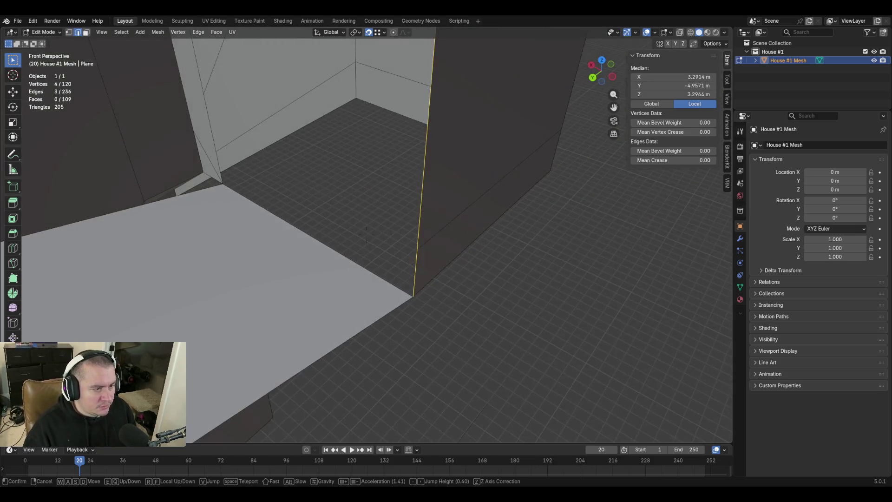
click(373, 277)
click(382, 312)
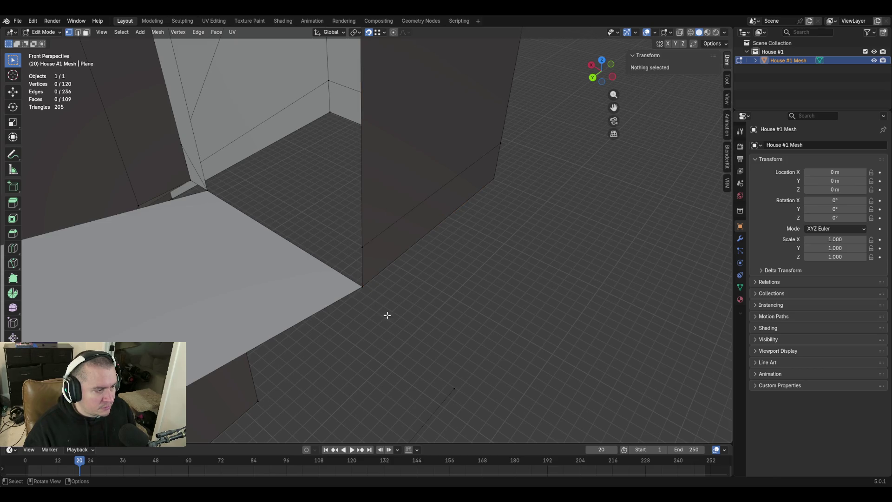
click(363, 288)
key(m)
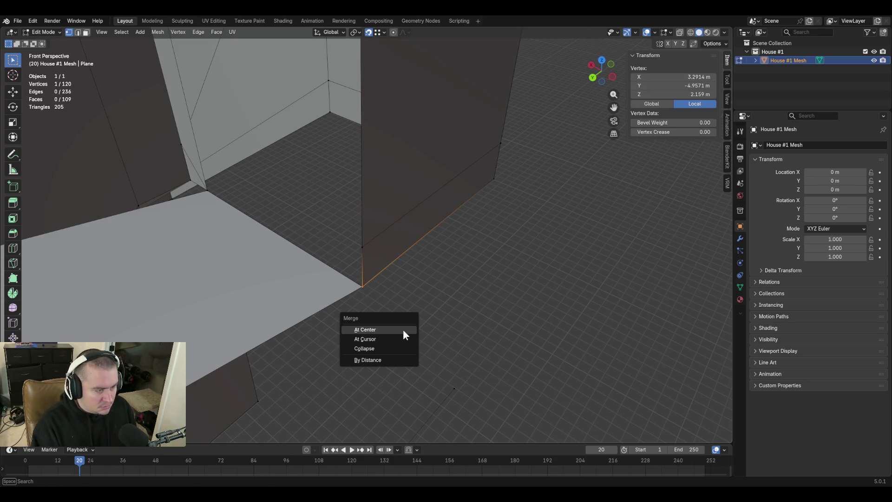
click(403, 361)
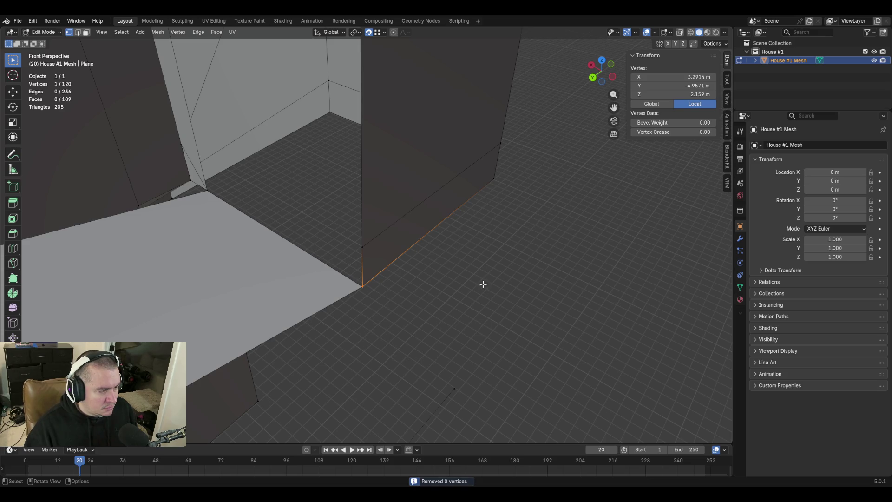
In X-ray, merge the two overlapping corner vertices, then return to solid display
key(alt+z)
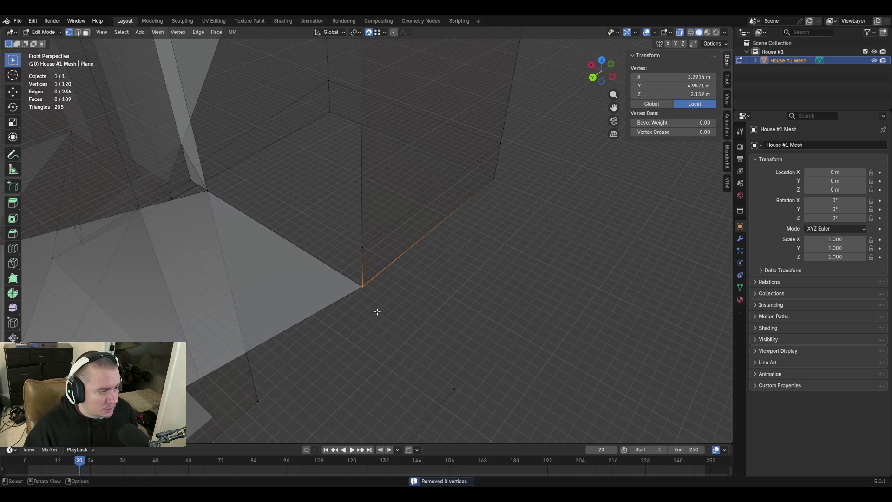
shift+click(363, 286)
key(m)
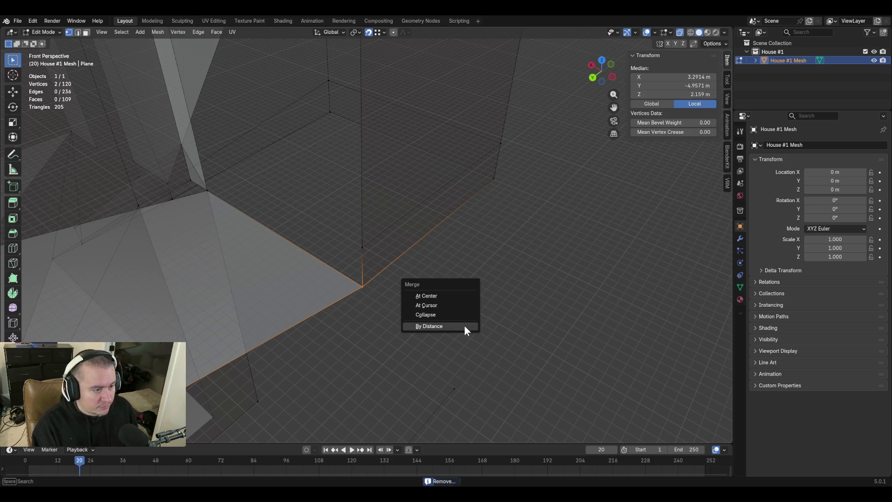
click(465, 325)
key(alt+a)
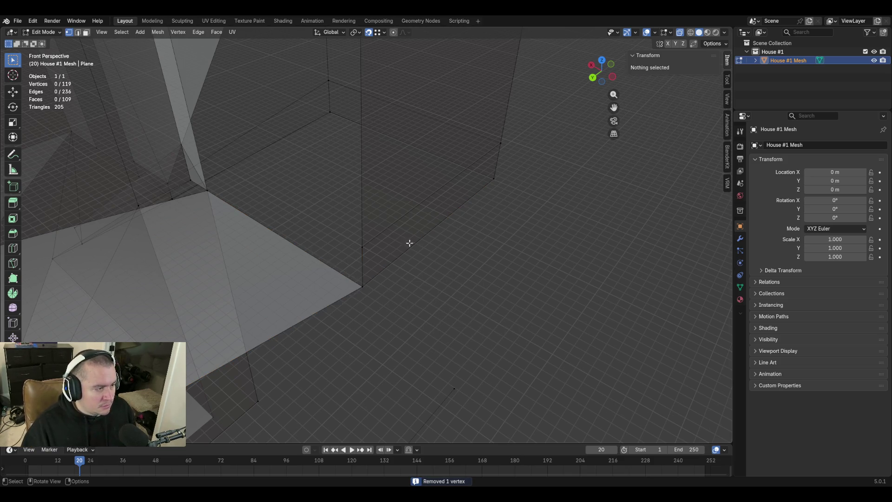
click(680, 32)
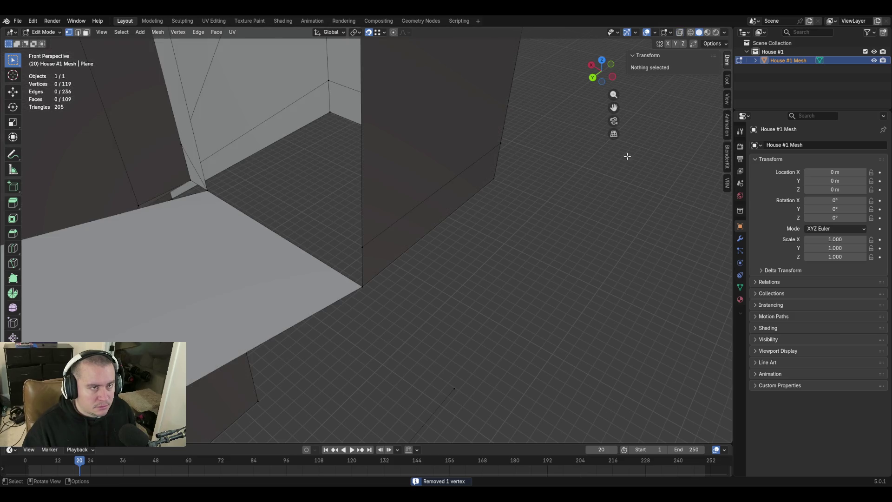
key(shift+grave)
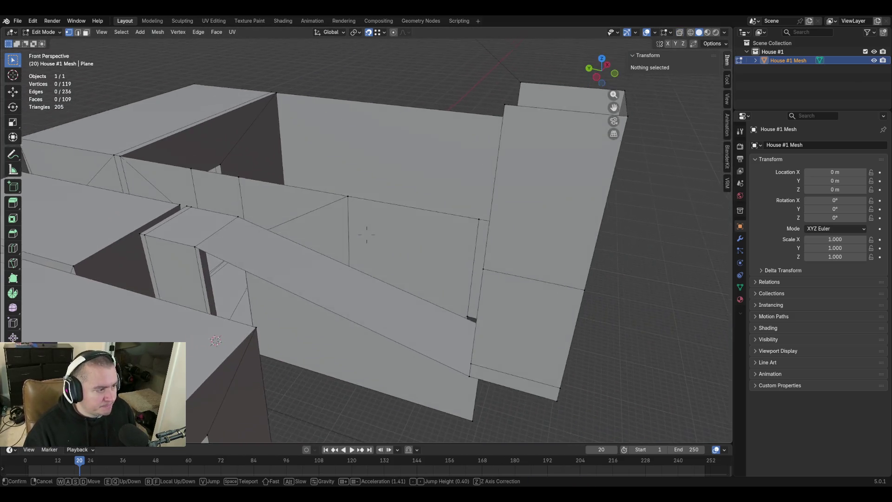
key(w)
key(shift+w)
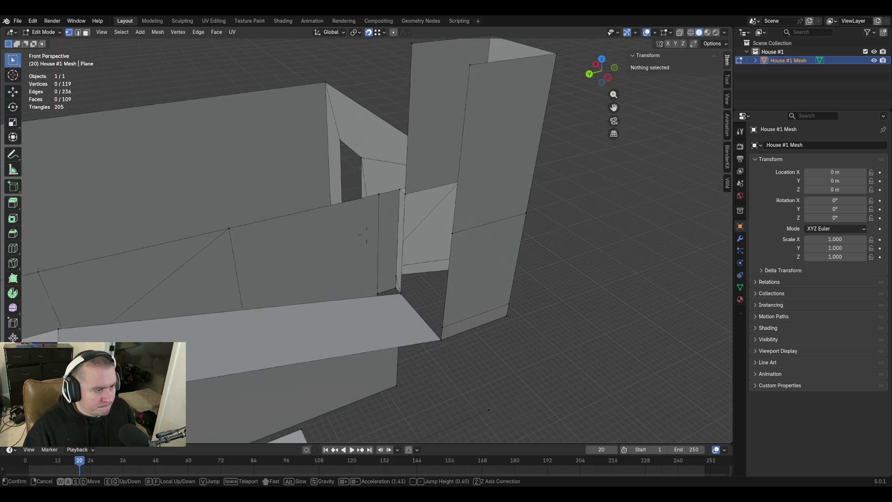
key(w)
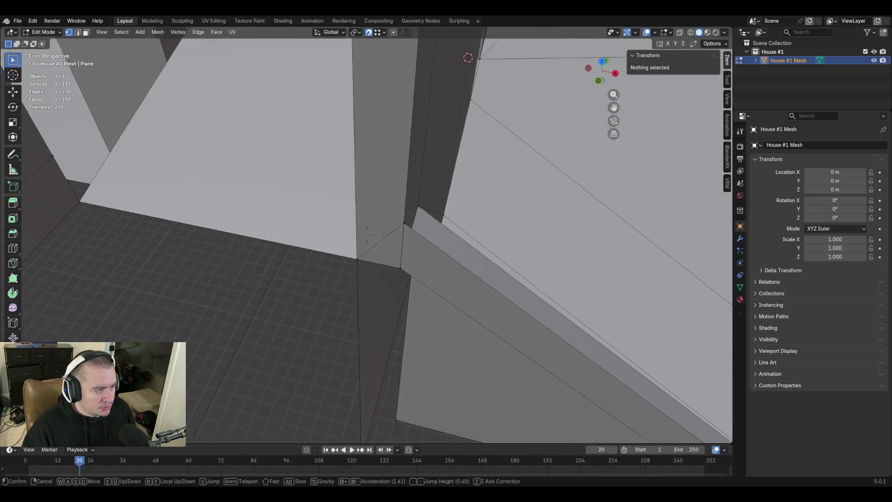
click(367, 234)
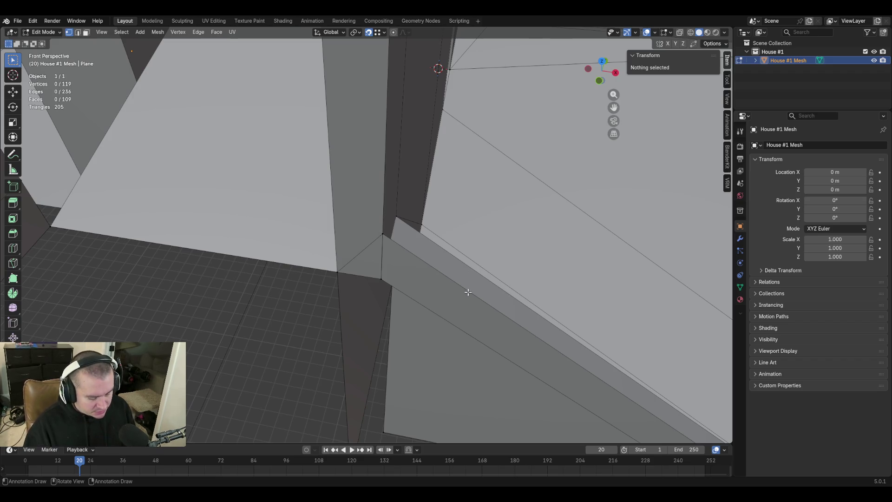
Knife-cut an X-aligned edge from the ledge corner across to the wall's opposite edge
key(k)
click(383, 231)
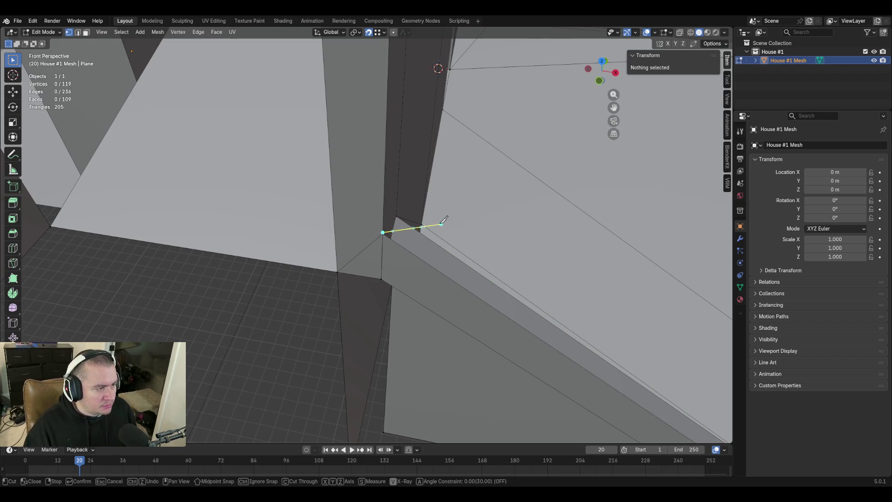
key(Escape)
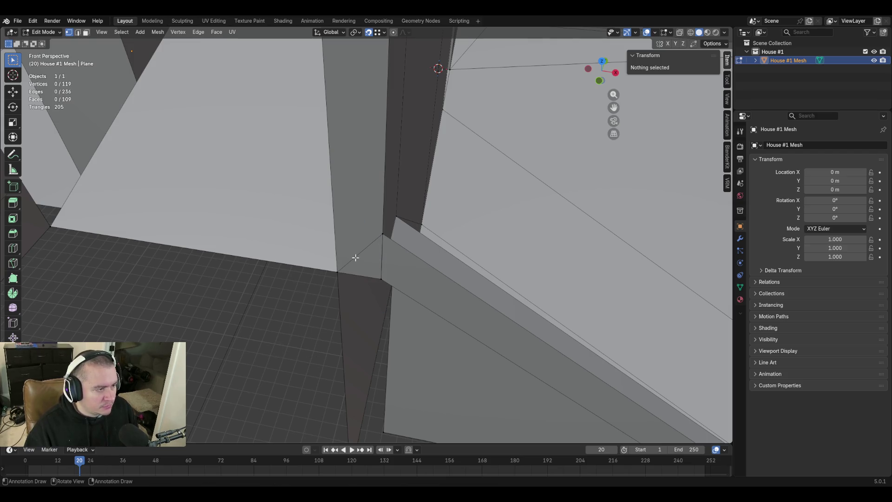
key(k)
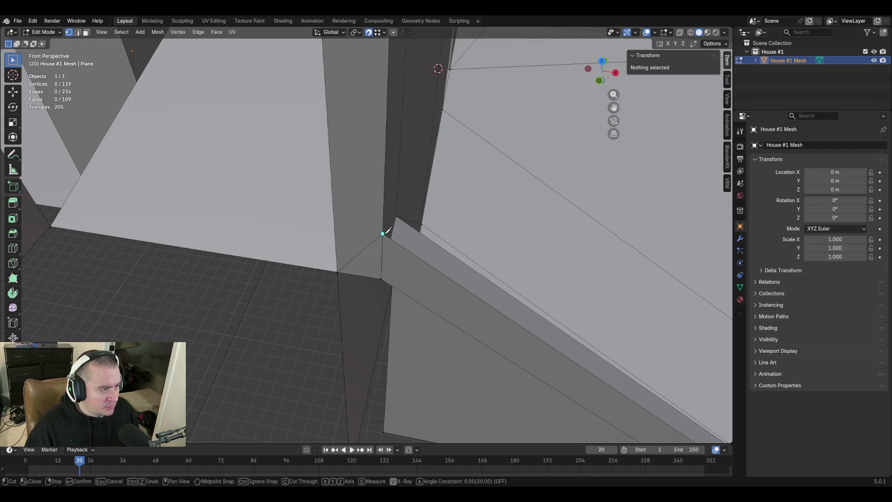
click(383, 233)
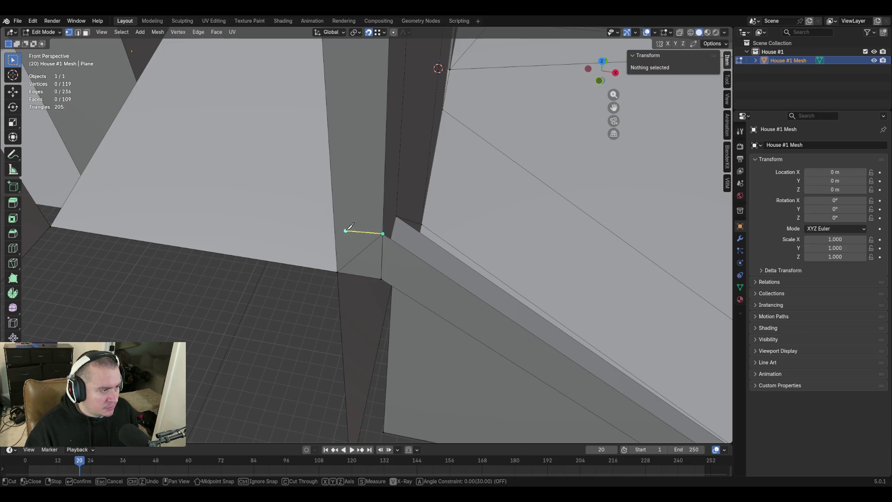
key(x)
click(335, 226)
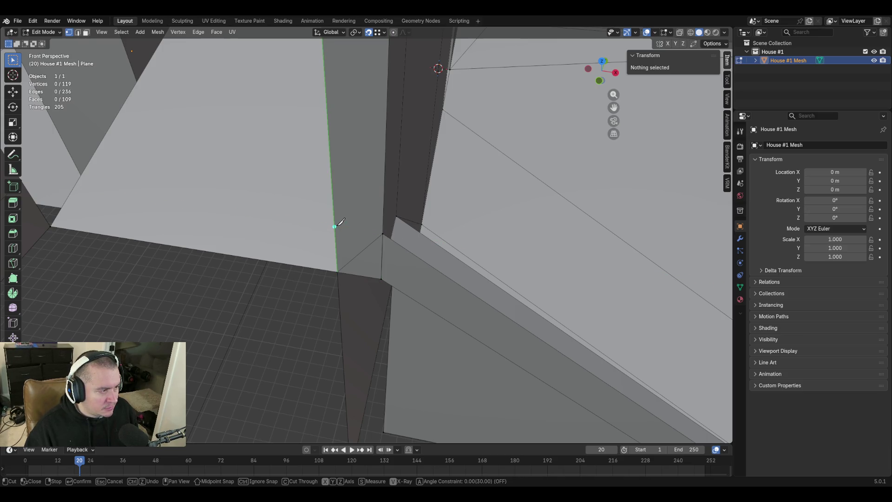
key(x)
key(x)
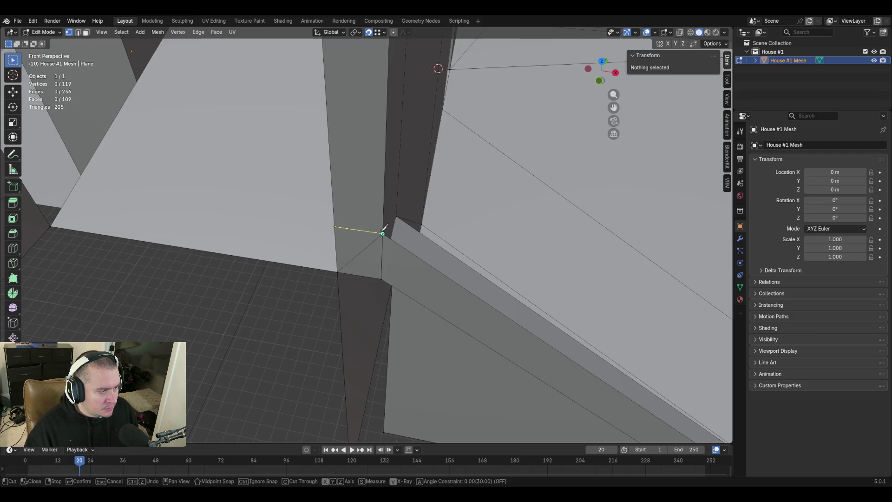
click(383, 233)
key(Return)
In X-ray, select the doubled vertex at the cut's end and merge it by distance
mouse_move(381, 207)
middle_down()
mouse_move(367, 205)
mouse_move(390, 201)
middle_up()
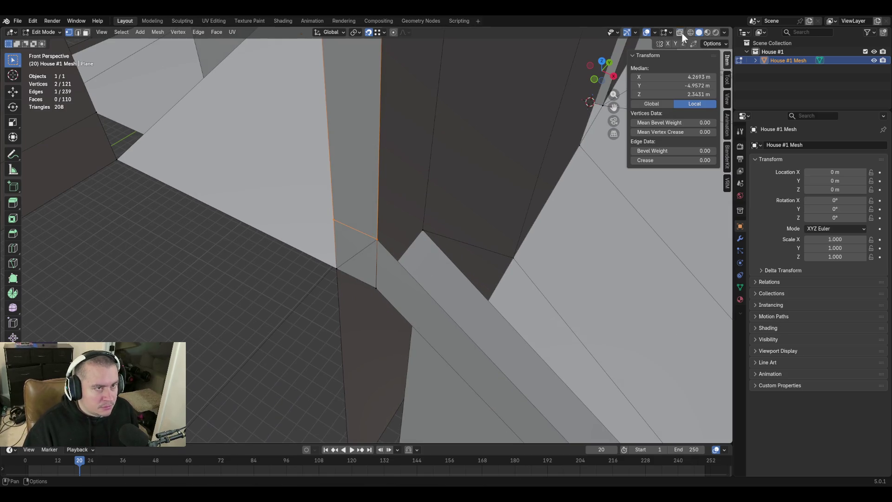
click(680, 33)
key(alt+a)
key(c)
click(379, 244)
right_click(380, 259)
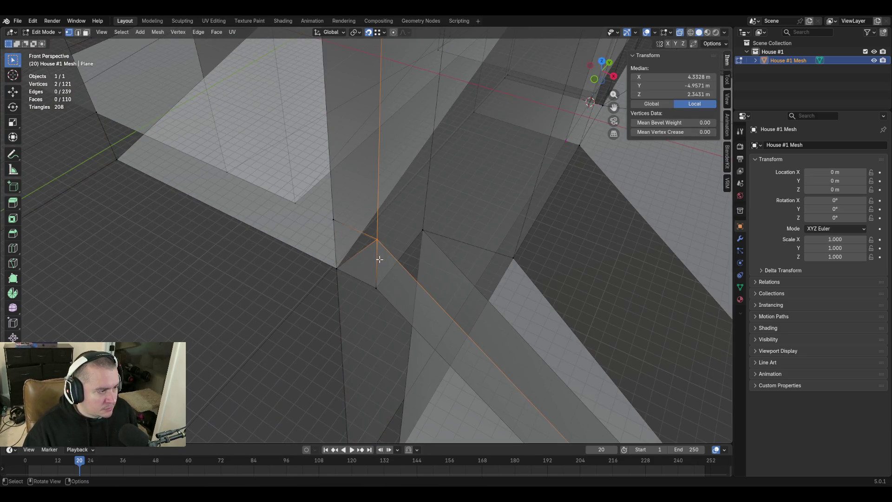
key(m)
click(366, 255)
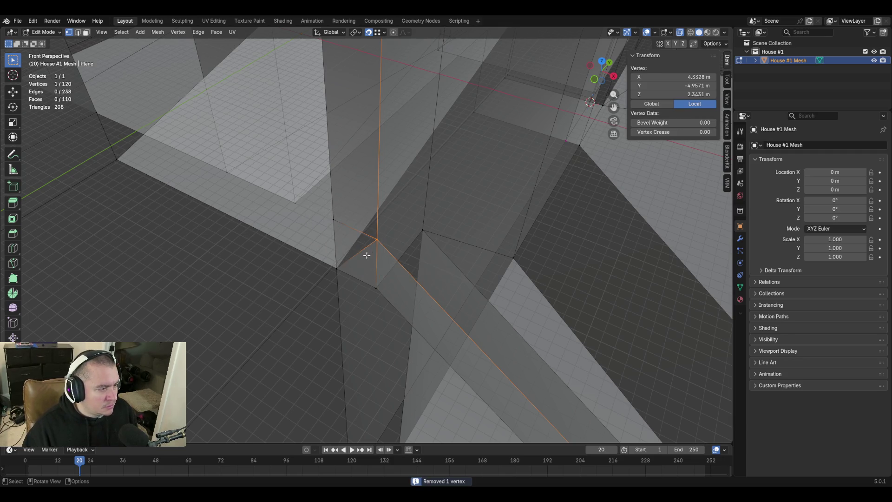
Dissolve the stray diagonal edge where the column meets the ledge
click(680, 31)
key(2)
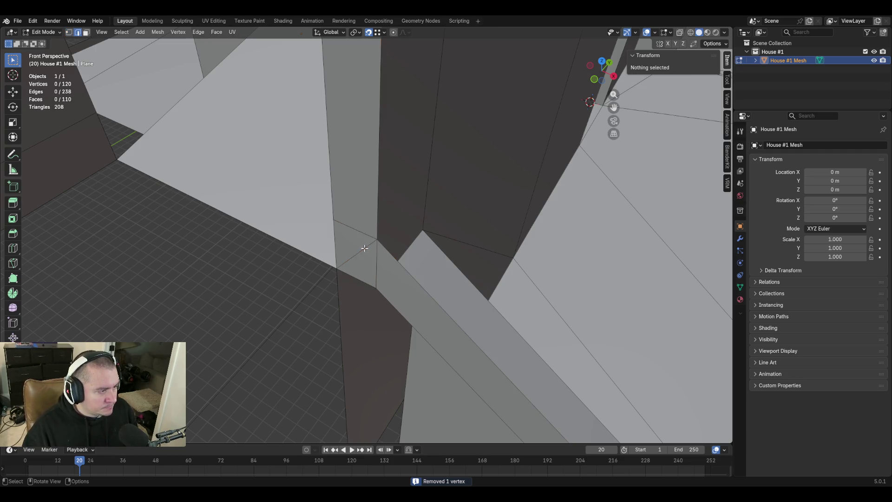
click(364, 249)
key(x)
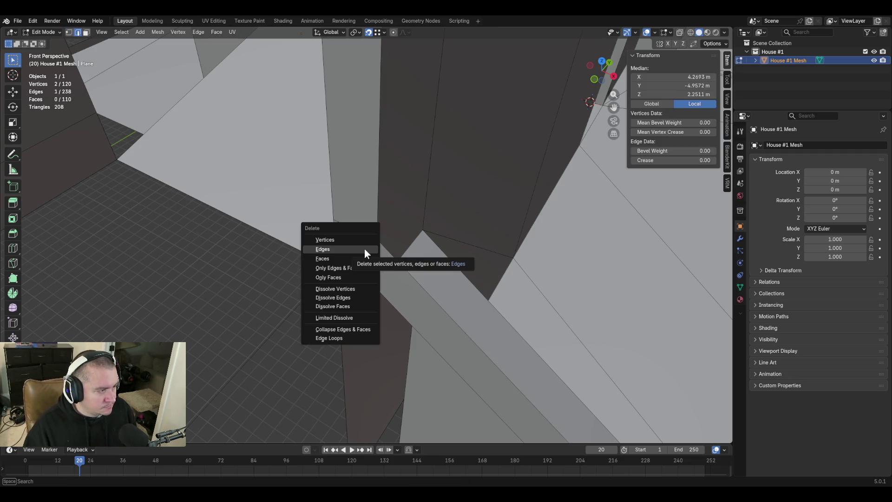
click(364, 248)
Delete only the small wall face, keeping its edges
key(3)
click(361, 246)
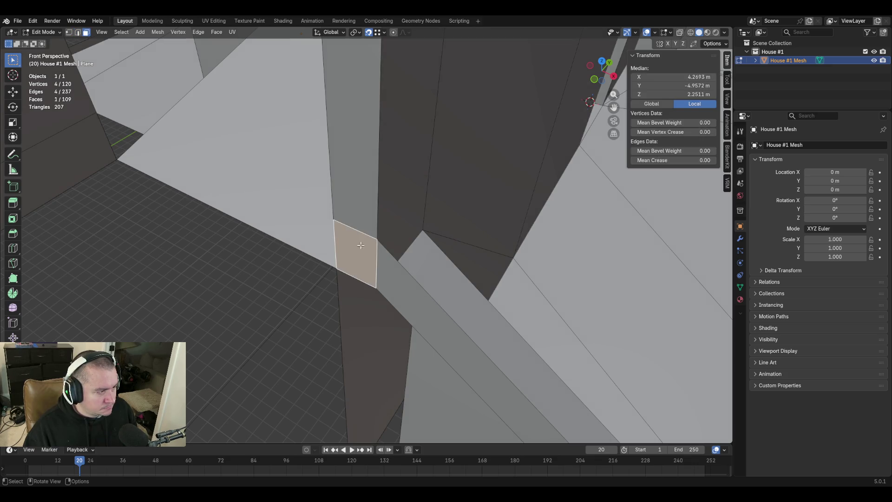
key(x)
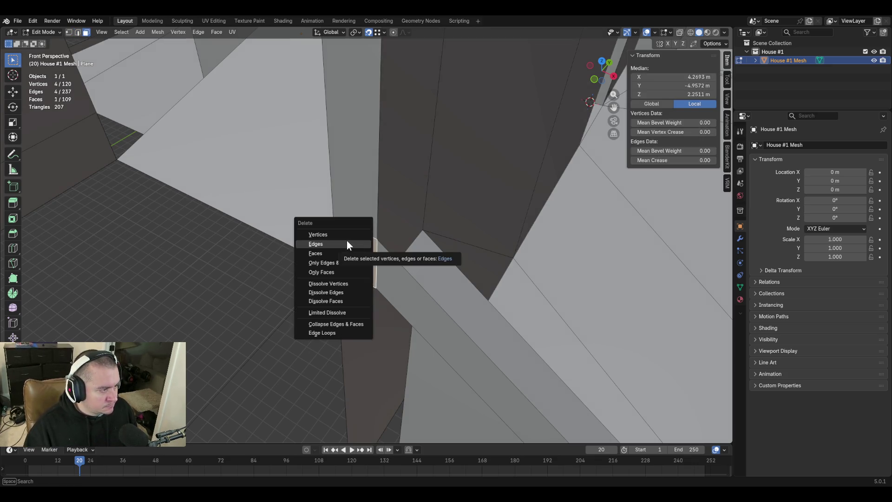
click(348, 271)
Select the two small diagonal edges at the column's base corner
key(shift+grave)
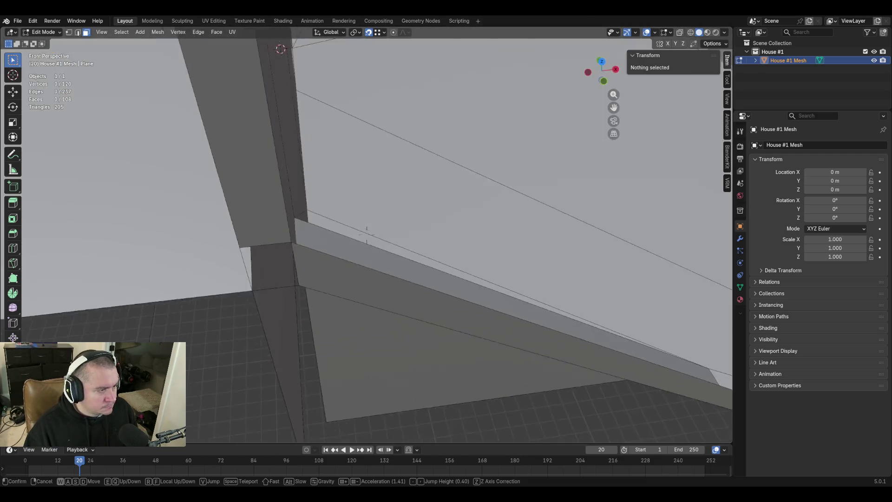
key(w)
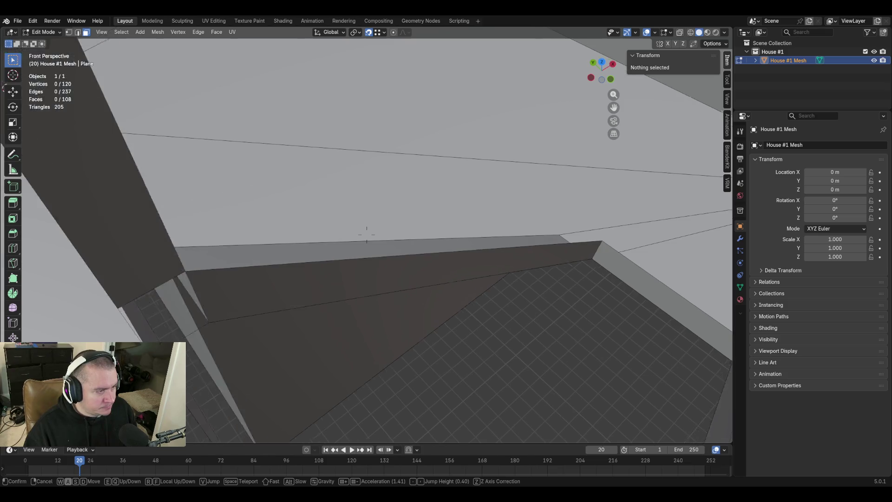
click(367, 234)
shift+click(335, 300)
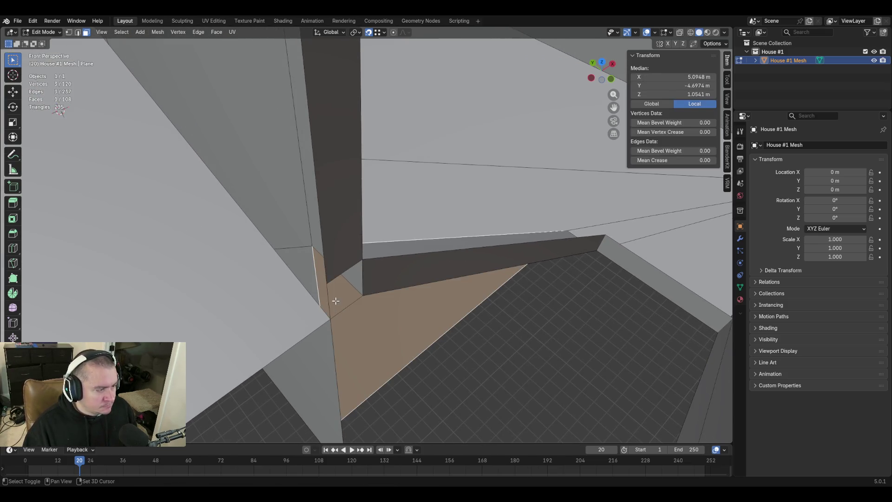
key(2)
click(339, 302)
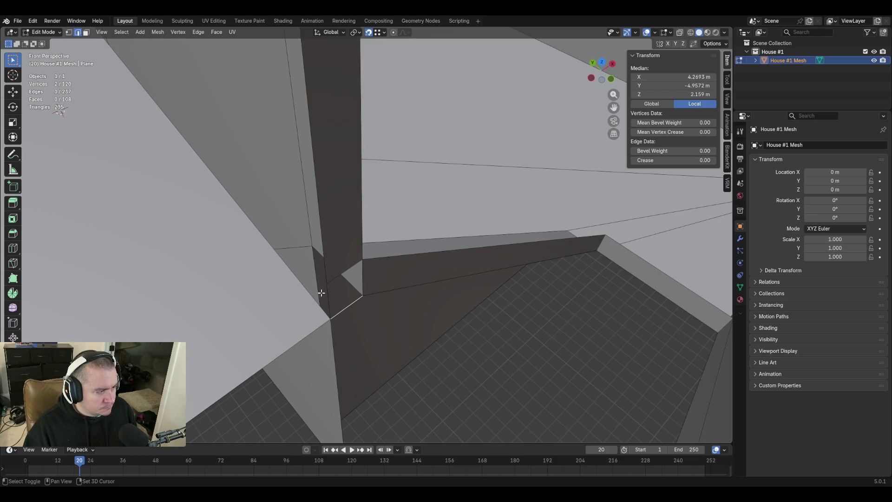
shift+click(340, 302)
Delete the two selected diagonal edges at the column corner
middle_drag(371, 329, 330, 395)
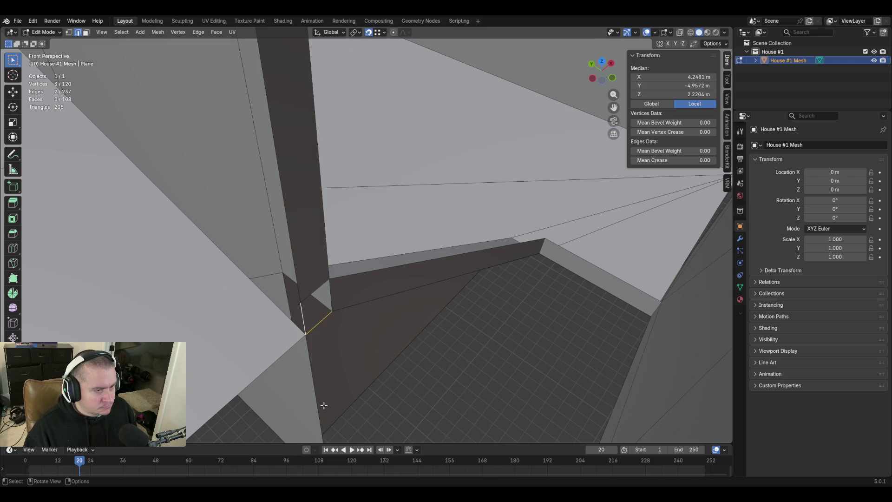
key(shift+grave)
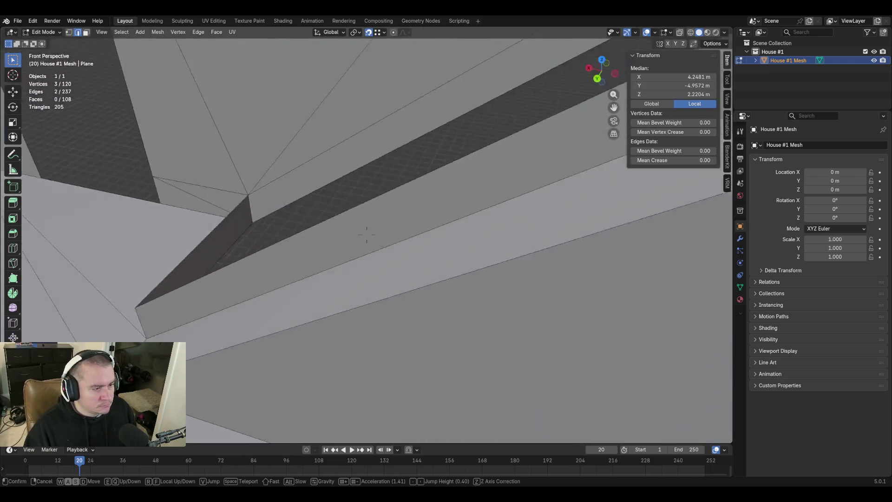
key(shift+w)
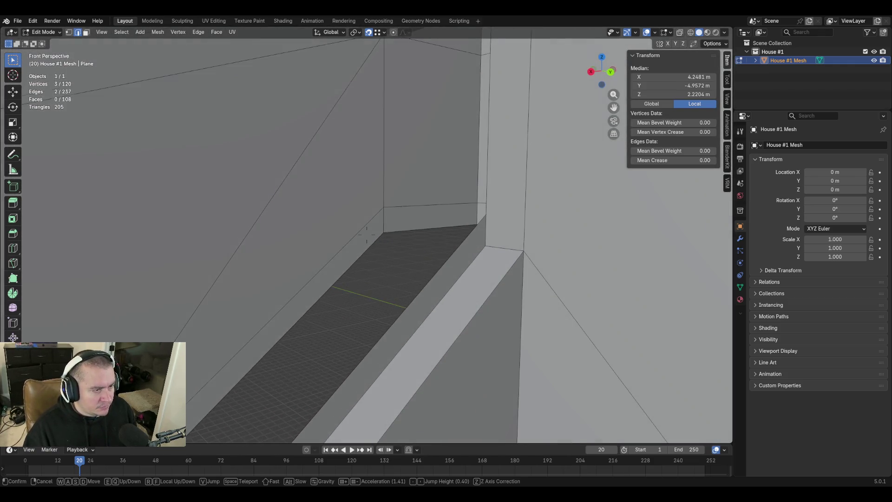
key(w)
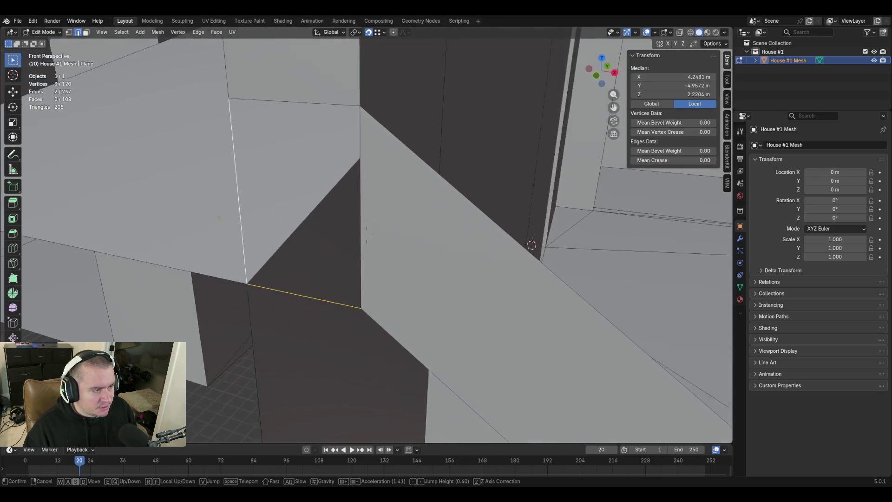
key(s)
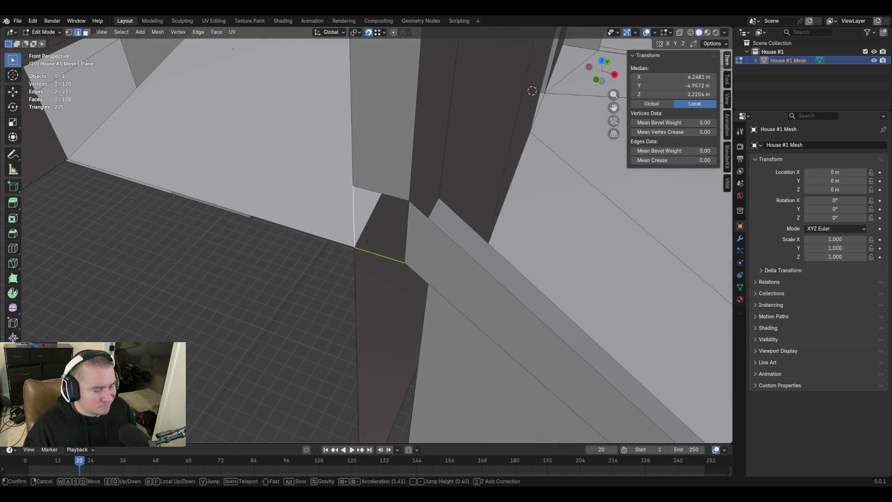
click(372, 310)
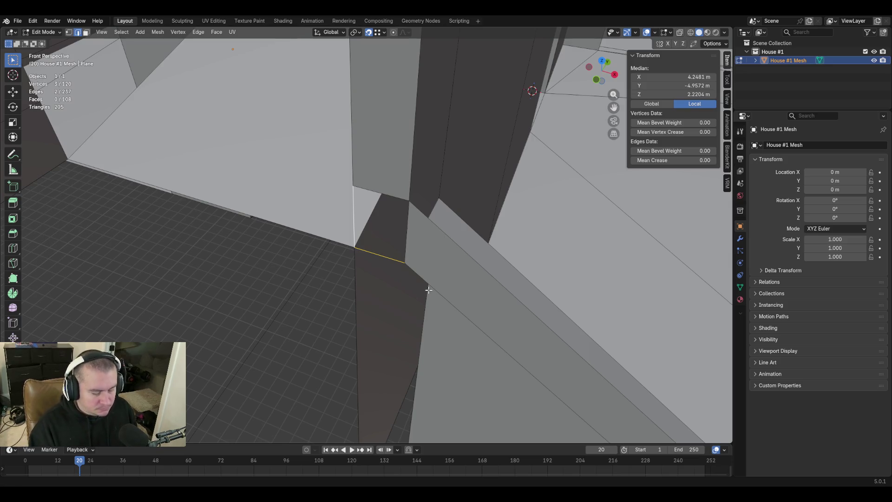
key(x)
click(441, 263)
key(shift+grave)
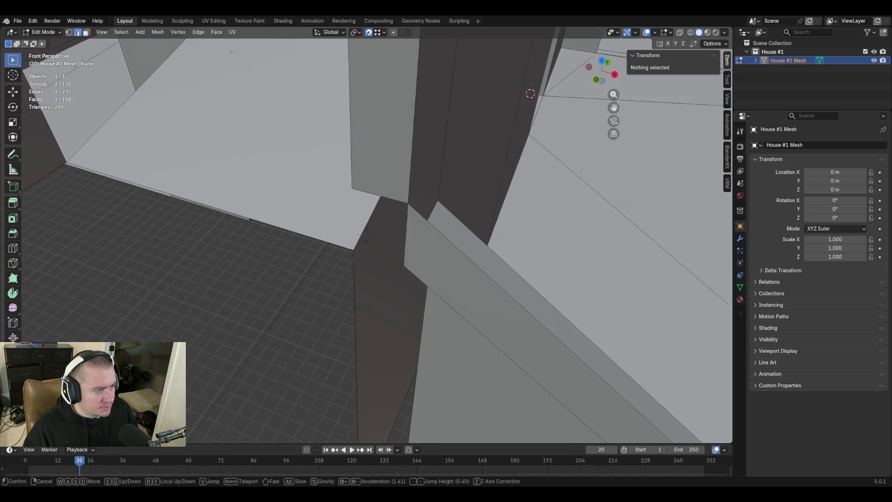
Delete only the thin ledge face along the floor edge, keeping its edges
key(w)
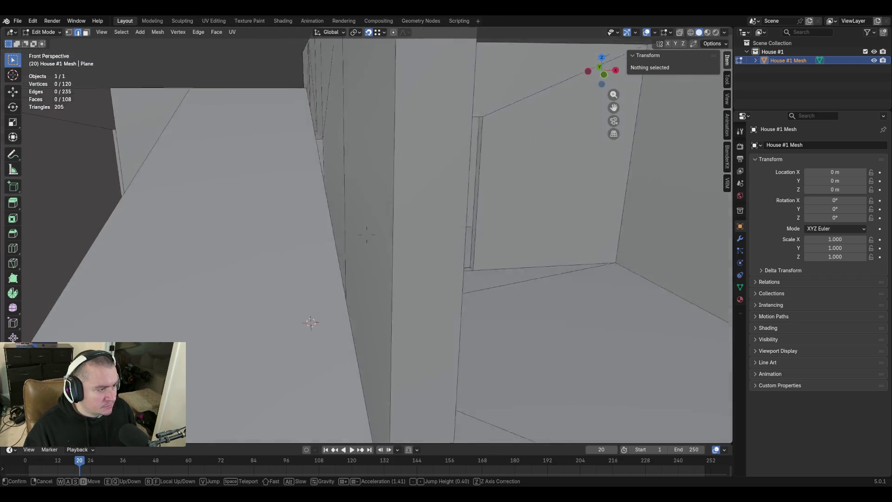
key(s)
click(501, 309)
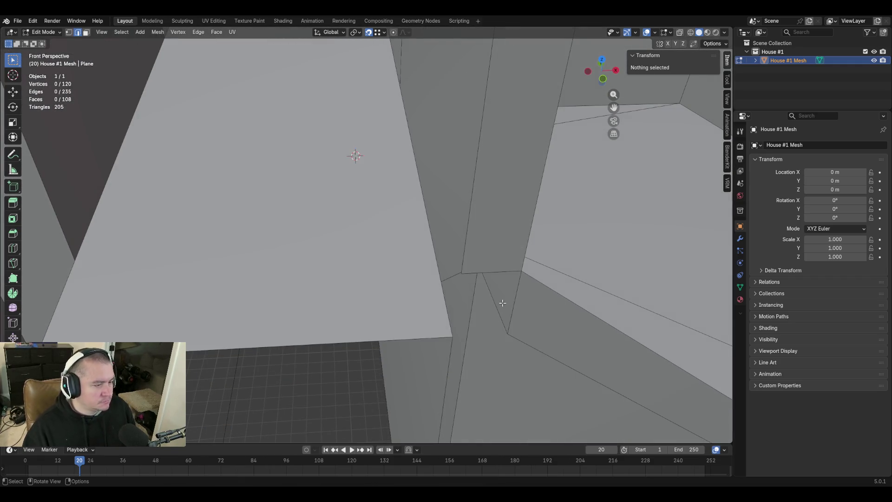
key(shift+grave)
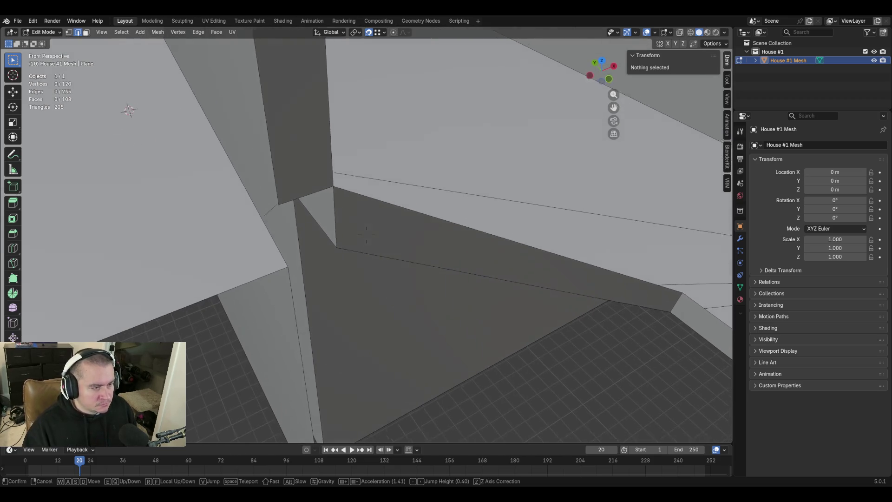
key(w)
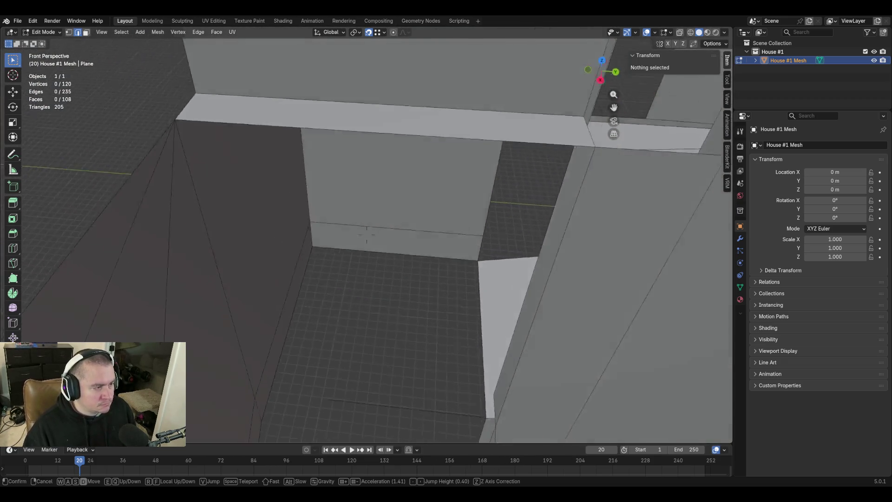
key(s)
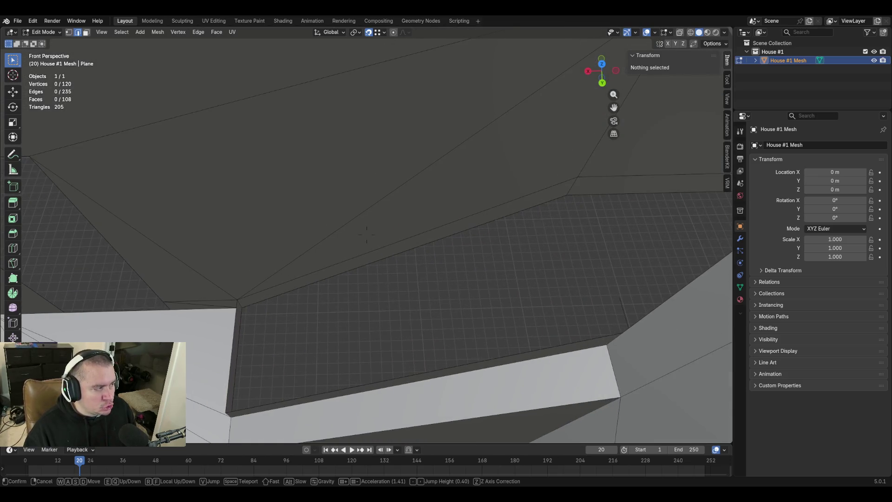
key(w)
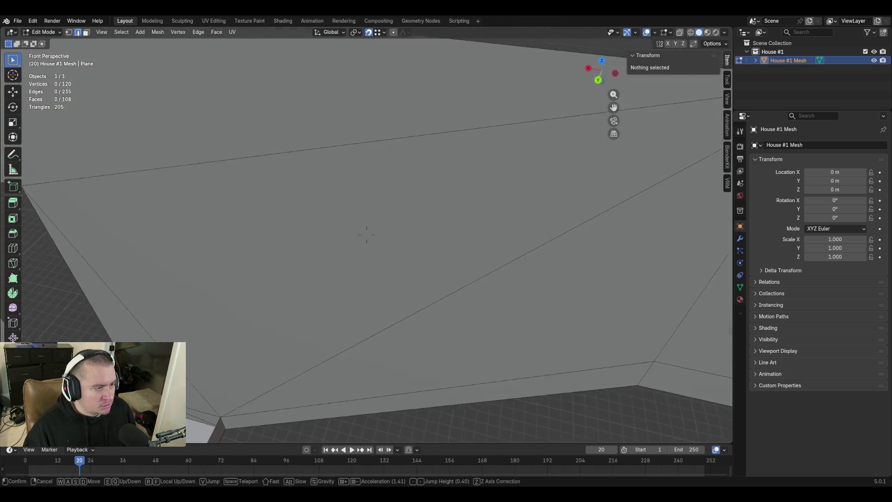
key(w)
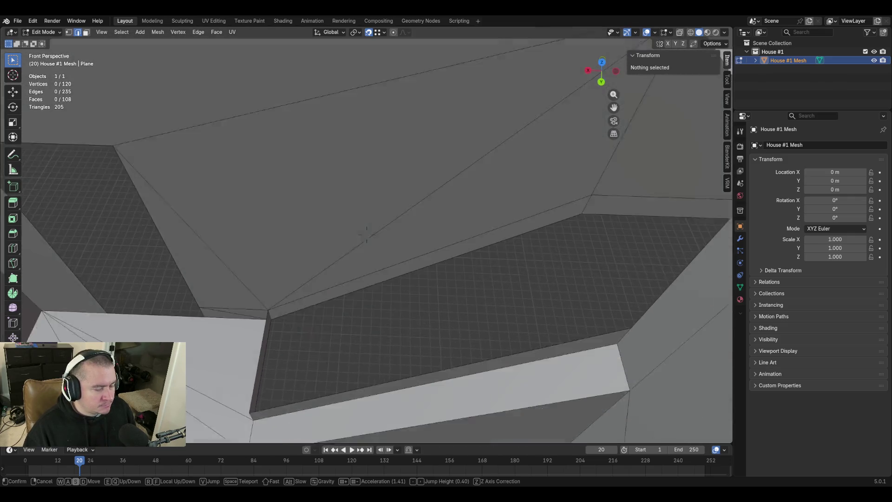
click(366, 234)
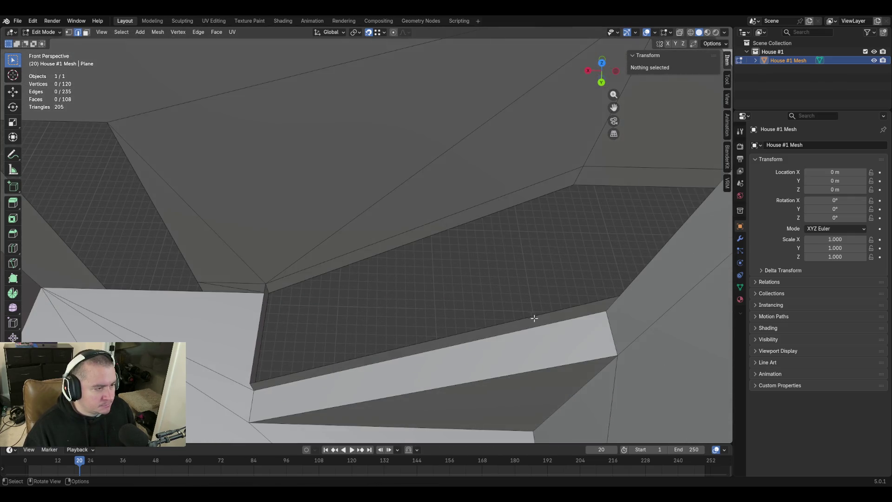
click(426, 233)
key(x)
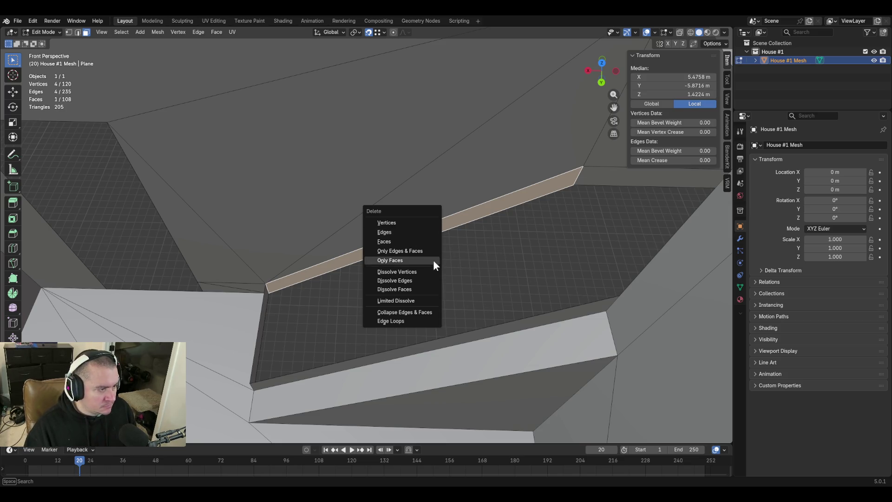
click(433, 260)
In edge select, select the leftover long edge, the diagonal floor edge and the floor's back edge
key(2)
click(491, 212)
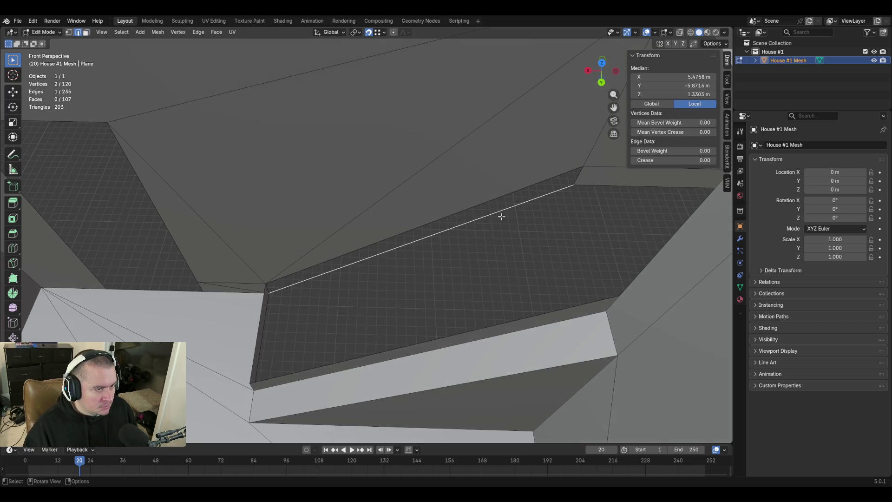
key(shift+grave)
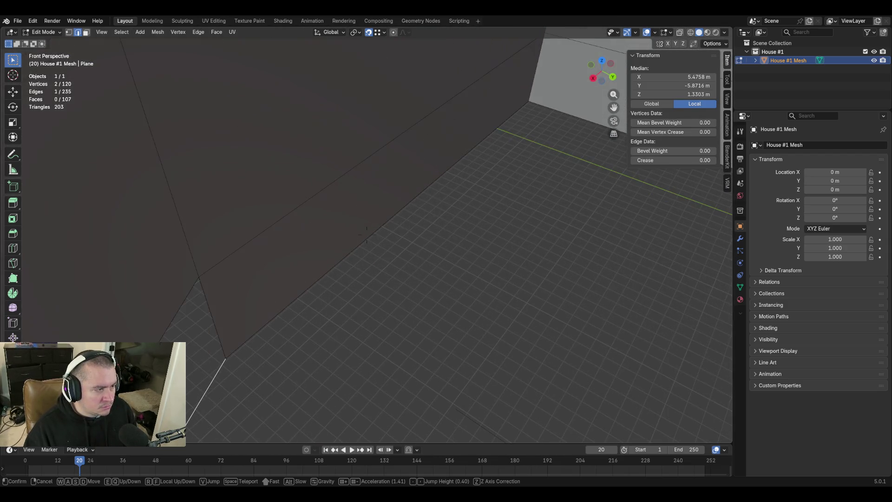
key(shift)
key(Escape)
shift+click(372, 224)
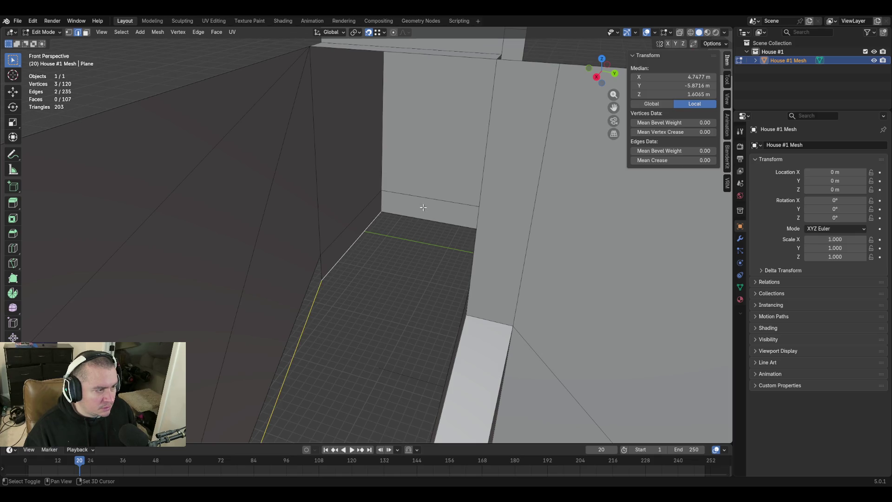
shift+click(421, 216)
key(shift+grave)
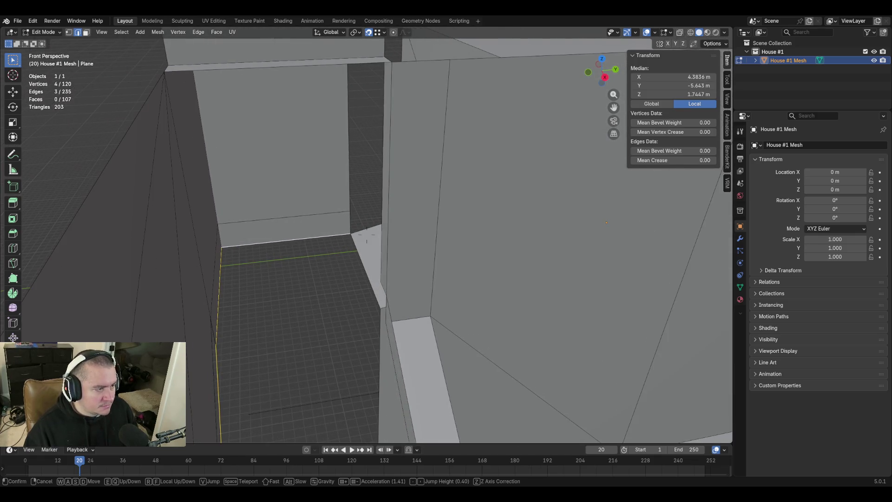
key(w)
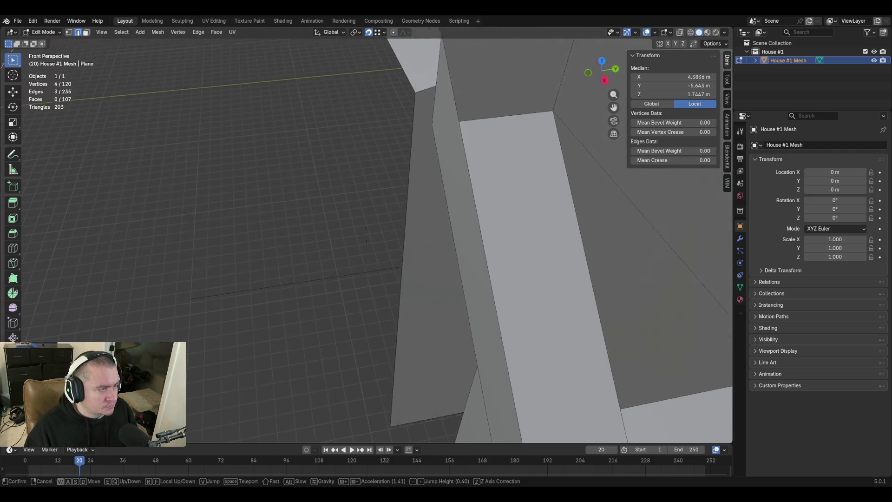
key(s)
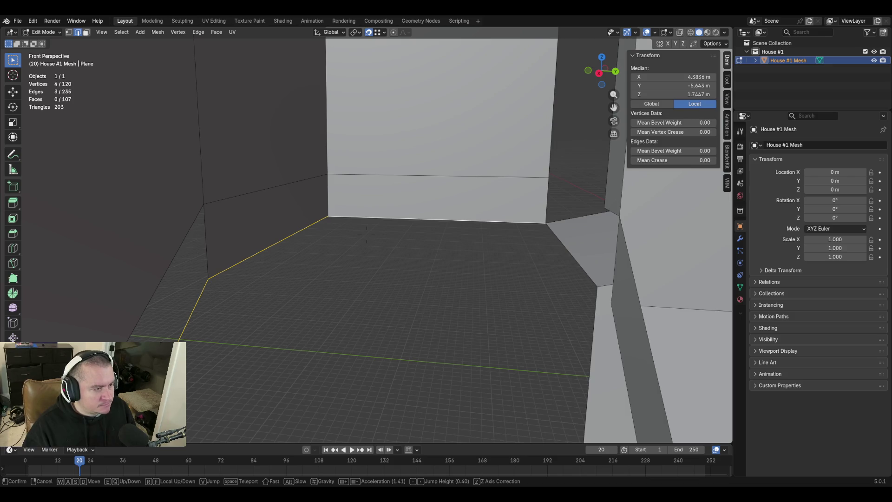
click(501, 280)
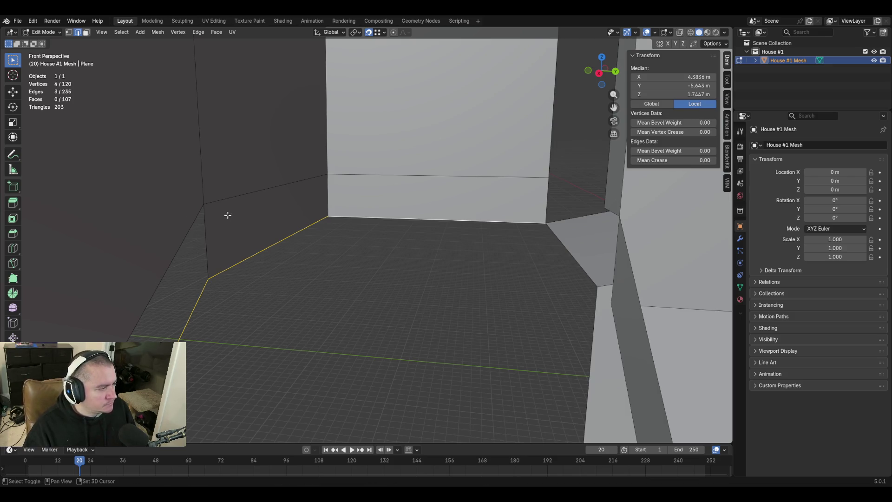
Fill a face between two left-wall edges, then deselect everything
click(203, 296)
shift+click(164, 255)
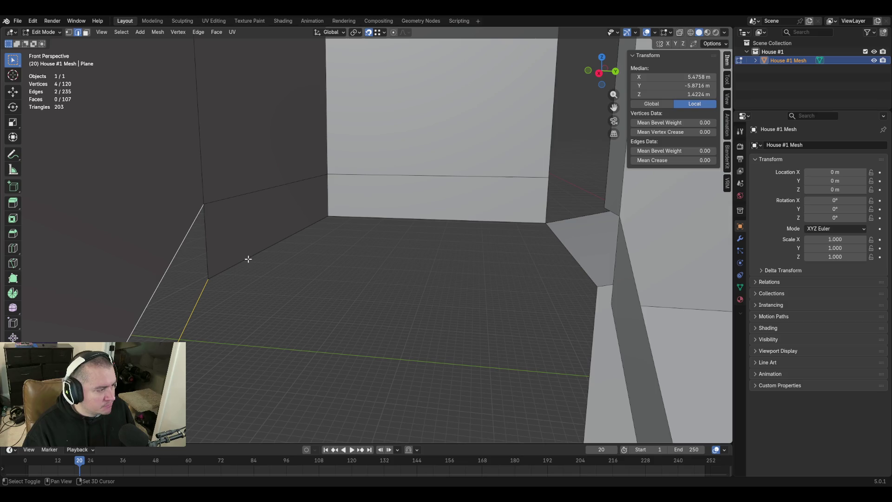
key(f)
key(alt+a)
Fill the triangular gap at the wall corner from its top and left edges
key(w)
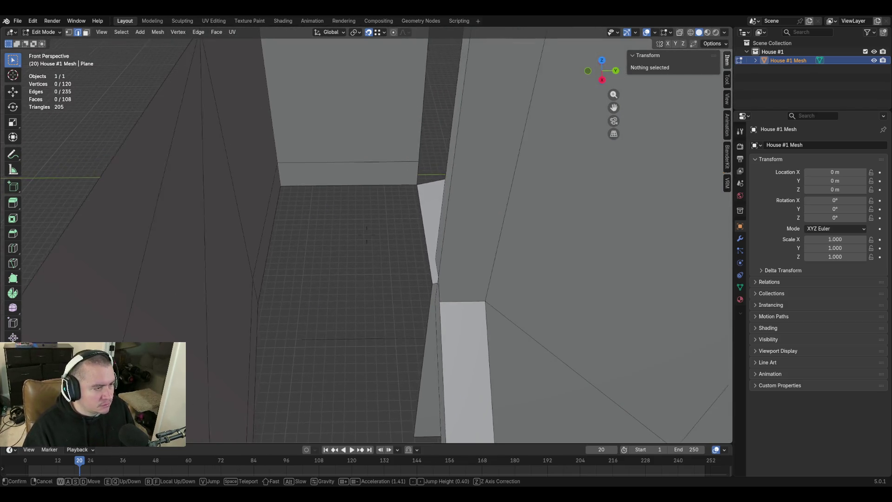
click(331, 312)
click(310, 185)
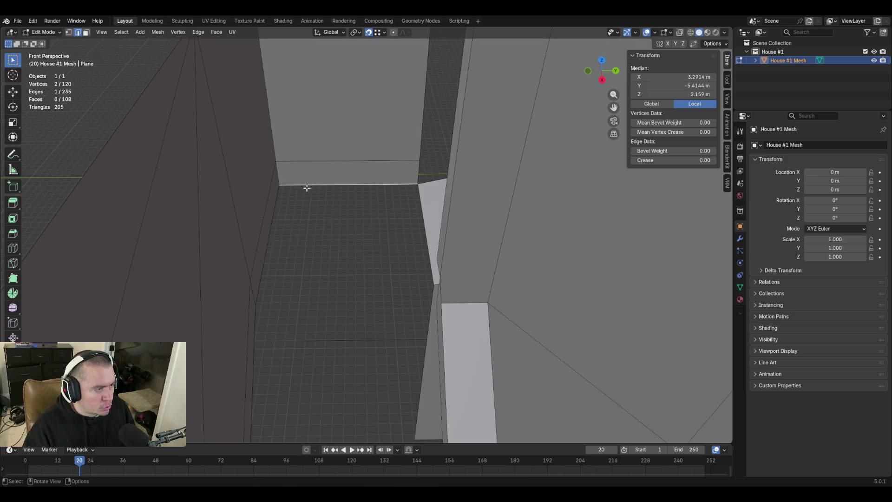
shift+click(276, 201)
key(f)
click(419, 210)
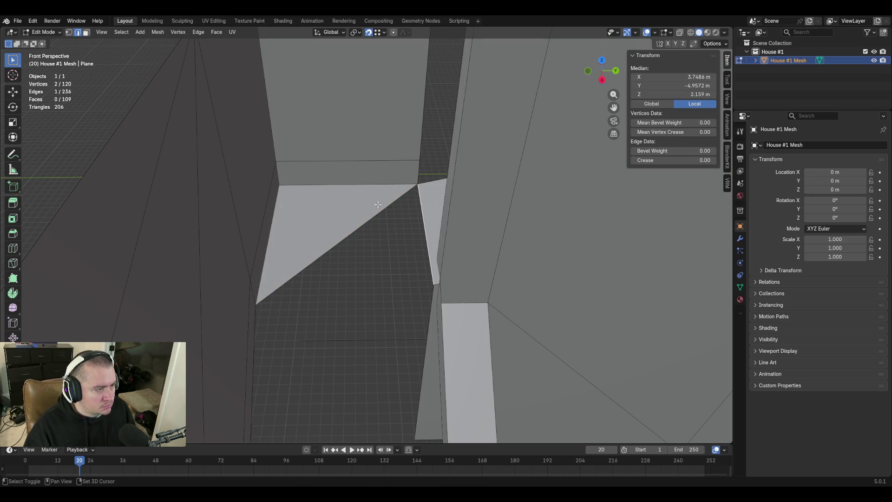
key(ctrl+z)
key(ctrl+z)
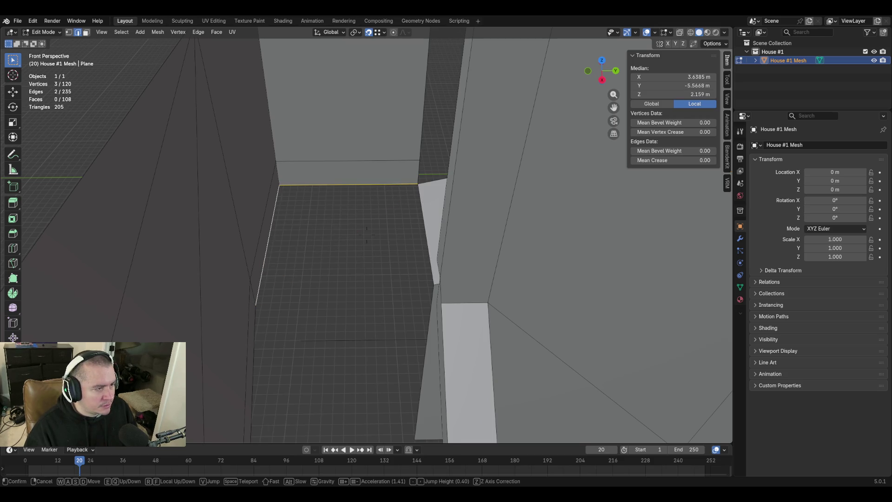
key(shift+grave)
click(330, 229)
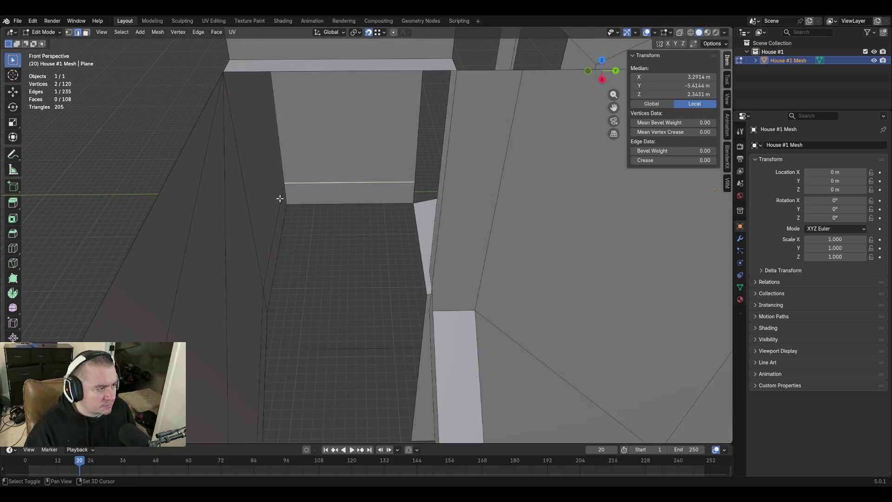
key(ctrl+shift+z)
key(ctrl+shift+z)
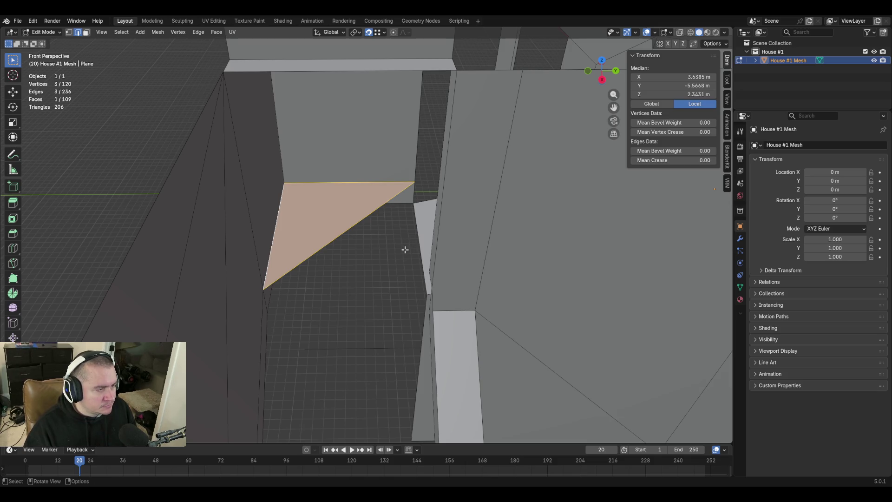
Join two gap corner vertices with an edge and fill a face across the gap
key(shift+grave)
key(w)
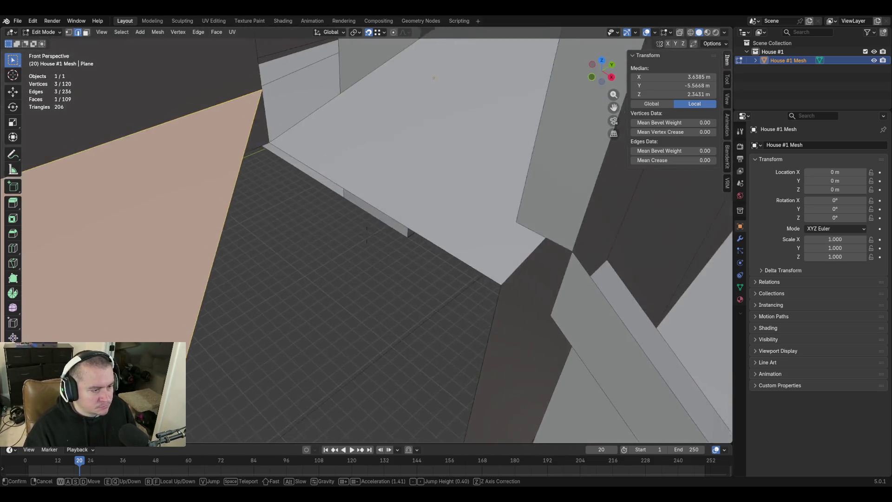
click(366, 235)
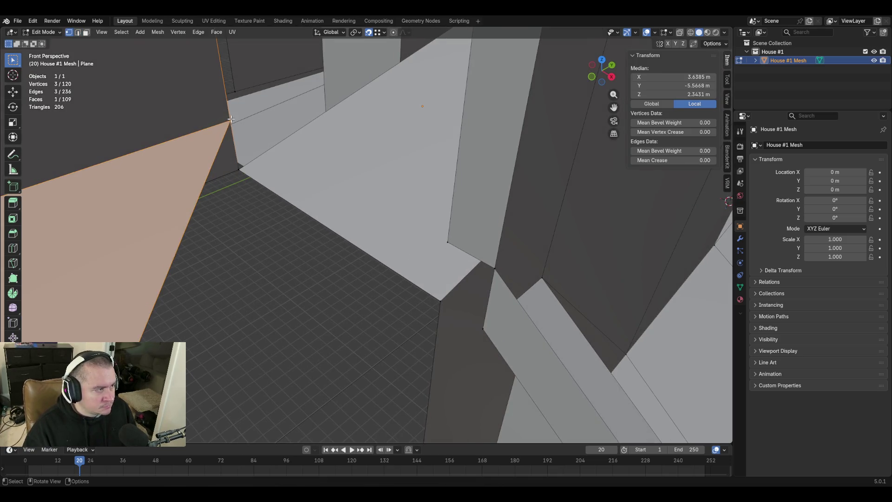
click(453, 241)
shift+click(446, 241)
key(f)
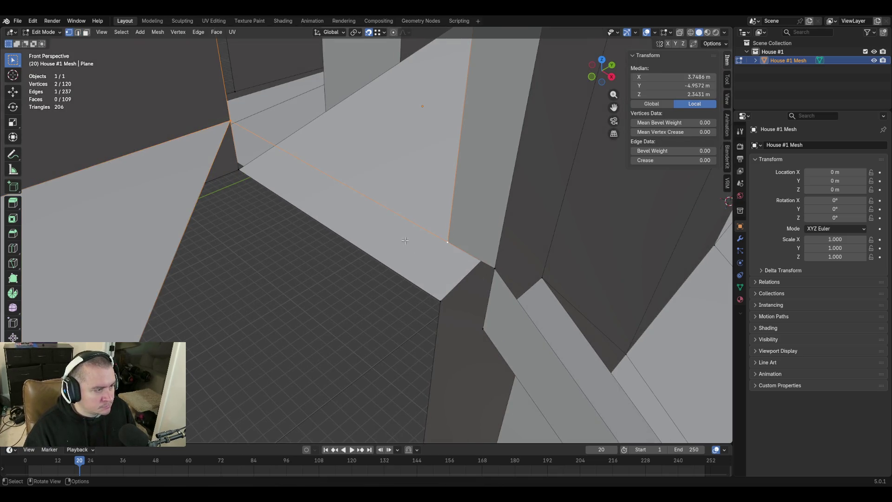
key(2)
shift+click(194, 215)
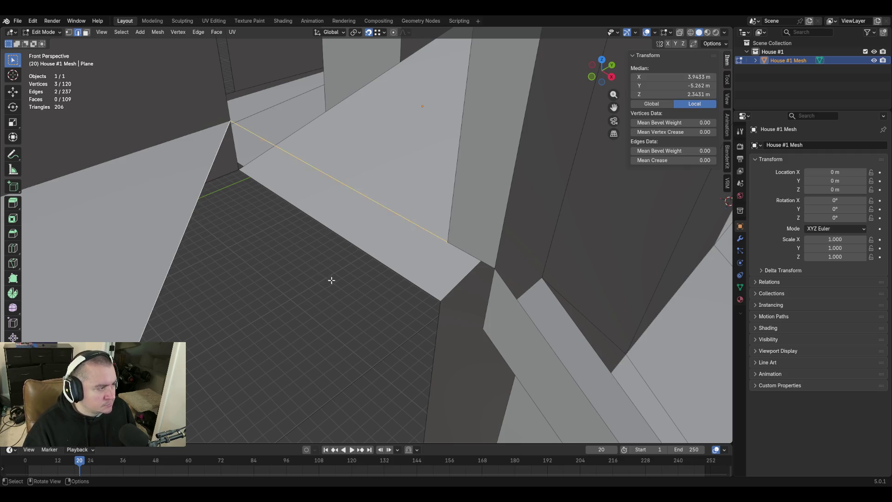
key(f)
Turn on X-ray and frame the view on the newly filled face
key(shift+grave)
key(w)
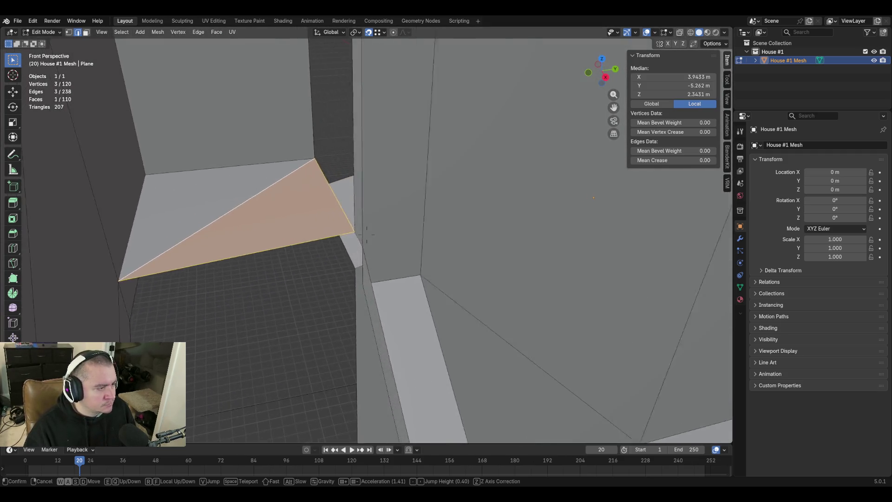
key(s)
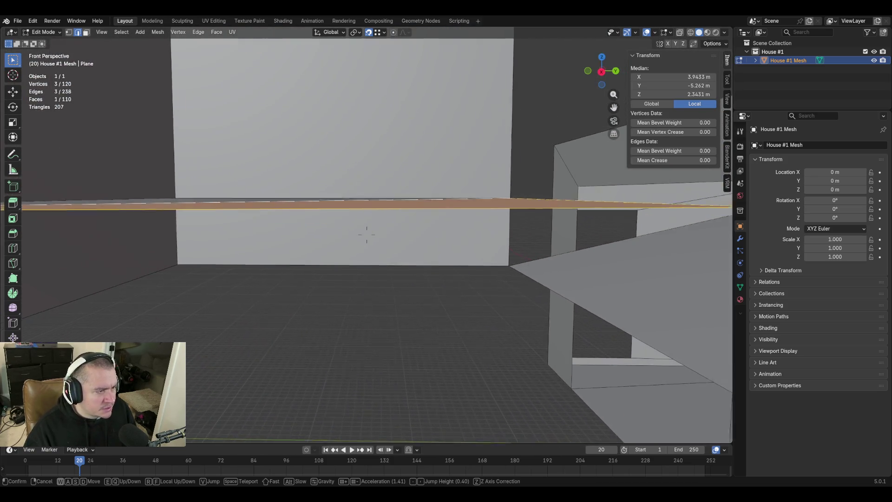
click(366, 235)
middle_drag(366, 234, 332, 281)
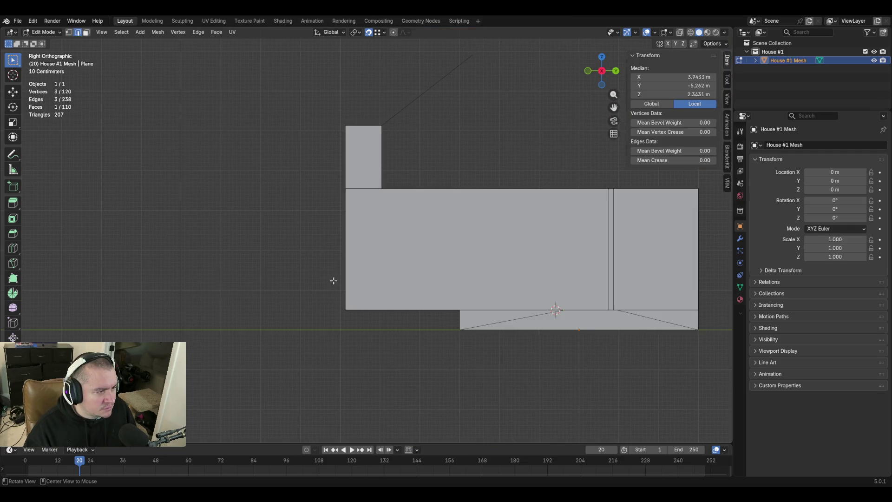
click(681, 33)
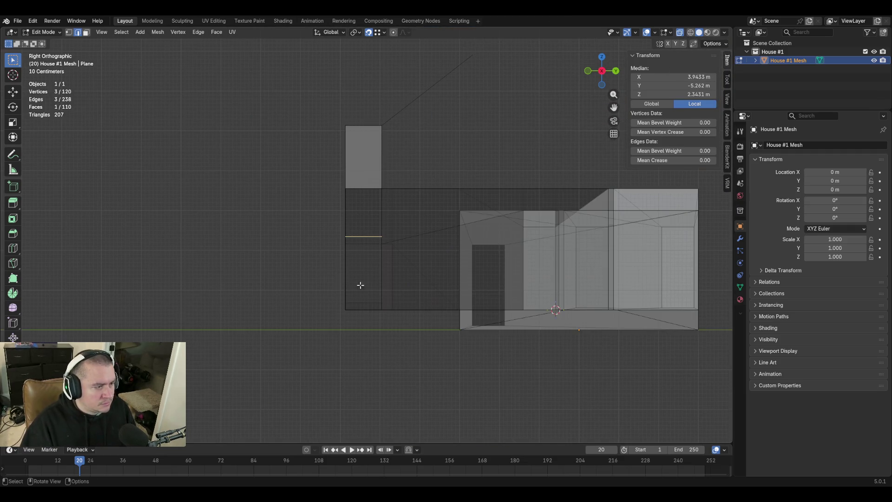
key(KP_Decimal)
middle_drag(350, 236, 347, 249)
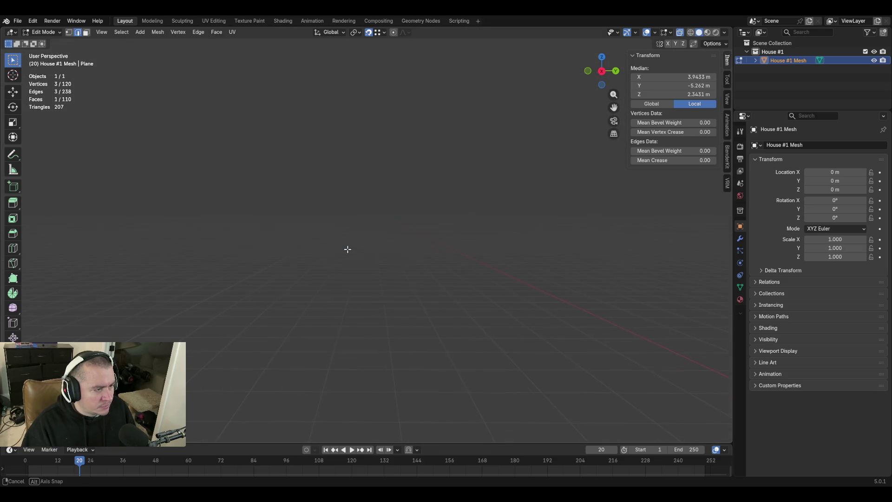
Delete the misplaced face, keeping its edges
key(shift+grave)
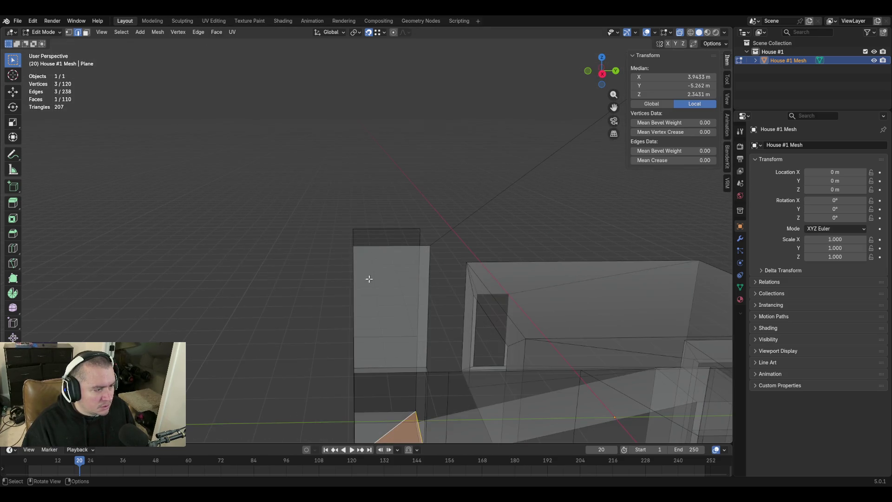
key(w)
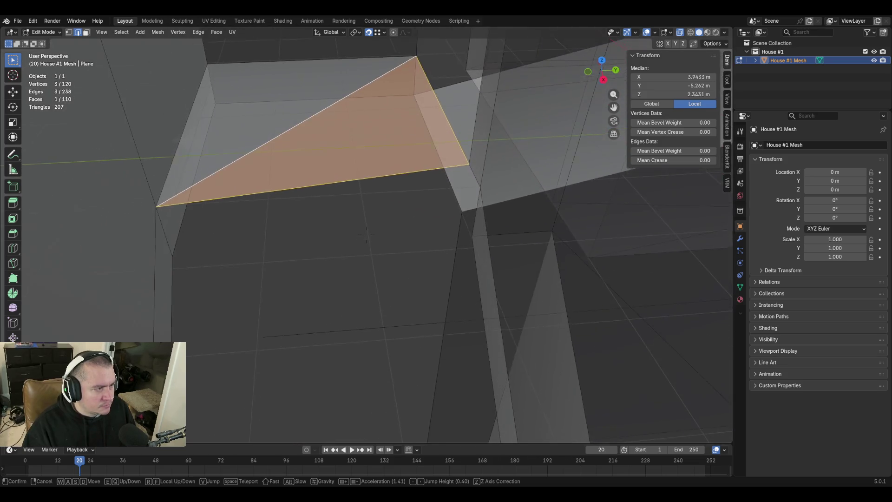
key(e)
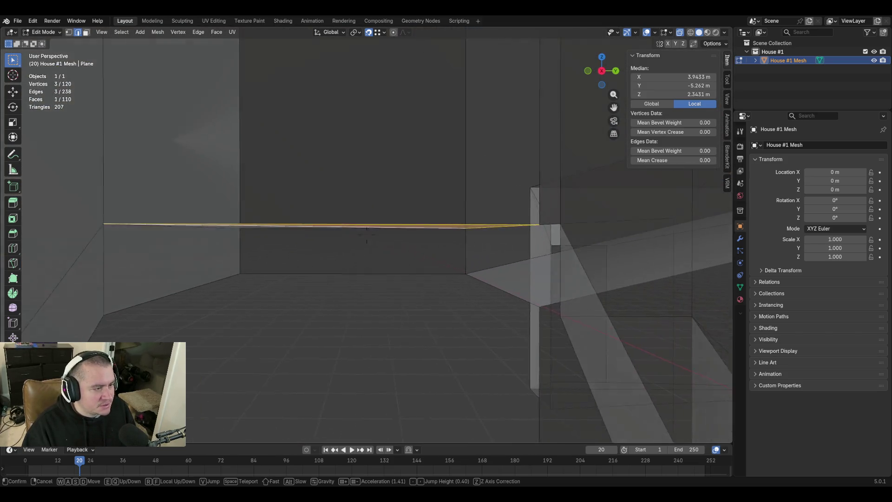
key(e)
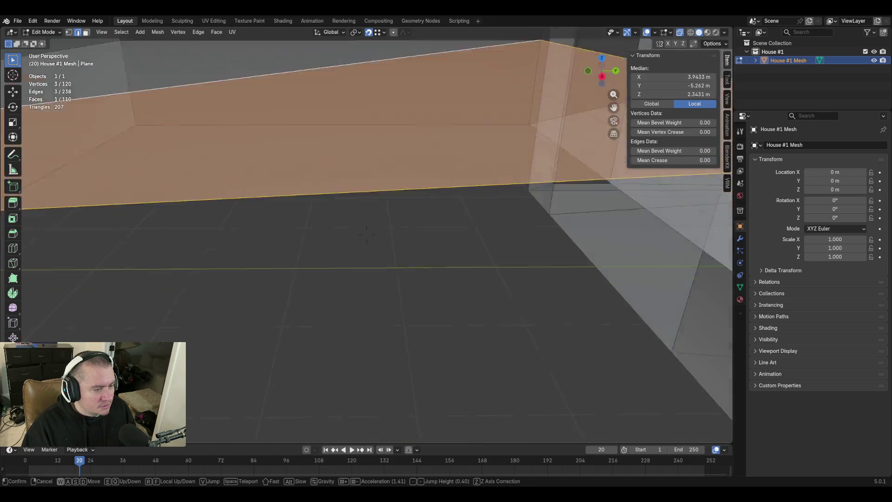
key(w)
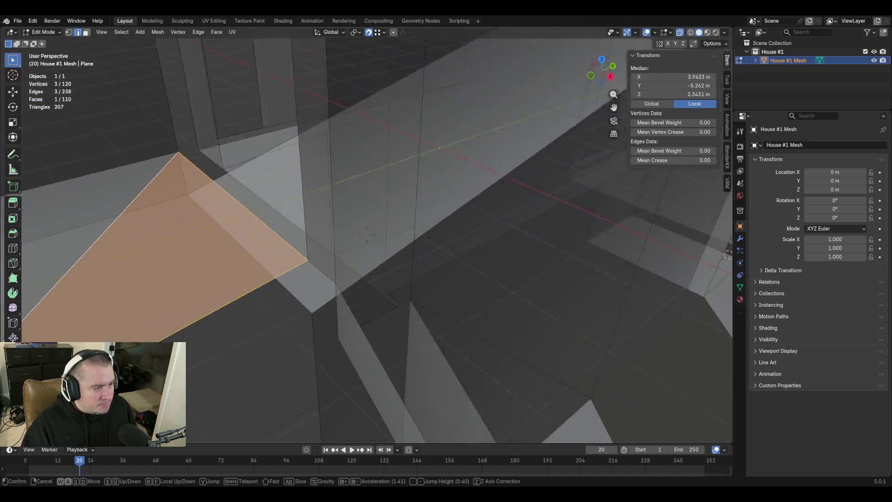
key(d)
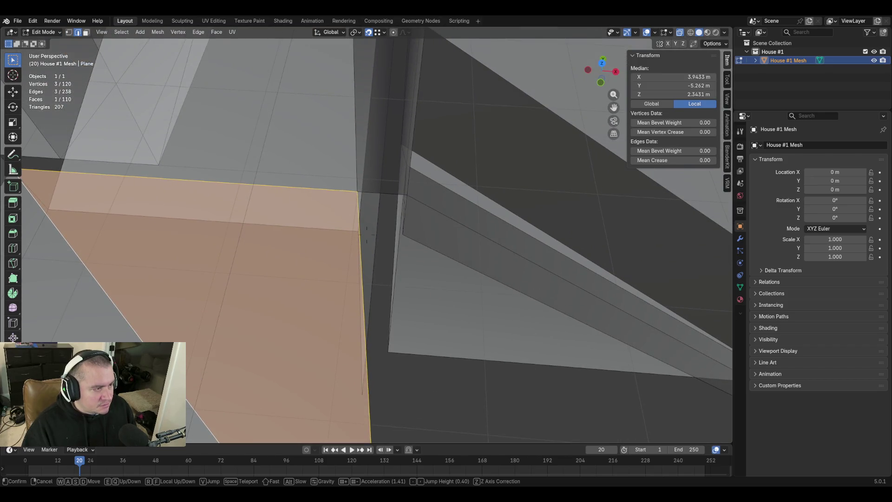
click(389, 245)
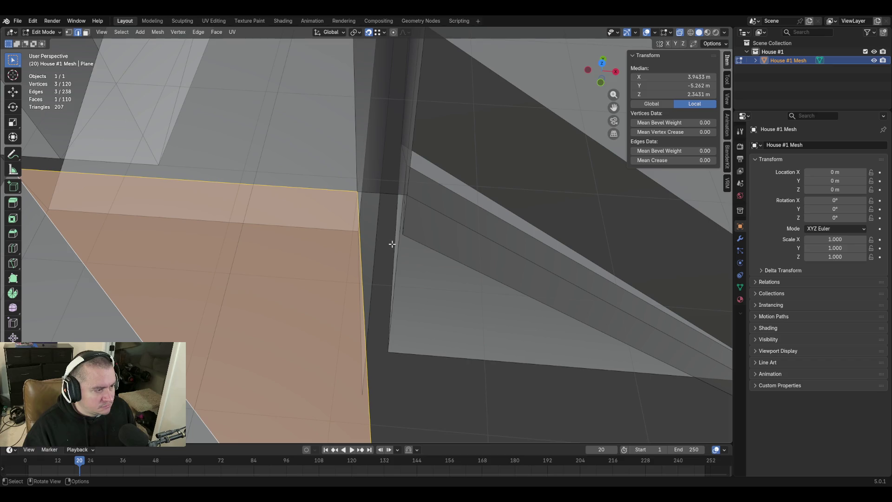
key(x)
click(393, 242)
Fill the correct triangular face across the remaining gap
key(shift+grave)
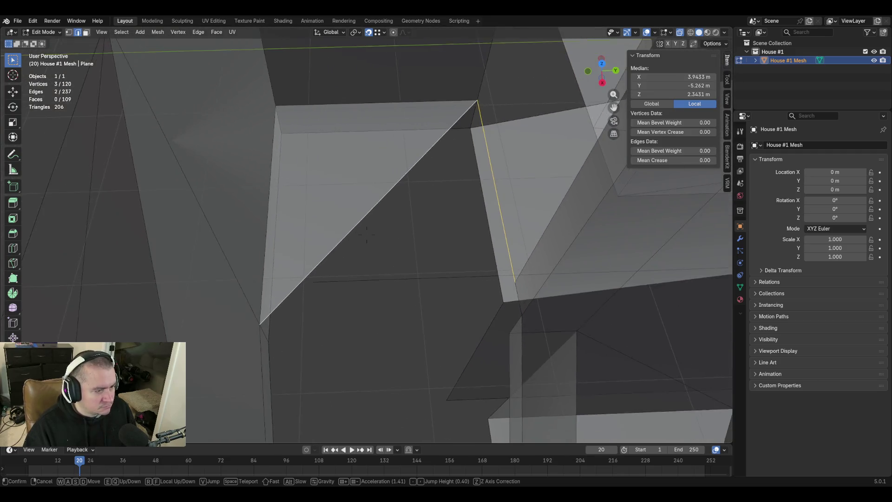
click(394, 243)
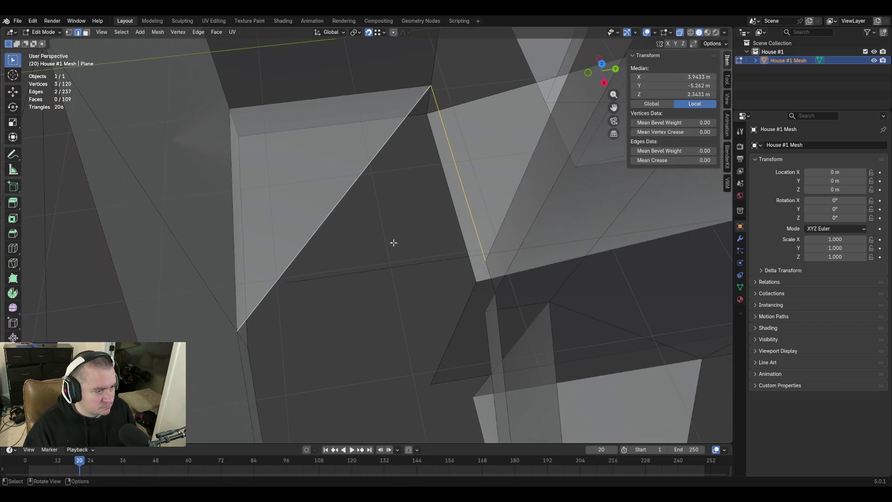
key(f)
key(ctrl+z)
shift+click(495, 292)
key(f)
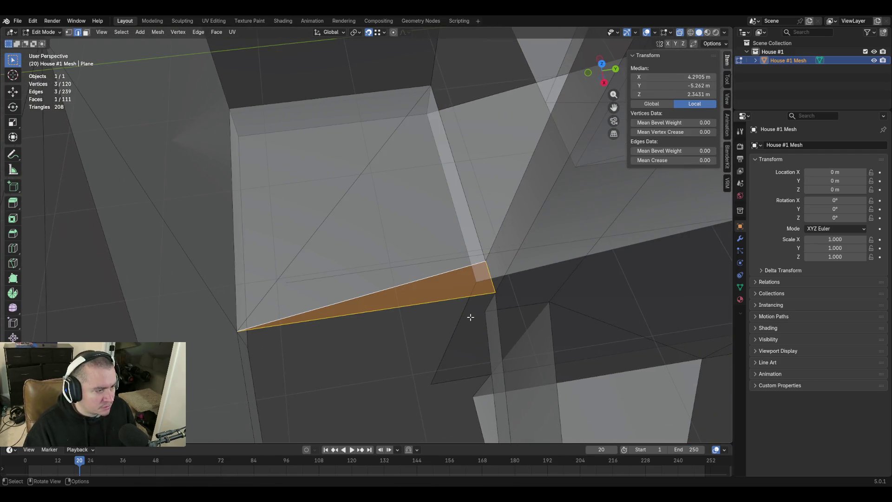
middle_drag(500, 295, 497, 252)
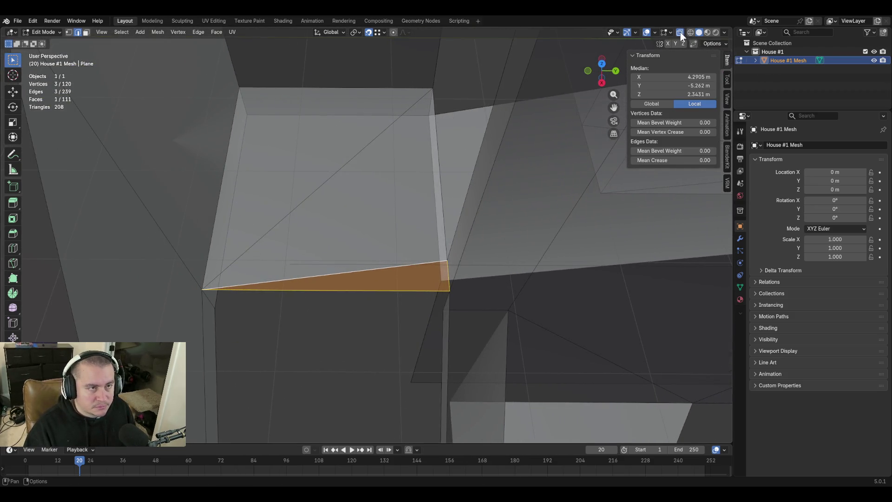
Turn X-ray off, select a wall edge, and save blockout.blend
click(680, 32)
click(450, 118)
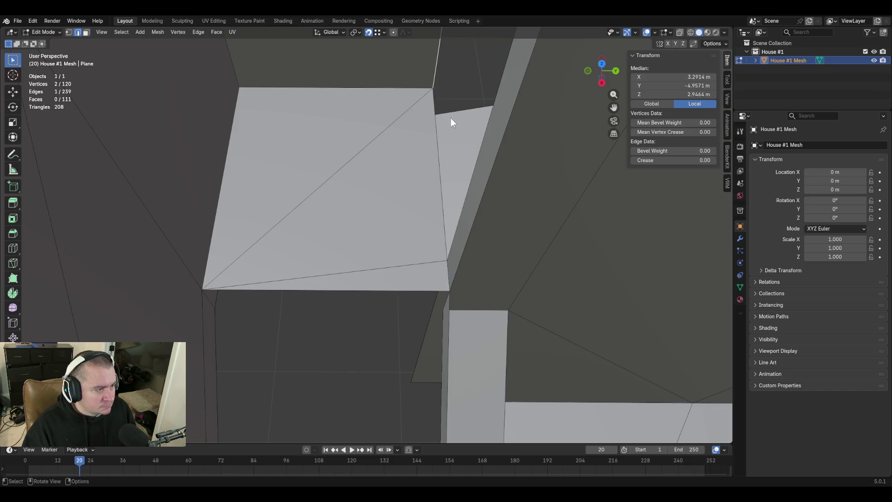
key(shift+grave)
key(s)
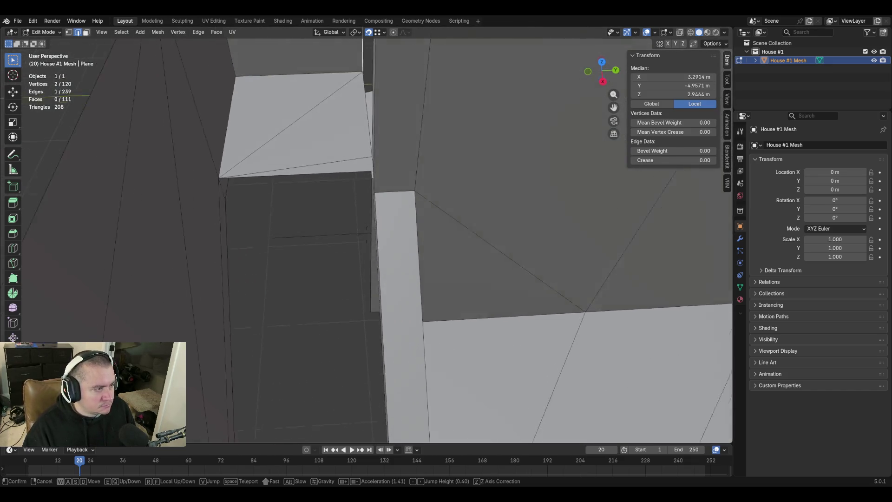
key(ctrl+s)
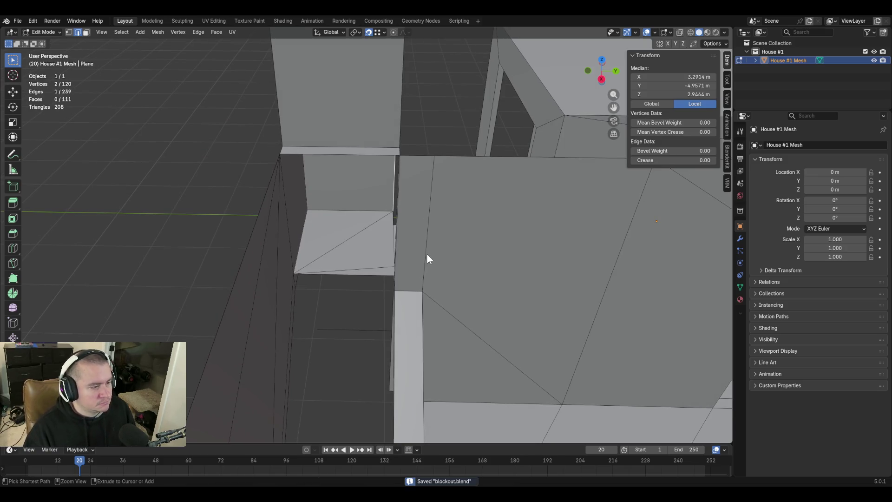
key(w)
key(s)
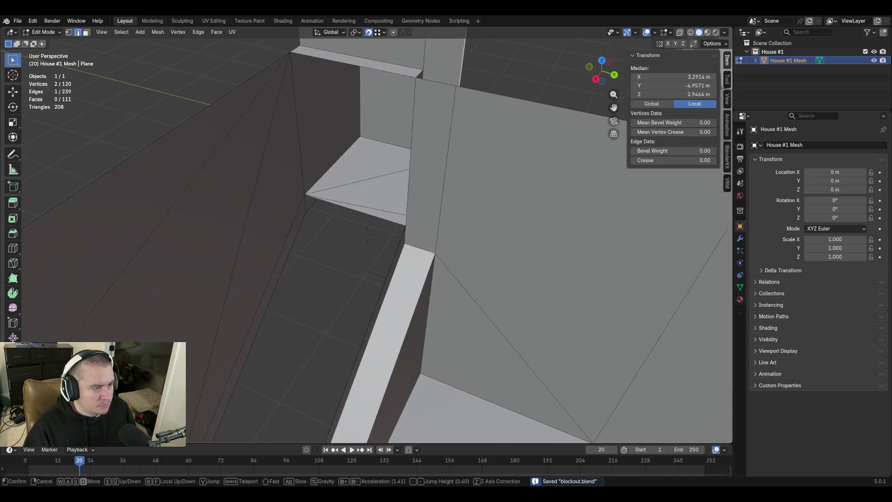
key(s)
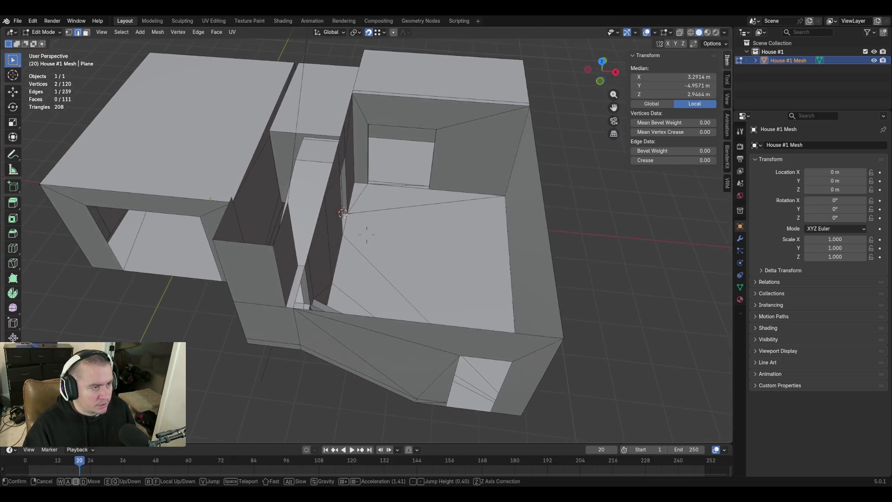
click(427, 255)
Fly into the house interior and select the wall edge just above the floor
key(shift+grave)
key(w)
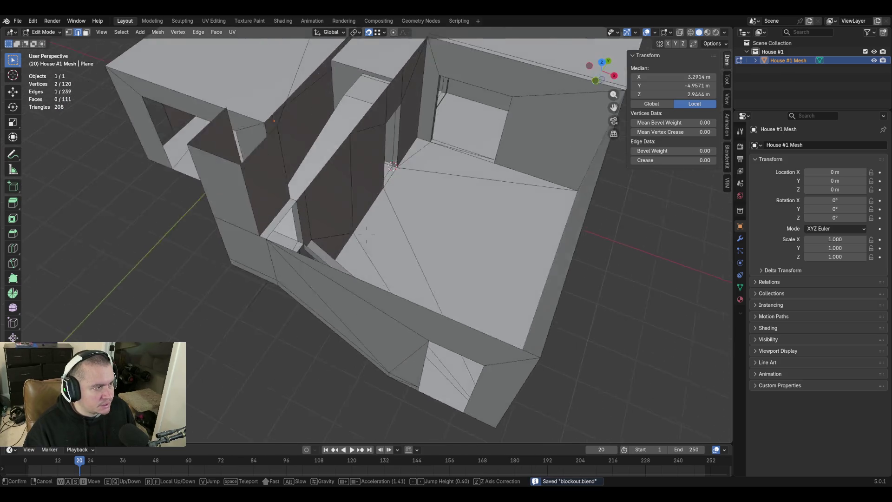
key(w)
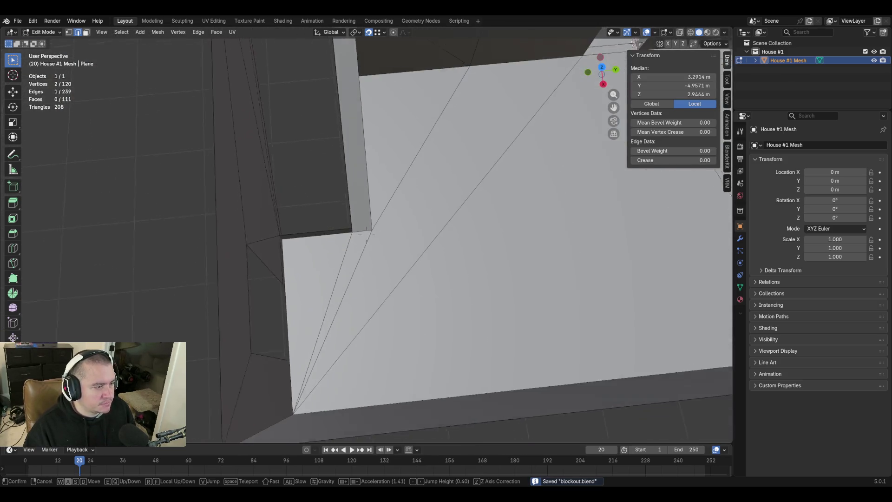
key(w)
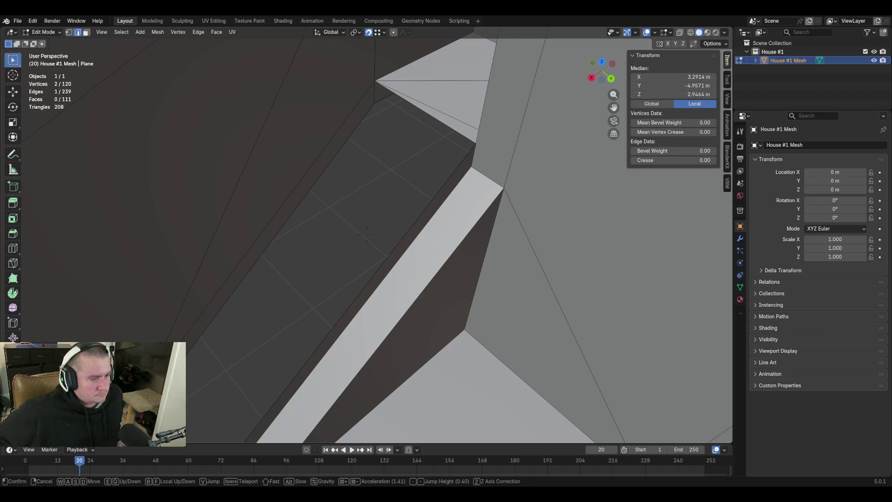
key(w)
key(w)
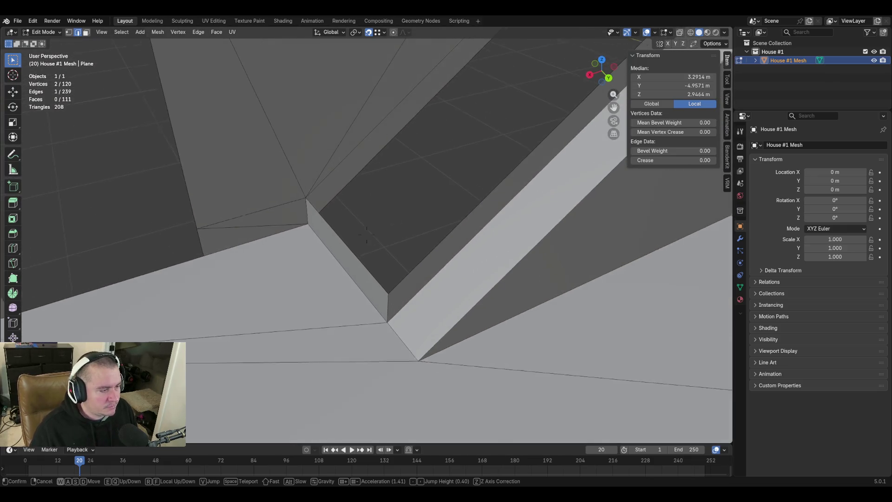
click(355, 285)
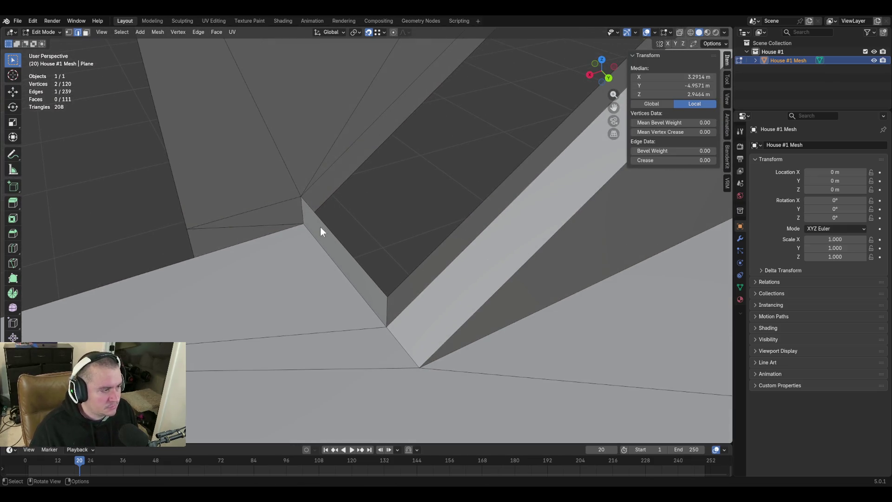
click(360, 243)
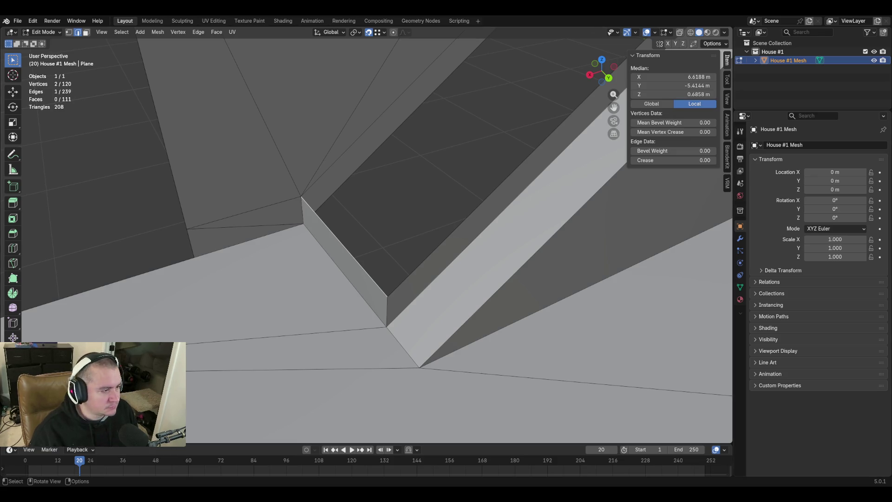
Extrude the edge 0.0254 outward along X, then 0.0254 down along Z
key(e)
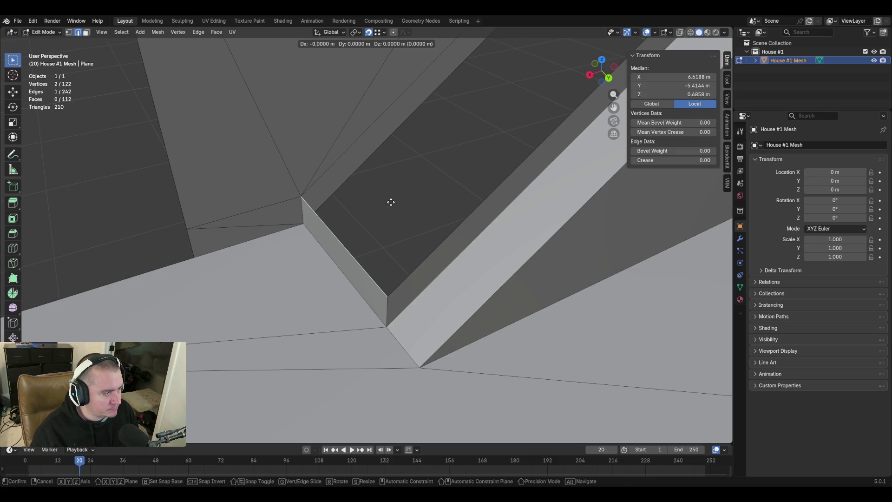
key(x)
text(0.025399999999999998967)
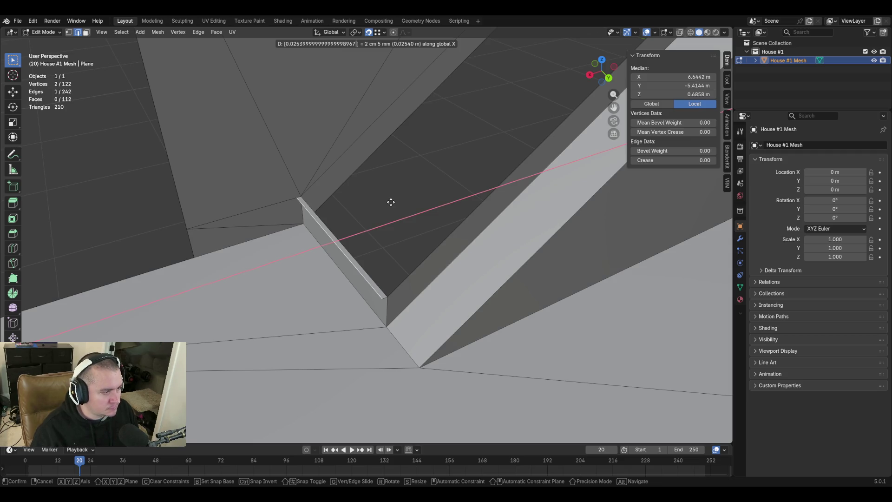
key(Return)
key(e)
key(z)
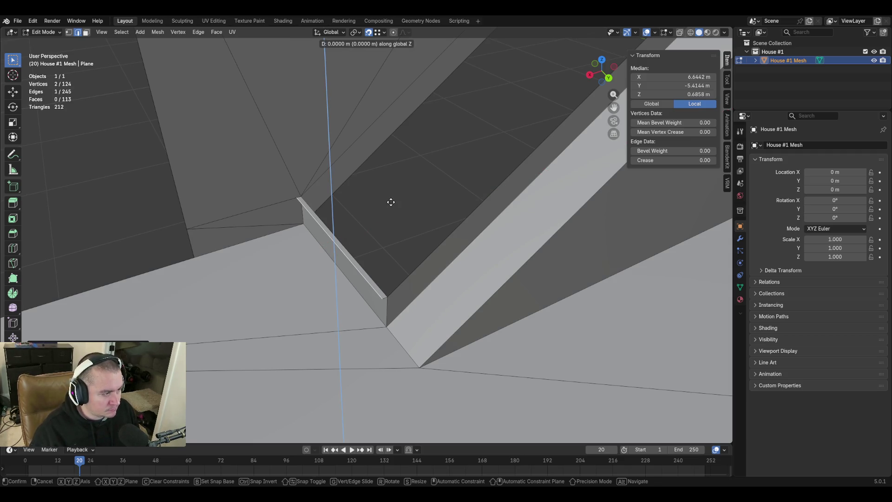
key(ctrl+v)
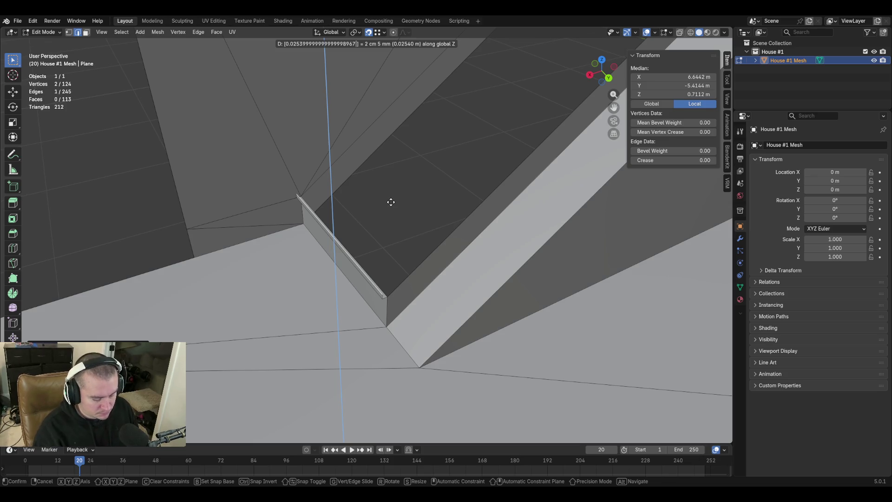
key(minus)
key(Return)
Extrude the edge 0.0254 back toward the wall along X
key(e)
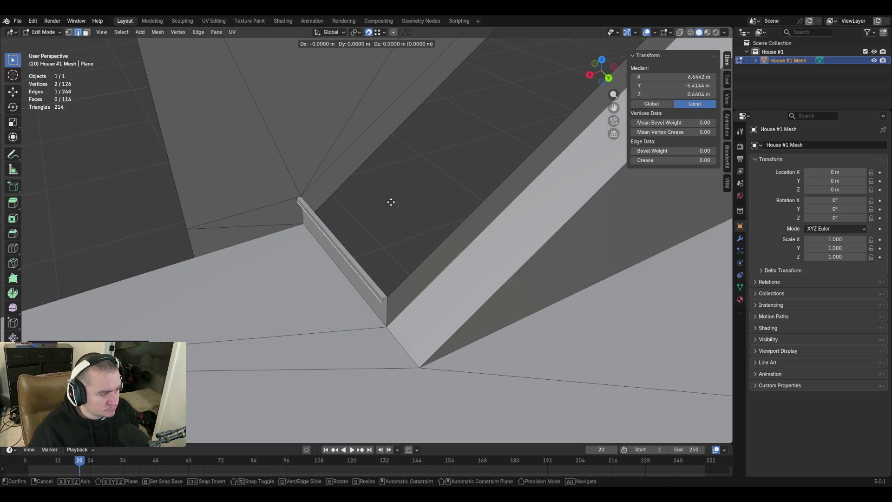
key(x)
key(ctrl+v)
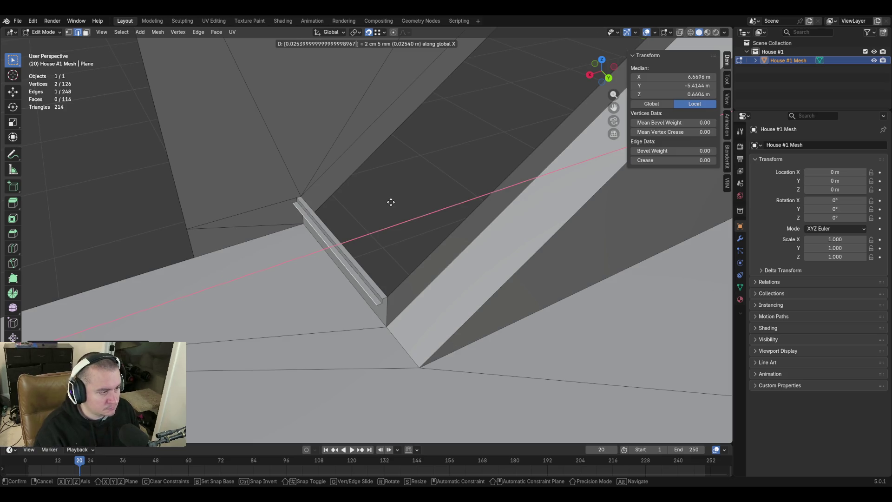
key(minus)
key(Return)
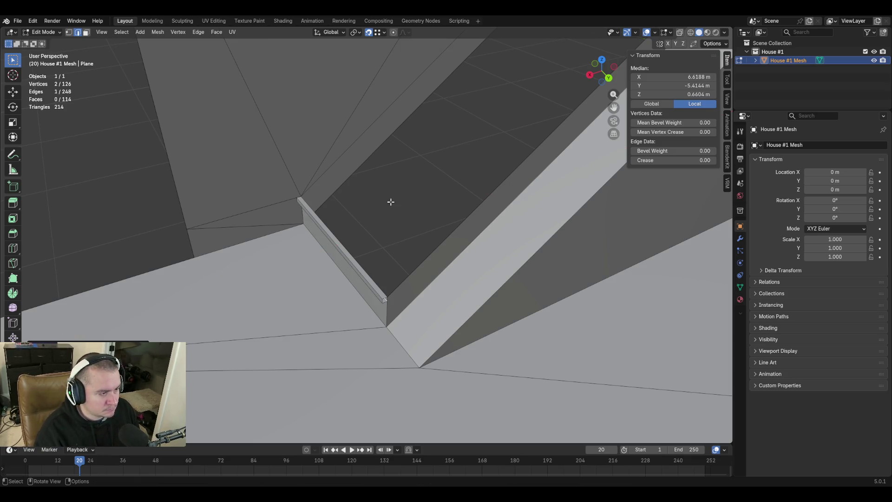
Select the stray vertical edge below the trim's end
key(shift+grave)
key(w)
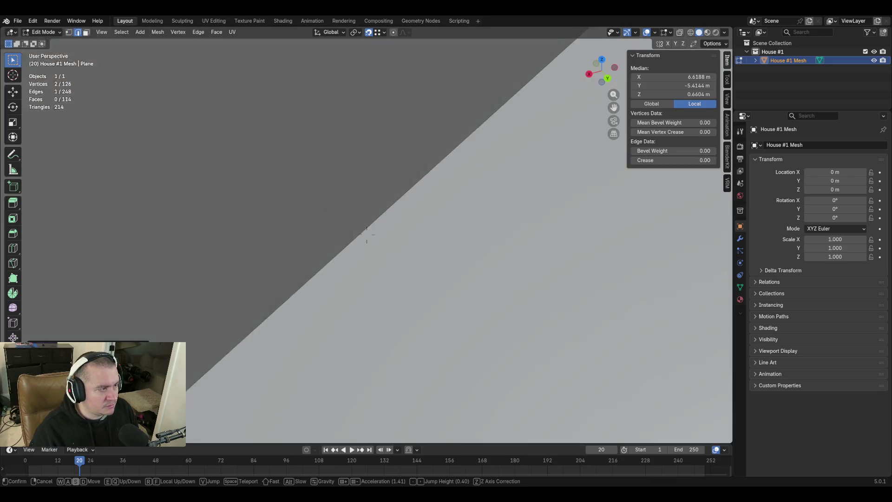
key(s)
key(w)
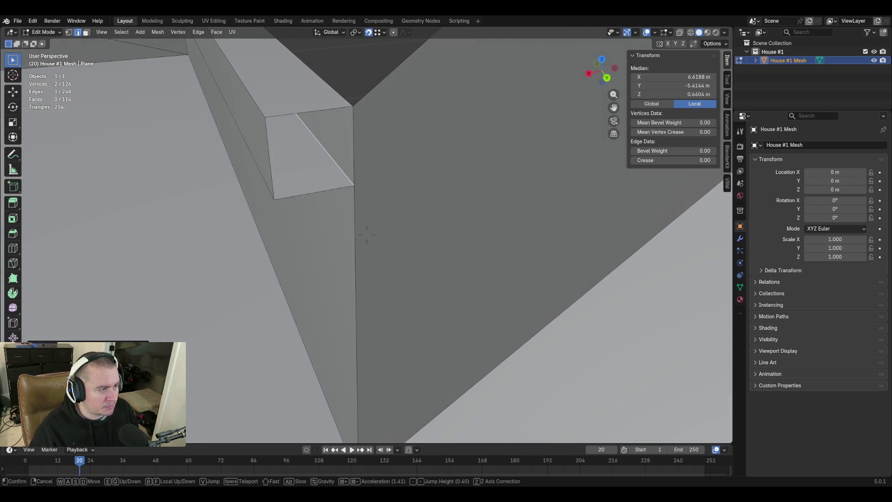
key(s)
click(393, 204)
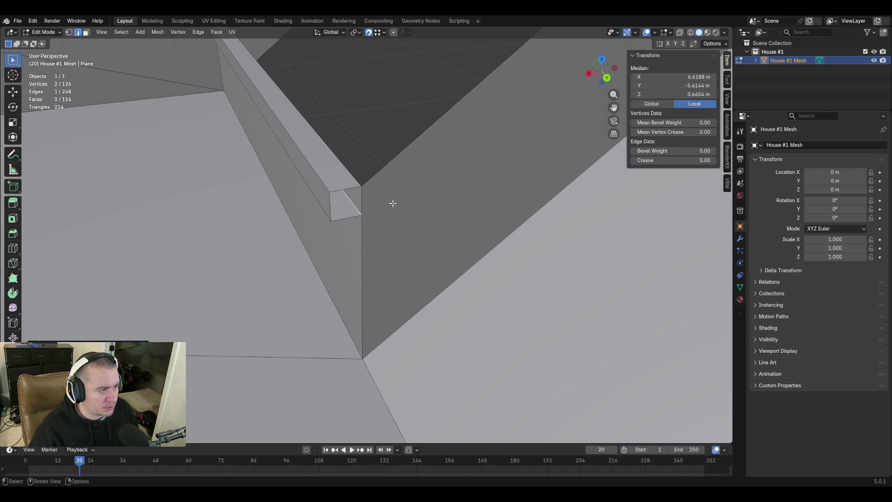
click(361, 229)
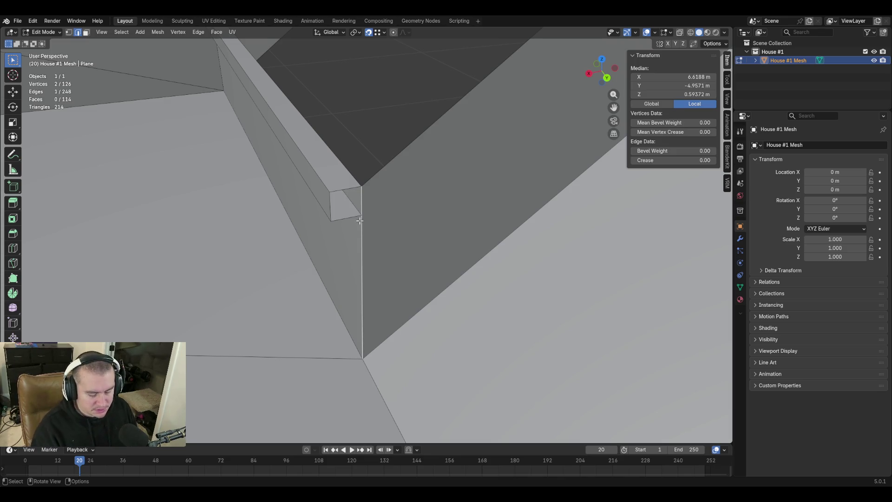
Delete the stray vertical edge and cap the trim's open end with a face
key(x)
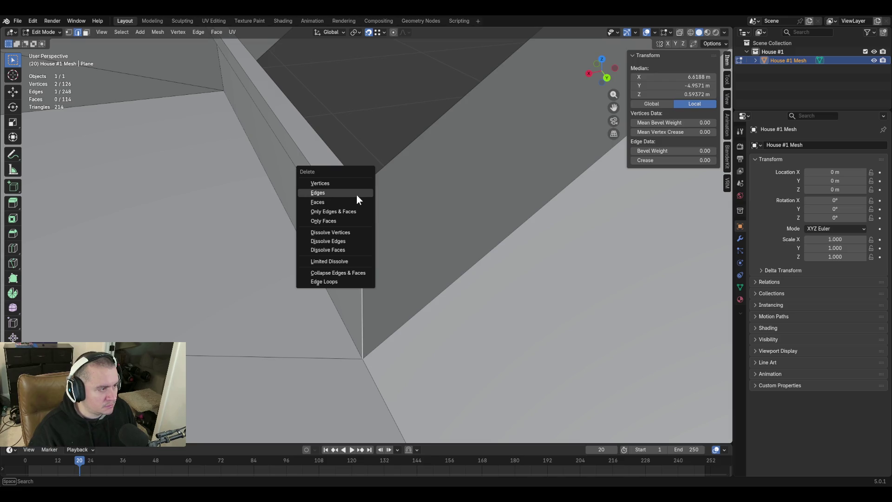
click(356, 196)
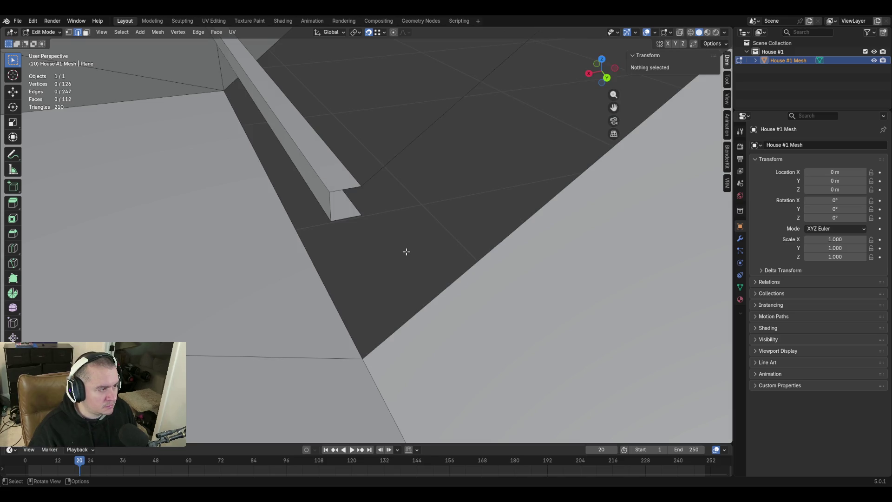
key(1)
click(361, 186)
shift+click(361, 215)
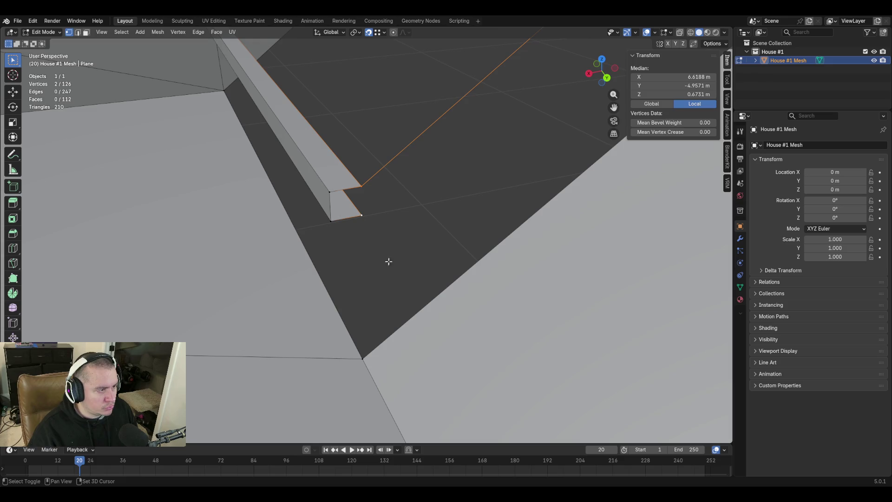
key(f)
key(2)
alt+click(350, 200)
key(f)
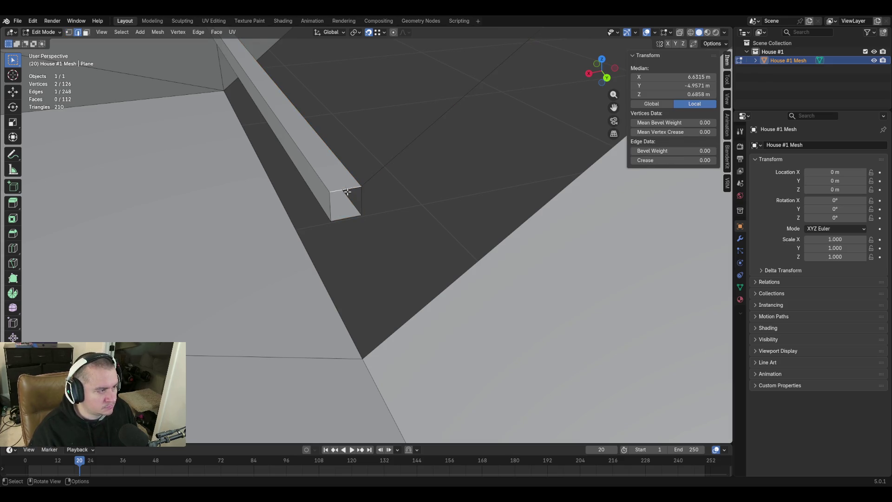
Connect the trim's bottom corner to the floor corner and fill the wall face beneath
key(1)
click(361, 215)
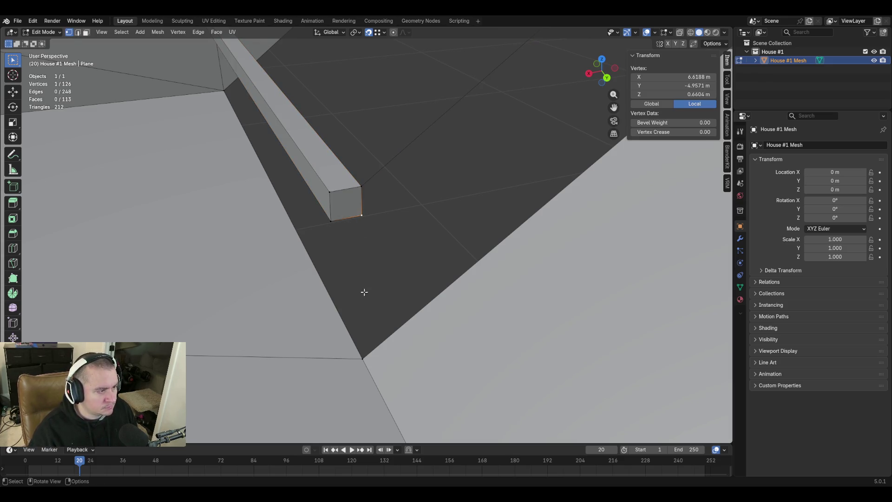
shift+click(362, 358)
key(f)
key(shift+grave)
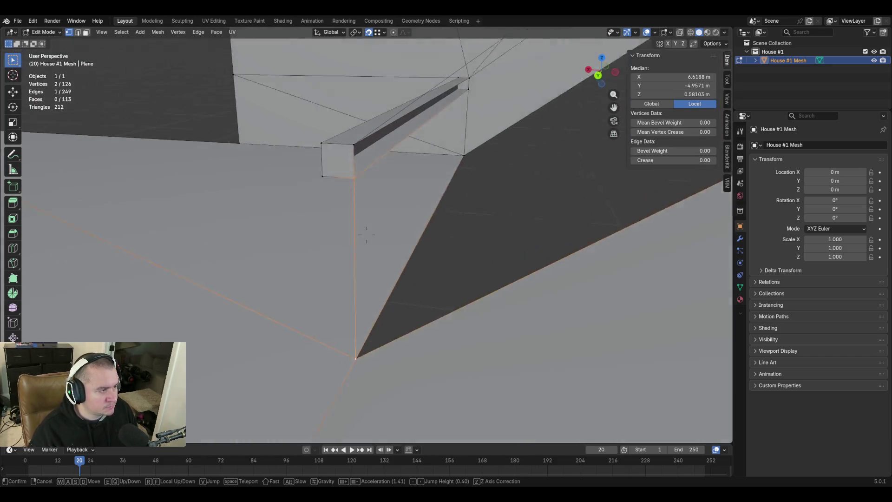
click(428, 299)
key(2)
click(351, 197)
shift+click(380, 302)
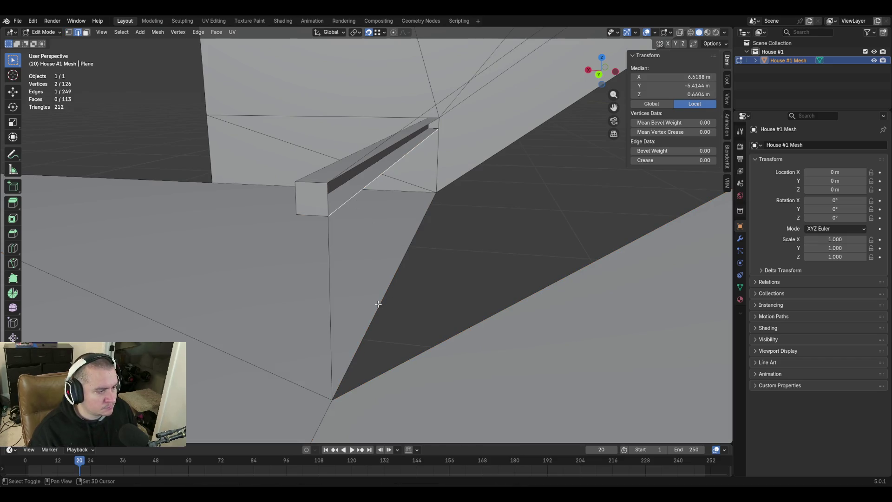
key(f)
key(shift+grave)
key(w)
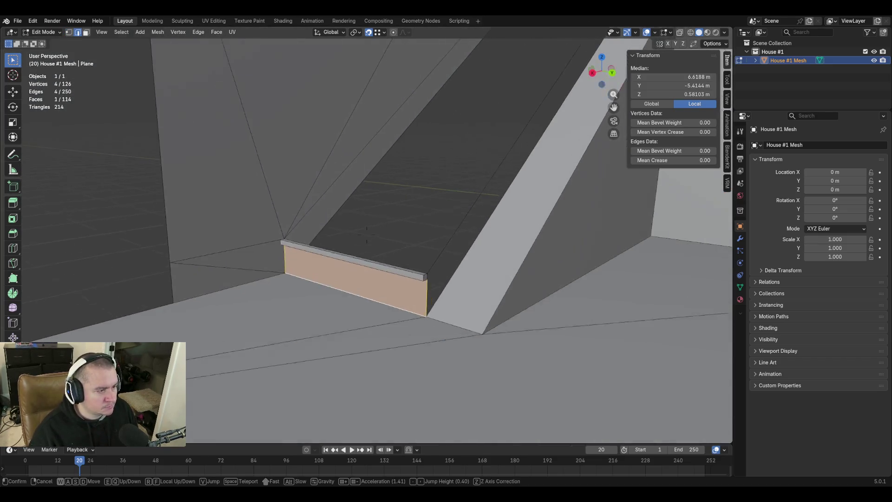
click(438, 377)
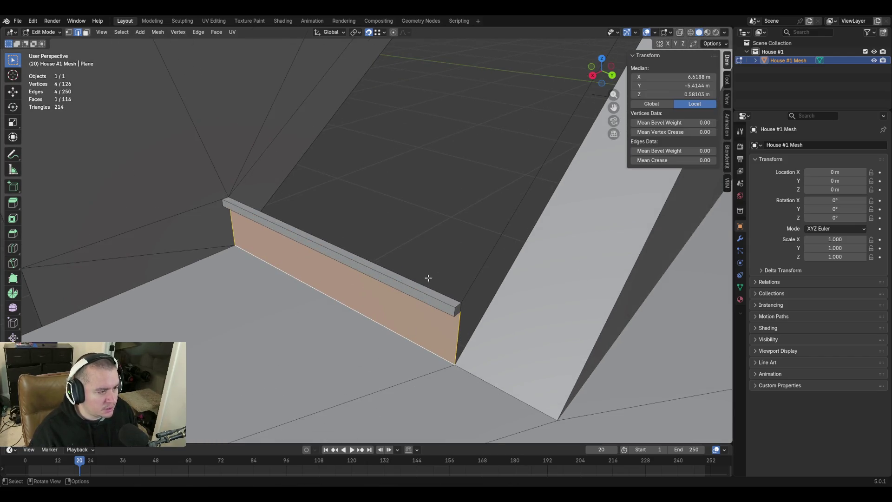
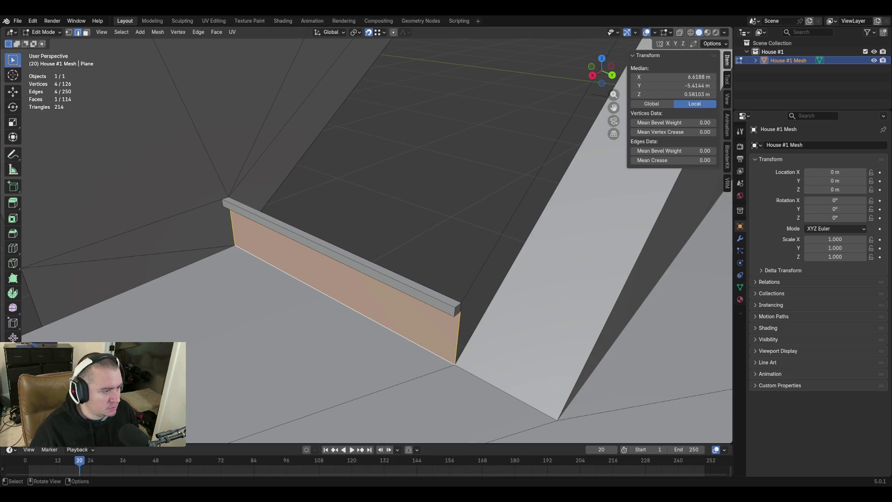
Extrude the step trim's top edge -0.254 along X into a flat tread
click(421, 280)
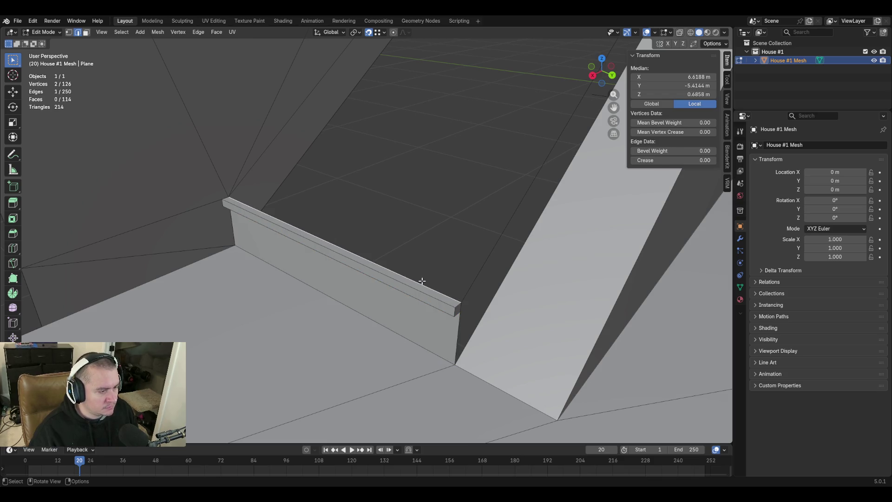
key(e)
key(x)
text(0.25400000000000000355)
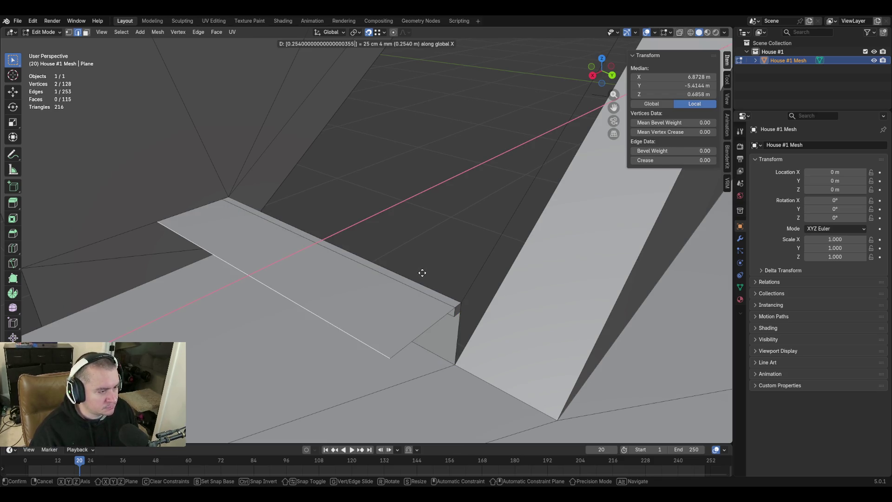
key(minus)
key(Return)
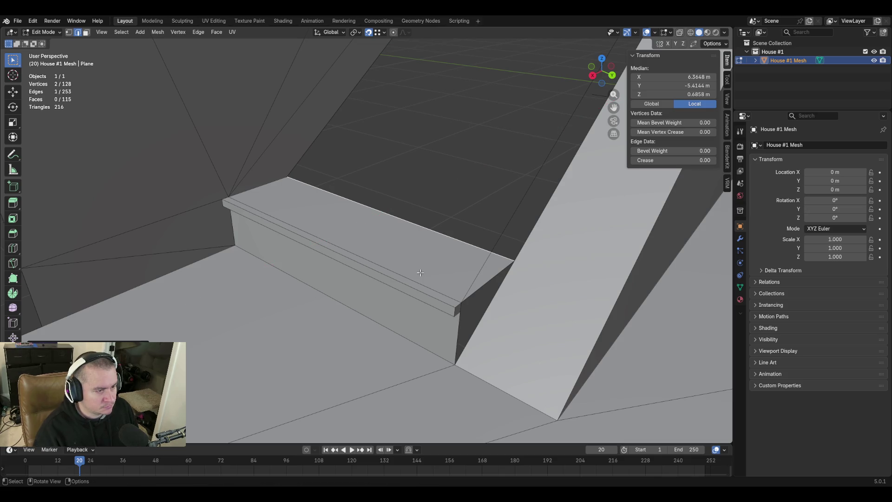
Fill the step's triangular side face and add its long edge to the selection
key(shift+grave)
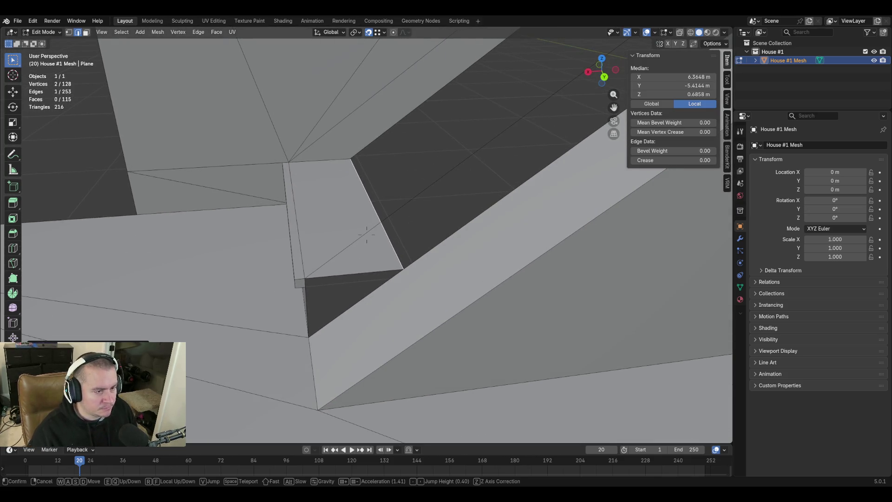
key(s)
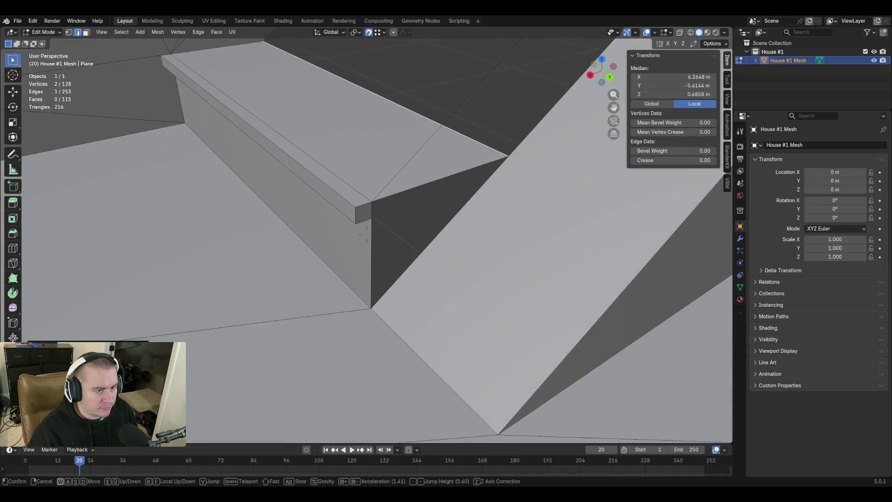
click(408, 211)
shift+click(366, 254)
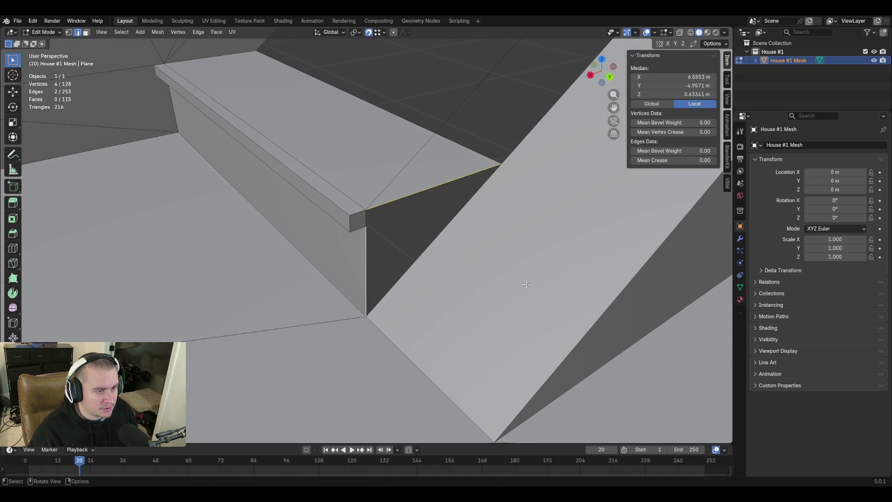
key(f)
key(shift+grave)
key(s)
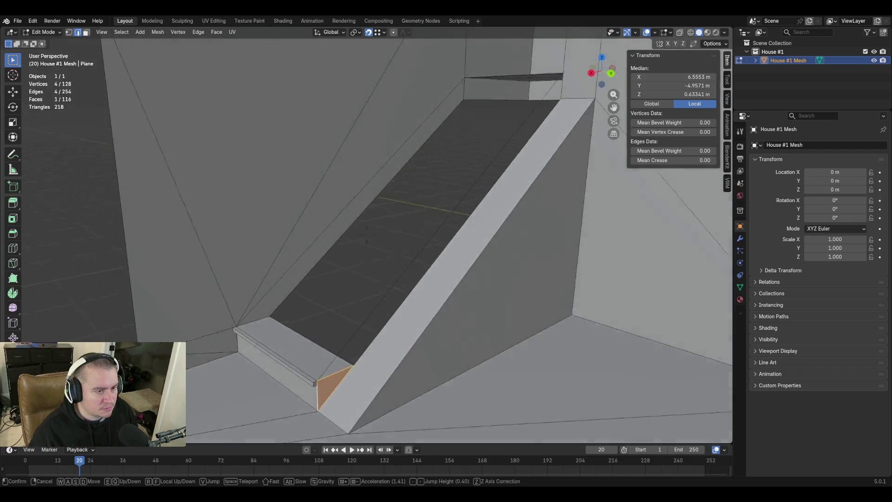
key(w)
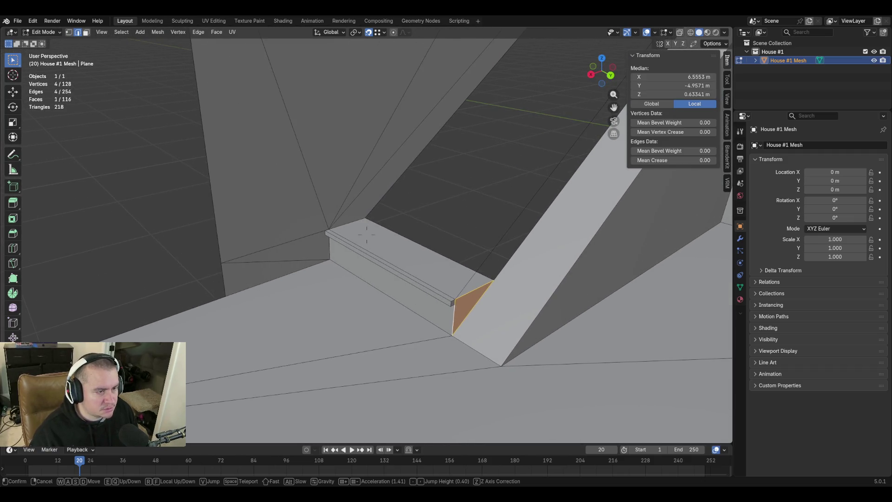
click(366, 236)
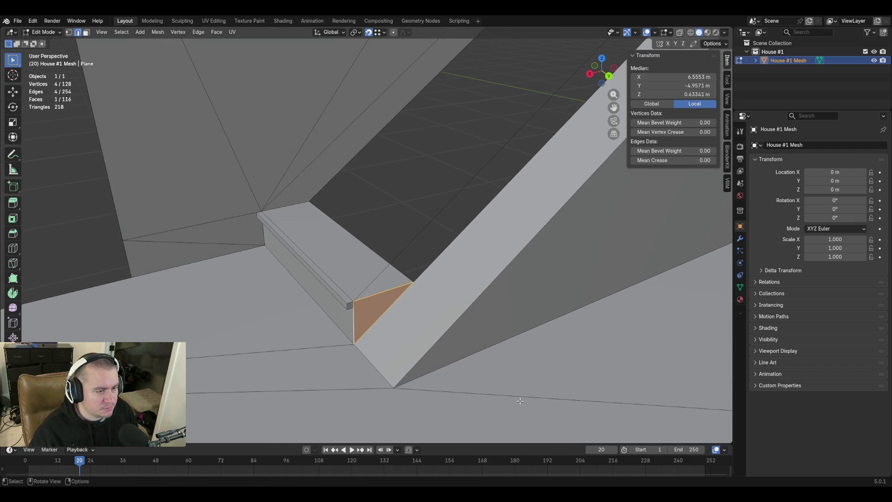
shift+click(336, 298)
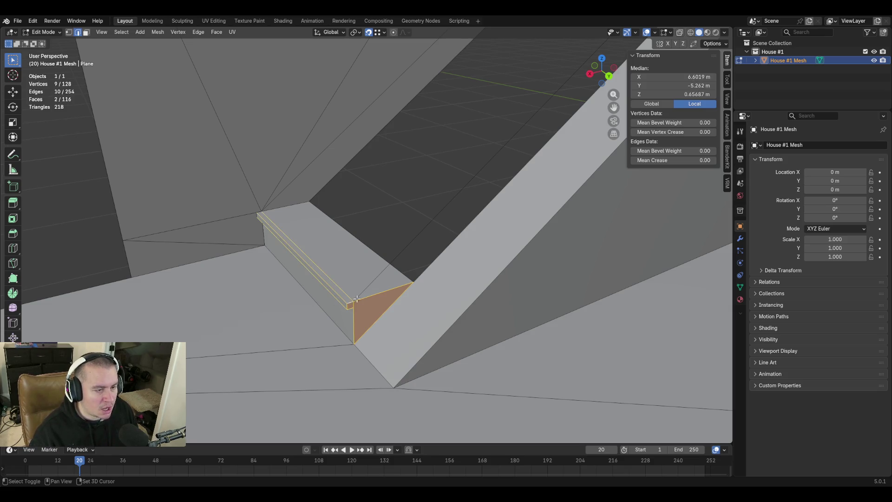
ctrl+right_click(390, 270)
Undo the stray extruded vertex and place a first step copy higher up the stairs
key(ctrl+z)
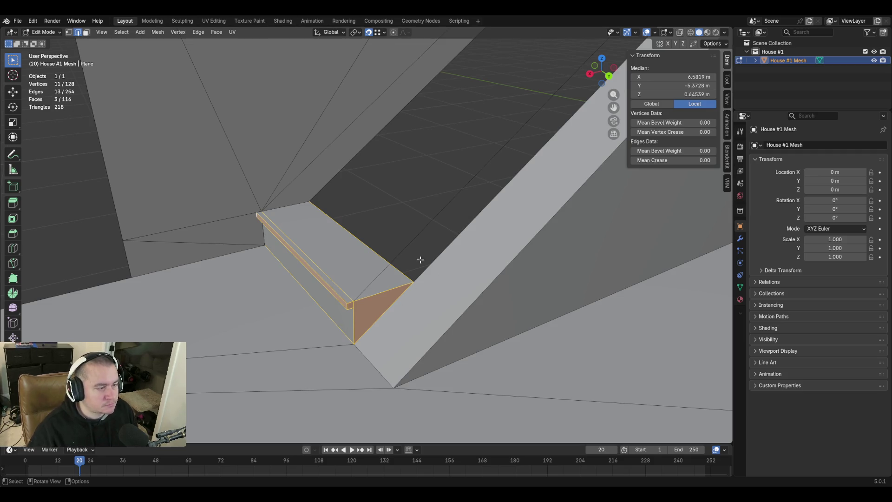
key(shift+d)
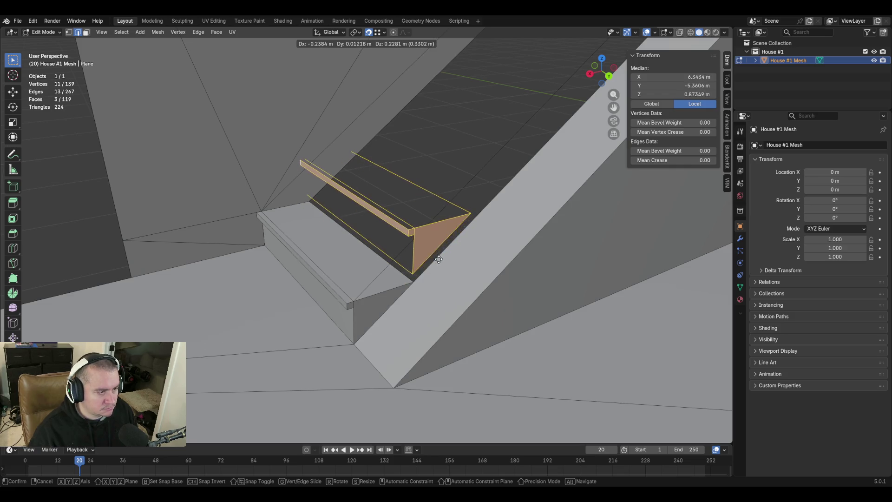
click(404, 266)
key(g)
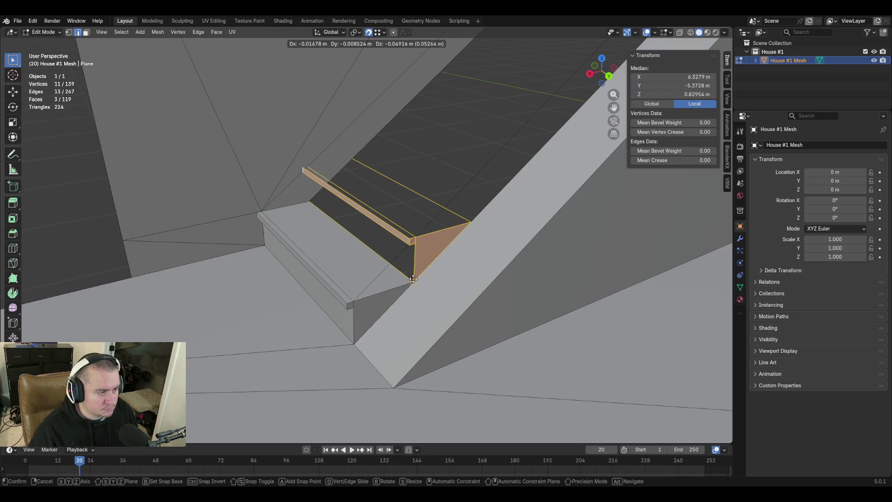
key(Escape)
key(shift+grave)
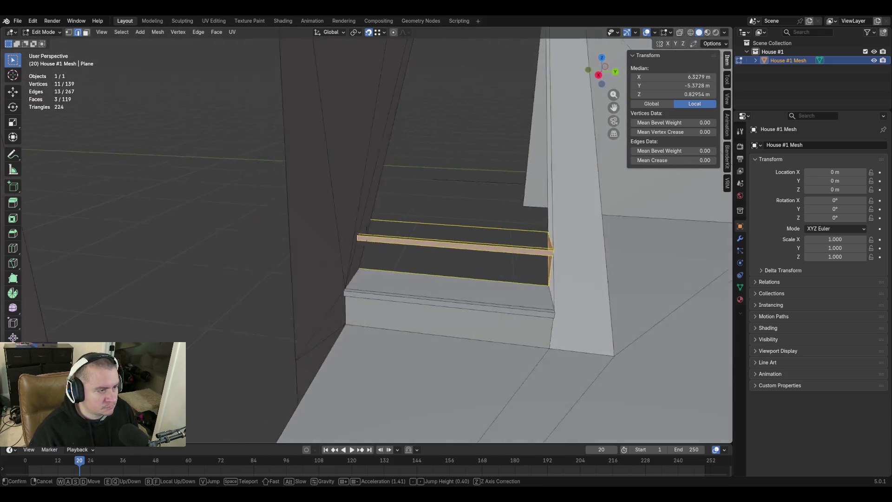
key(w)
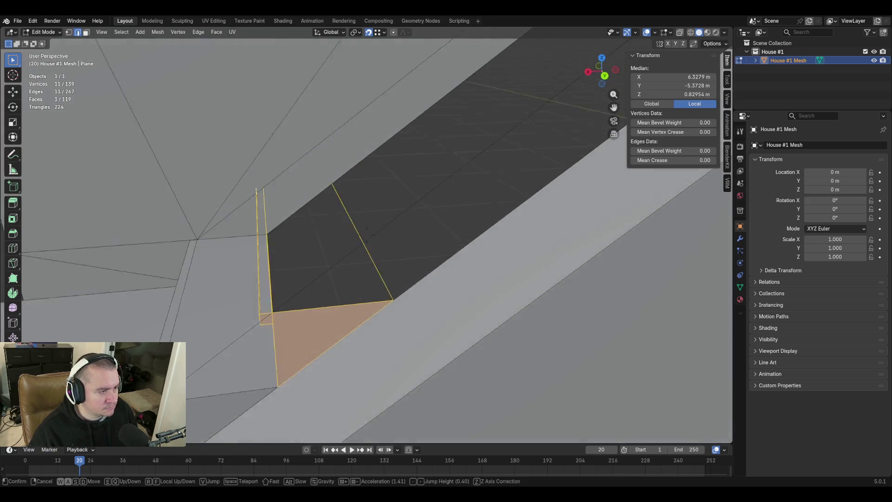
click(432, 199)
Add two more step copies up the slope, nudging them into position
key(shift+d)
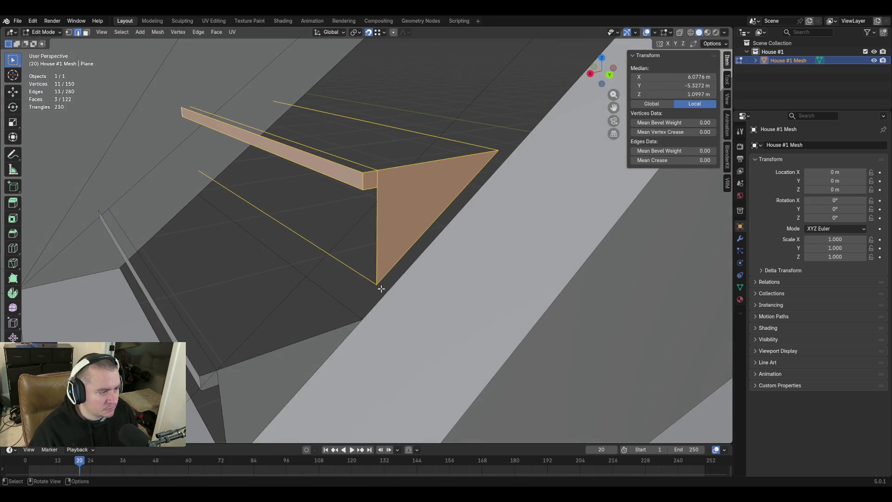
click(362, 319)
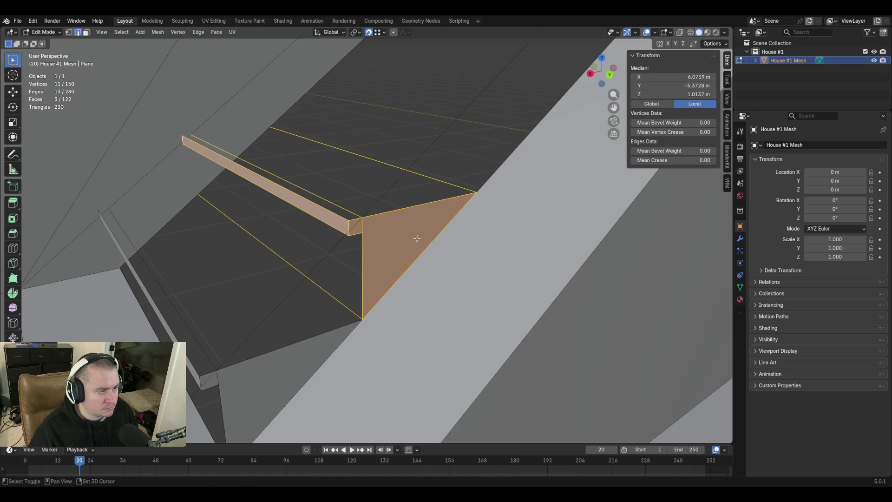
key(shift+d)
click(506, 130)
key(g)
click(481, 172)
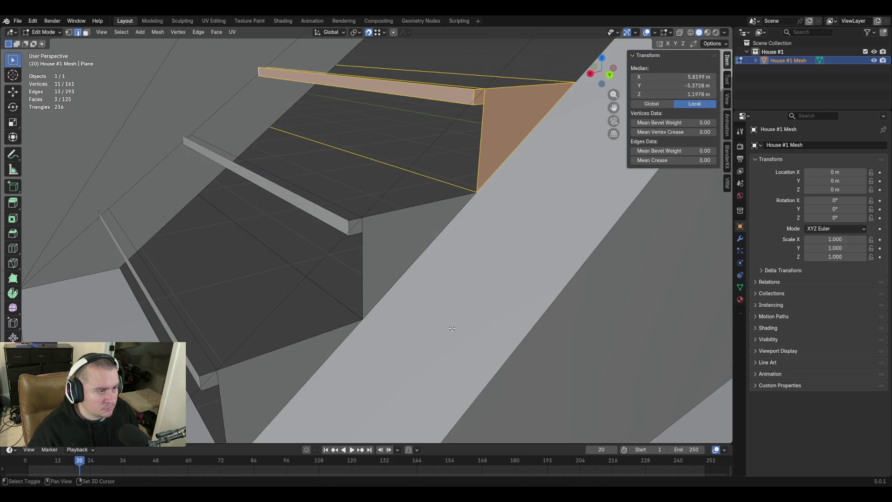
key(shift+grave)
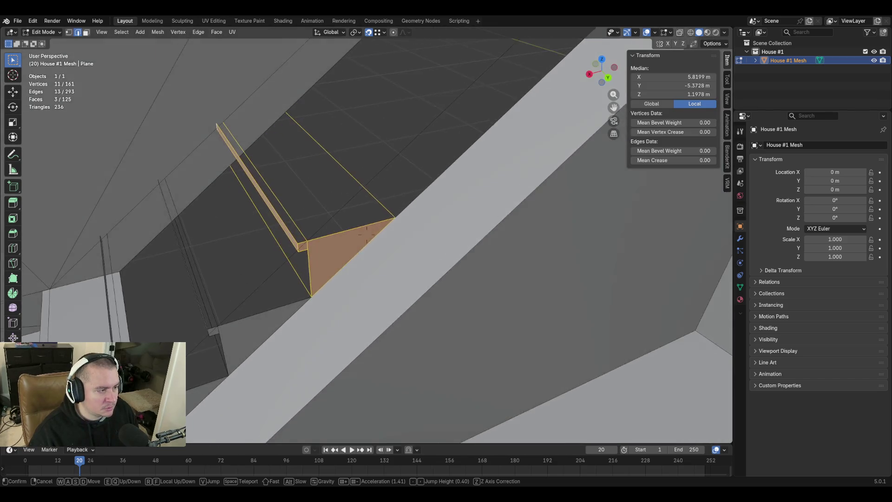
click(381, 275)
Place two further step copies onto the stair slope and fine-tune their positions
key(shift+d)
click(466, 169)
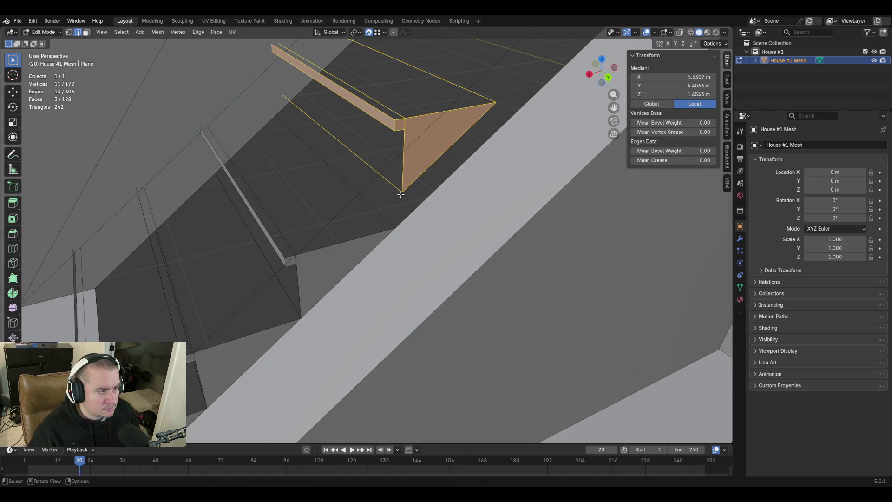
key(shift+d)
click(400, 225)
key(g)
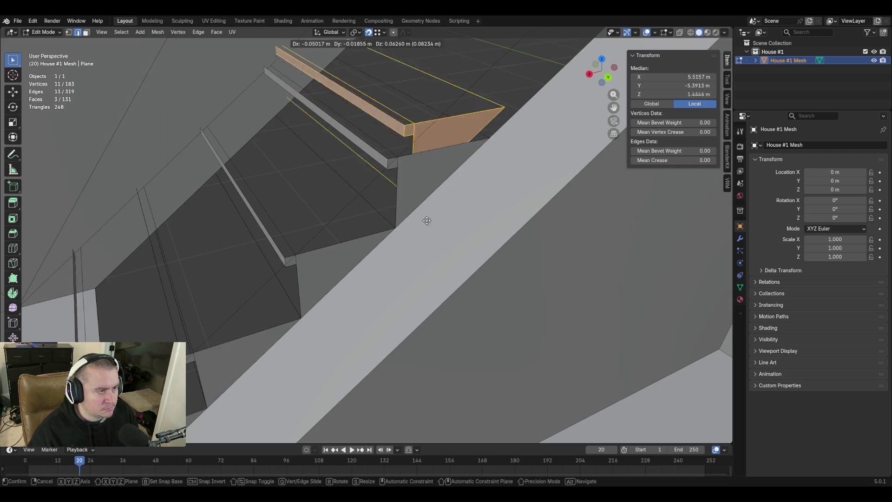
click(505, 133)
key(g)
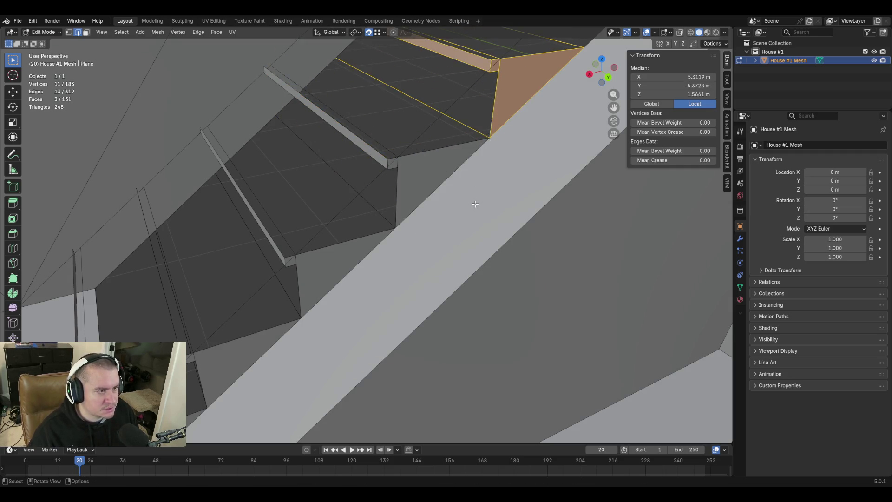
click(491, 143)
key(shift+grave)
key(s)
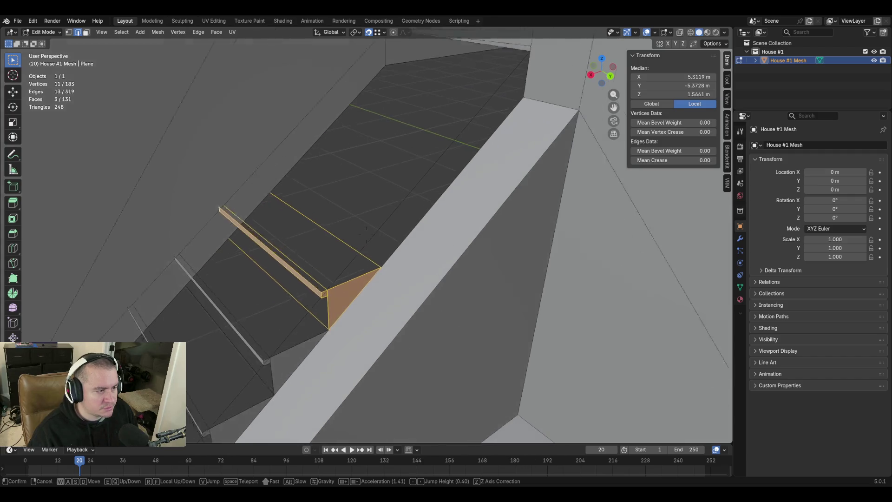
click(361, 300)
Add three more step copies onto the stair edges, then select an edge along the rail
key(shift+d)
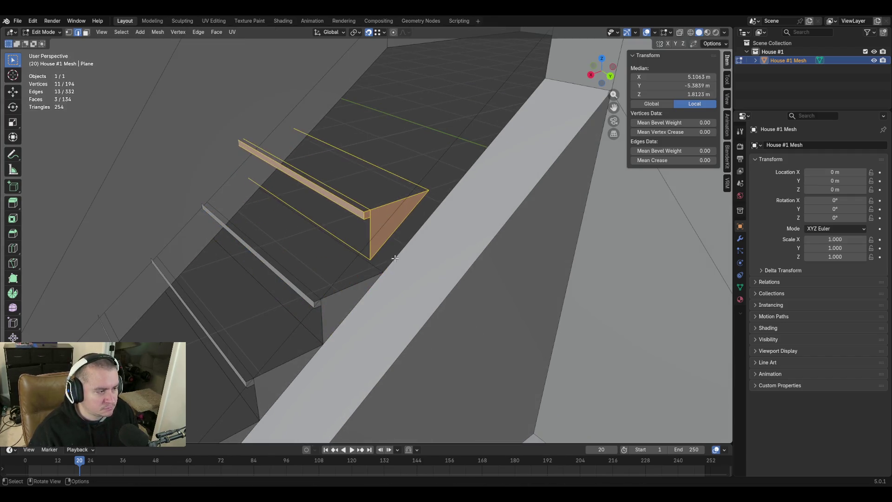
click(381, 273)
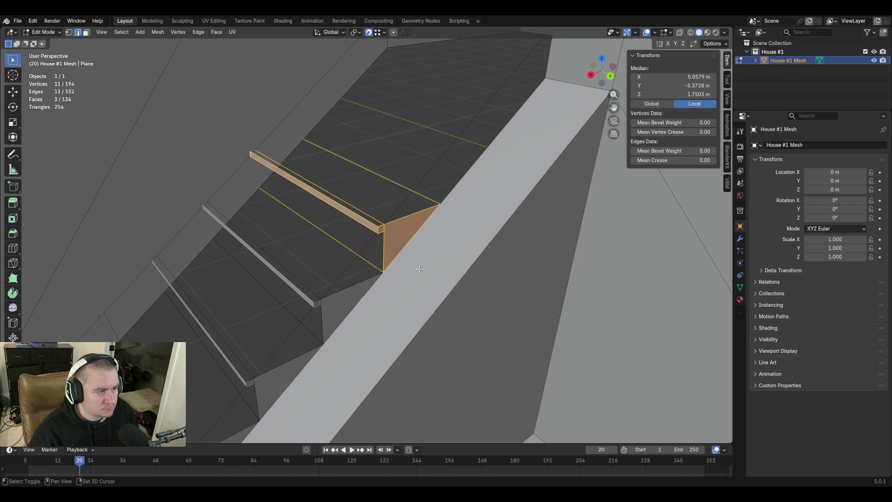
key(shift+d)
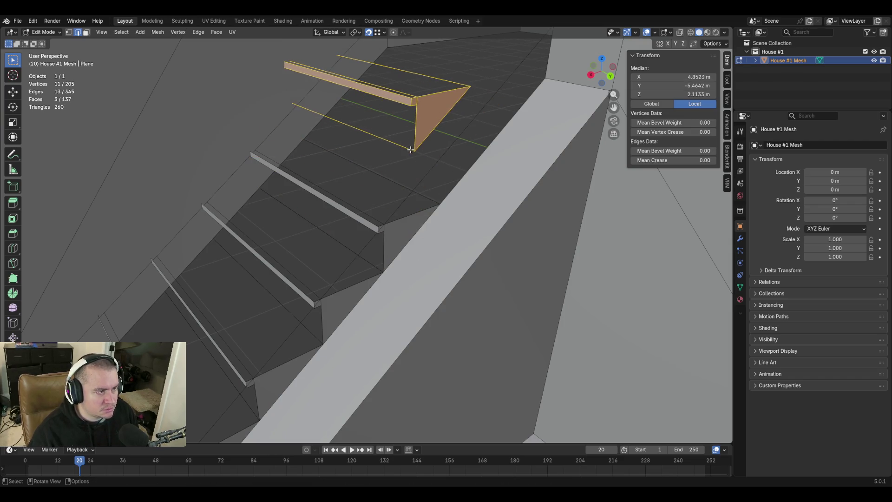
click(487, 224)
key(shift+grave)
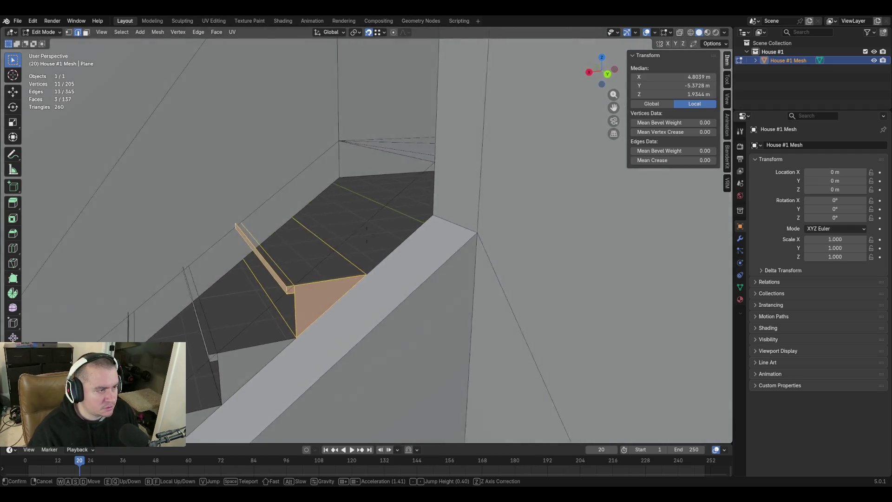
click(367, 235)
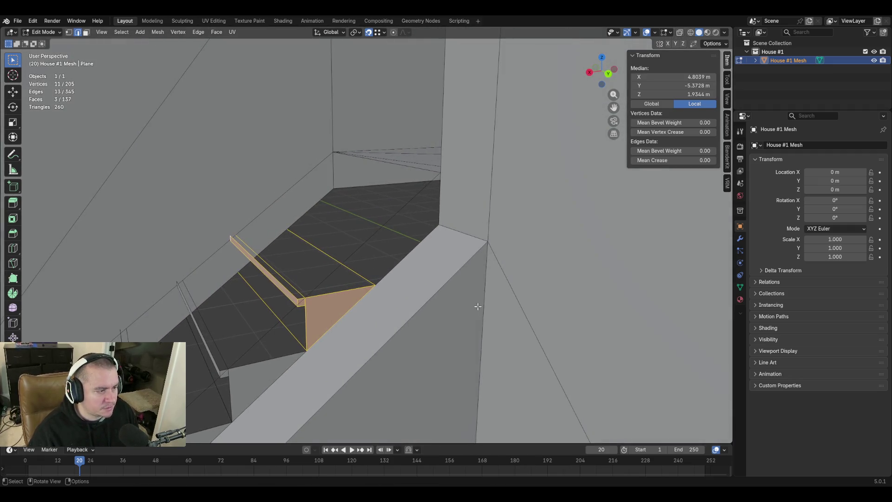
key(shift+d)
click(383, 277)
key(g)
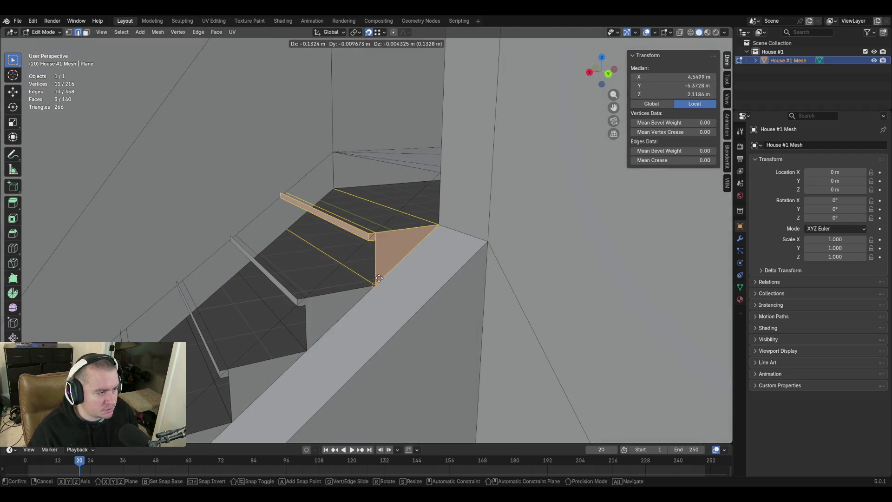
click(422, 274)
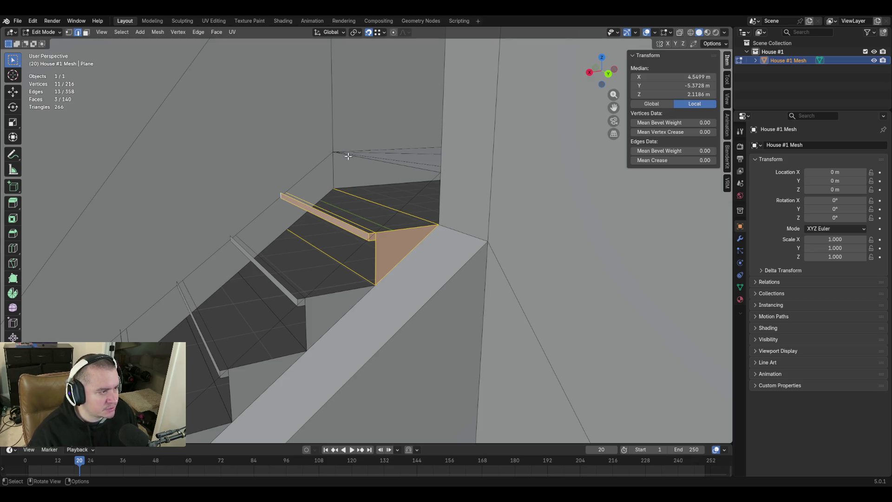
click(363, 237)
Duplicate the two-edge rail strip toward the back wall, then undo that placement
shift+click(371, 235)
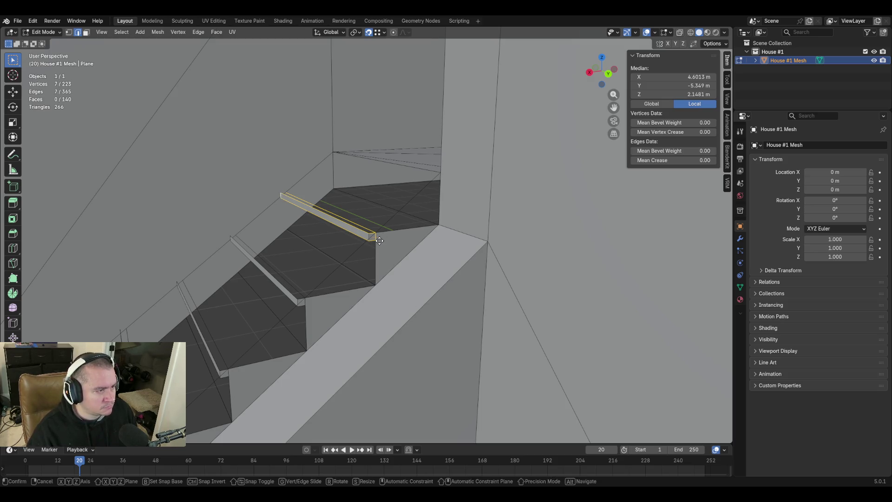
key(shift+d)
click(399, 171)
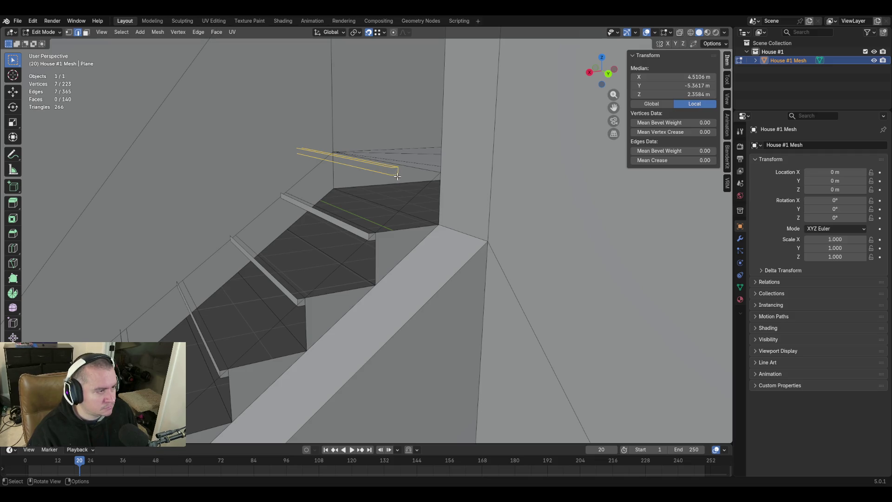
key(g)
click(434, 178)
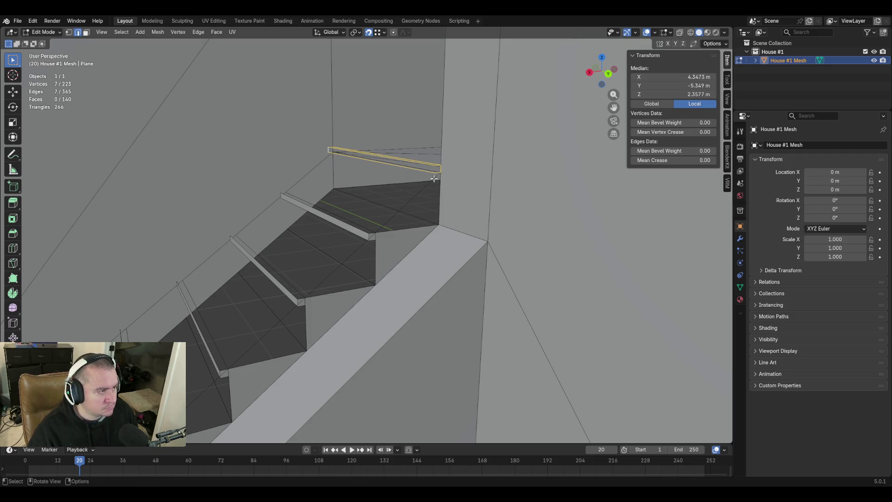
shift+middle_drag(424, 206, 416, 239)
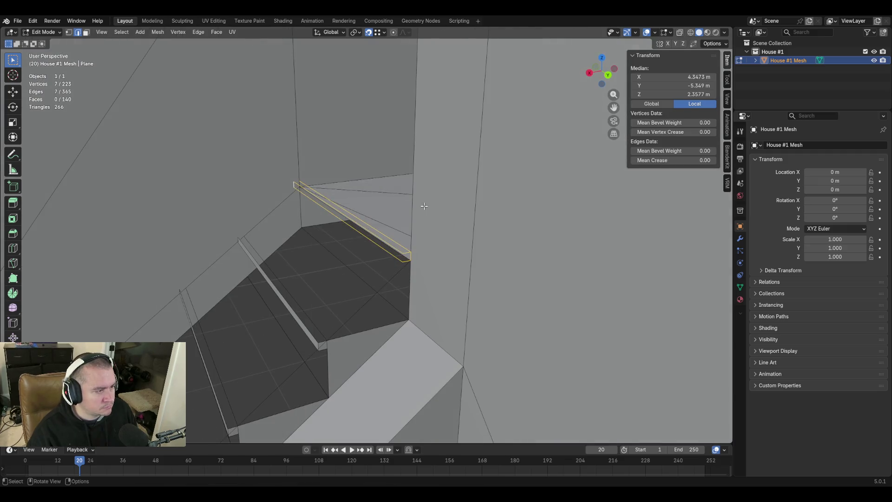
key(ctrl+z)
key(ctrl+z)
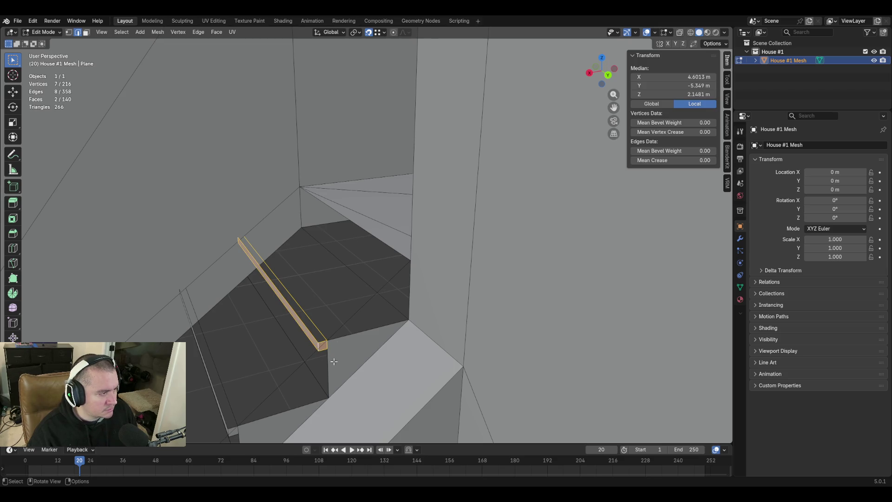
Duplicate the strip again, move it up to the top step and lower it
key(shift+d)
click(349, 300)
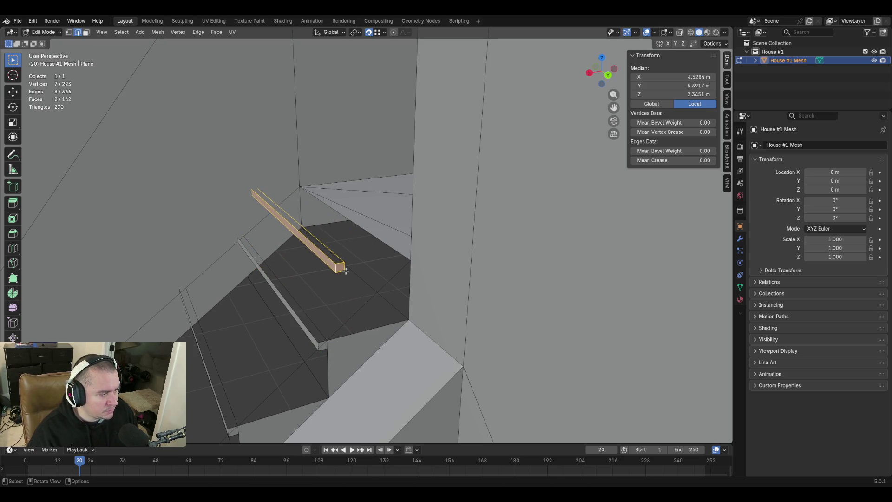
key(g)
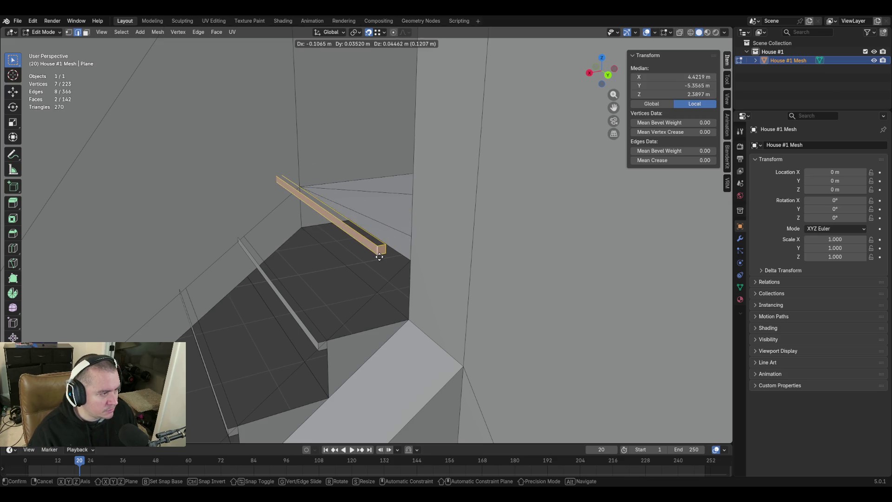
click(380, 256)
key(shift+grave)
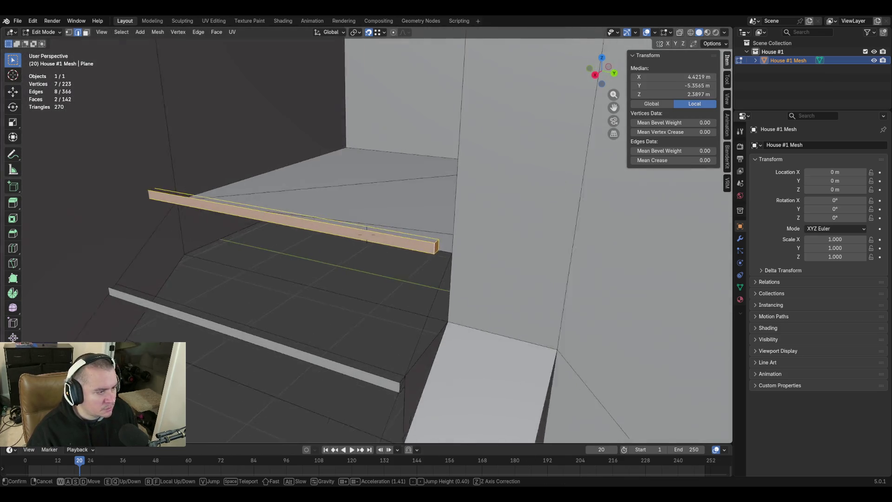
key(w)
click(470, 239)
key(g)
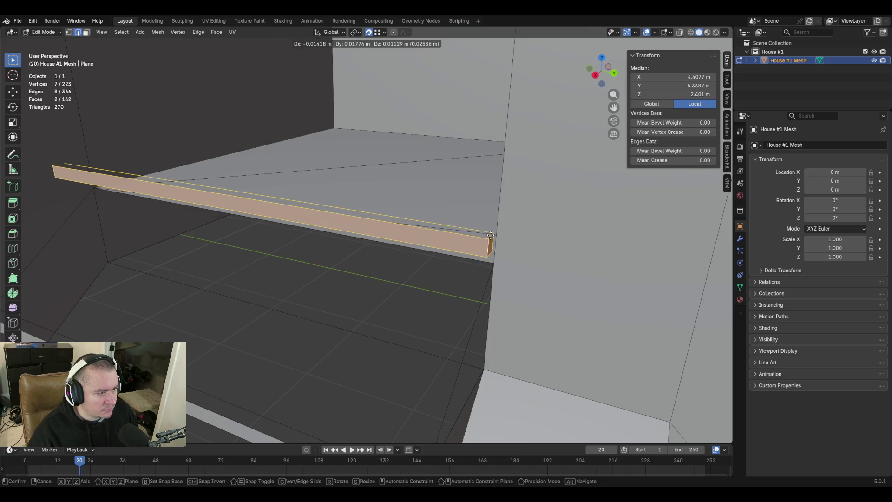
click(468, 286)
Push the strip's end against the back wall and select the strip's top face
key(shift+grave)
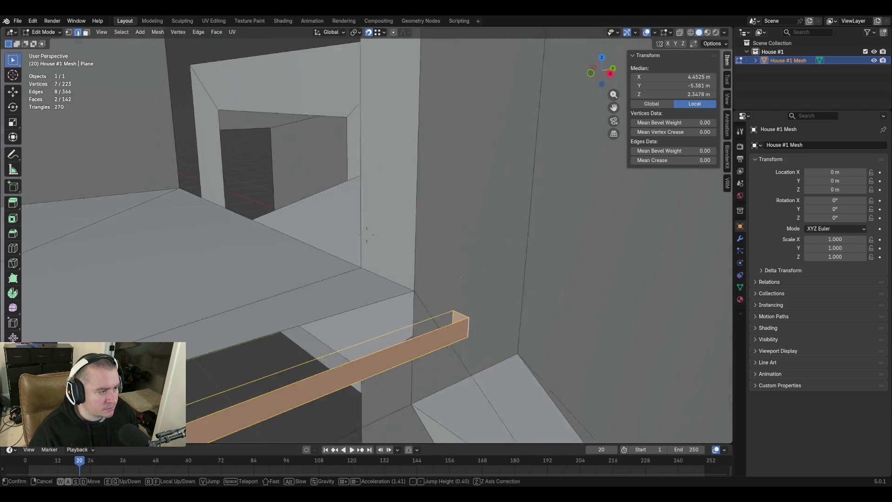
click(461, 258)
key(g)
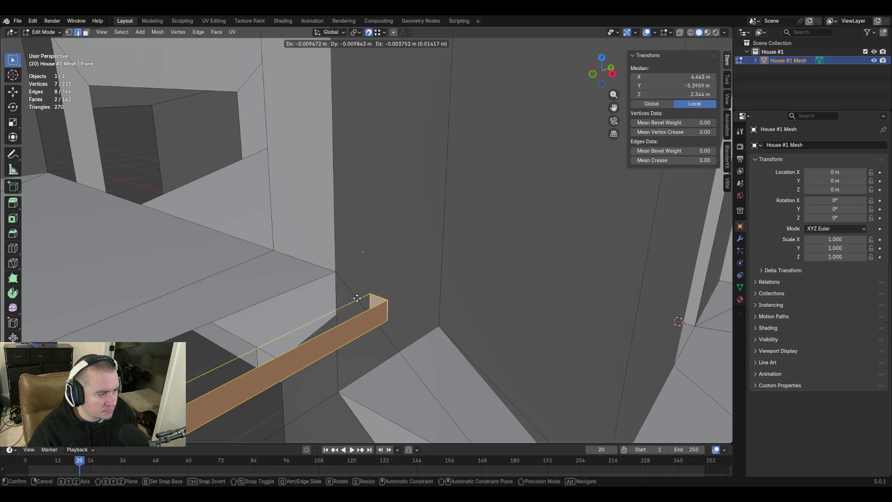
click(366, 298)
key(g)
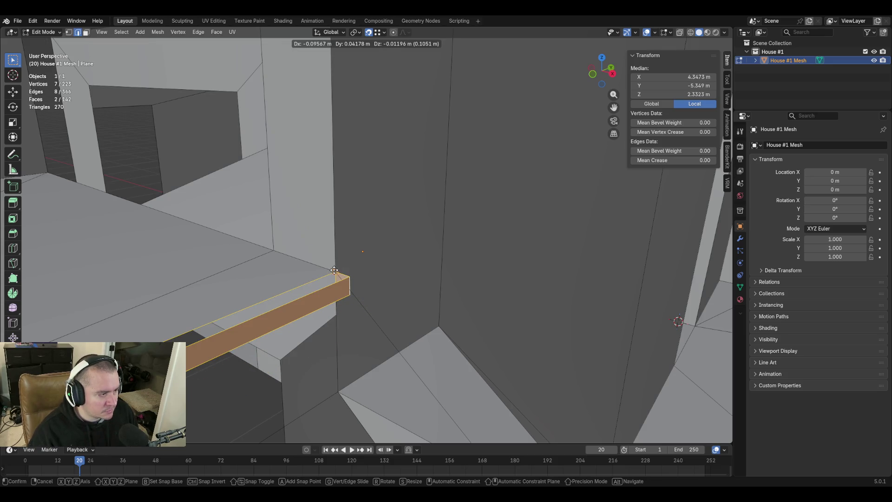
click(334, 270)
key(shift+grave)
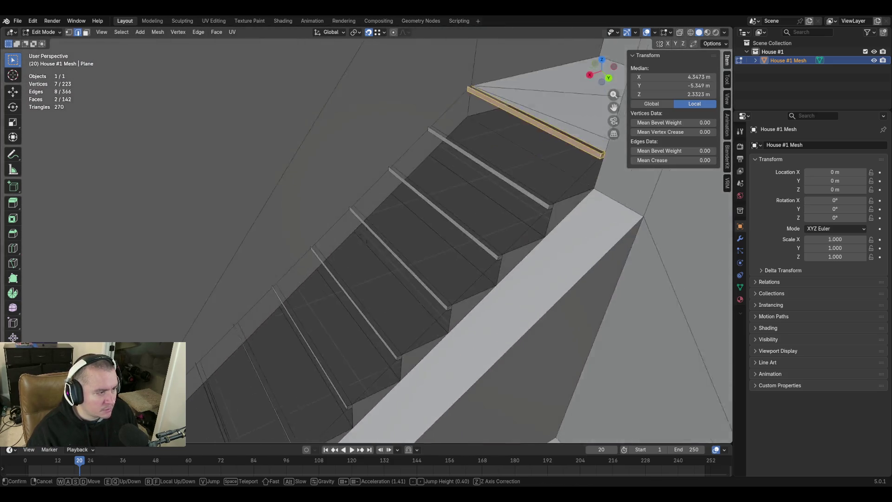
key(d)
key(a)
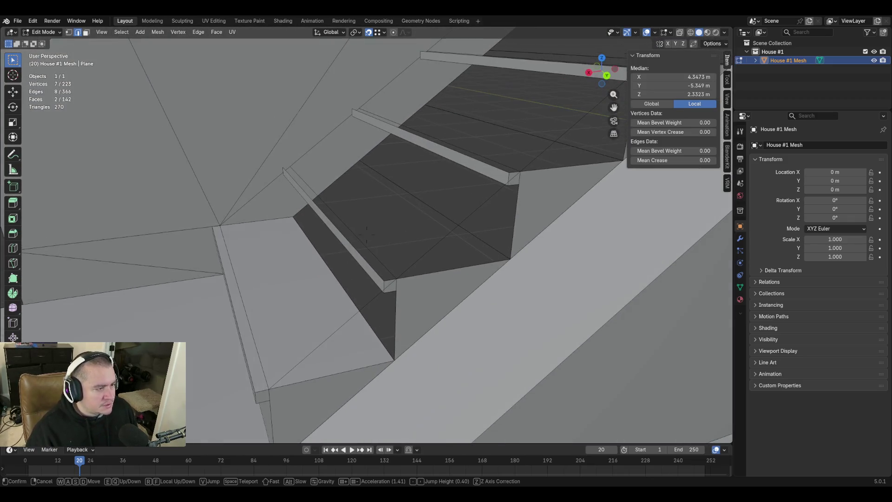
click(635, 190)
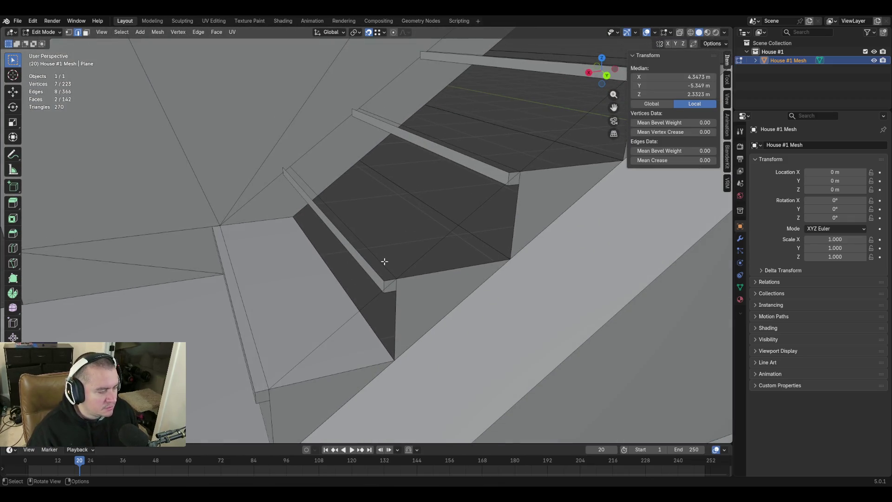
click(355, 246)
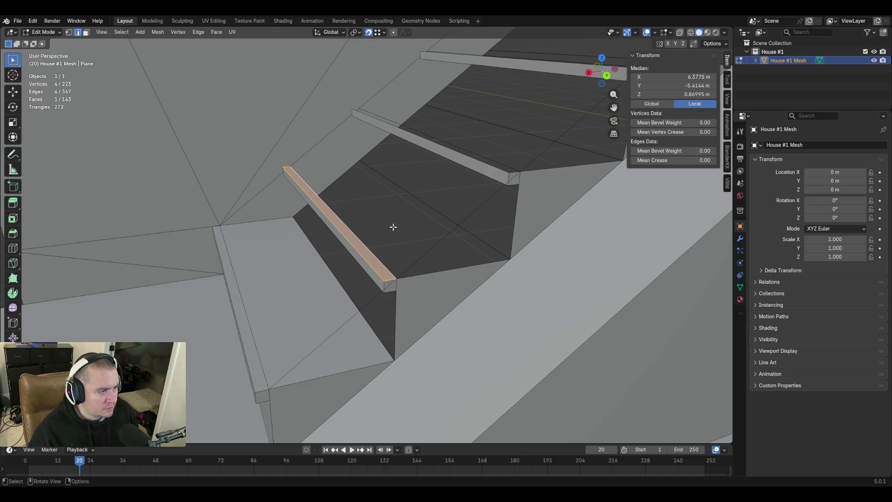
Fill the tread between the strip and rail, then the riser below it using X-ray
click(411, 216)
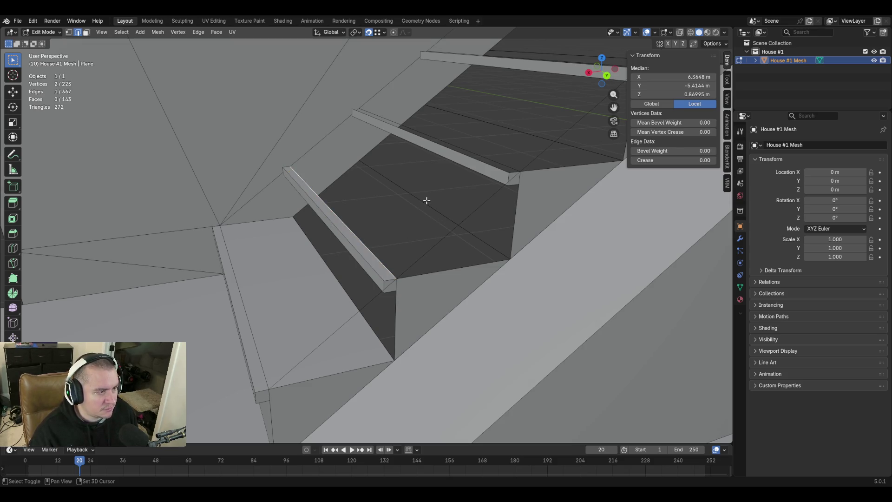
key(f)
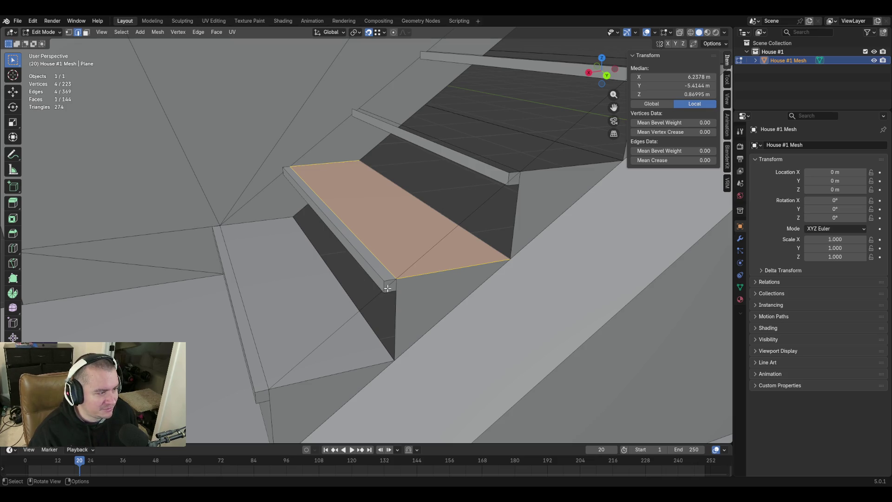
middle_drag(388, 288, 483, 217)
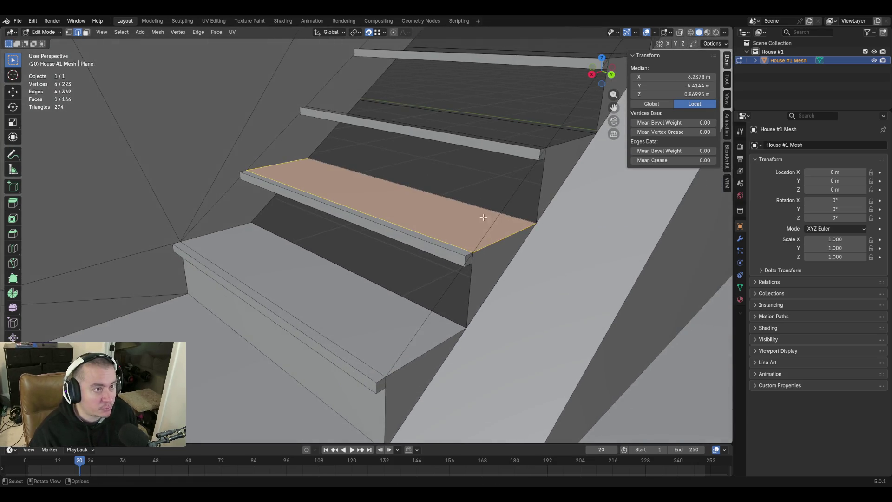
click(679, 31)
click(427, 246)
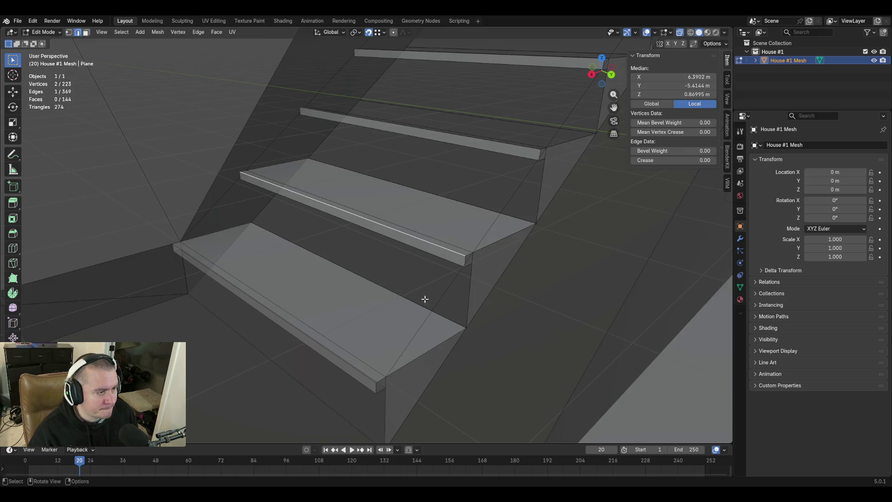
shift+click(422, 307)
key(f)
Fill the top of the thin strip and the adjacent open stair tread
key(shift+grave)
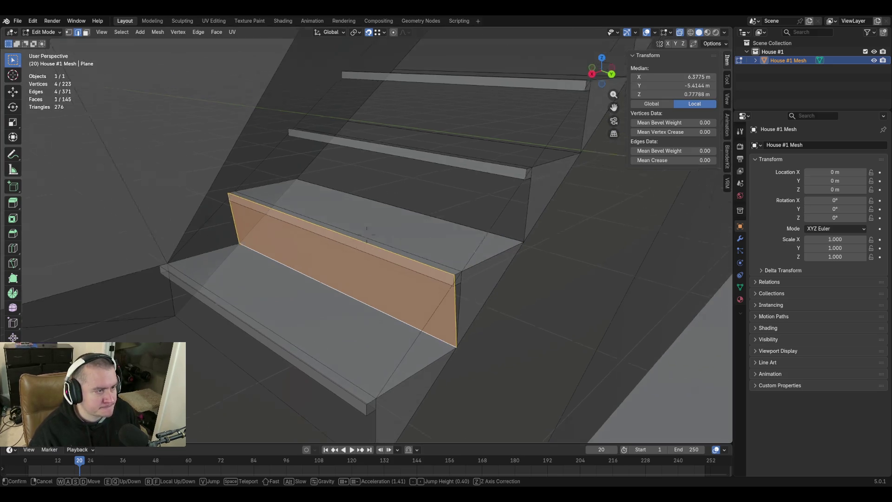
key(w)
key(s)
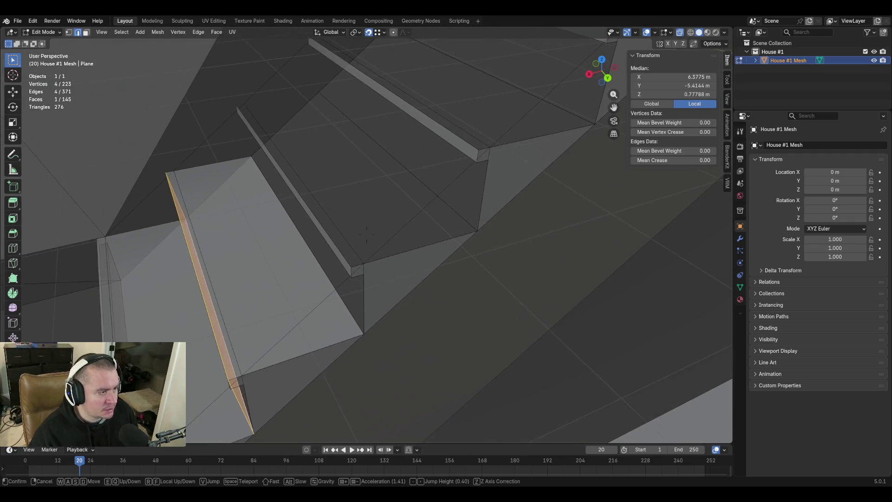
click(366, 235)
click(323, 221)
shift+click(319, 222)
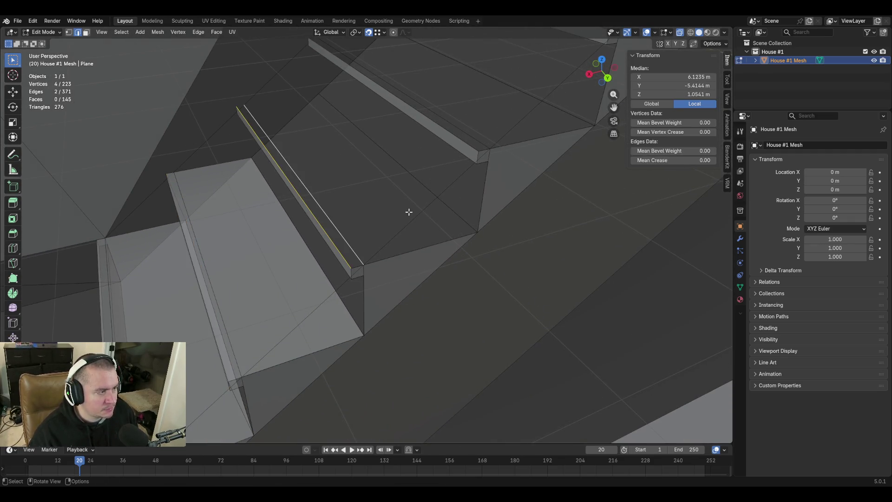
key(f)
click(328, 214)
shift+click(408, 259)
key(f)
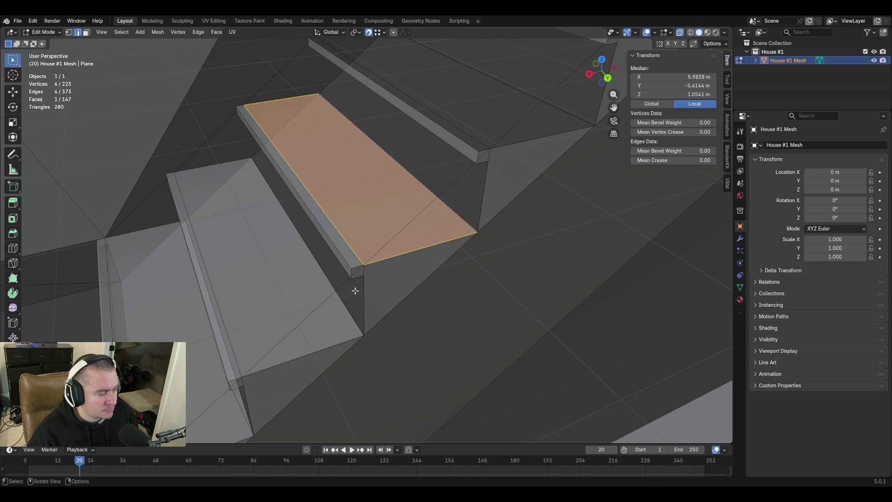
Select the lower and second treads' bottom front edges from beneath the stairs
key(shift+grave)
key(w)
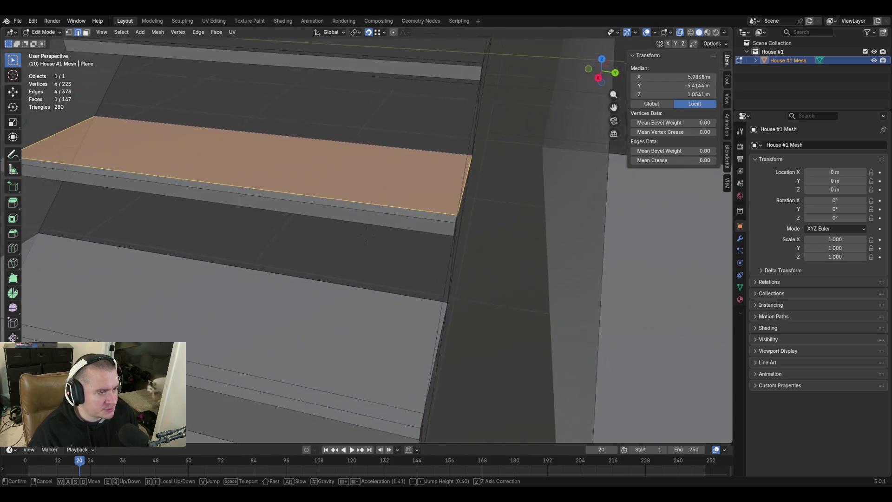
key(s)
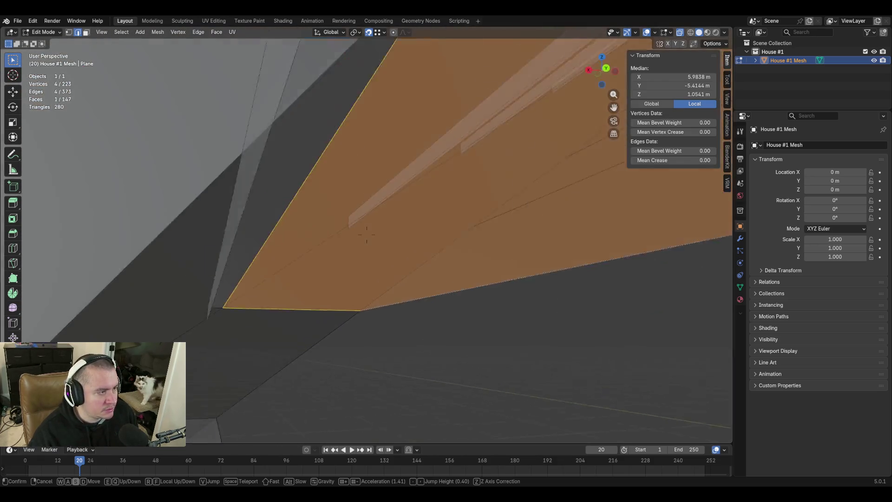
key(w)
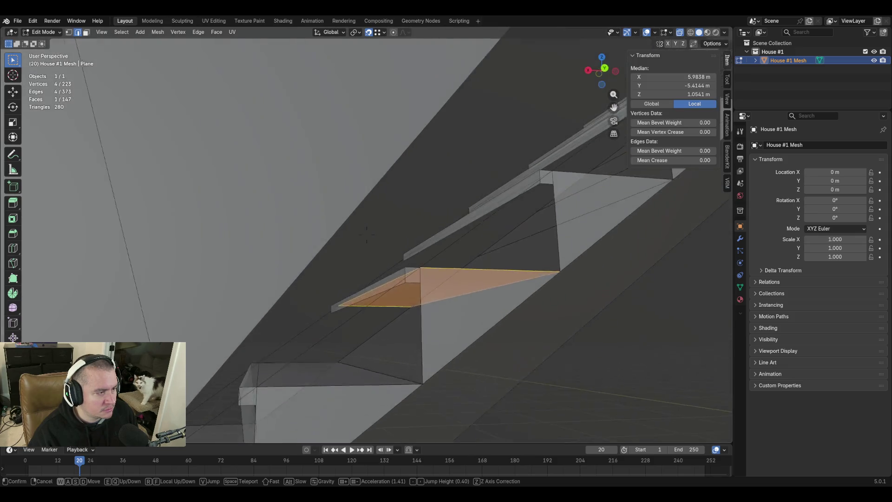
click(355, 292)
click(359, 258)
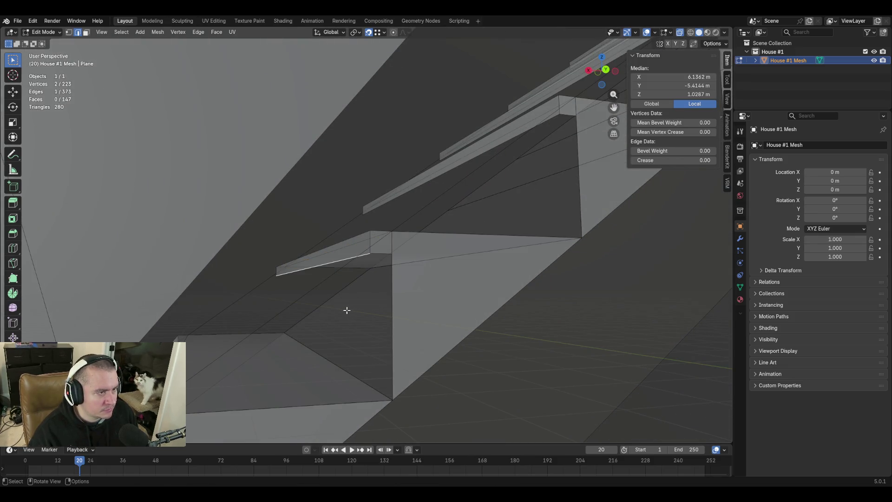
shift+click(524, 132)
key(shift+grave)
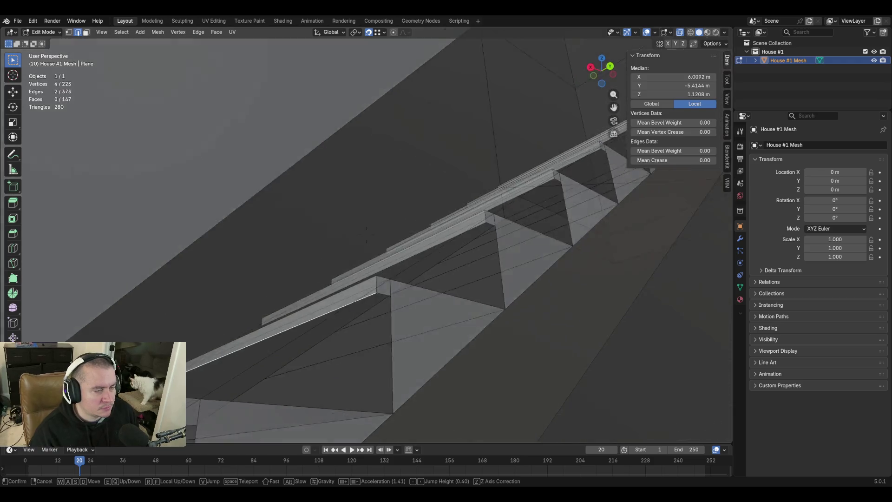
click(444, 247)
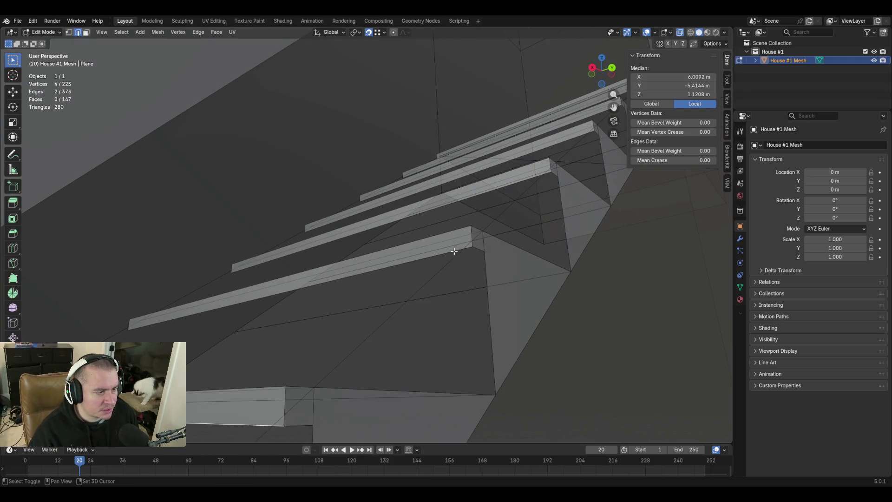
shift+click(454, 251)
shift+click(523, 180)
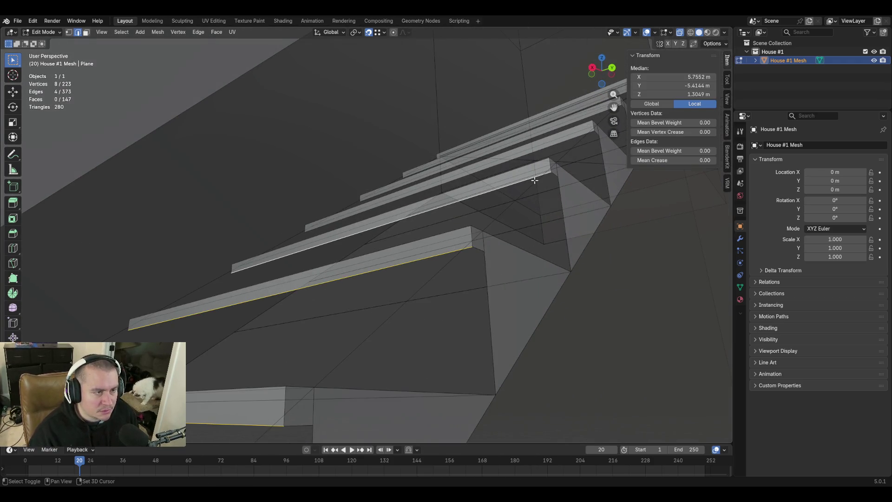
Add the remaining tread front edges, up to the top tread, to the selection
shift+click(571, 138)
key(shift+grave)
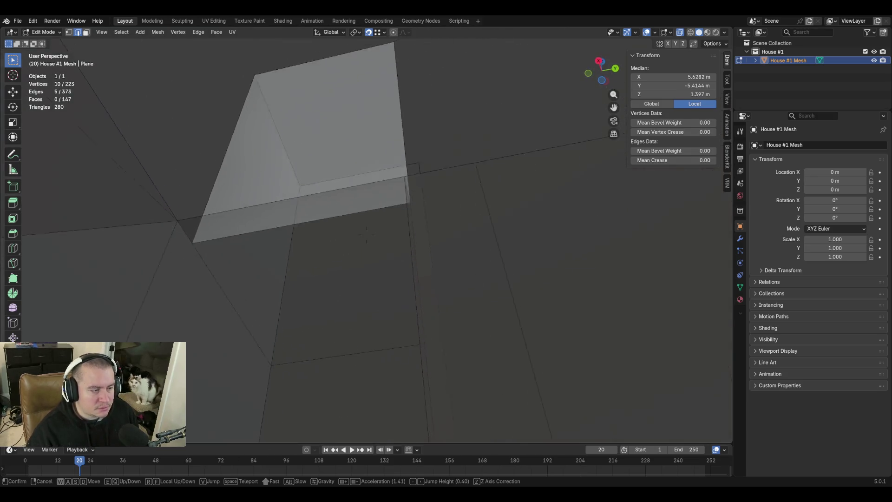
key(s)
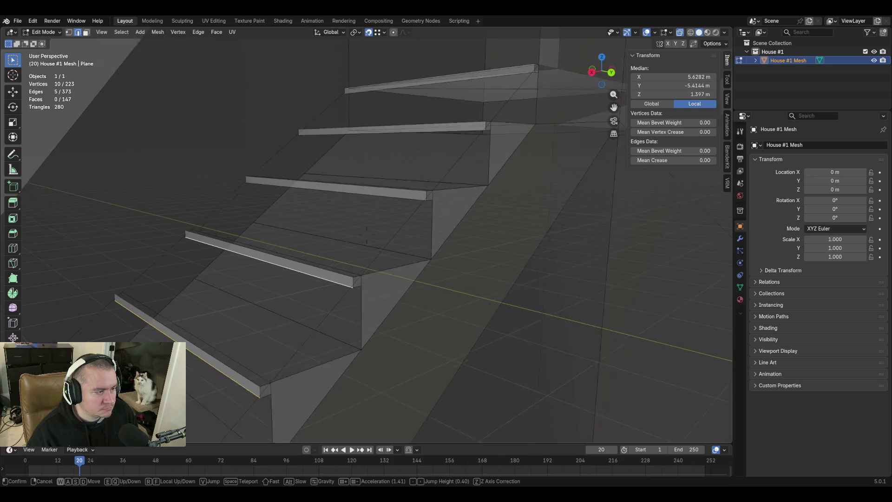
click(367, 235)
shift+click(390, 203)
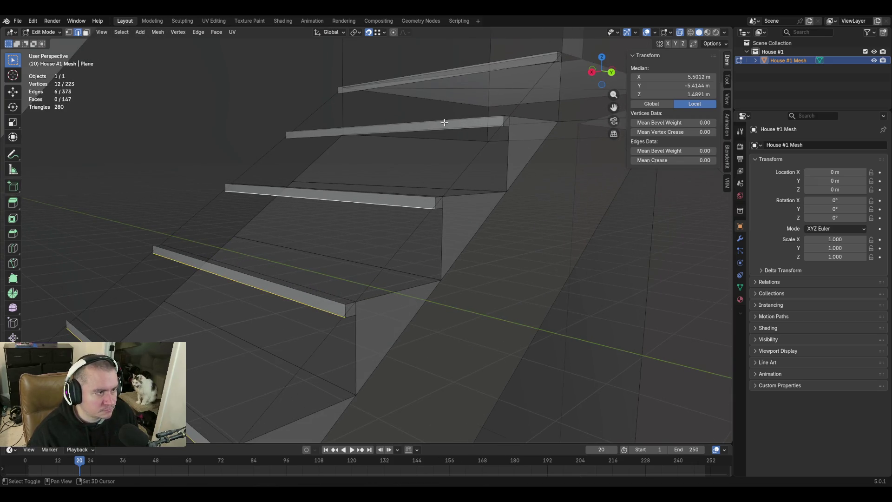
shift+click(448, 128)
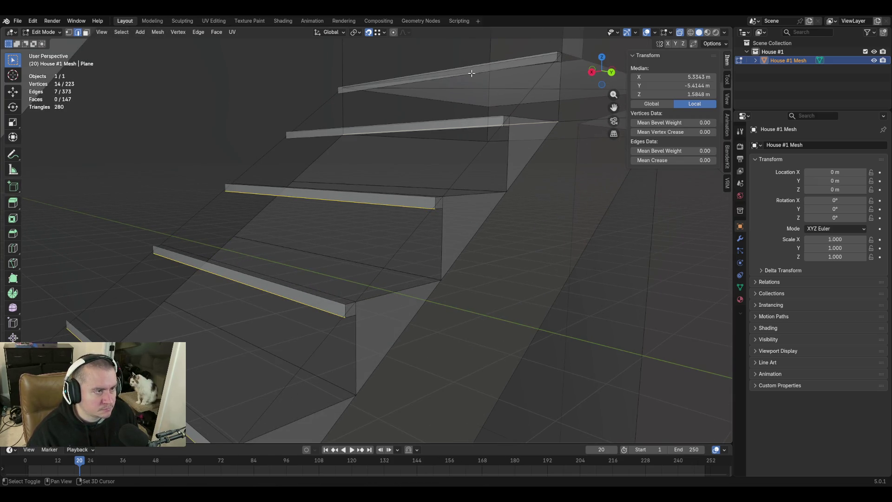
shift+click(472, 73)
key(shift+grave)
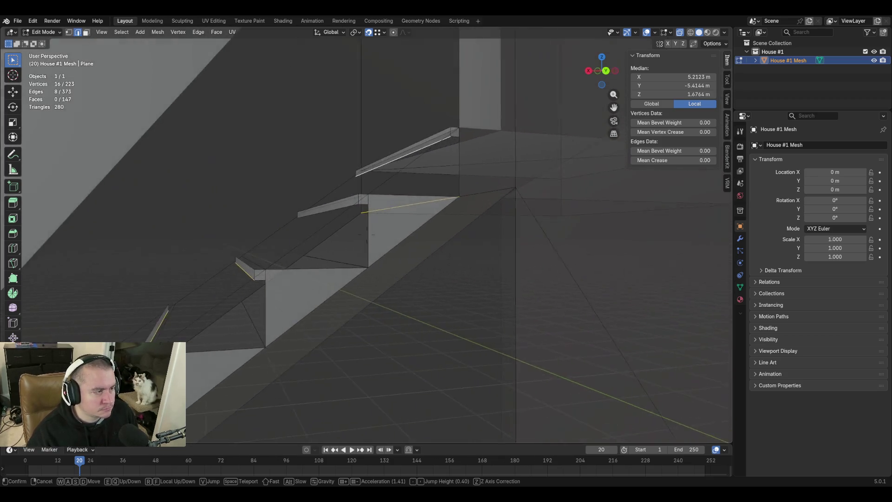
click(483, 195)
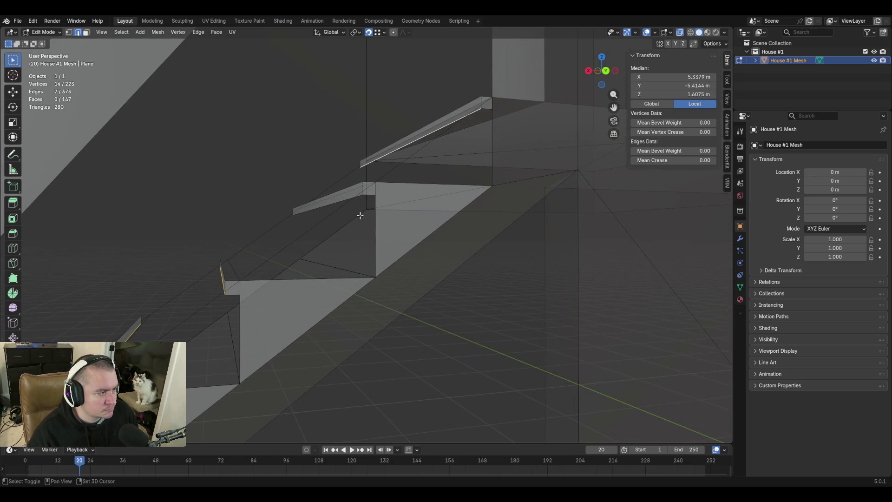
Make the front tread edge active and duplicate all the selected tread edges
key(shift+grave)
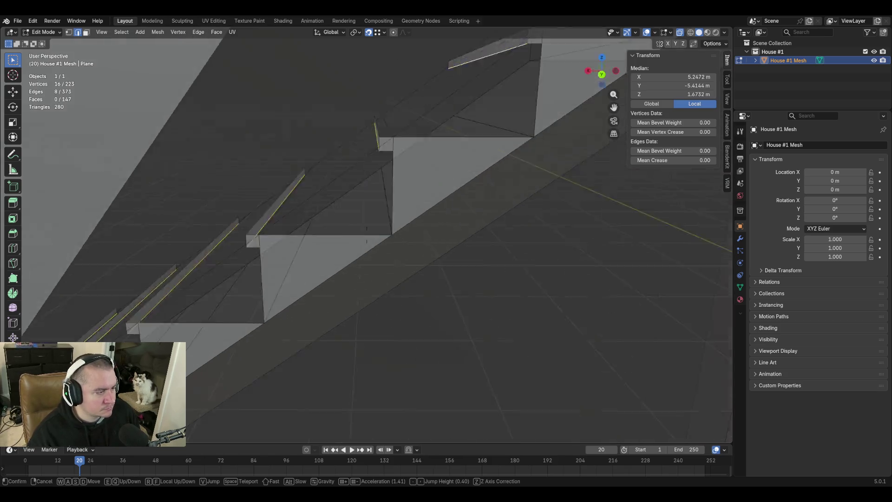
key(s)
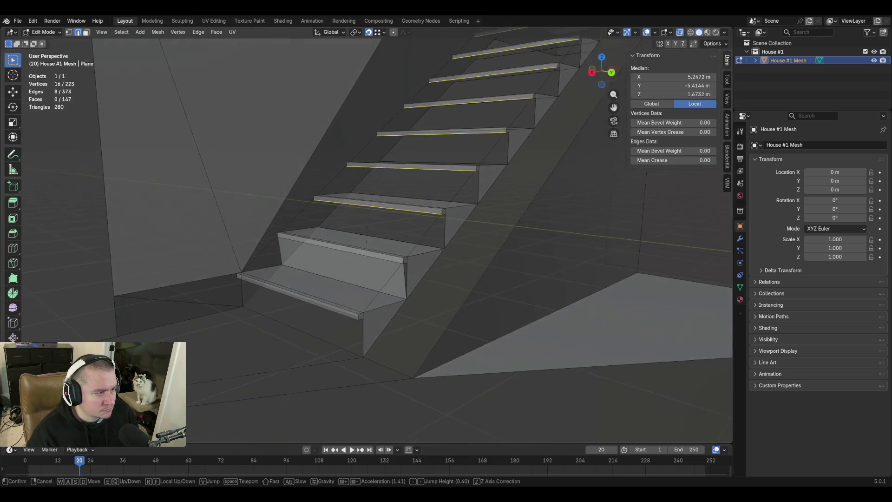
key(w)
key(w)
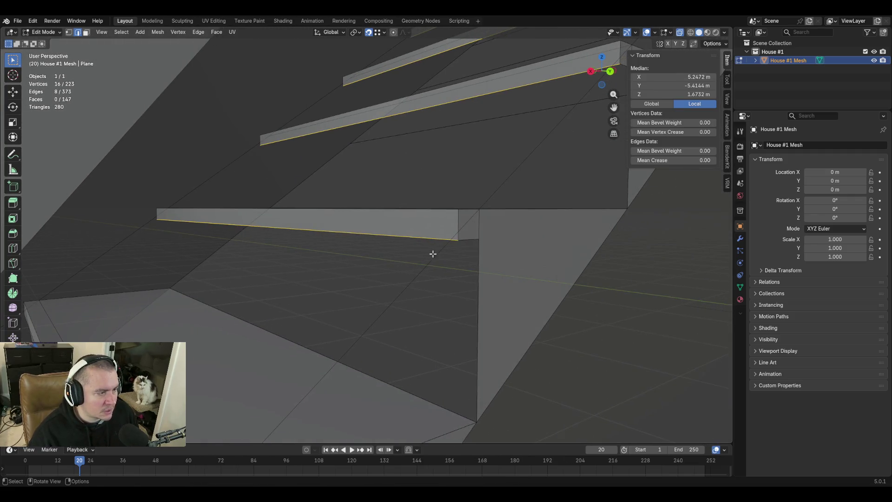
click(424, 236)
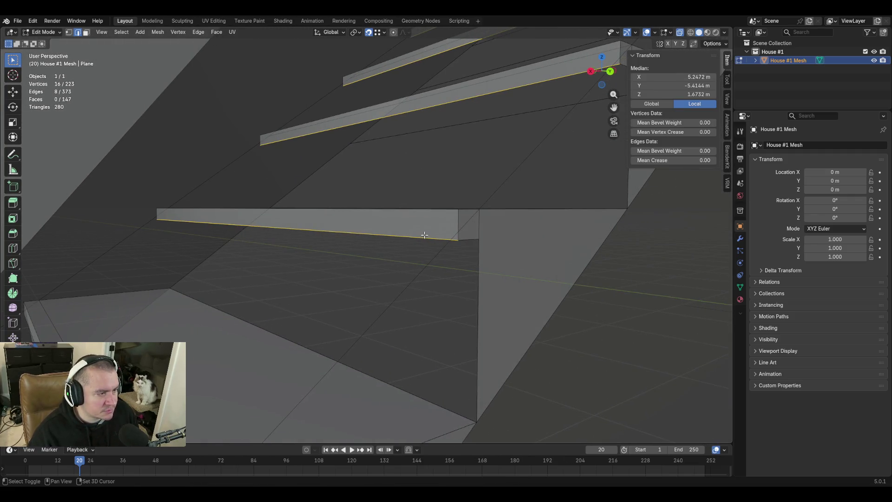
shift+click(425, 236)
shift+click(458, 237)
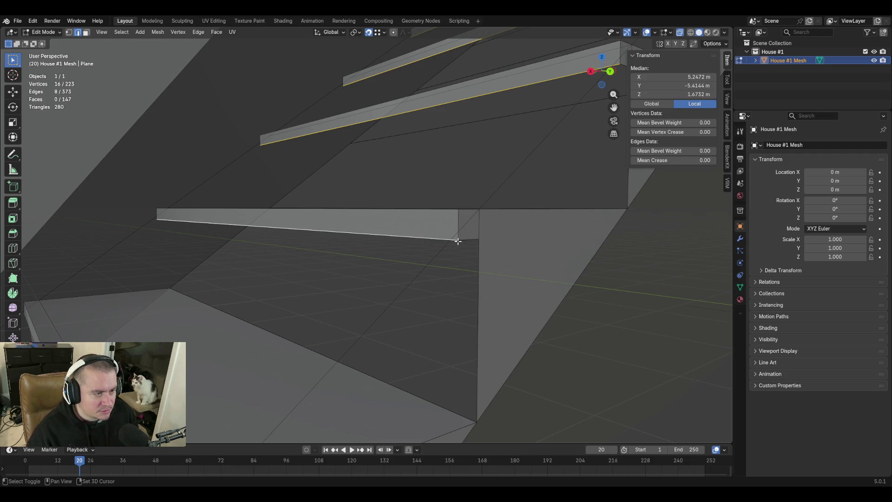
key(shift+d)
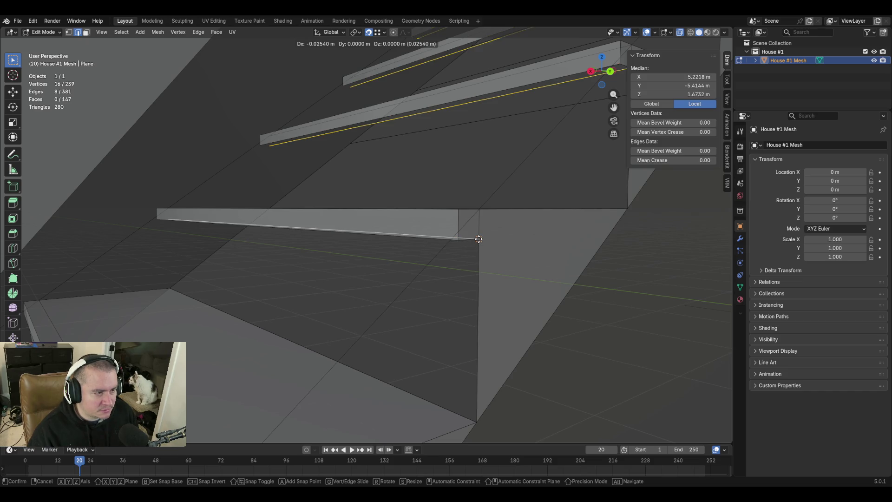
Place the duplicated edges and fill a thin strip and a face at the first step's bottom
click(478, 239)
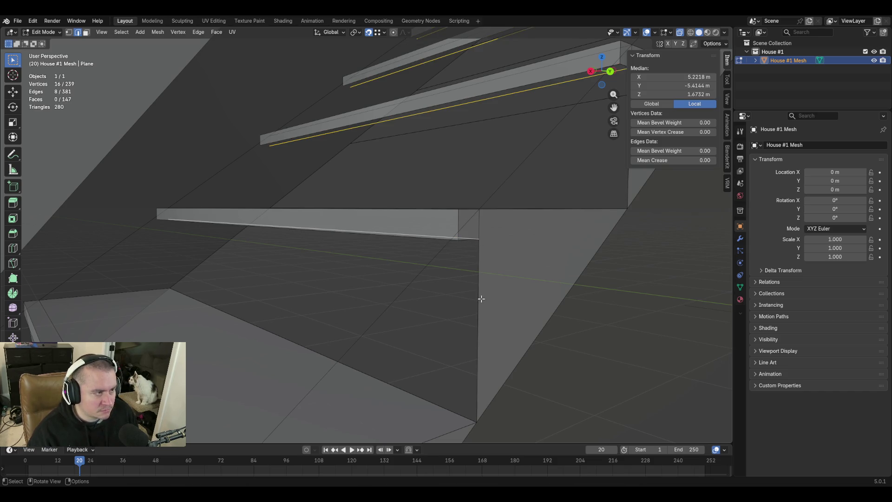
click(462, 233)
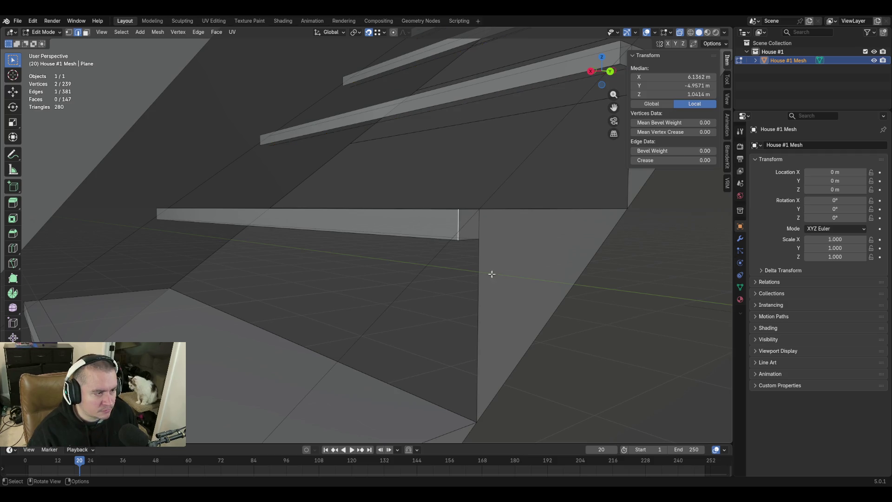
click(442, 240)
shift+click(460, 239)
key(f)
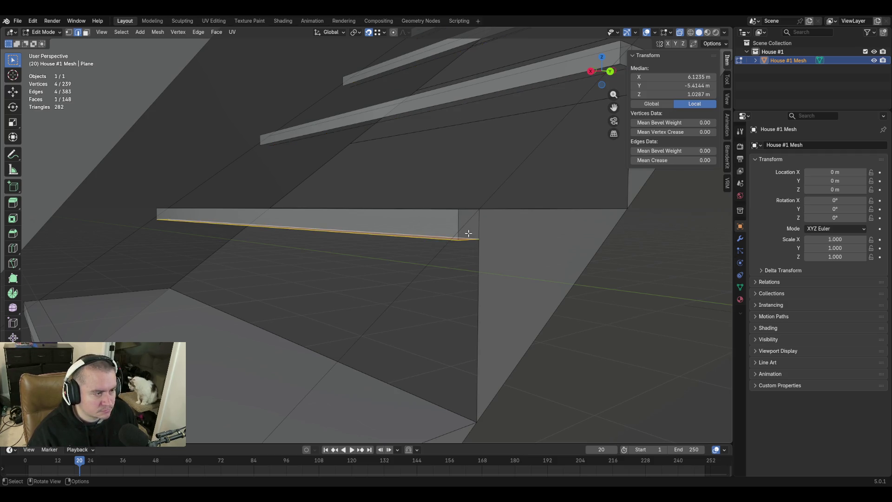
click(468, 233)
shift+click(444, 409)
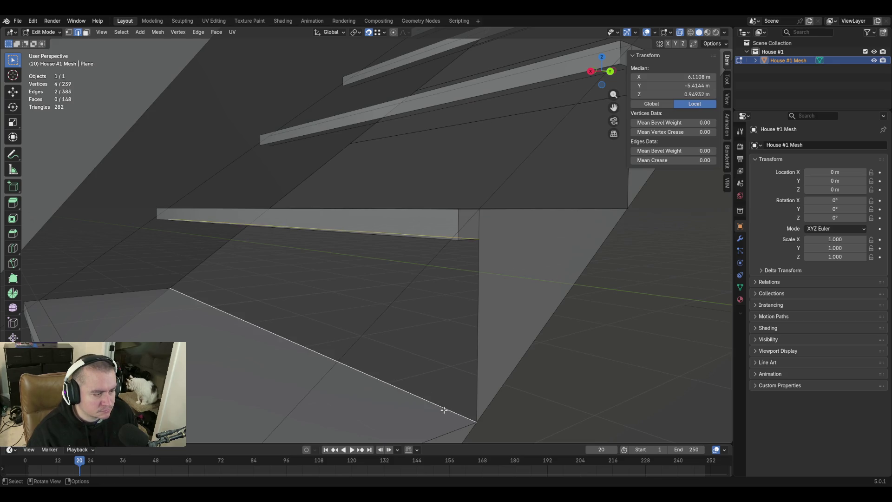
key(f)
At the step corner, delete the stray long edge beside the step along with its face
key(shift+grave)
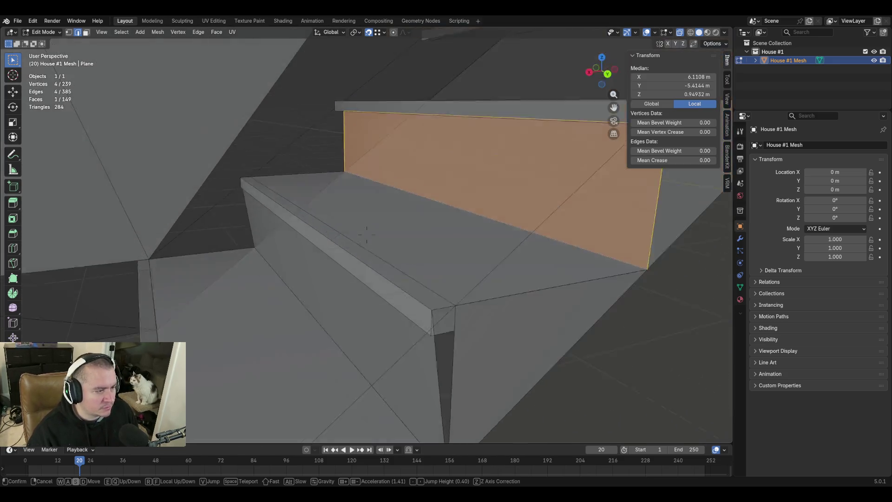
key(w)
click(344, 351)
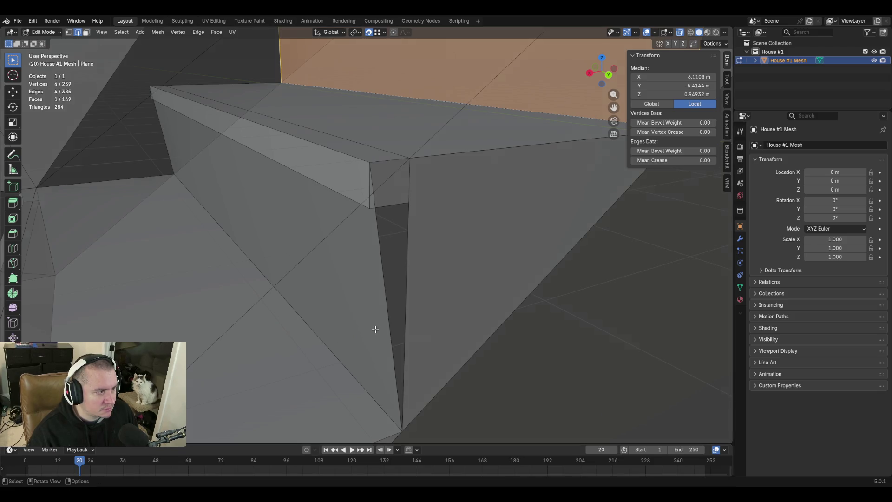
key(alt+a)
click(396, 304)
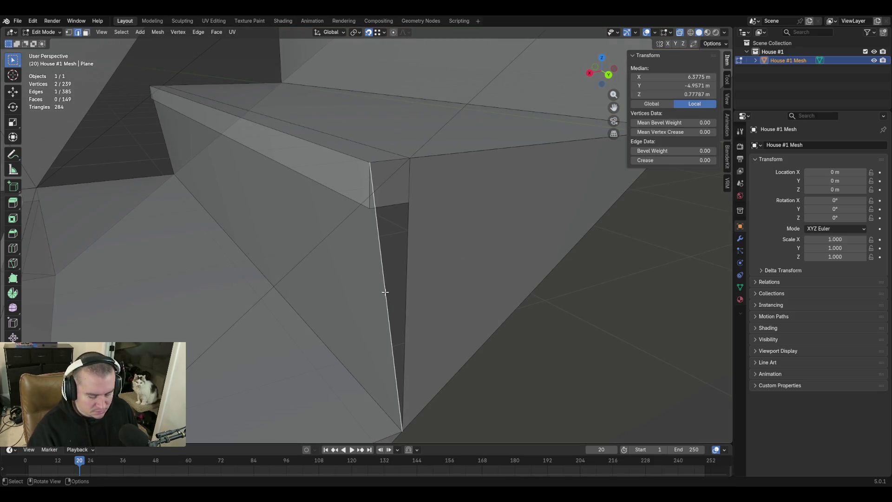
key(x)
click(385, 291)
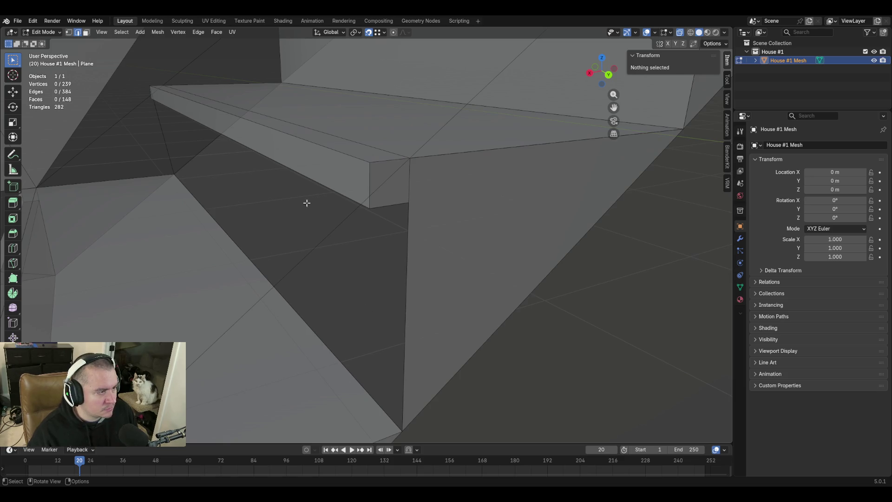
Duplicate the tread's lower long edge, fill a face from it, then fill the strip above
click(348, 197)
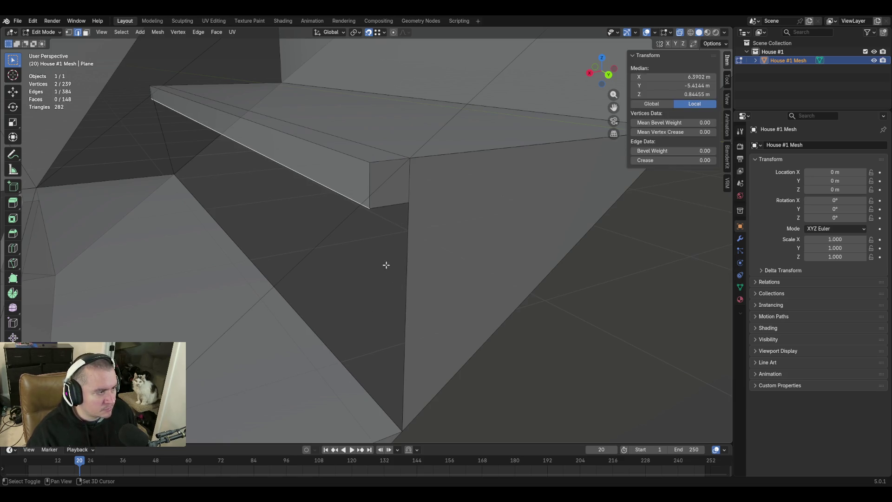
key(shift+d)
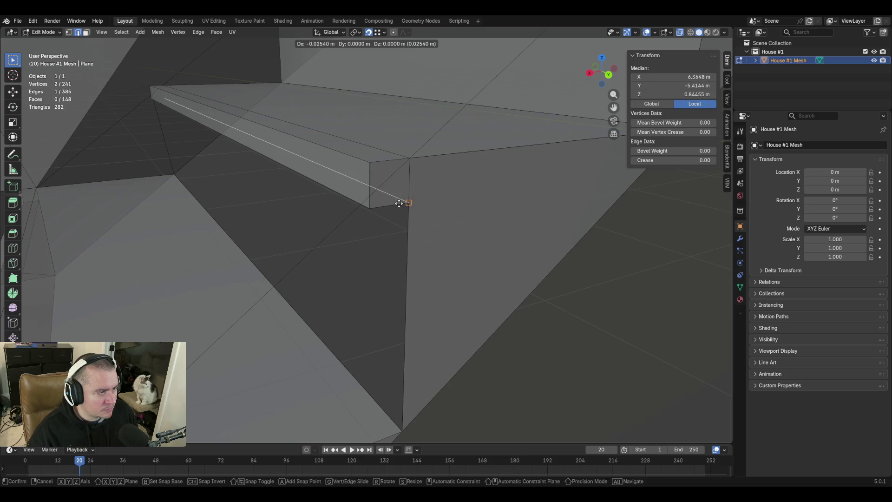
click(405, 202)
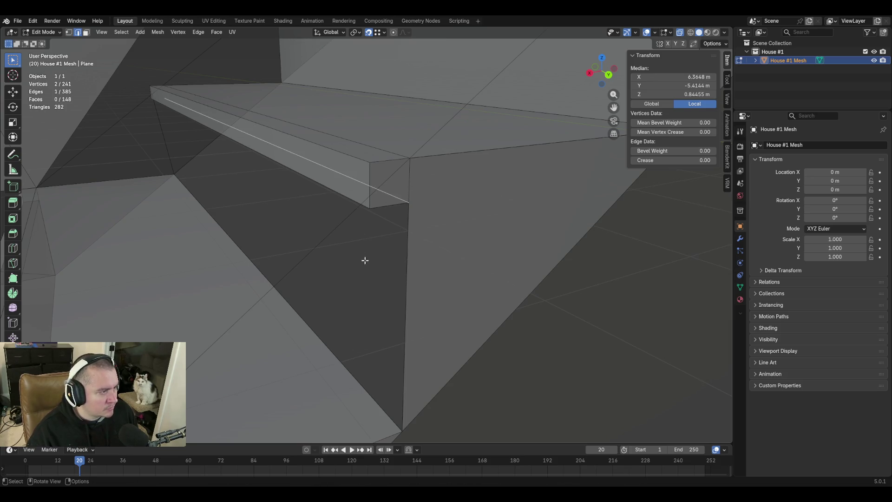
shift+click(353, 377)
key(f)
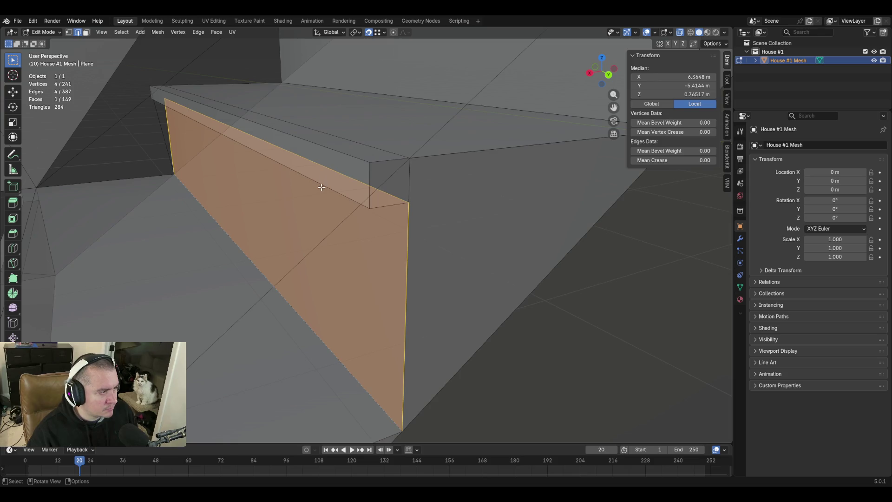
click(321, 186)
shift+click(278, 139)
key(f)
Fill a thin face under the trim and the larger face below it
key(shift+grave)
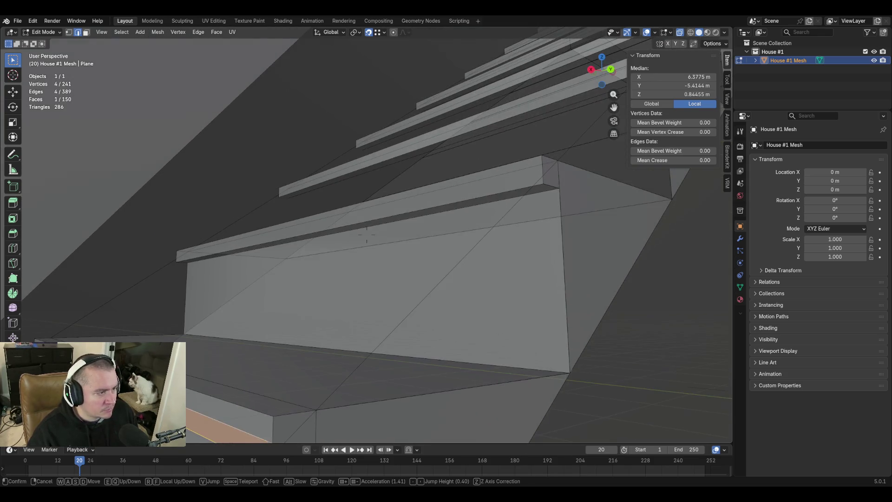
key(s)
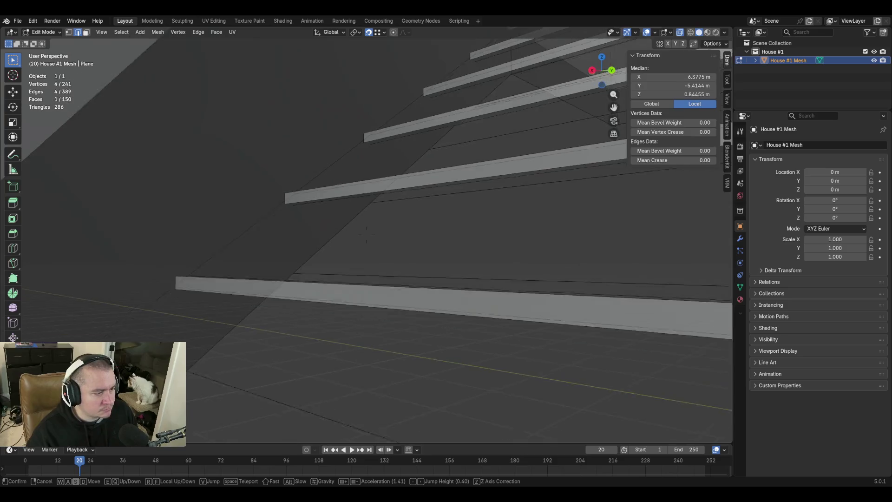
key(s)
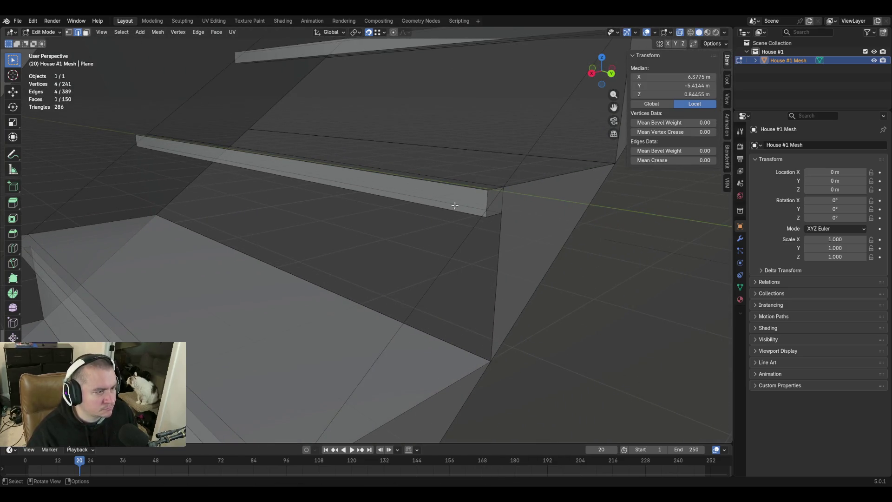
click(453, 210)
shift+click(493, 217)
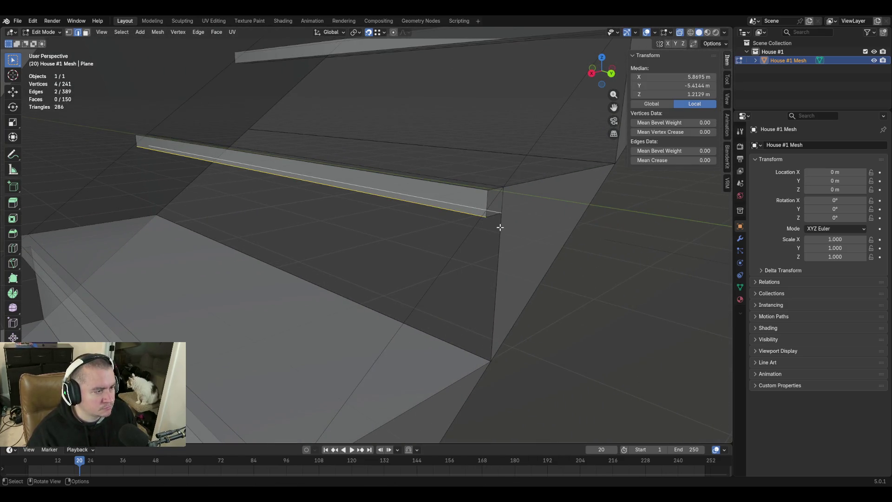
key(f)
click(474, 208)
shift+click(457, 344)
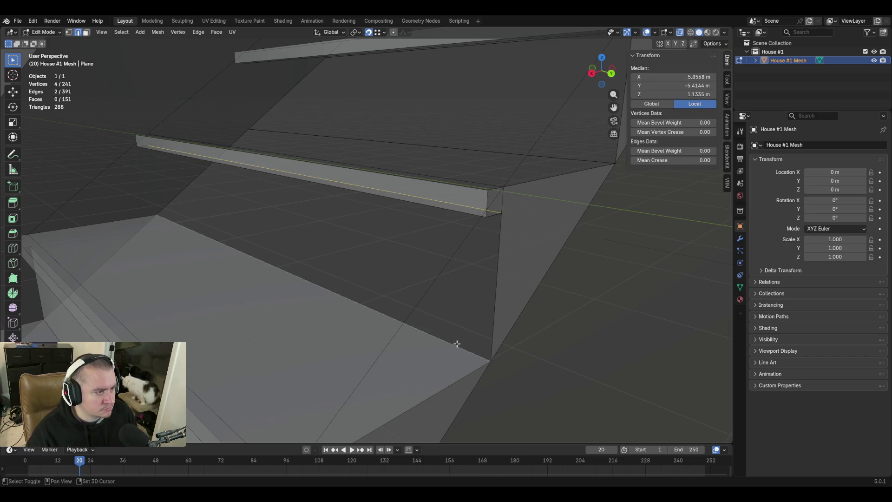
key(f)
Fill the remaining gap along the trim top
key(shift+grave)
key(d)
click(463, 351)
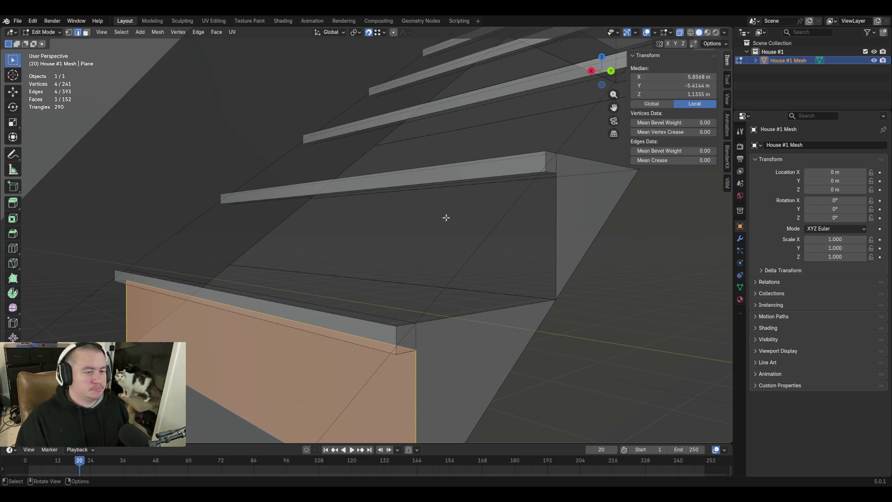
key(shift+grave)
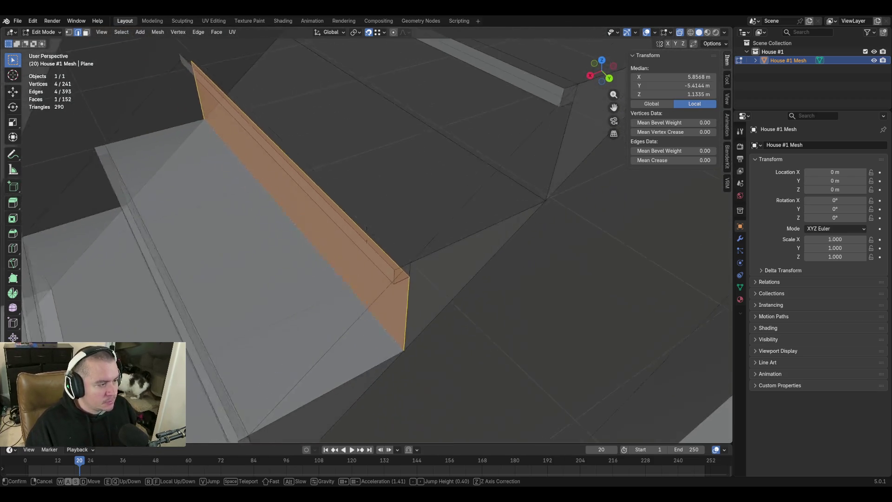
click(406, 275)
alt+click(325, 253)
key(f)
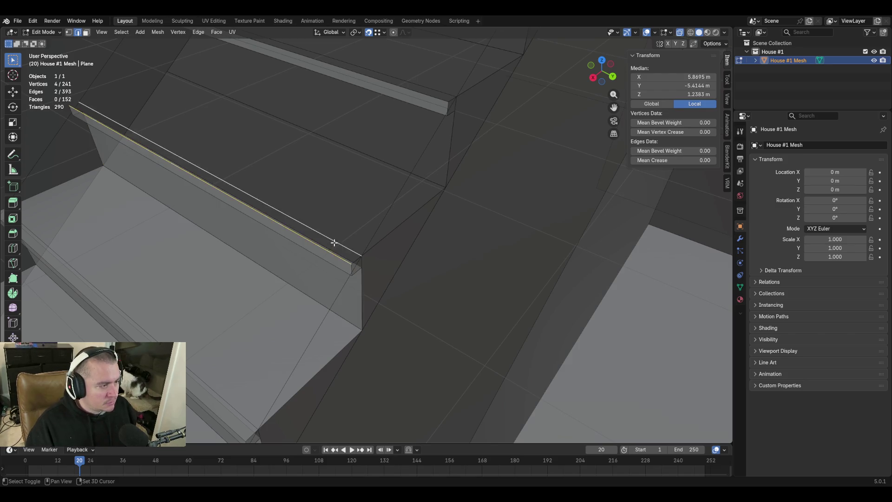
Fill the middle step's gap strip, its riser face and the lower tread face
scroll(409, 197, down, 4)
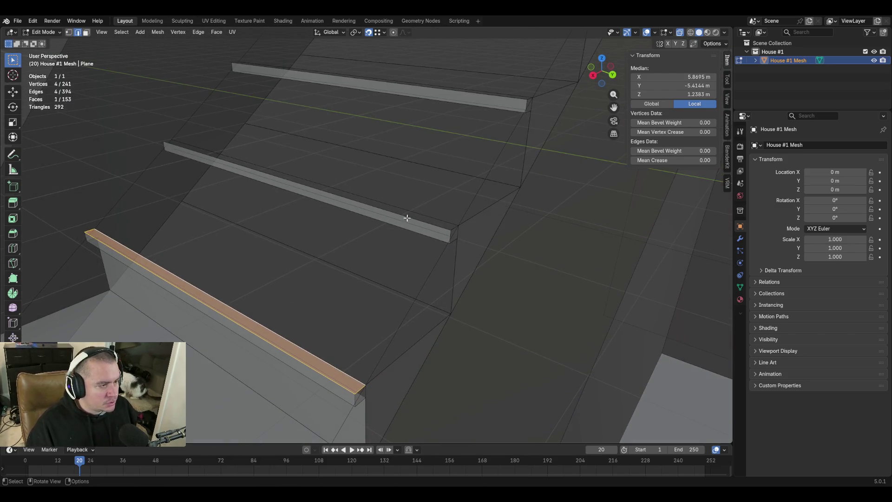
alt+click(409, 220)
key(f)
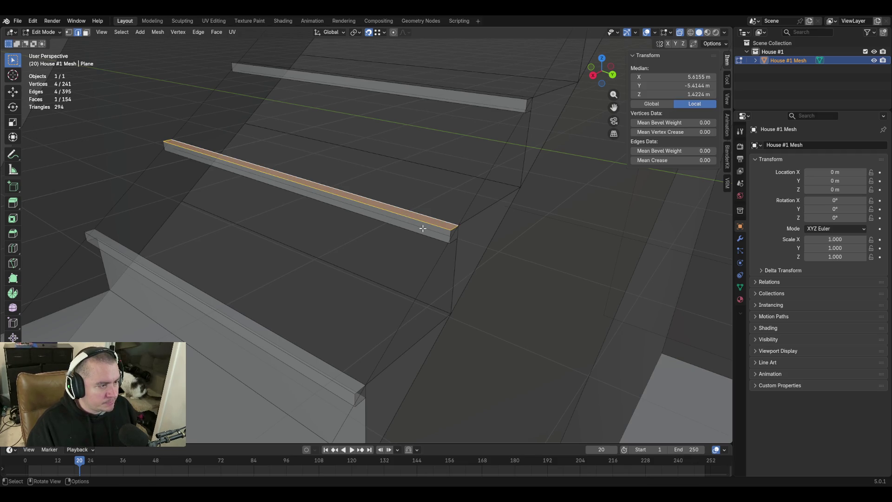
click(420, 226)
shift+click(408, 297)
key(f)
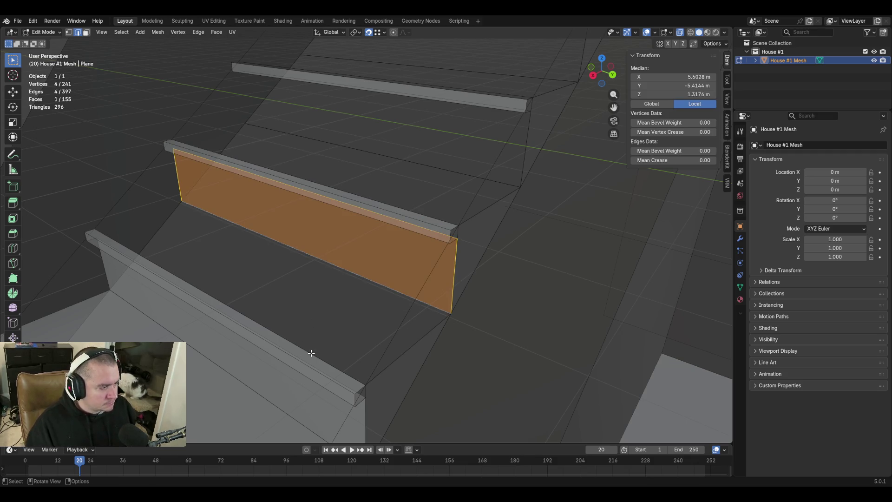
click(311, 353)
shift+click(388, 285)
key(f)
Inspect the riser face under the upper trim, then back away to look down on the staircase
key(shift+grave)
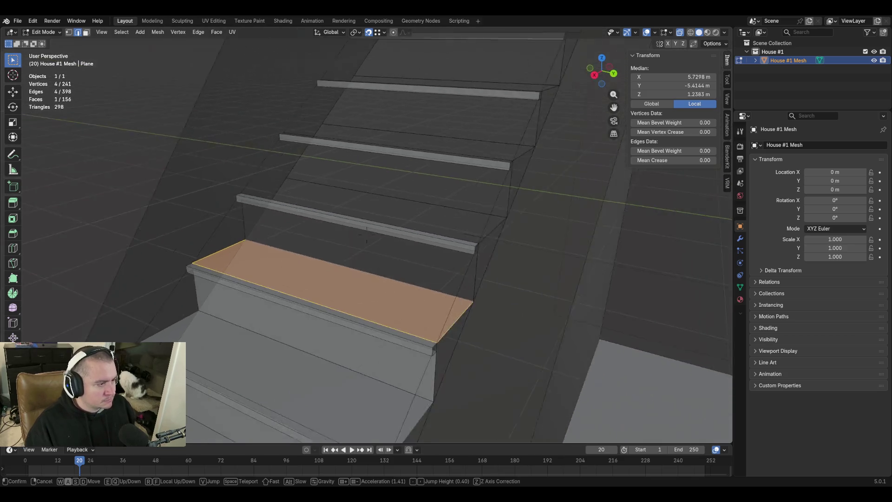
click(367, 240)
click(356, 248)
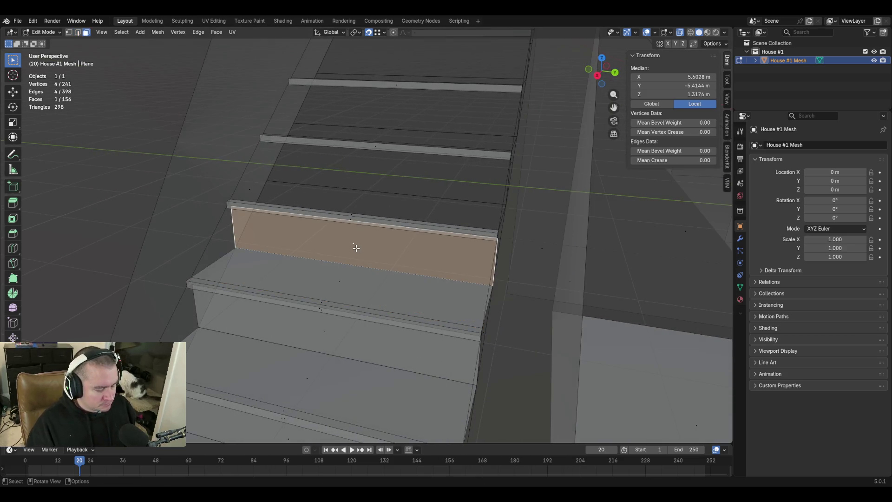
right_click(356, 247)
key(alt+a)
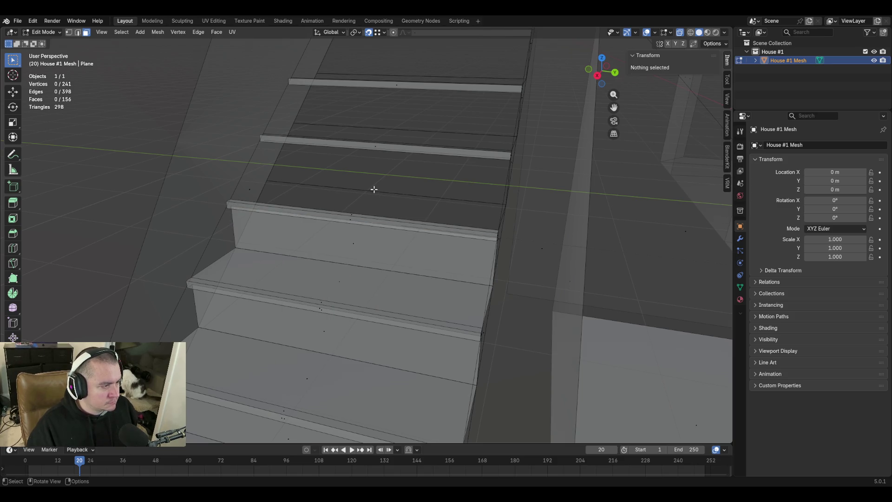
key(shift+grave)
key(s)
key(e)
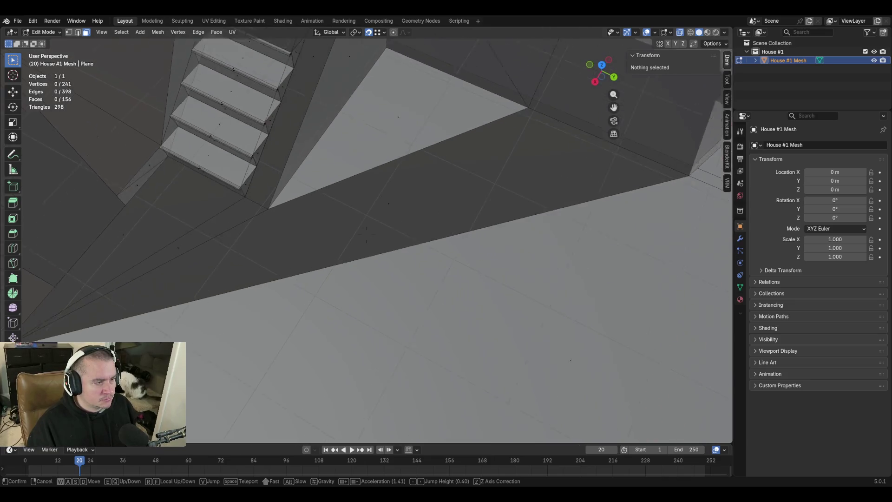
Flip the normals of the large floor face, the narrow strip and the left face
click(397, 277)
shift+click(405, 212)
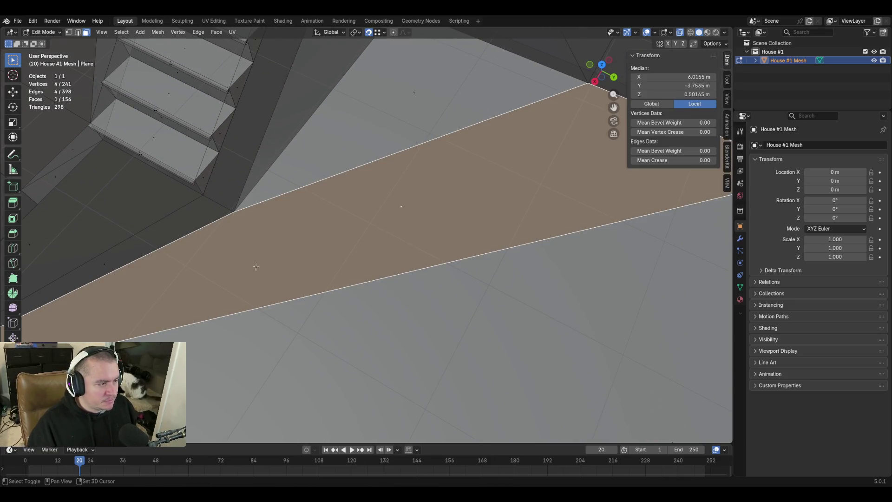
shift+click(95, 257)
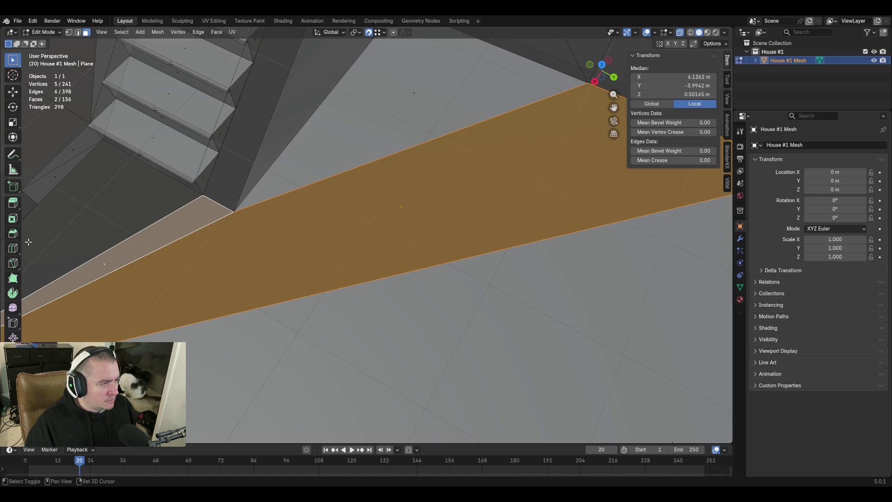
shift+click(29, 242)
right_click(320, 224)
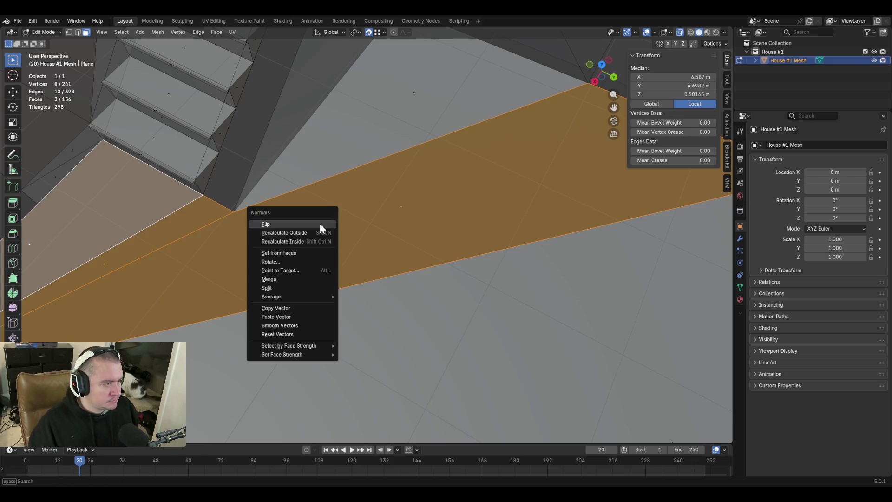
click(320, 224)
Flip the normals of the thin two-triangle strip next to the stairs
key(shift+grave)
key(w)
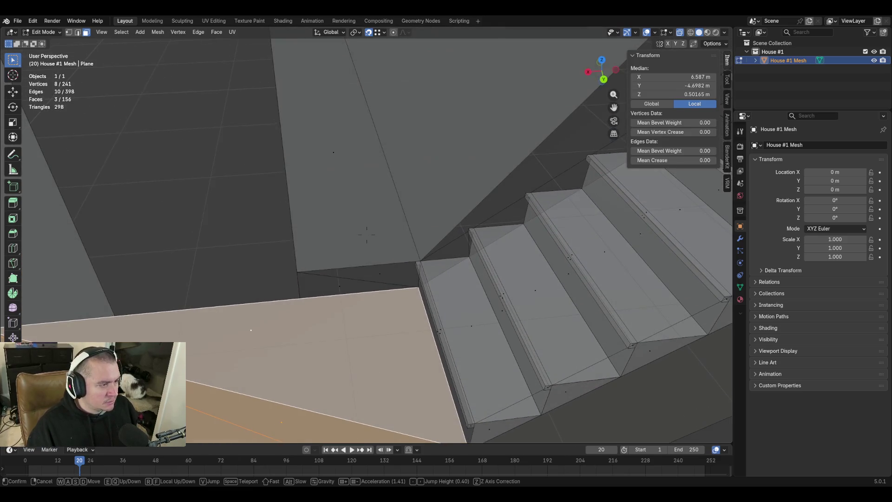
click(425, 304)
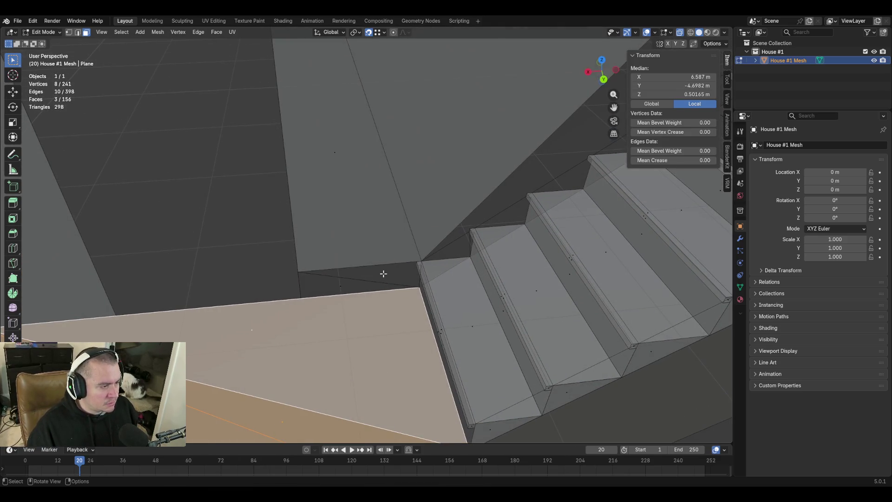
click(383, 274)
shift+click(335, 285)
key(alt+n)
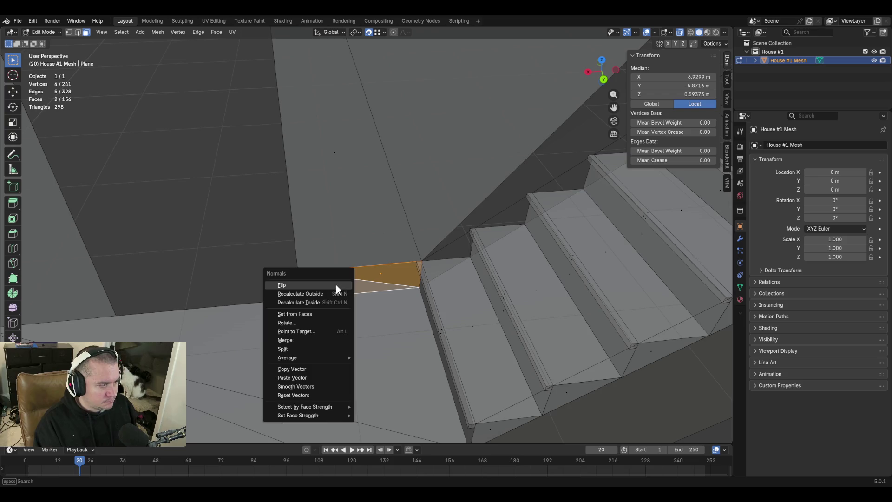
click(336, 285)
Walk down to the stair edge and inspect the nosing's end face
key(shift+grave)
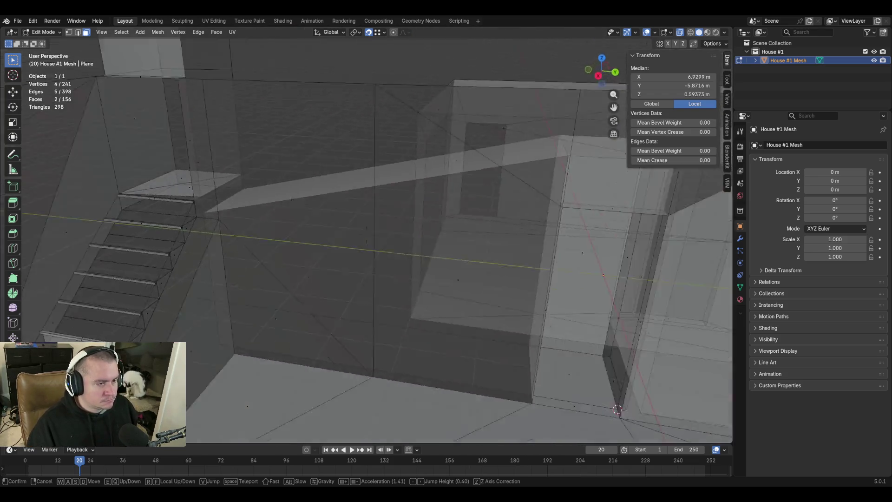
key(s)
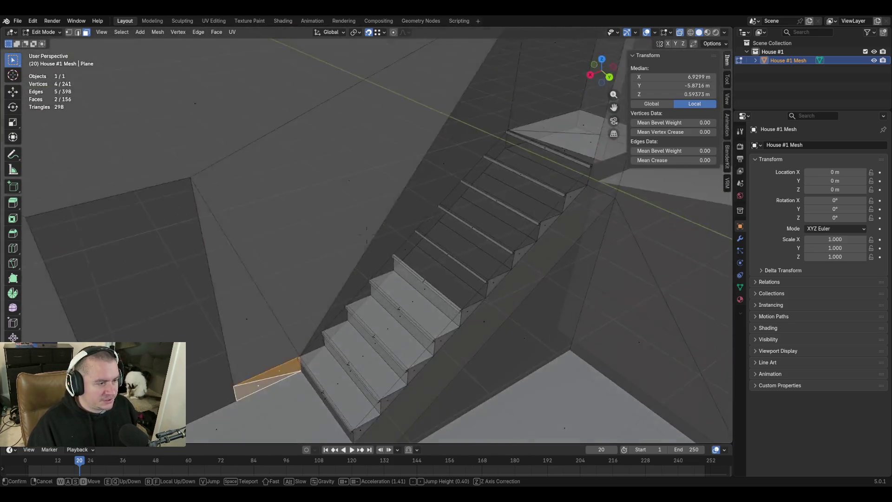
key(w)
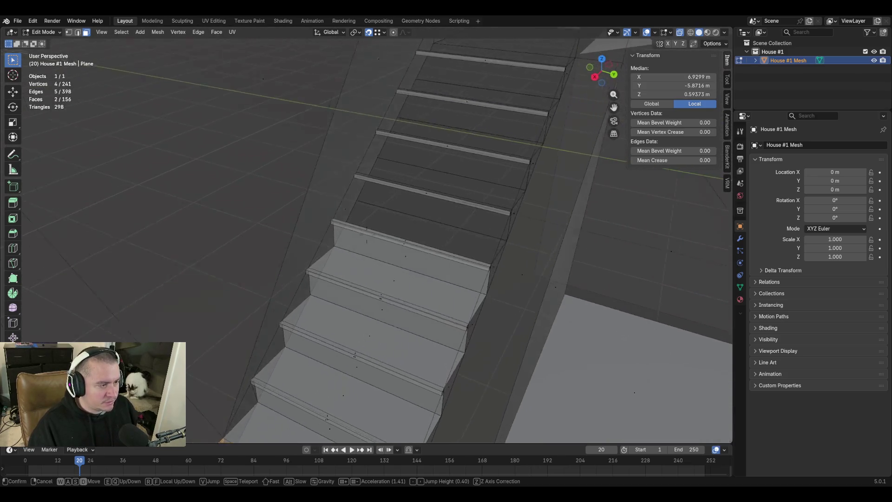
key(w)
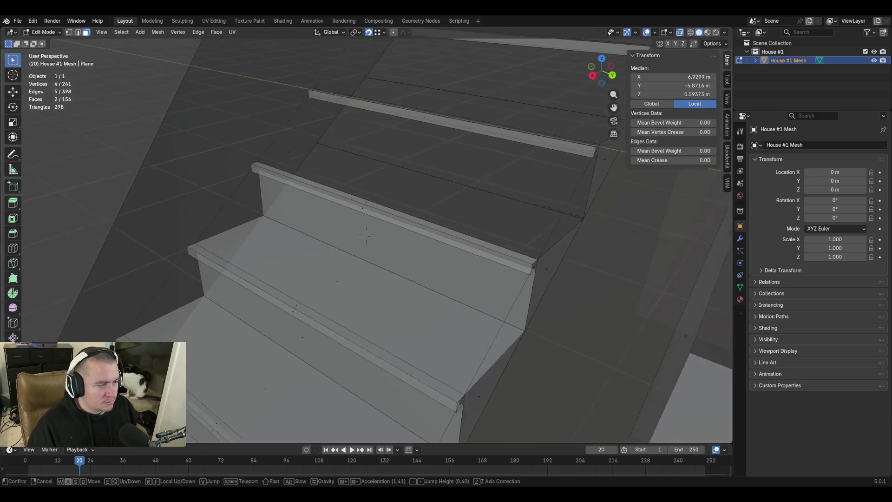
key(w)
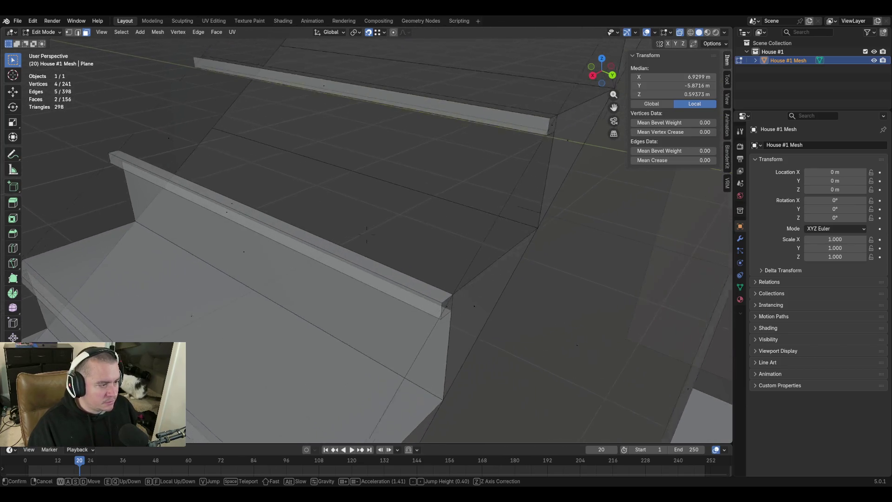
key(w)
click(307, 325)
click(316, 301)
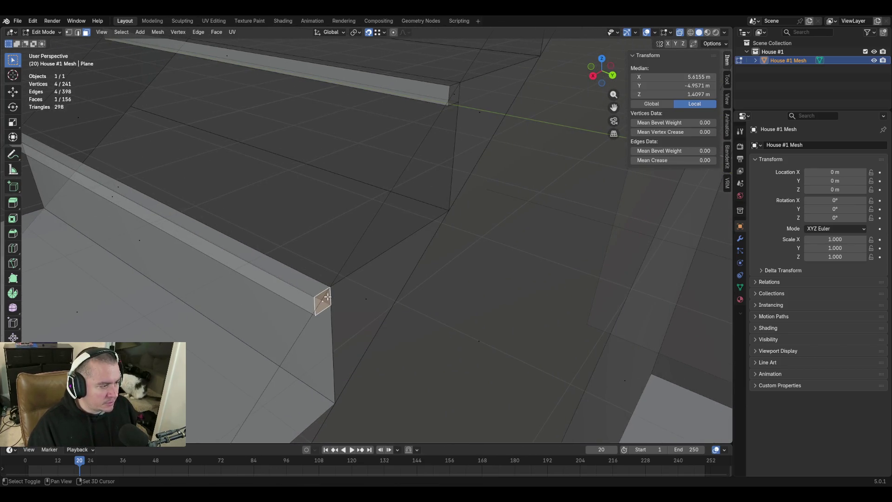
key(alt+a)
Pull the view back and move up the stairs over the treads
key(shift+grave)
key(s)
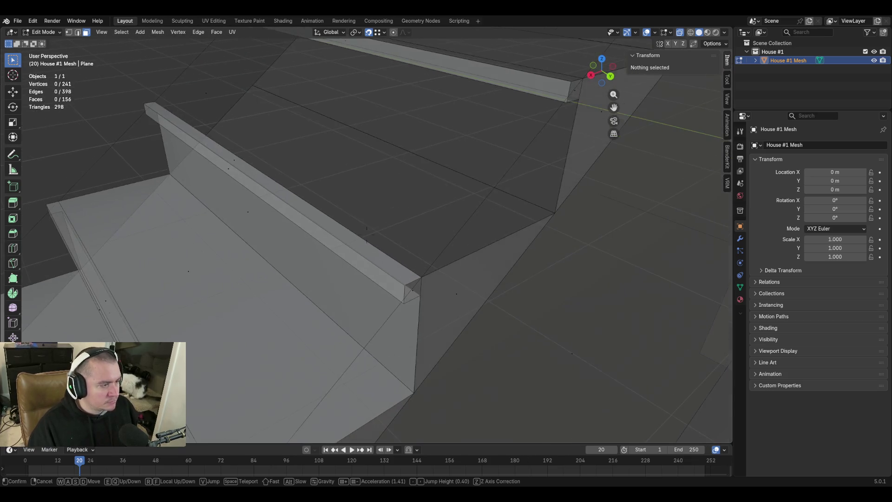
key(w)
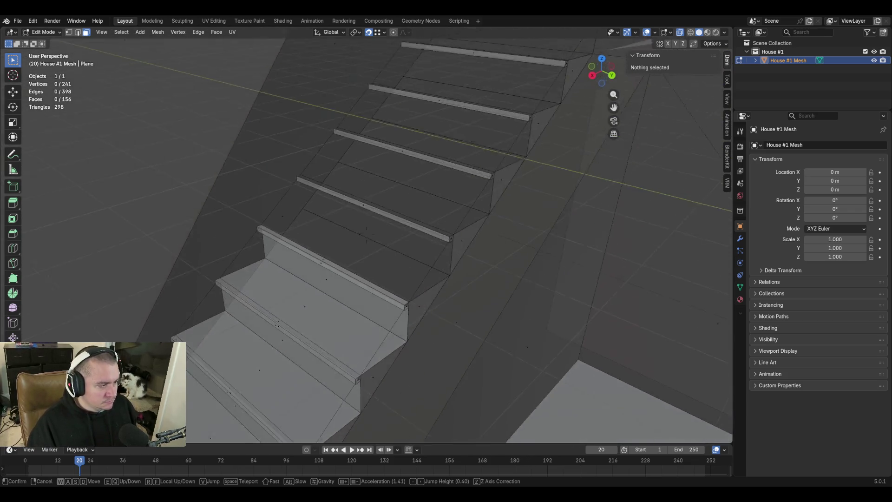
click(348, 260)
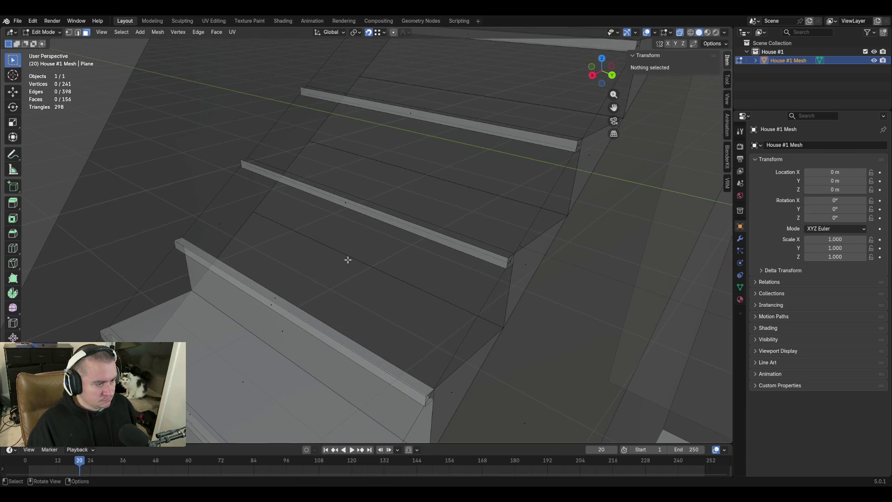
Select all, recalculate normals inside then outside, deselect, and pick the stair nosing edge
key(a)
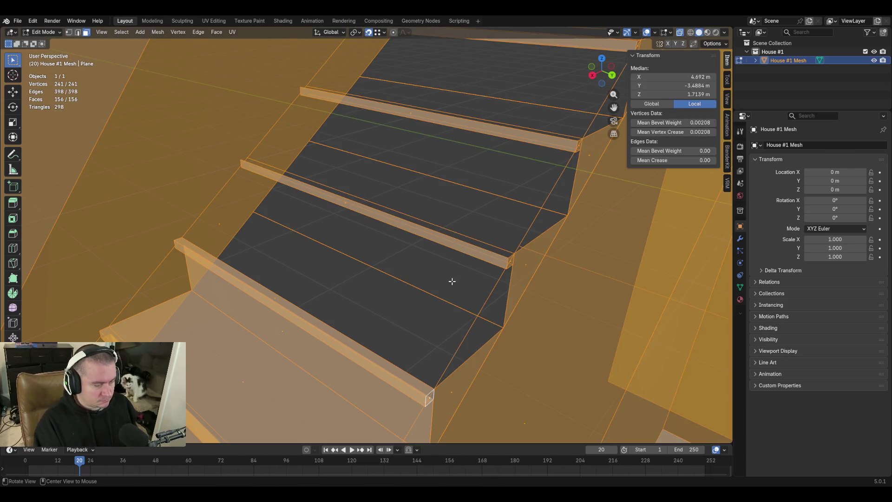
key(alt+n)
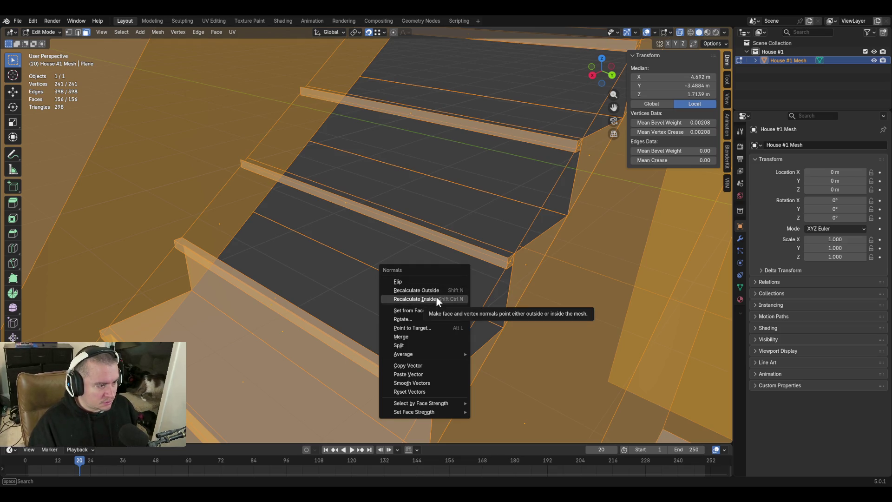
click(437, 299)
key(alt+n)
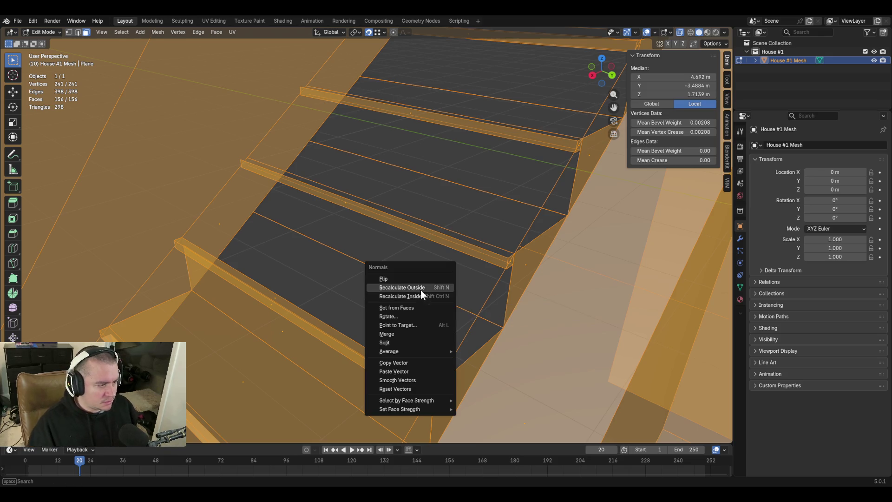
click(420, 290)
key(alt+a)
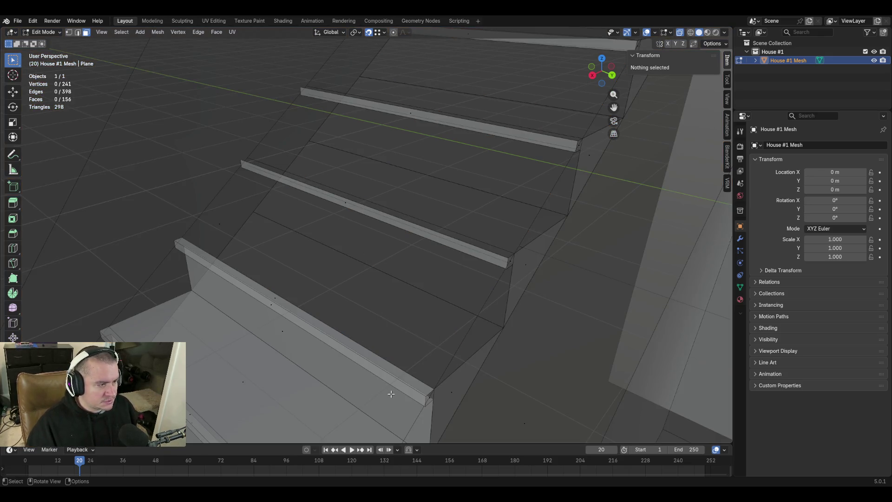
key(2)
click(375, 359)
Clear the selection, switch to edge select, and fill the lower tread face
key(alt+a)
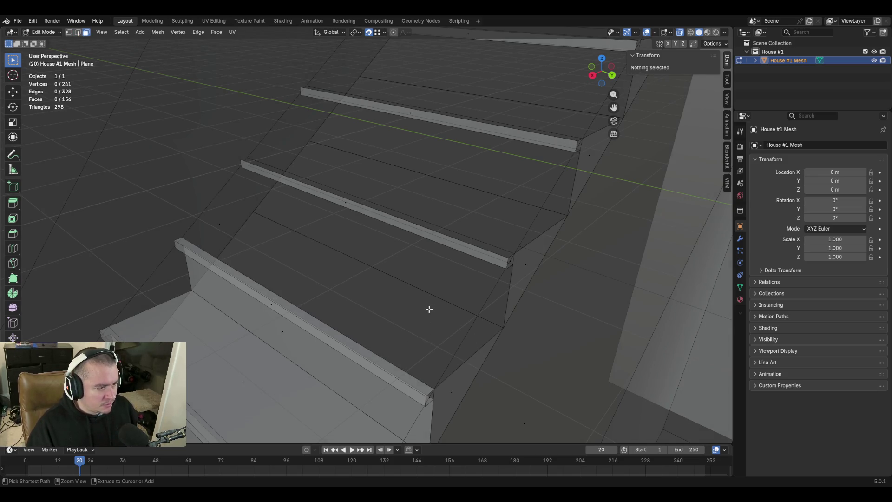
key(a)
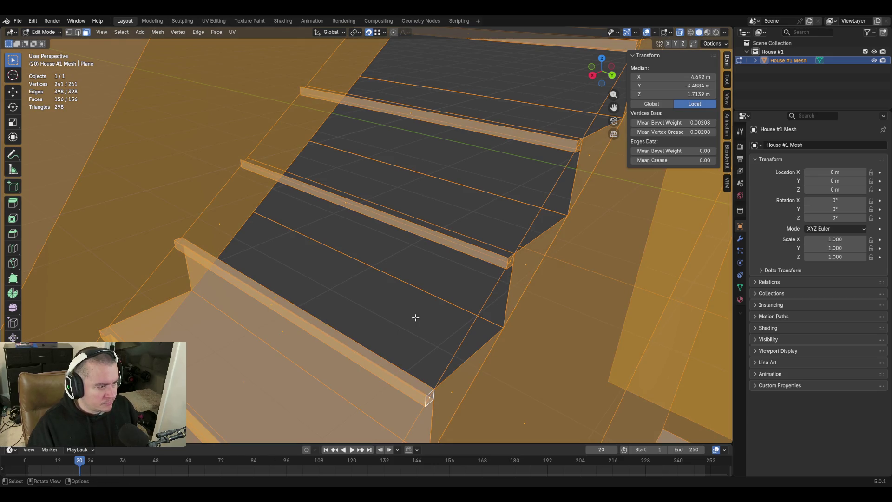
key(alt+a)
key(2)
click(345, 332)
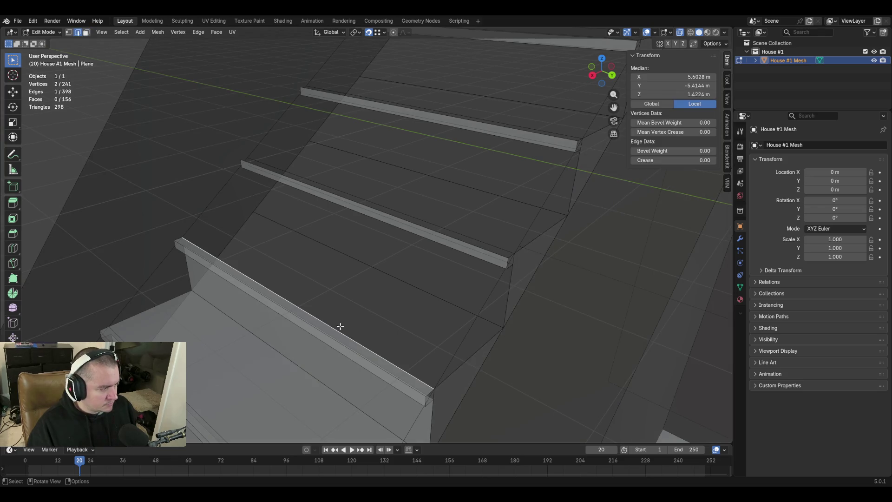
shift+click(419, 290)
key(f)
Fill the next step gap, the rail side face and the rail top face
key(shift+grave)
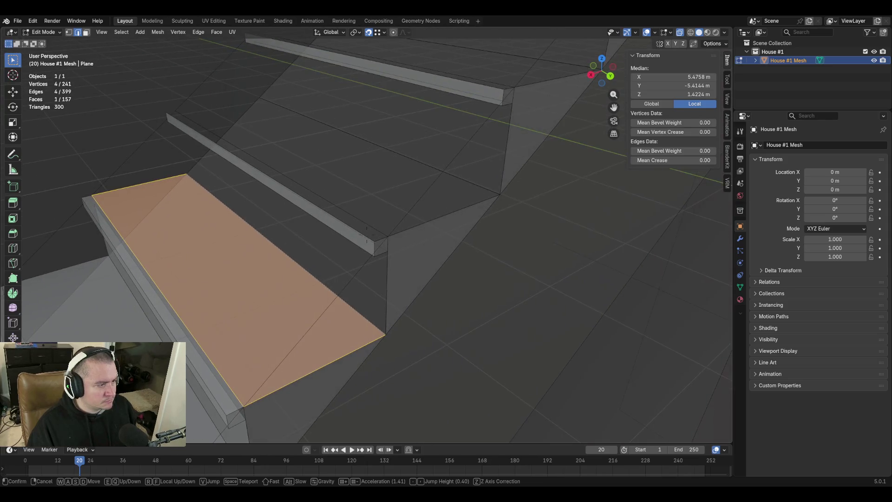
click(388, 310)
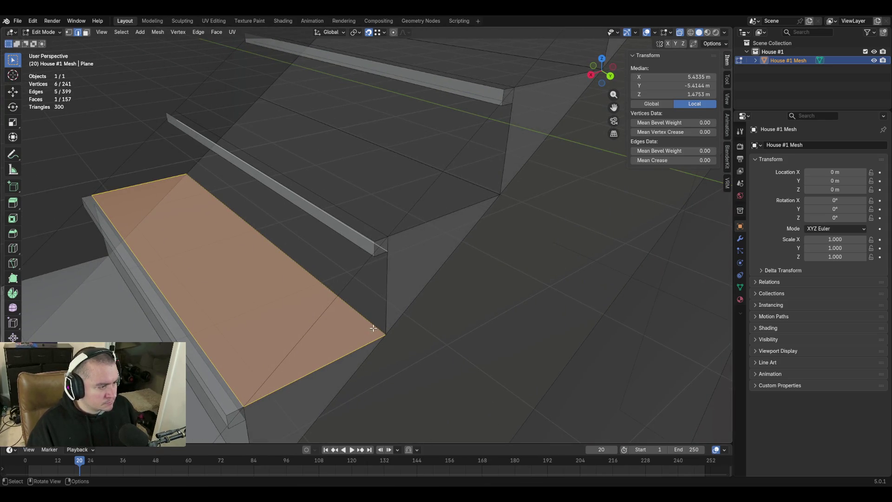
click(376, 320)
shift+click(385, 248)
key(f)
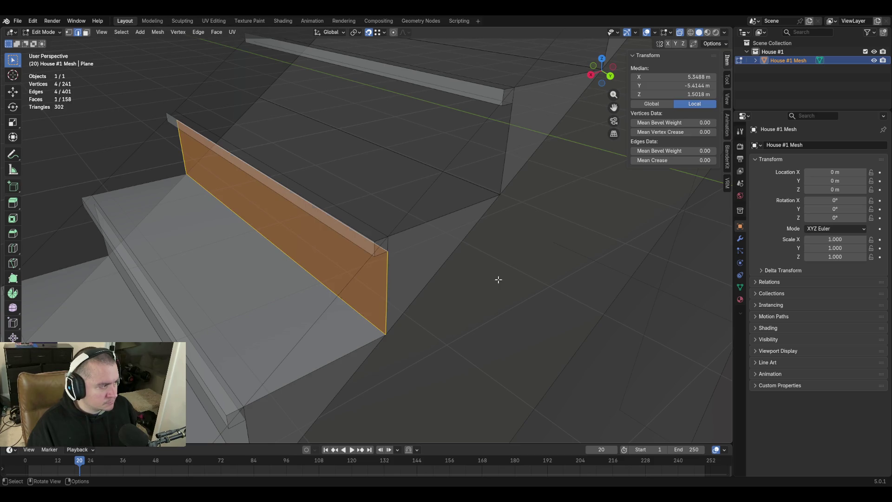
click(377, 247)
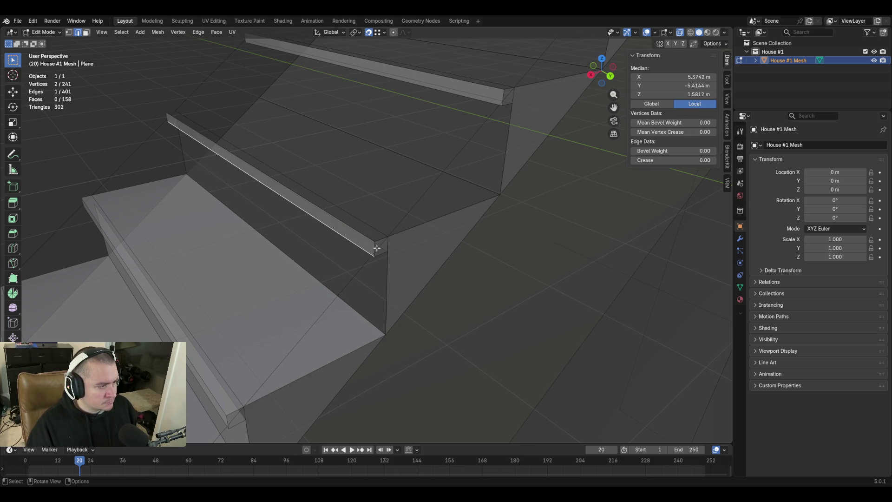
shift+click(371, 242)
key(f)
click(338, 218)
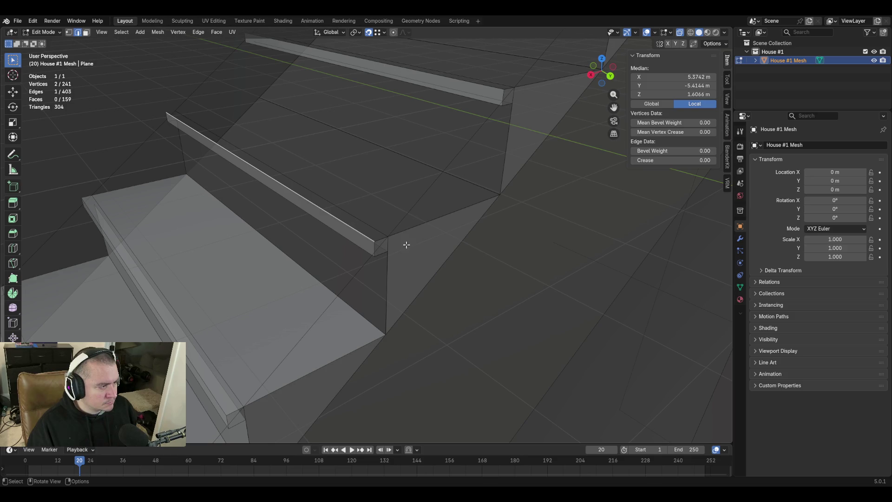
shift+click(350, 213)
key(f)
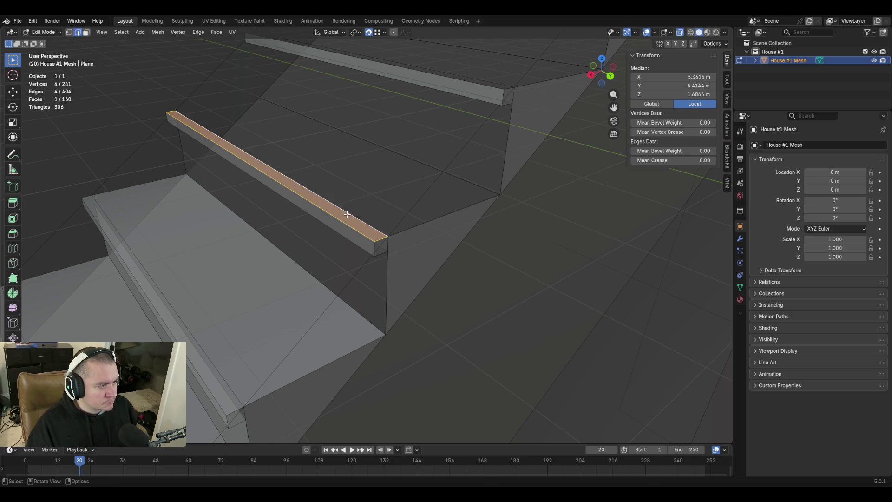
Fill the step tread face and the riser face above it
click(347, 214)
shift+click(402, 160)
key(f)
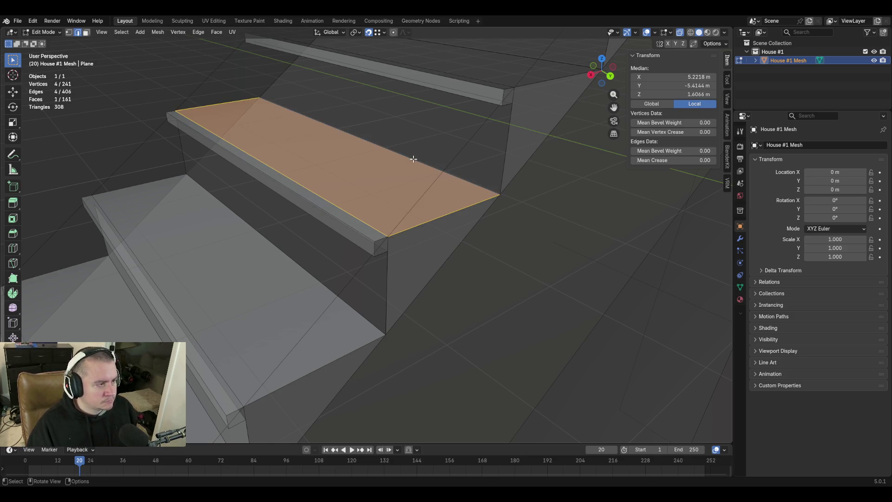
click(413, 159)
shift+click(486, 97)
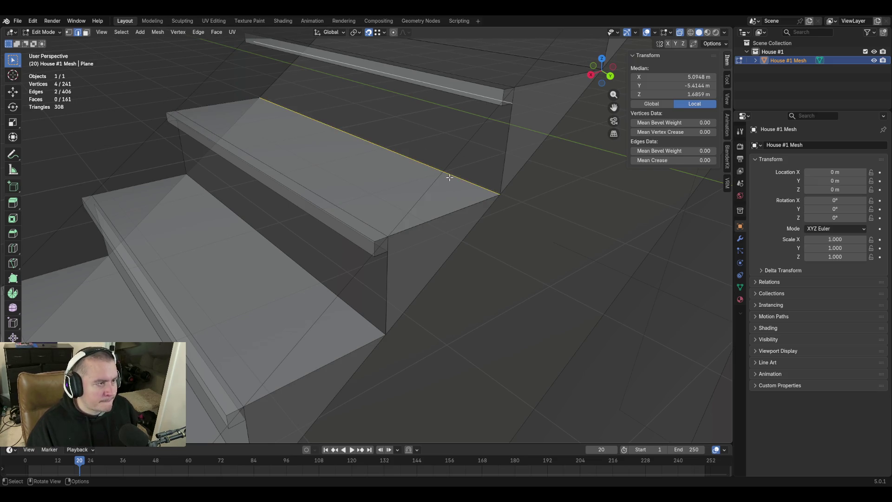
key(f)
Fill the thin rail face, the rail top, and the tread behind the rail
key(shift+grave)
click(366, 234)
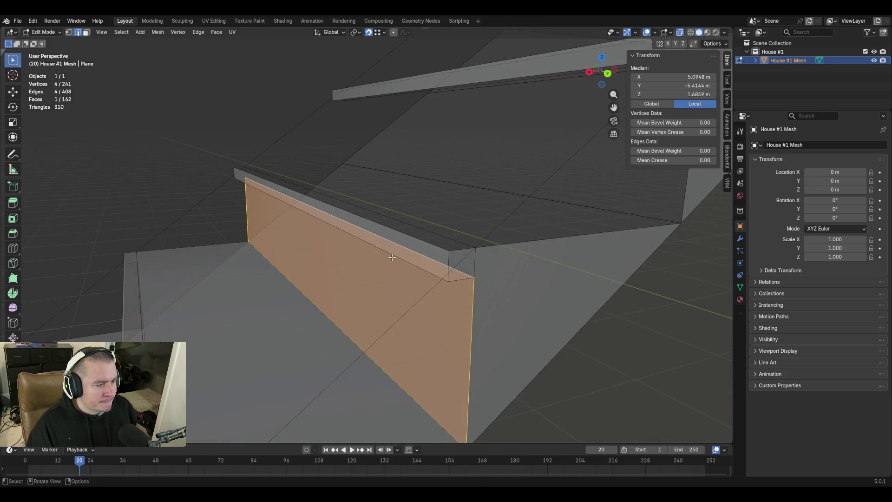
click(395, 255)
shift+click(411, 248)
key(f)
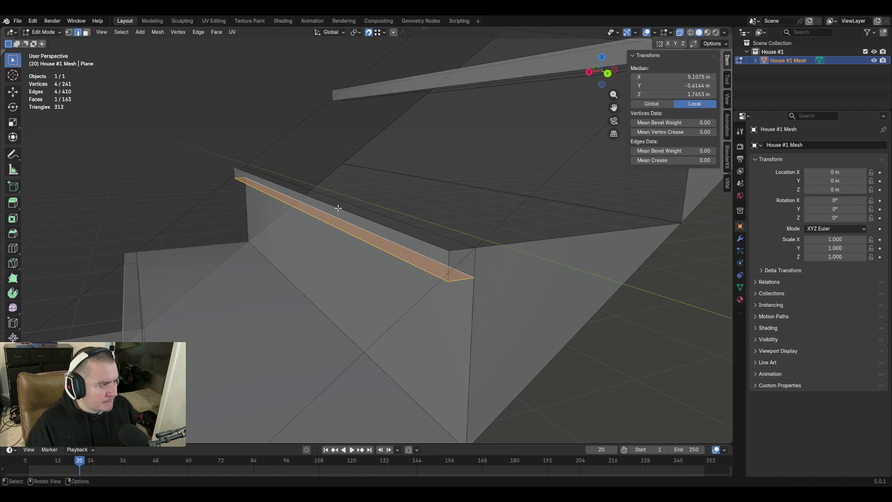
click(370, 207)
shift+click(467, 256)
key(f)
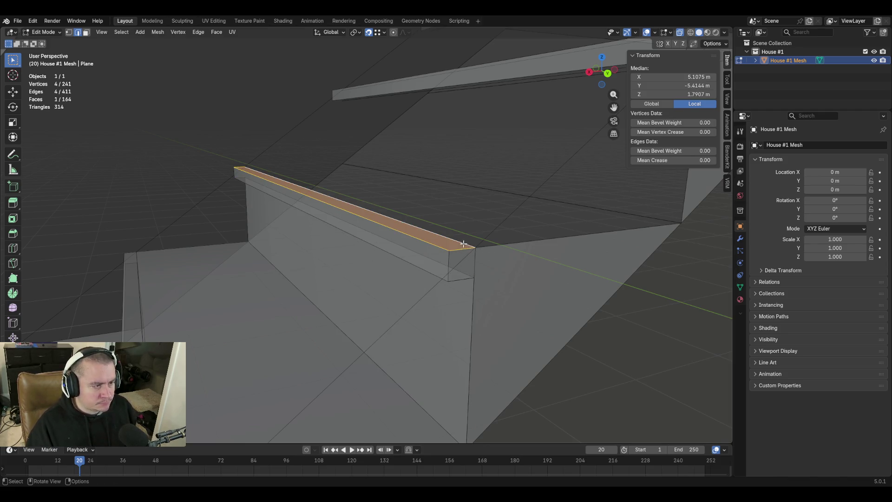
click(464, 244)
shift+click(571, 203)
key(f)
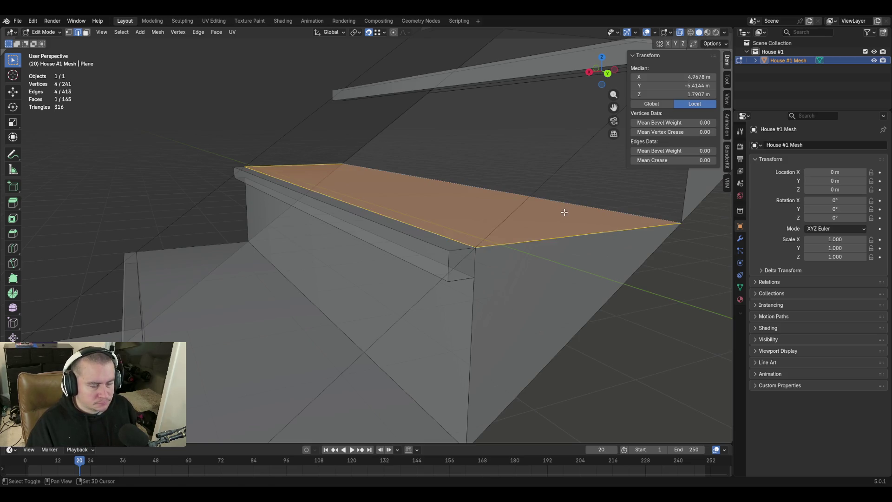
From a pulled-back view, fill the next gap face and a thin strip face
key(shift+grave)
key(s)
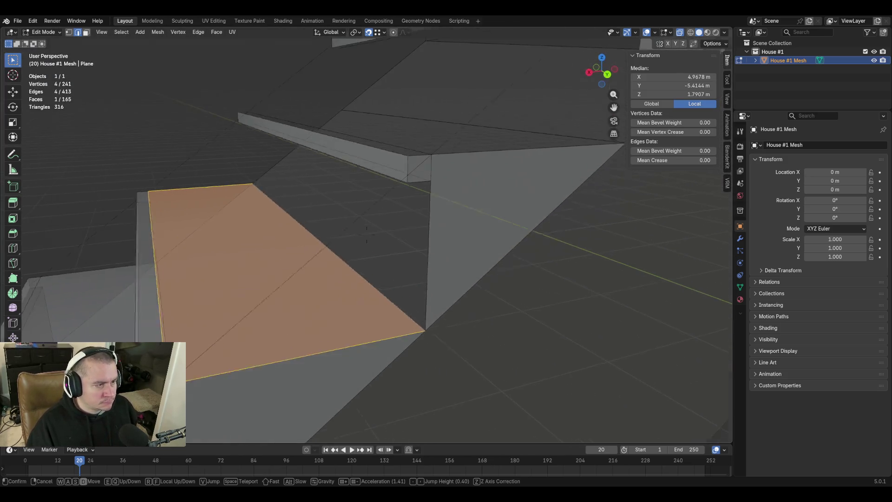
click(425, 241)
click(322, 270)
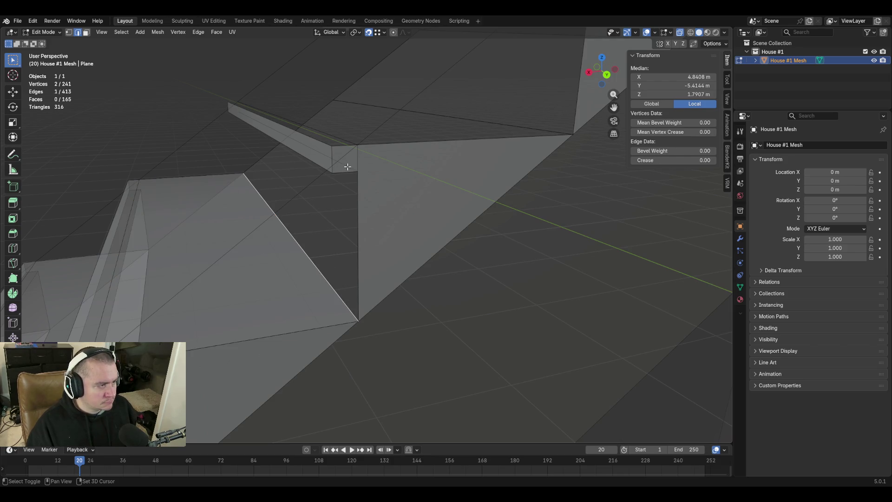
shift+click(347, 167)
key(f)
click(347, 166)
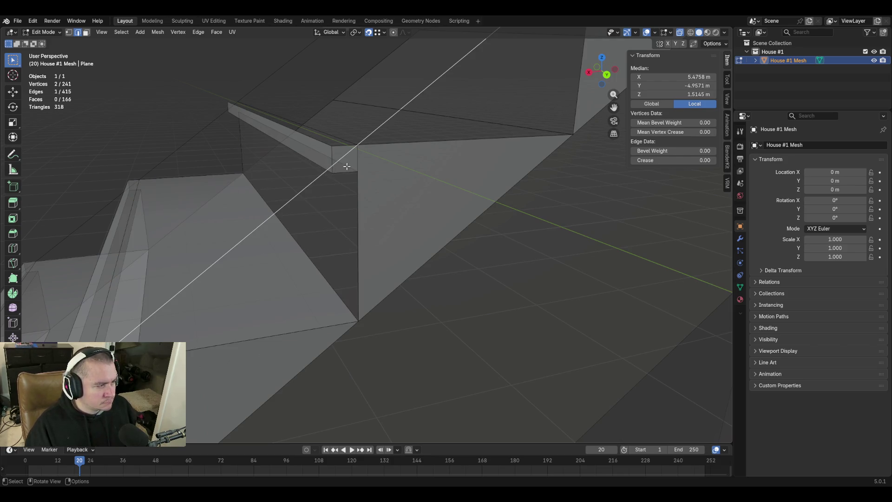
shift+click(318, 164)
key(f)
Fill another rail top face and a step tread face, then pick the tread's back edge
key(shift+grave)
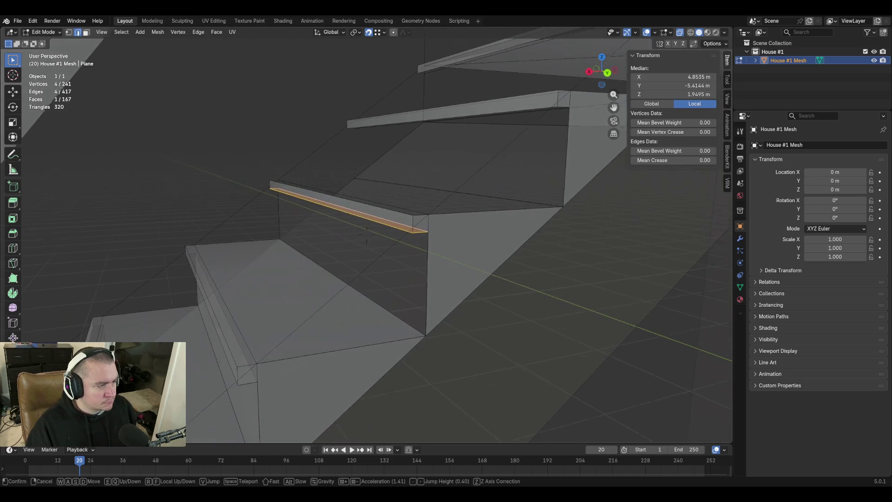
click(367, 235)
key(g)
click(463, 302)
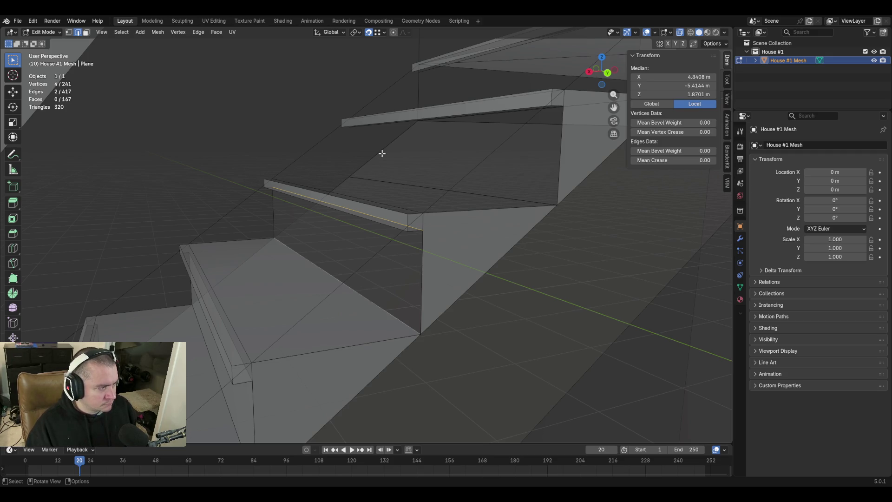
key(f)
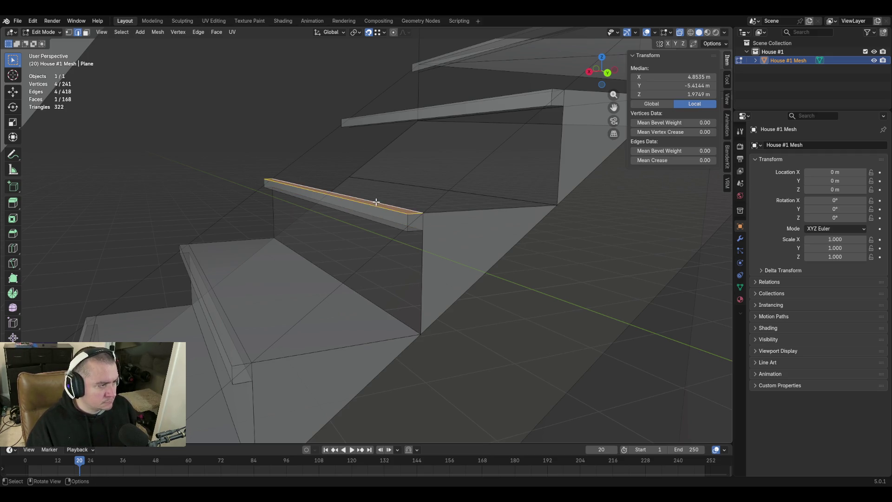
click(377, 202)
key(f)
key(shift+grave)
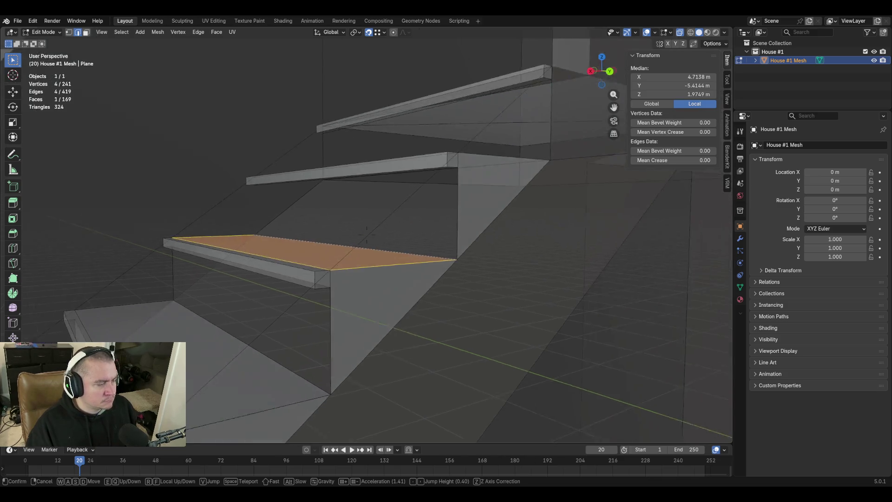
click(366, 234)
click(421, 231)
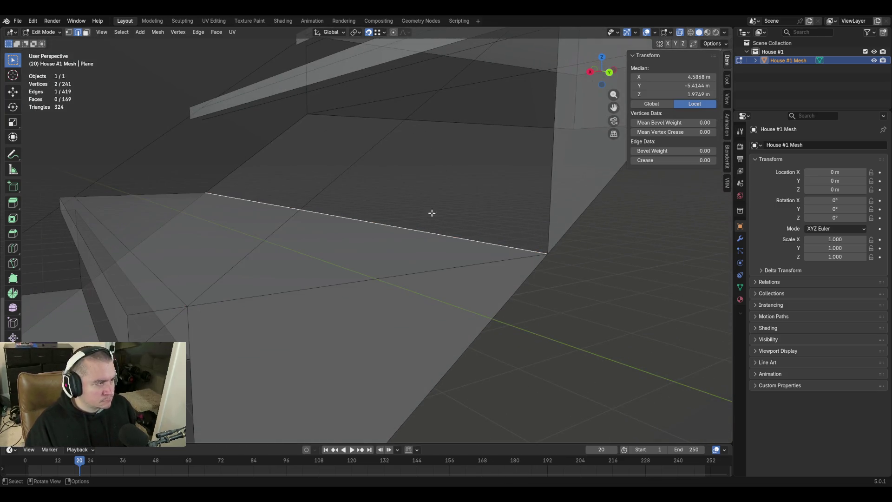
Fill the upper wall face and the adjacent thin strip face
shift+click(338, 84)
key(f)
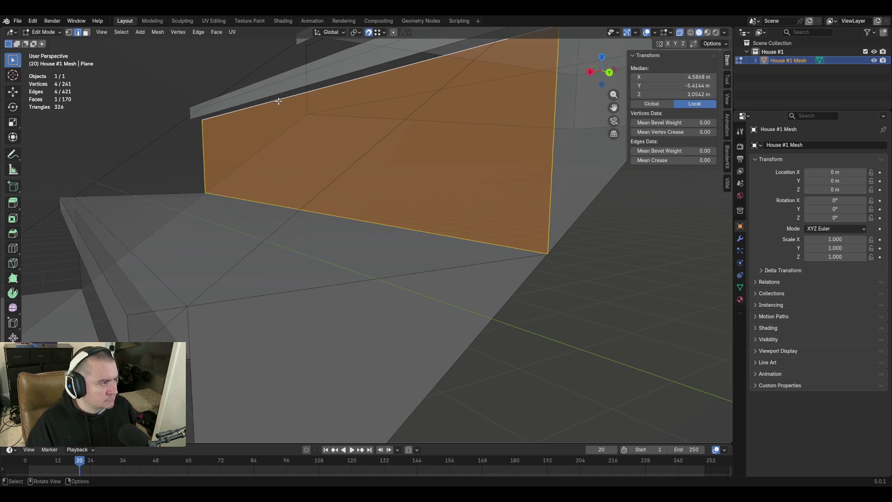
click(279, 100)
shift+click(274, 91)
key(f)
Fill a ledge face, undo the wrong fills, and save blockout.blend
key(shift+grave)
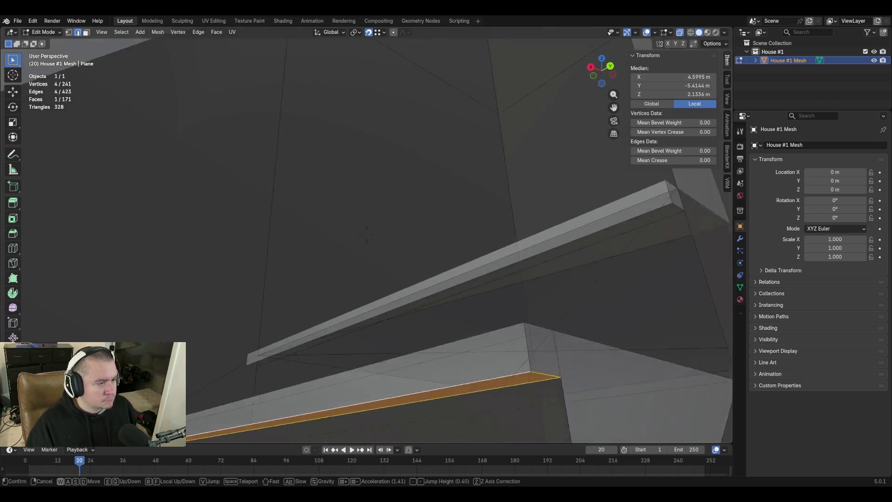
click(366, 234)
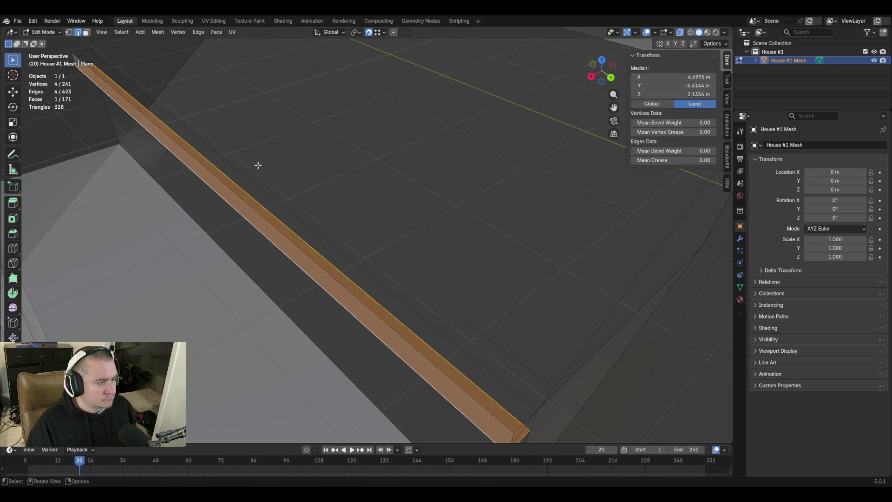
click(275, 197)
shift+click(263, 209)
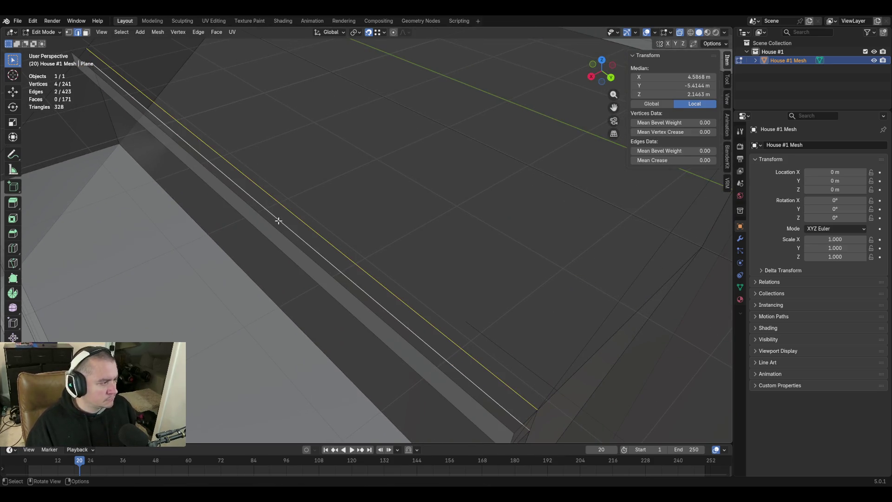
key(f)
click(302, 221)
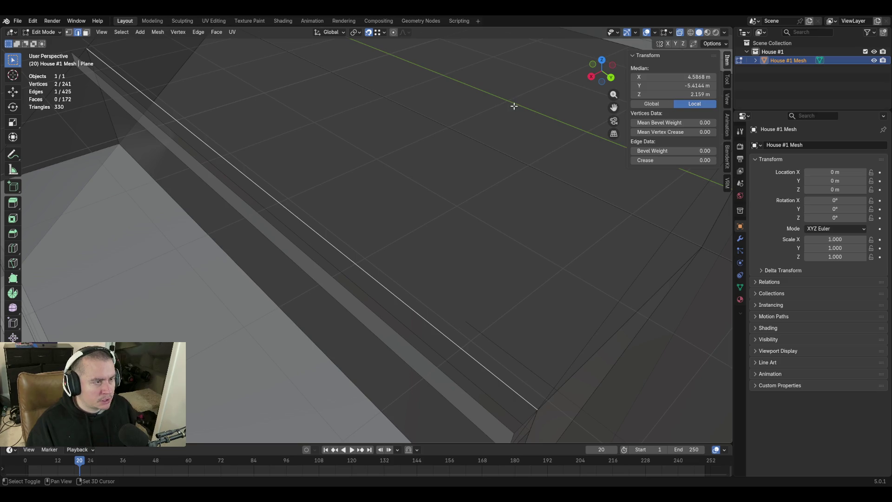
key(shift+grave)
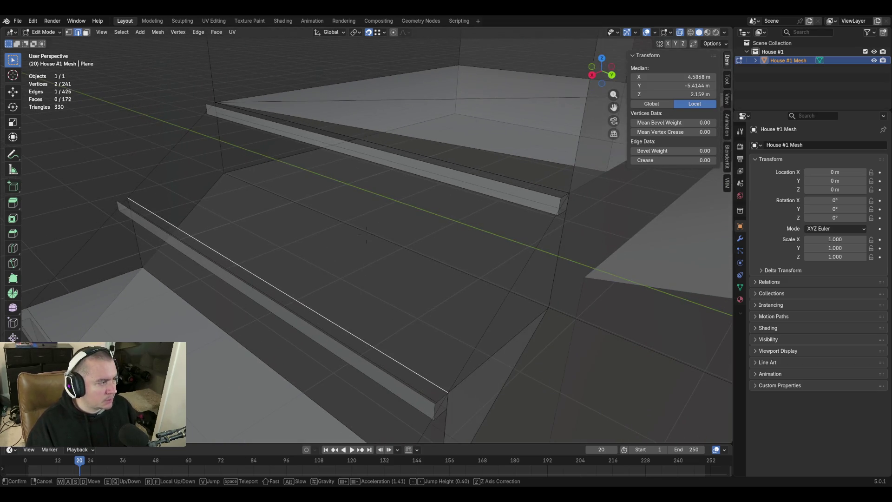
click(341, 240)
key(ctrl+z)
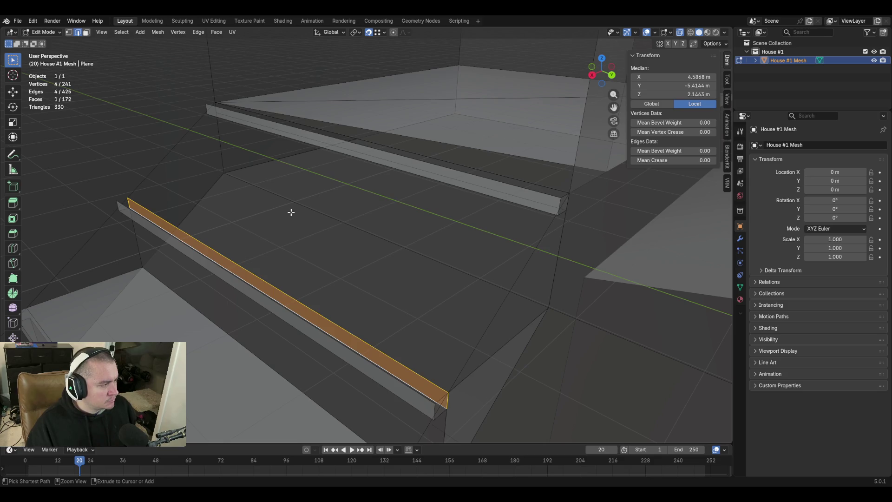
key(ctrl+z)
key(ctrl+s)
Fill the ledge top face, the step tread face and the riser below the ledge
click(257, 285)
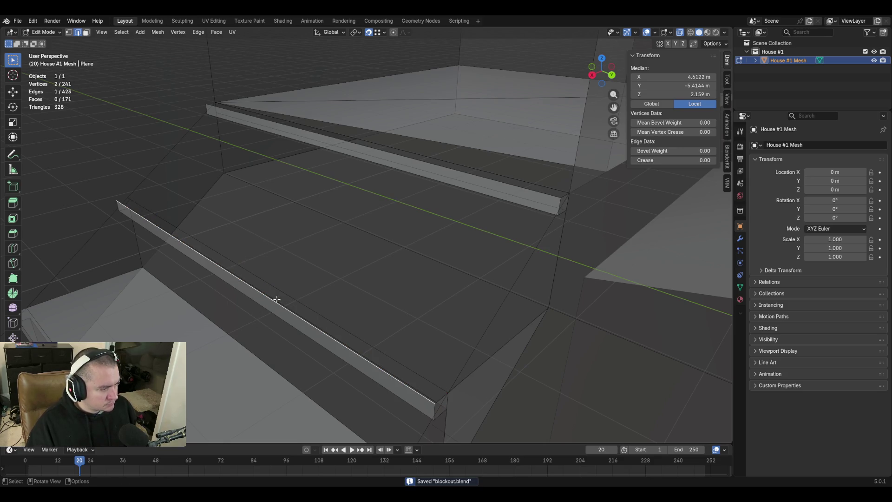
shift+click(309, 353)
key(f)
key(shift+grave)
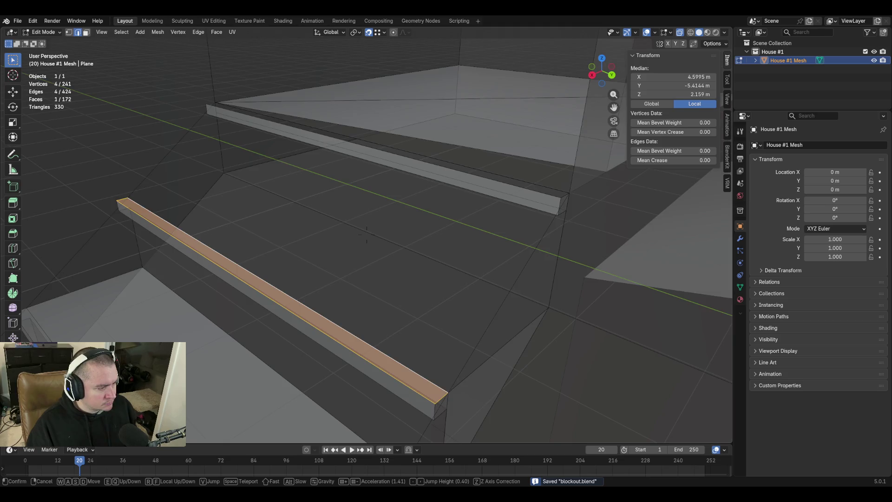
click(191, 348)
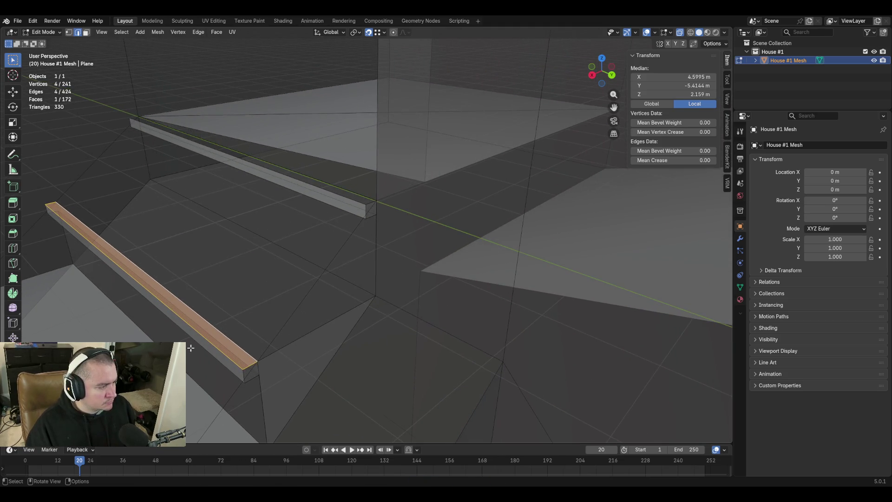
click(206, 319)
shift+click(307, 258)
key(f)
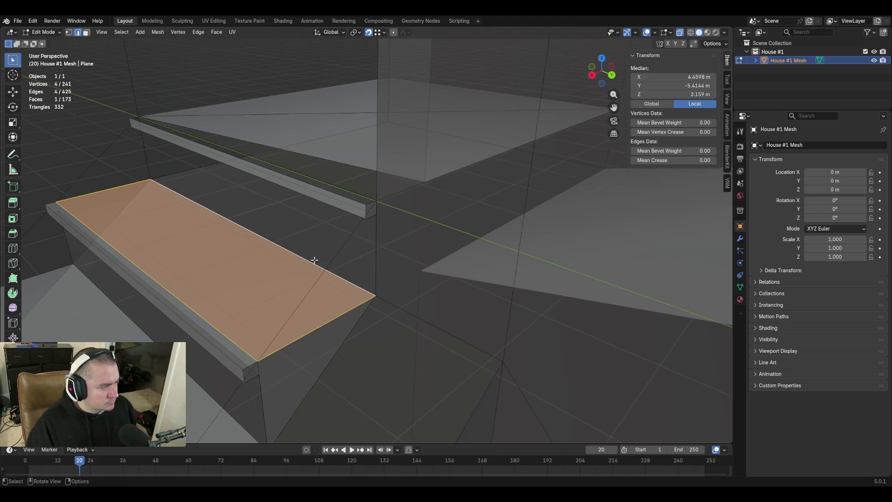
click(294, 252)
shift+click(339, 200)
key(f)
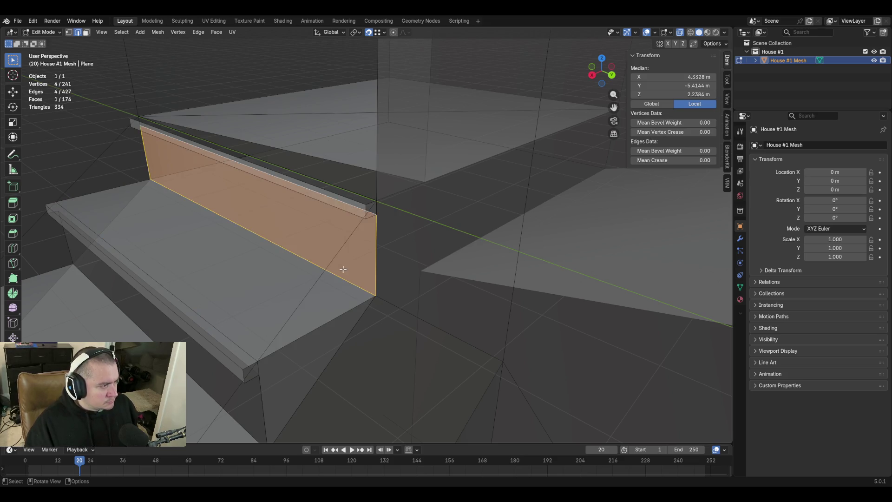
Fill one more ledge face between its lower and upper edges, then fly over the treads
click(355, 207)
shift+click(355, 209)
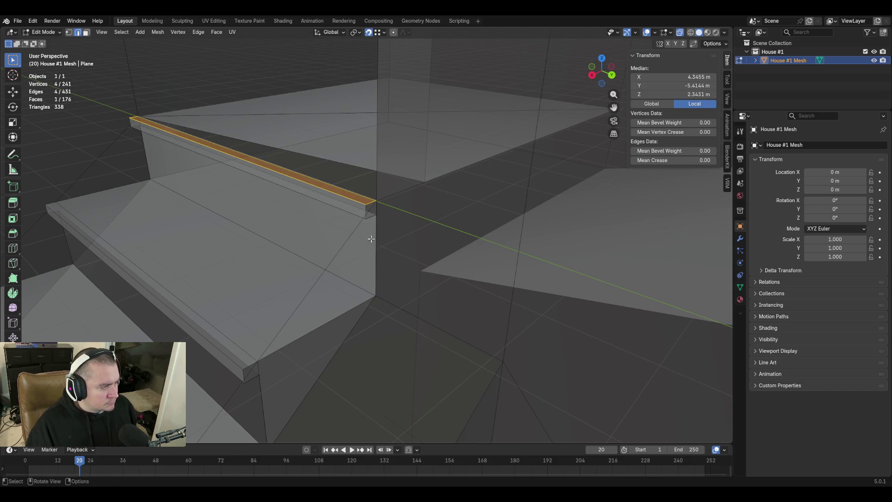
key(shift+grave)
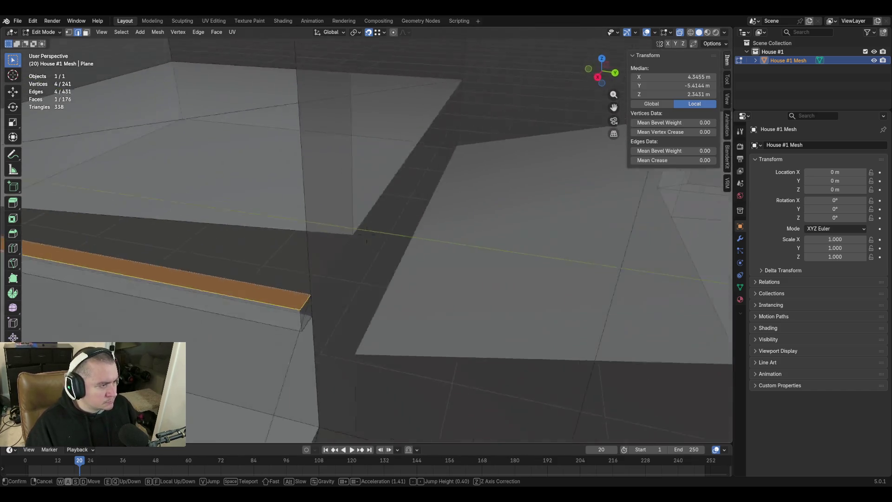
click(364, 263)
click(366, 293)
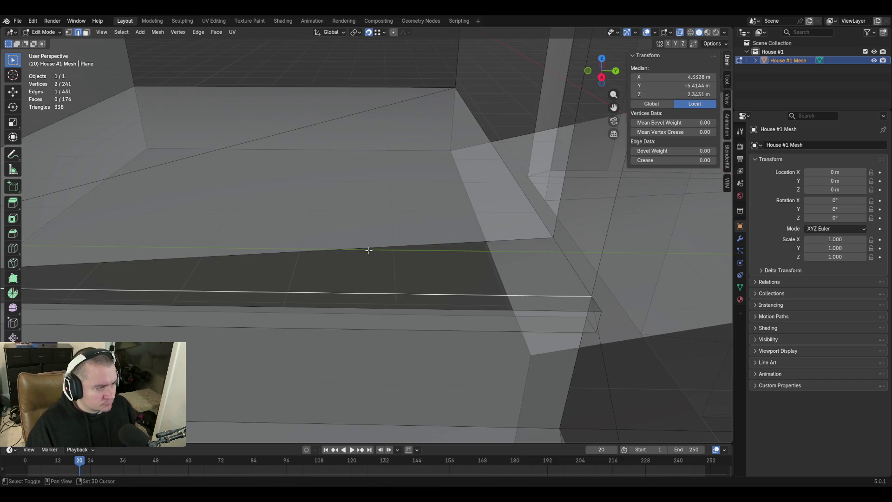
shift+click(369, 249)
key(f)
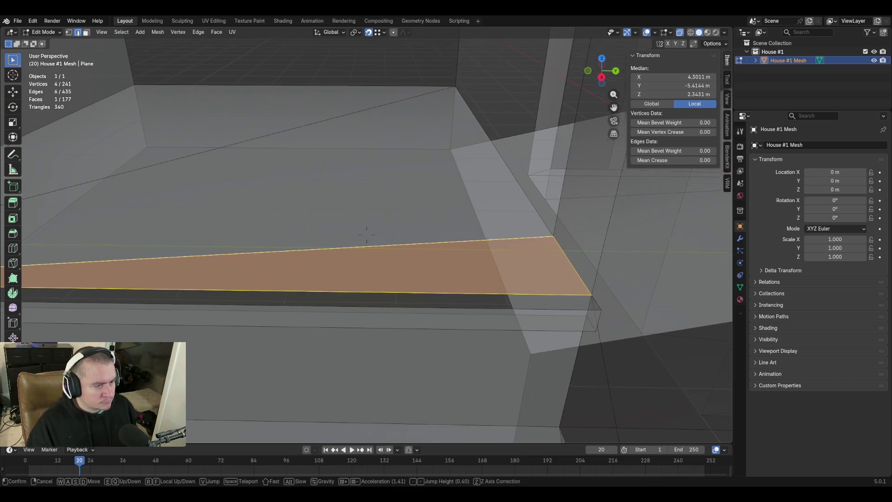
key(shift+grave)
key(w)
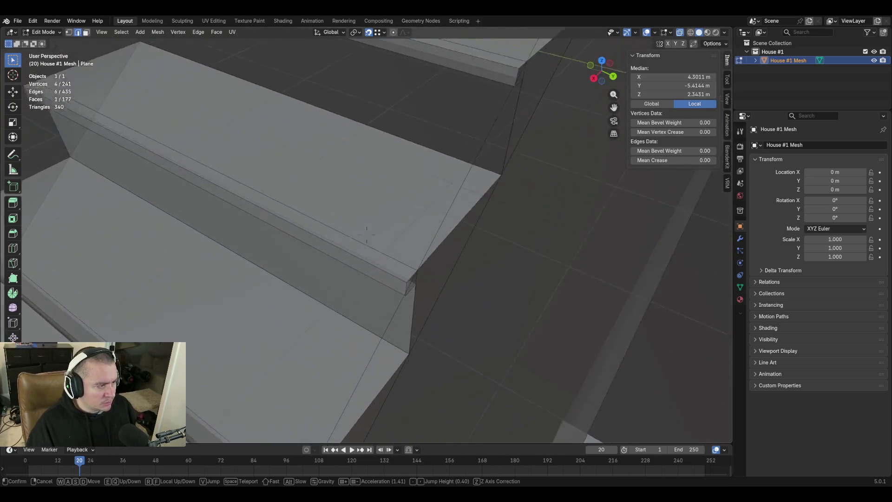
click(380, 308)
In face select, select two stair risers, the large floor face and the adjoining sloped face
key(3)
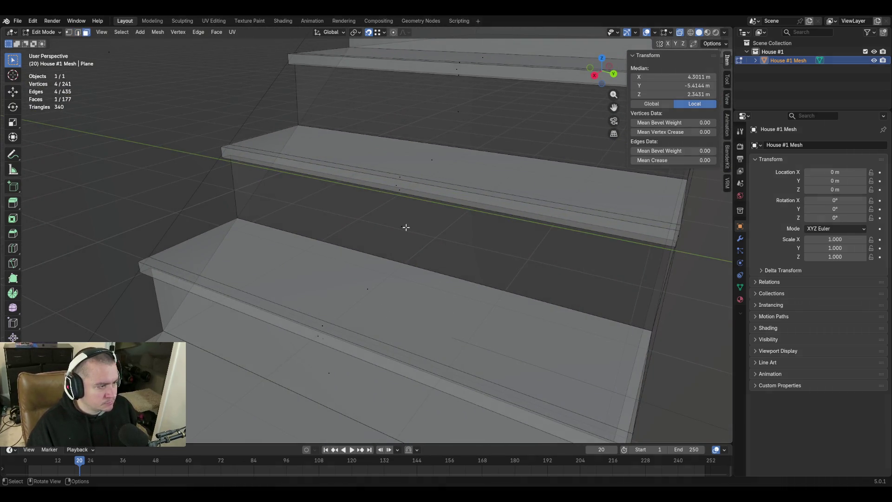
click(406, 228)
scroll(462, 212, down, 3)
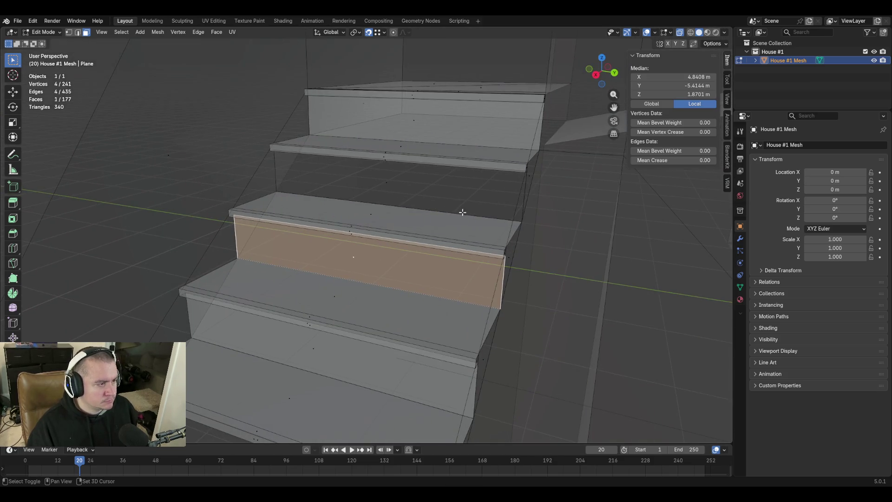
shift+click(388, 182)
key(shift+grave)
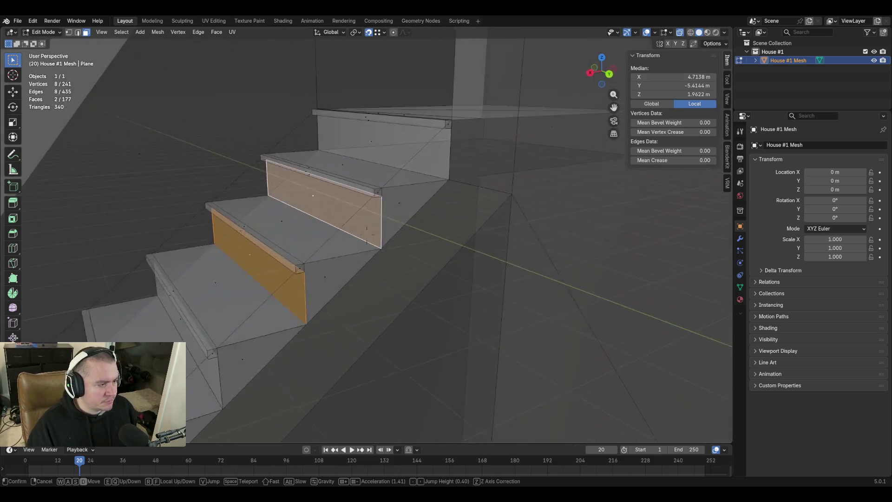
key(w)
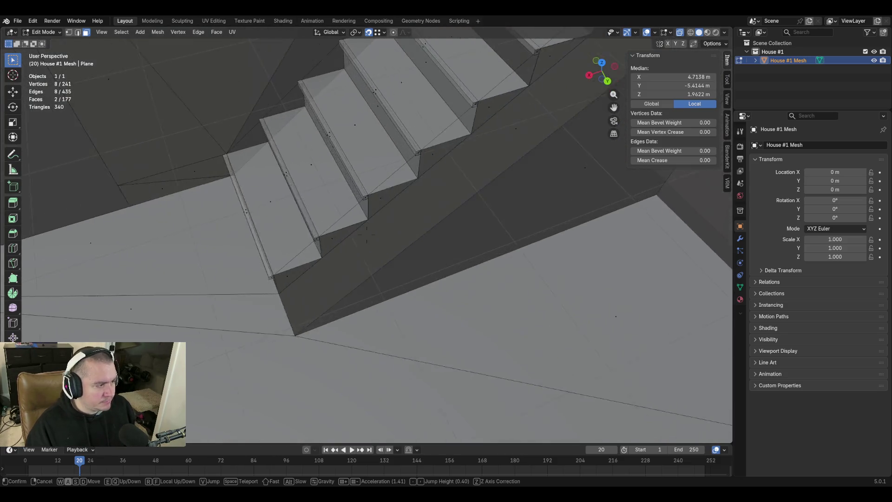
click(366, 235)
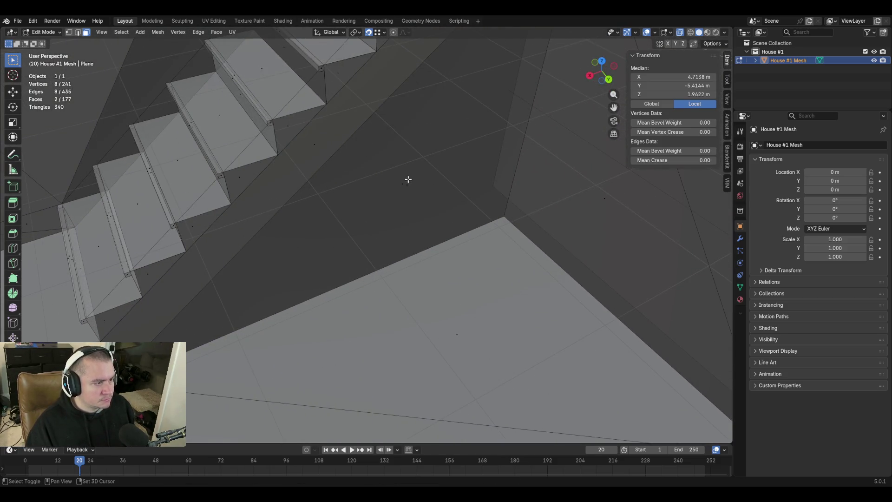
shift+click(418, 224)
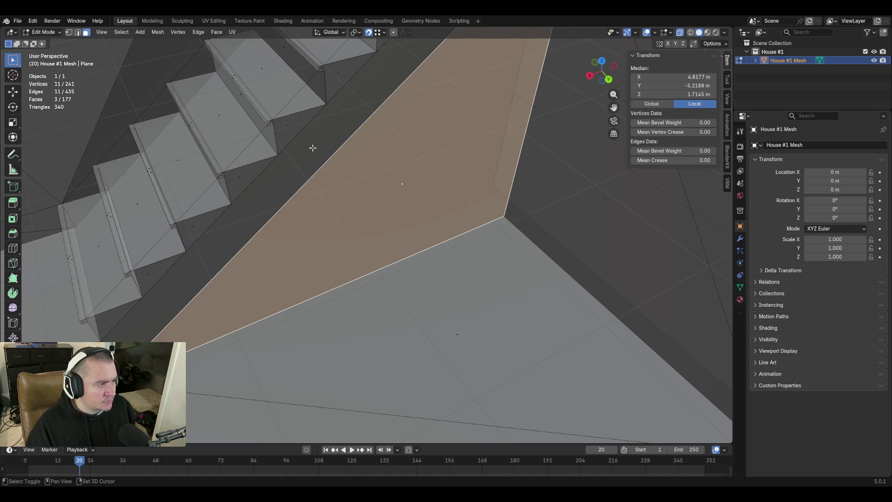
shift+click(313, 148)
Add the dark side face and two thin strip faces beside the stairs to the selection
key(shift+grave)
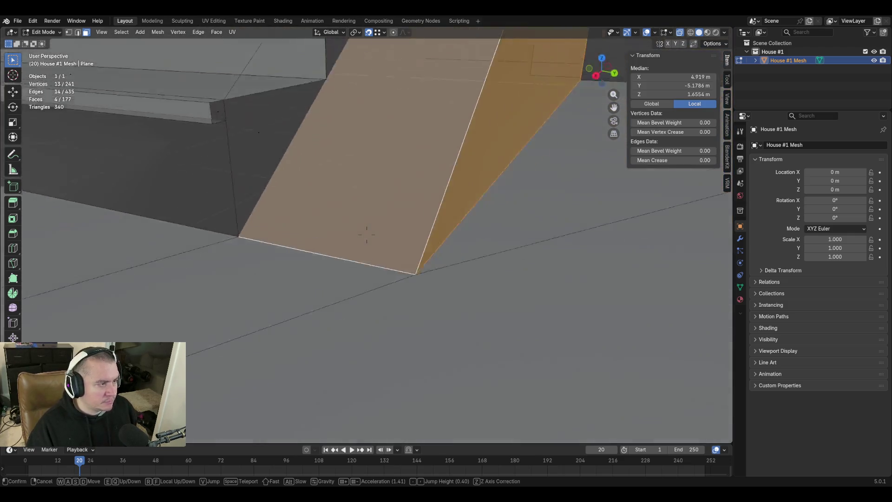
click(236, 127)
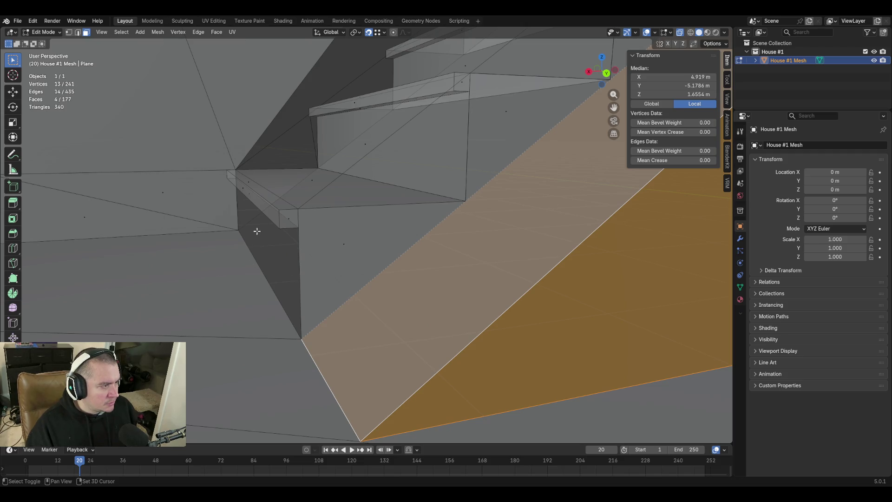
shift+click(257, 231)
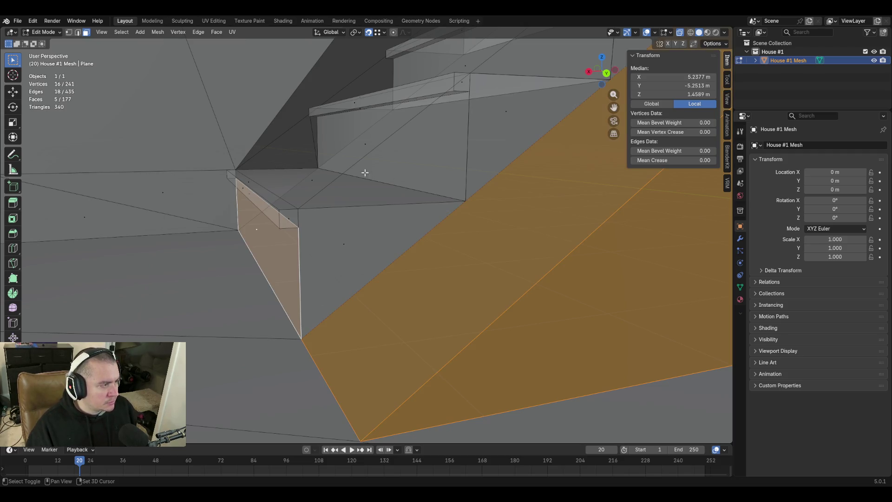
key(shift+grave)
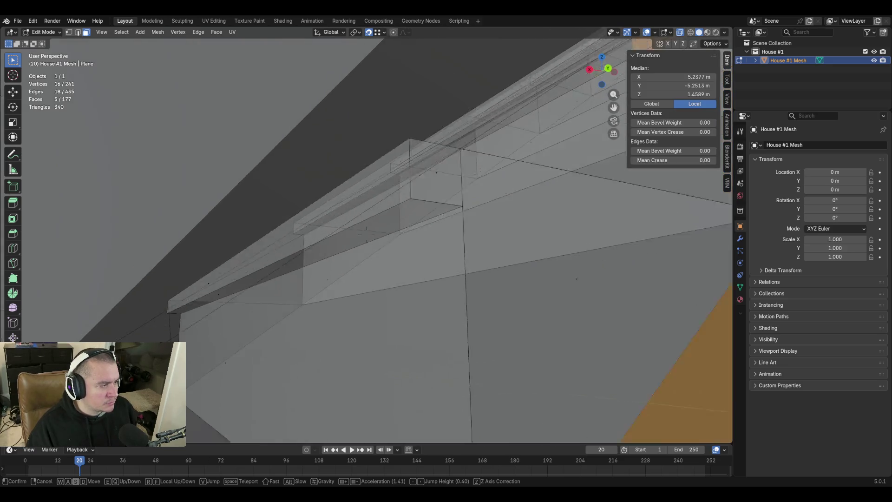
click(299, 121)
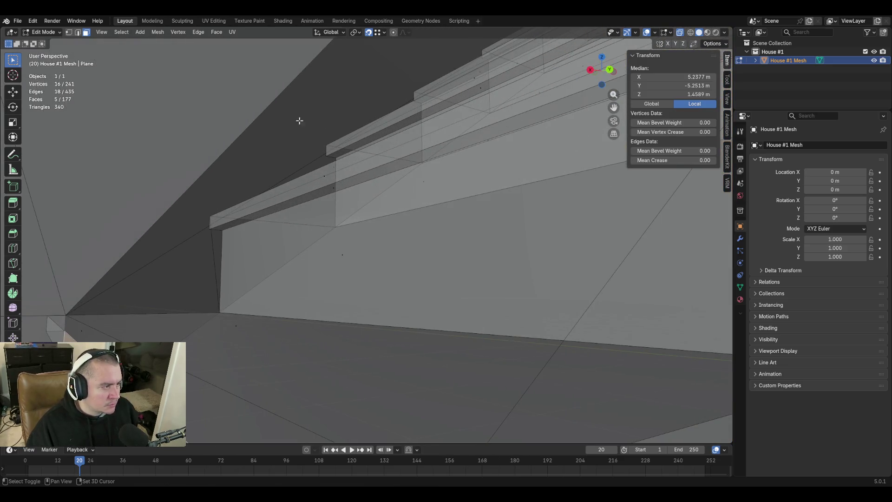
shift+click(334, 187)
shift+click(481, 86)
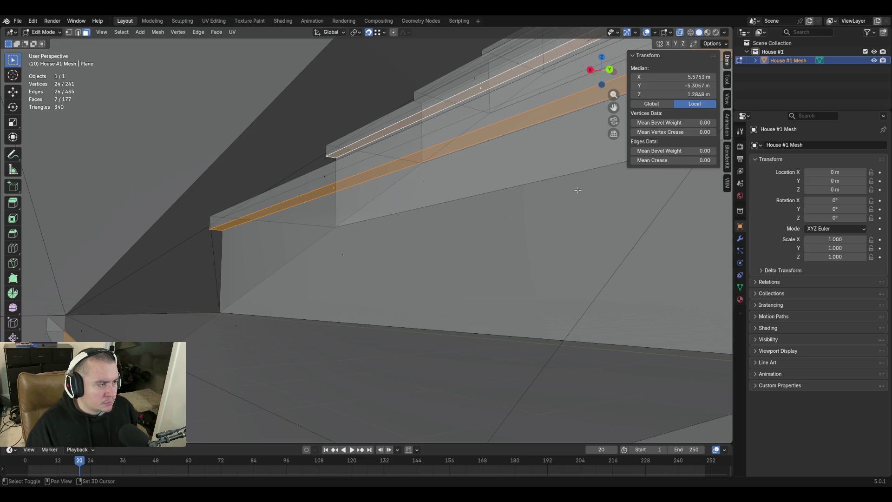
key(shift+grave)
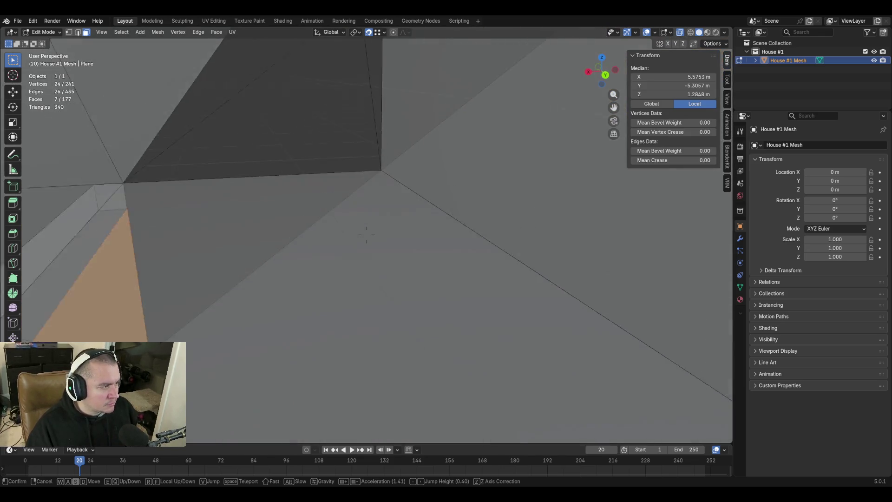
click(367, 235)
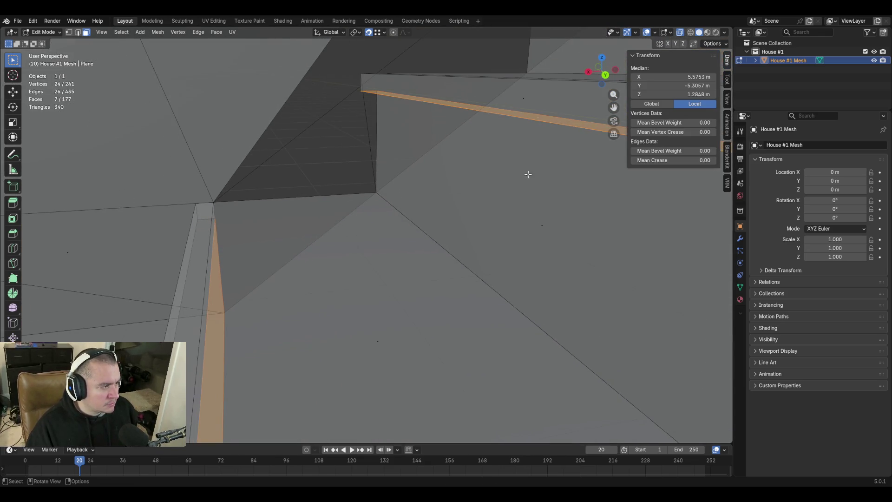
Cancel a circle selection and add another riser face to the selection
key(c)
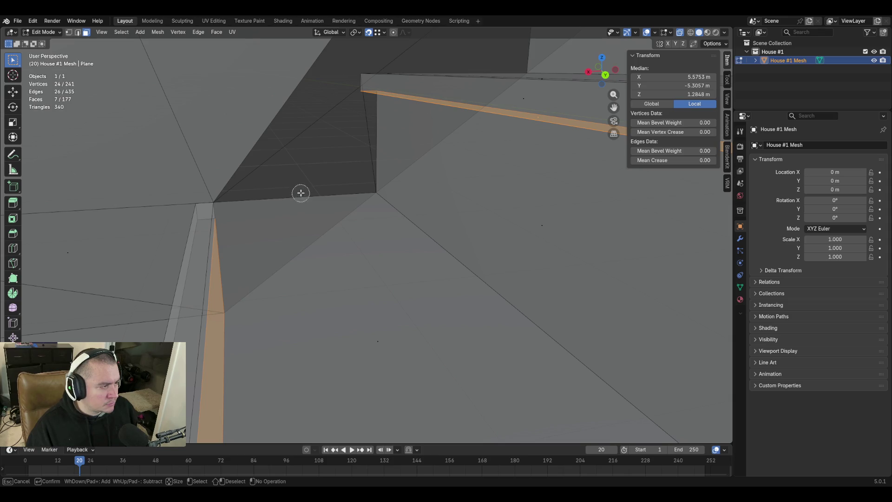
key(Escape)
key(shift+grave)
key(s)
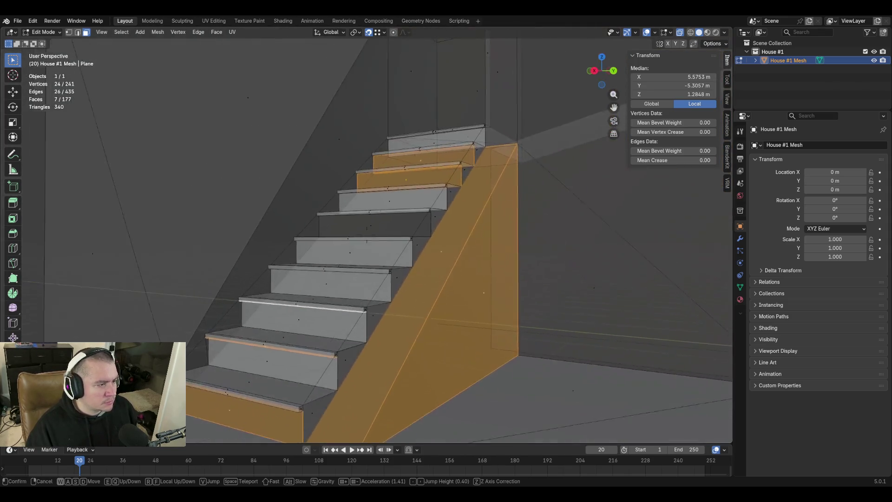
key(w)
click(367, 235)
shift+click(374, 219)
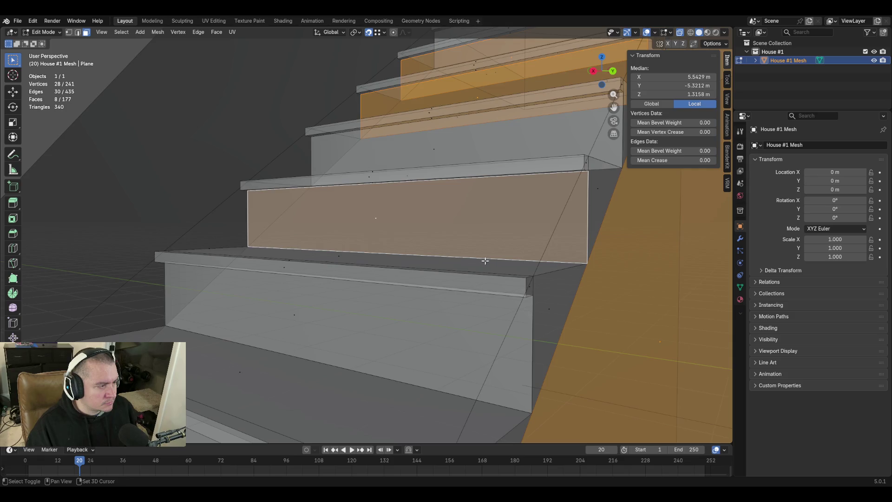
Fly around the staircase to inspect the steps, underside and neighbouring wall
key(shift+grave)
key(w)
key(w)
key(s)
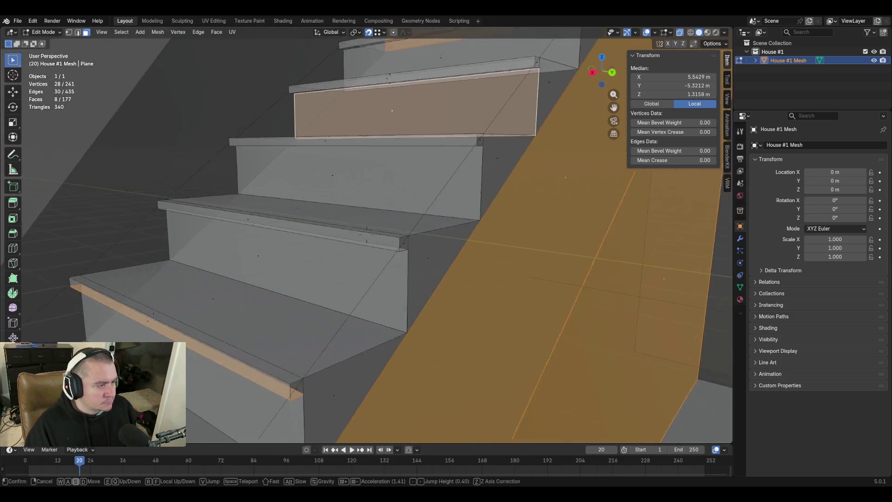
key(w)
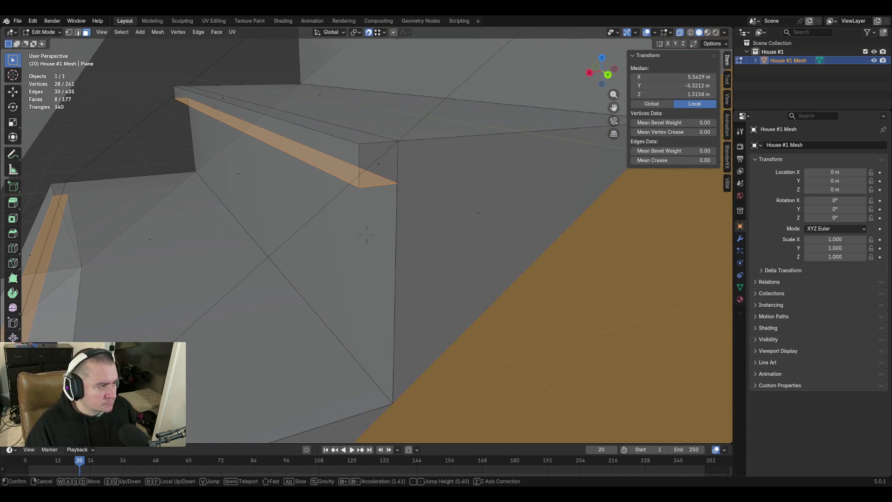
key(w)
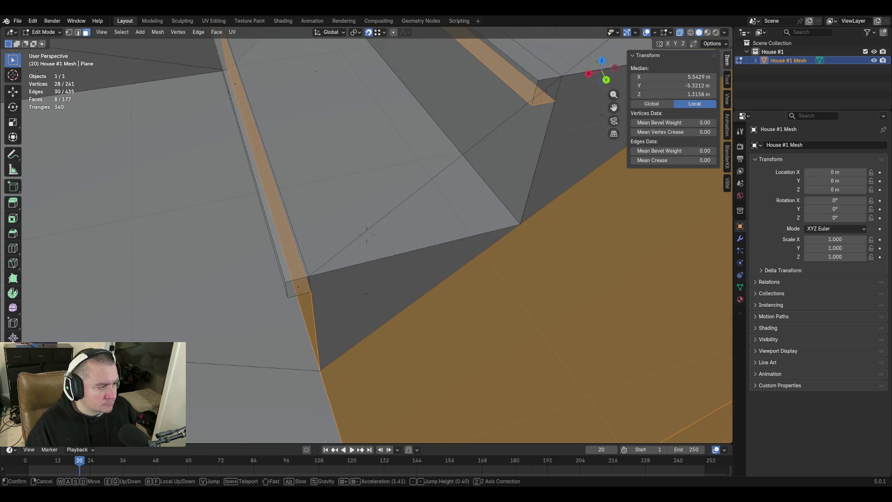
key(s)
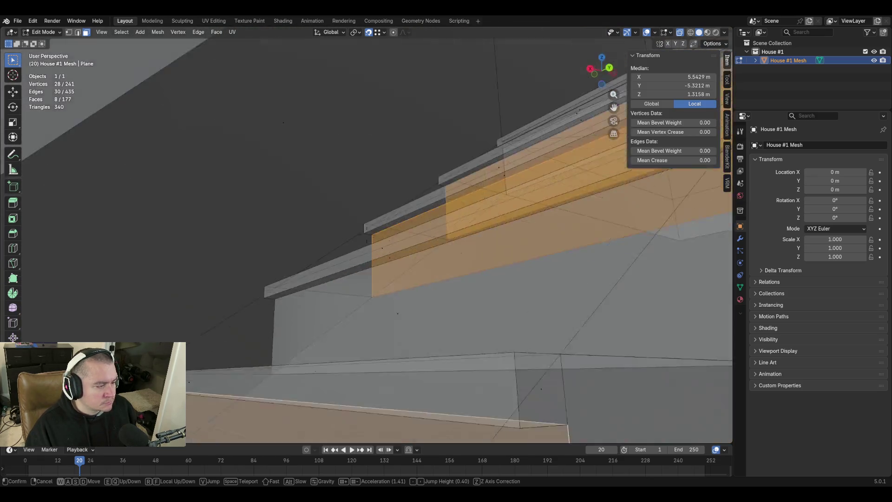
key(e)
key(d)
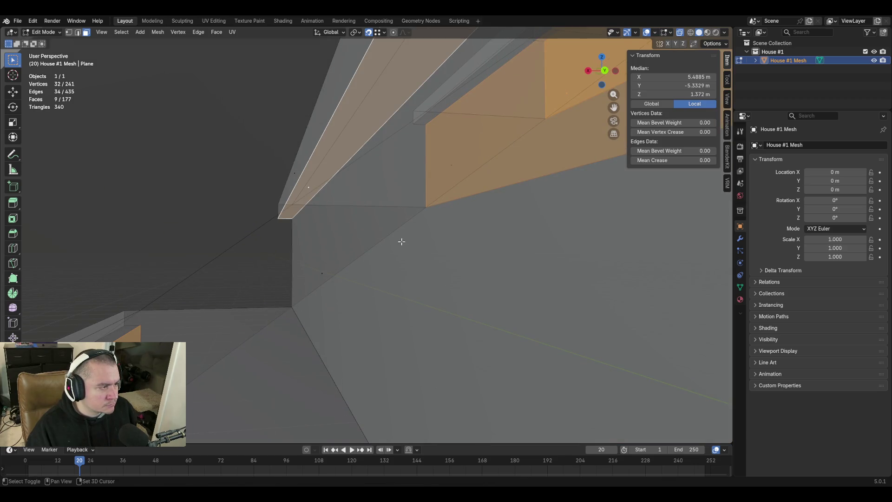
key(shift+grave)
key(s)
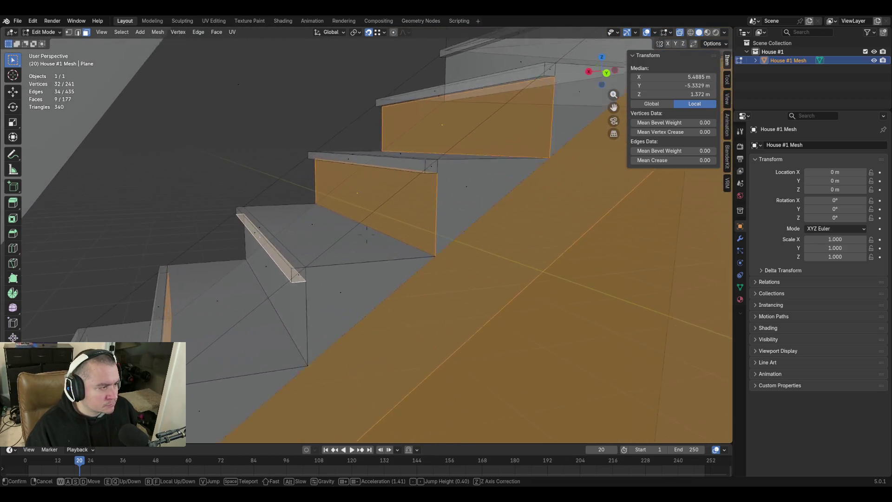
key(w)
click(401, 241)
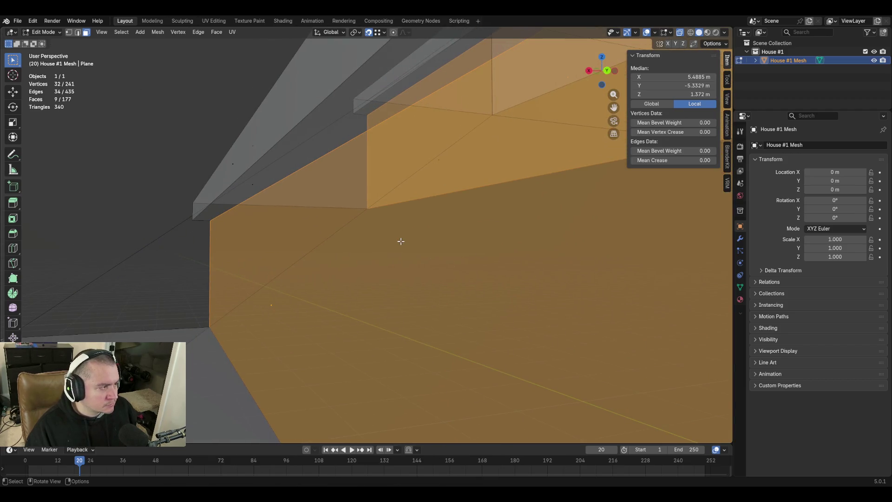
key(shift+grave)
key(s)
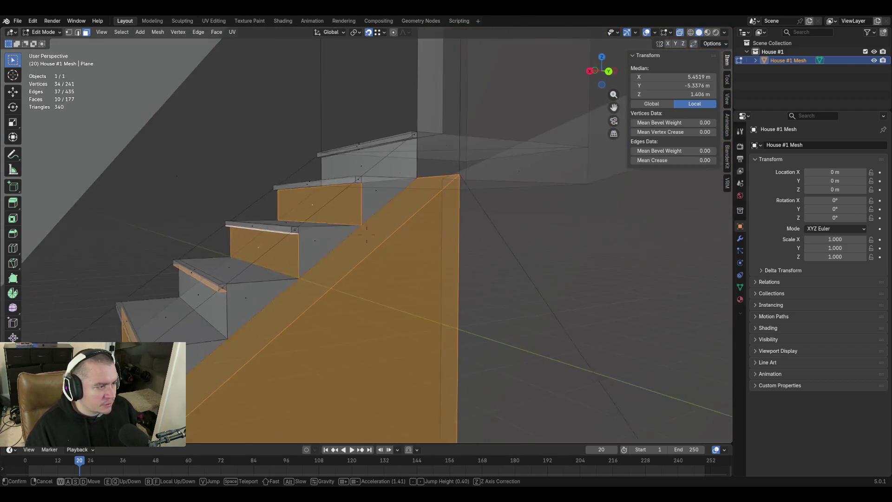
key(w)
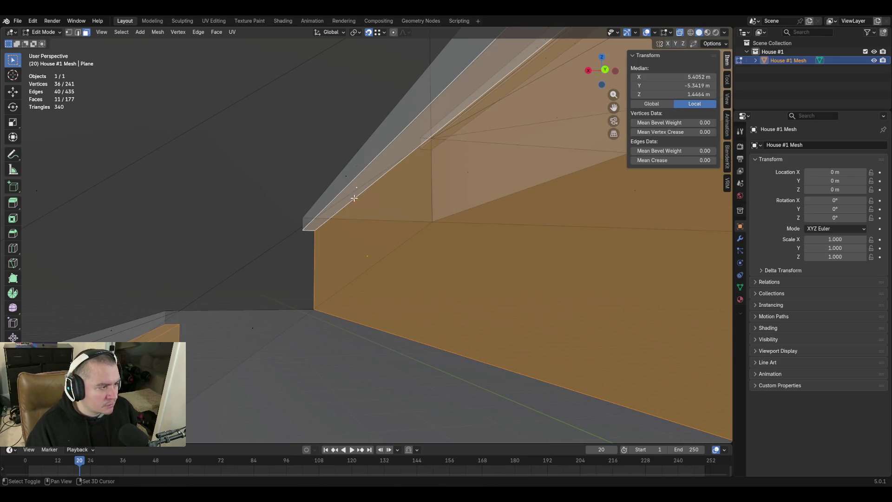
key(shift+grave)
key(s)
key(w)
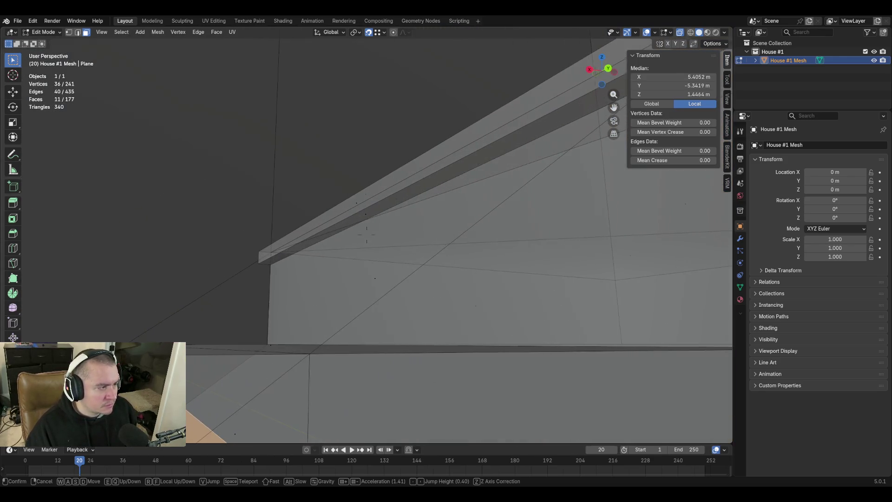
key(s)
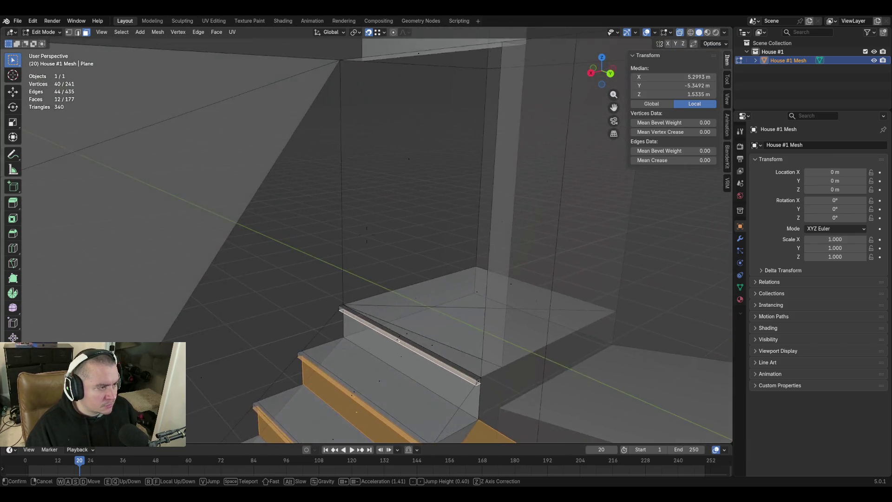
click(398, 253)
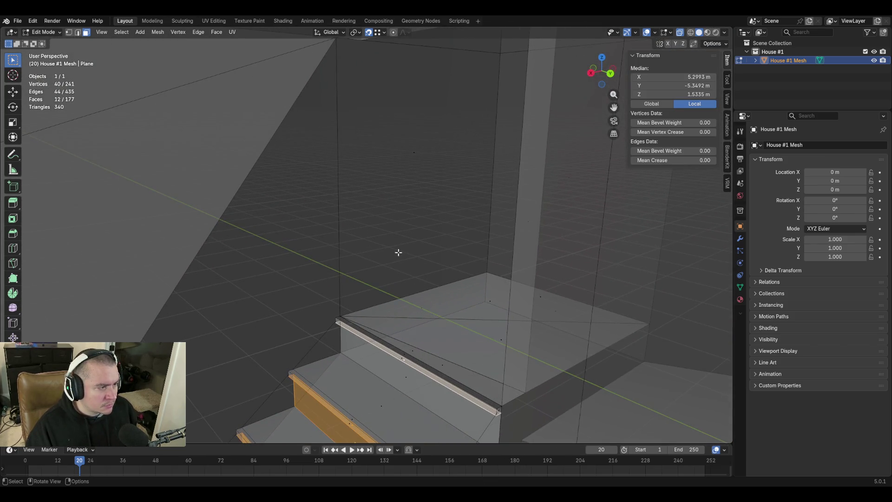
Add the tall wall face and the large faces at the top of the stairs to the selection
shift+click(416, 159)
key(shift+grave)
key(w)
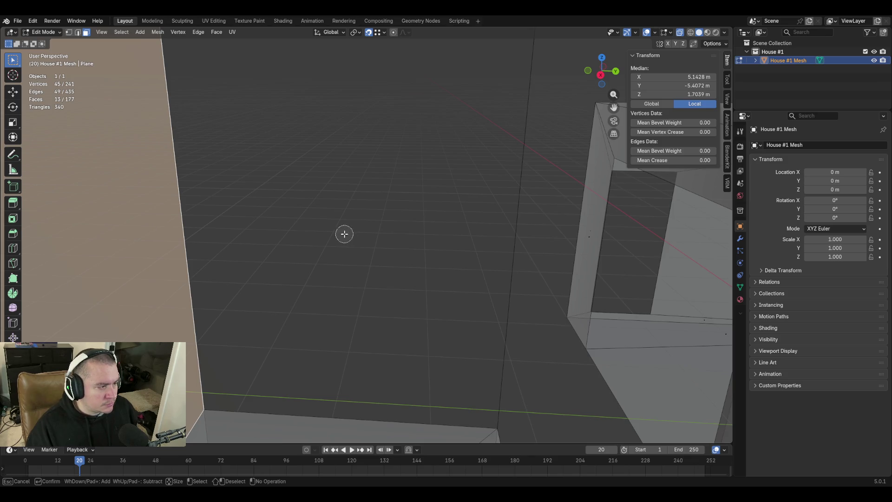
click(344, 234)
key(Escape)
key(shift+grave)
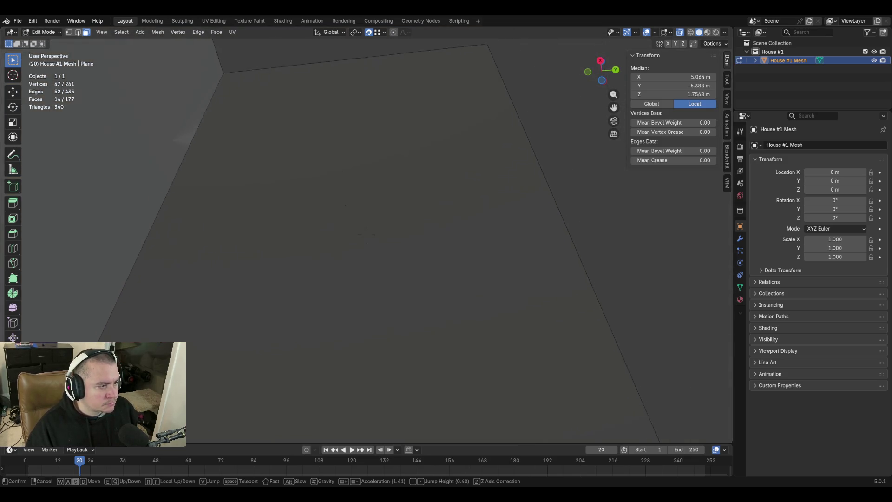
key(c)
click(357, 235)
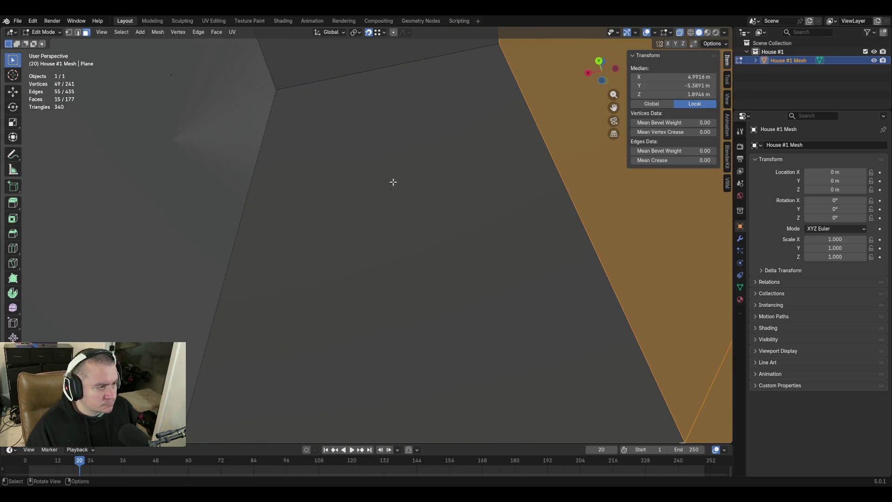
key(c)
Walk onward and add the remaining upper wall and ceiling faces, reaching 19 selected faces
click(393, 181)
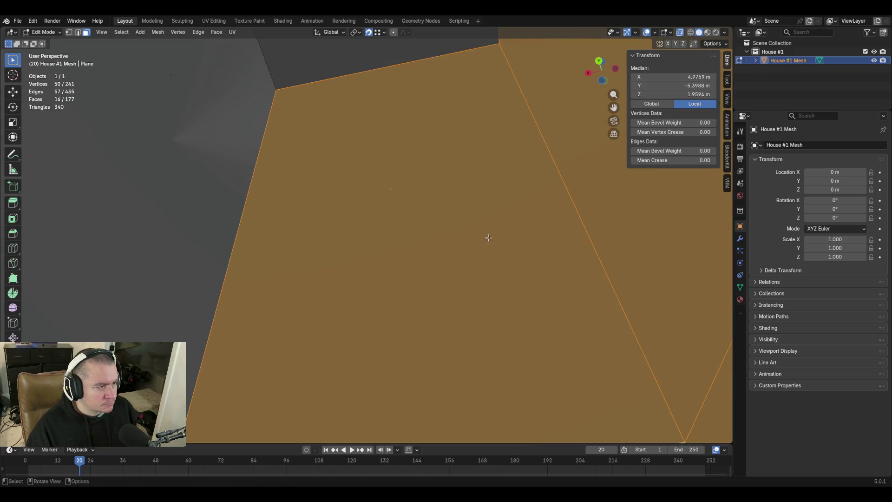
key(Escape)
key(shift+grave)
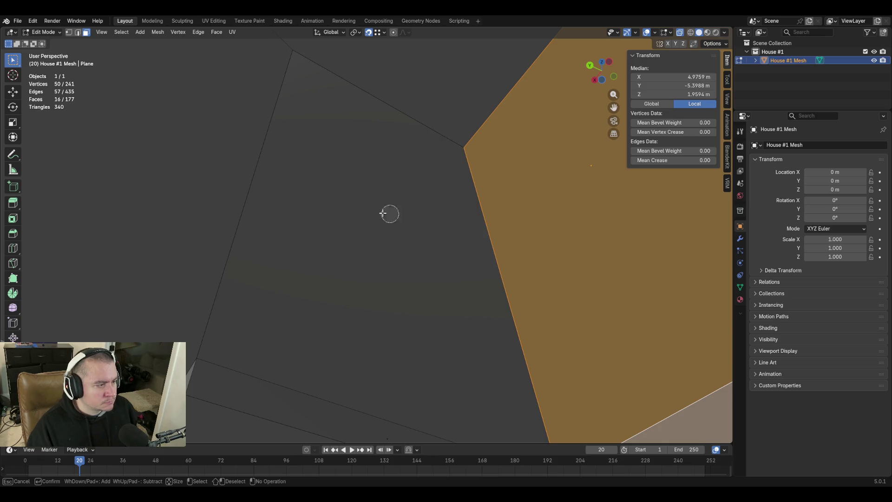
click(383, 213)
key(Escape)
key(shift+grave)
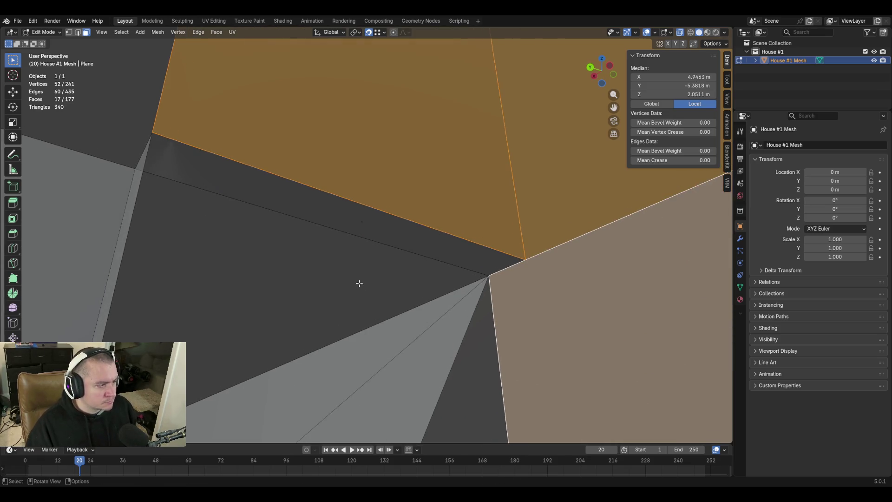
shift+click(359, 223)
key(shift+grave)
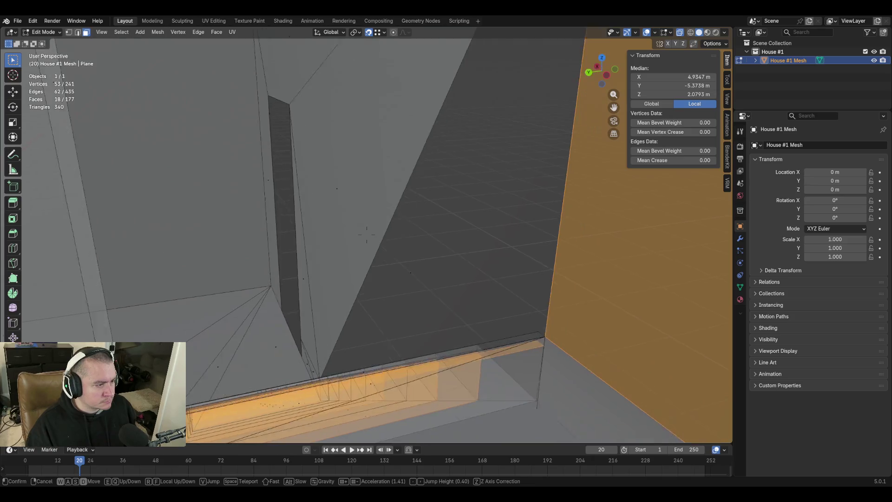
click(406, 259)
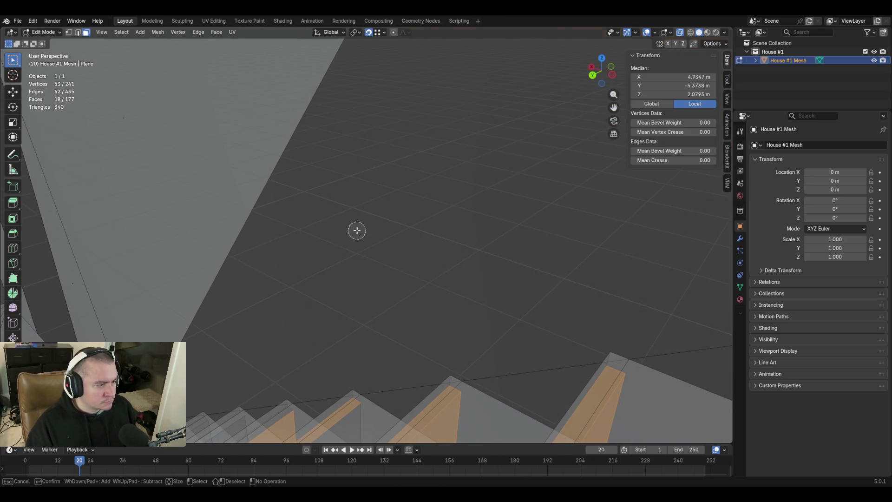
click(357, 230)
key(Escape)
key(shift+grave)
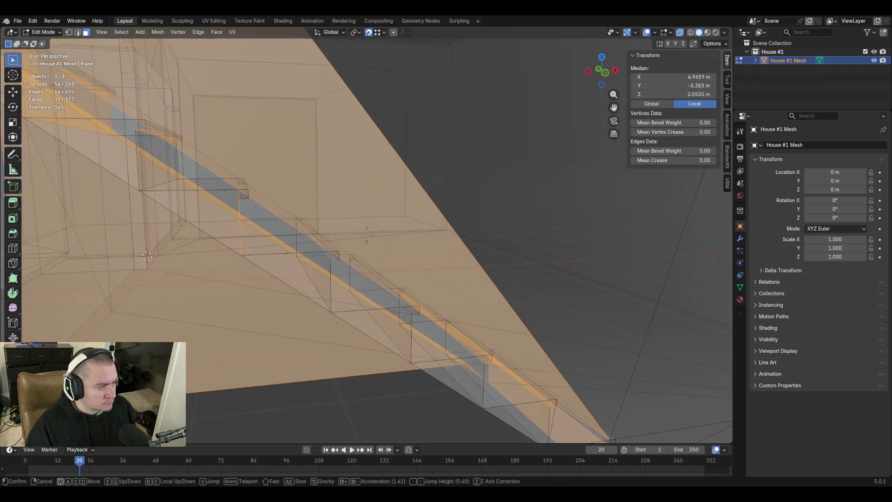
Add the large wall face beside the stairs and the dark triangular face to the selection
key(s)
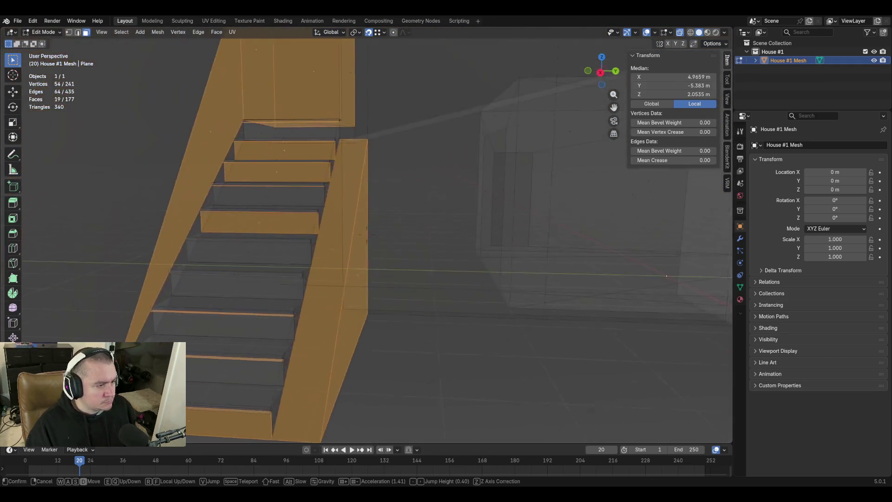
key(w)
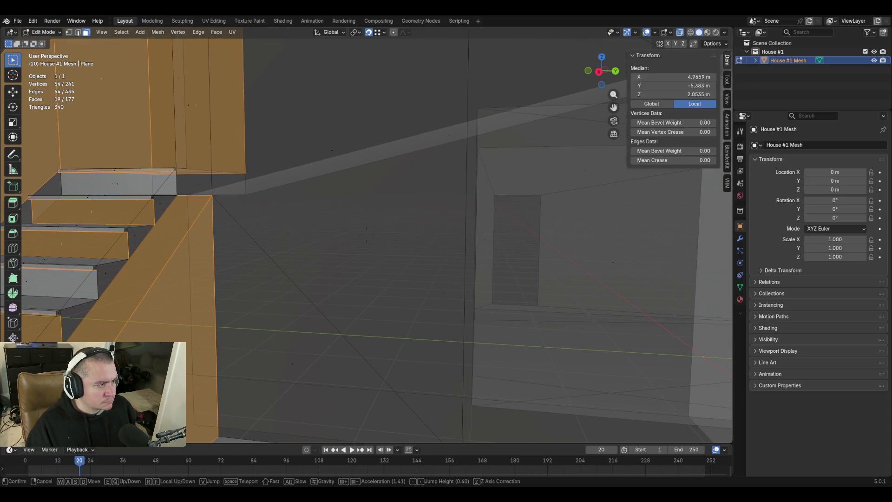
click(366, 234)
click(343, 158)
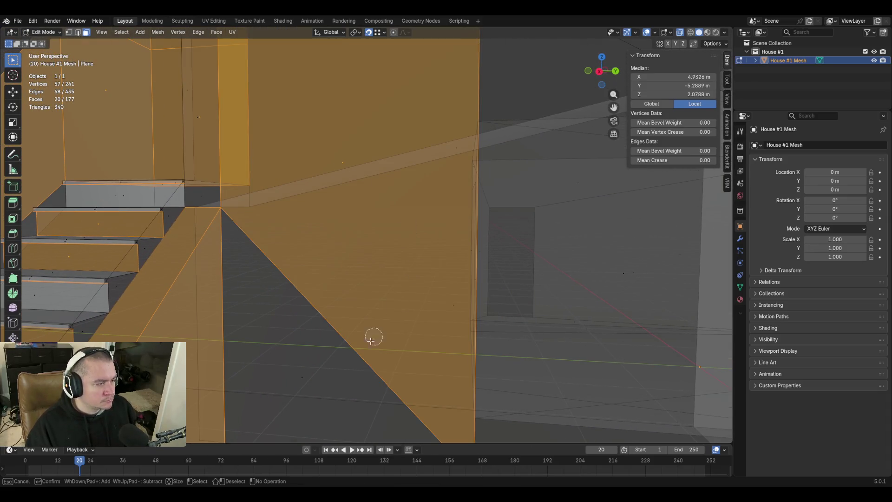
click(303, 377)
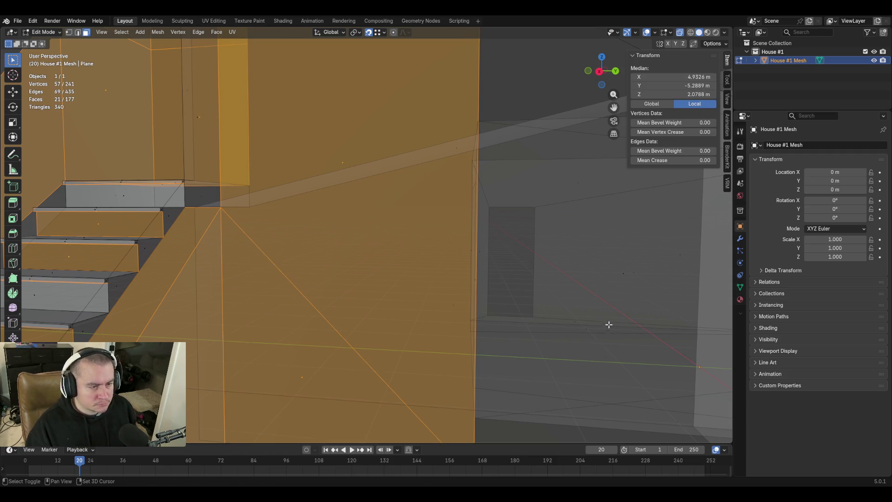
middle_drag(609, 325, 578, 291)
key(c)
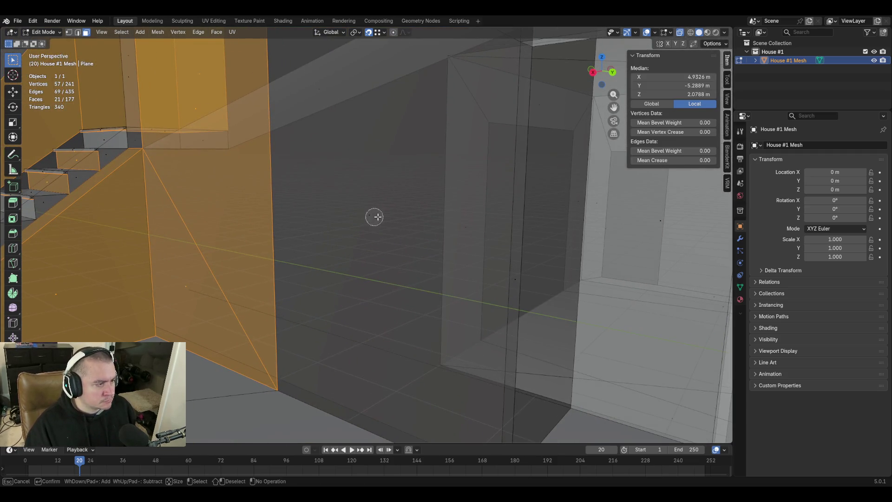
click(377, 216)
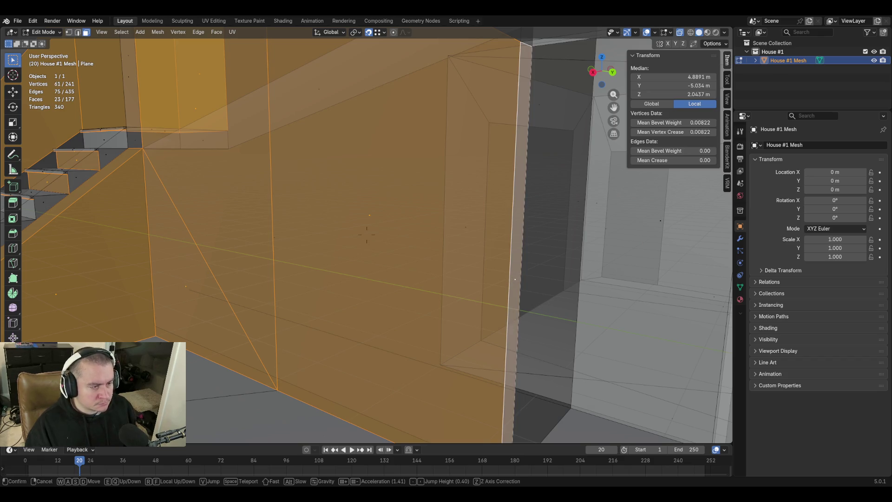
Walk into the room and add two ceiling faces to the selection
key(w)
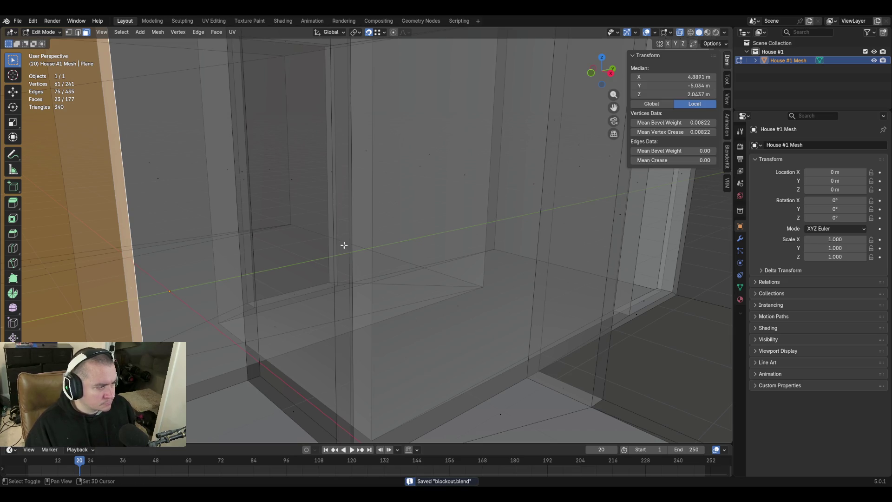
key(shift+grave)
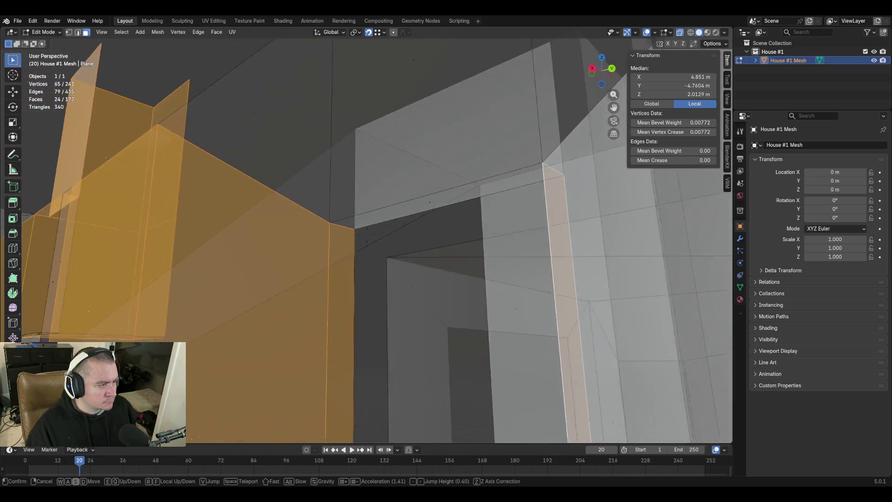
click(446, 295)
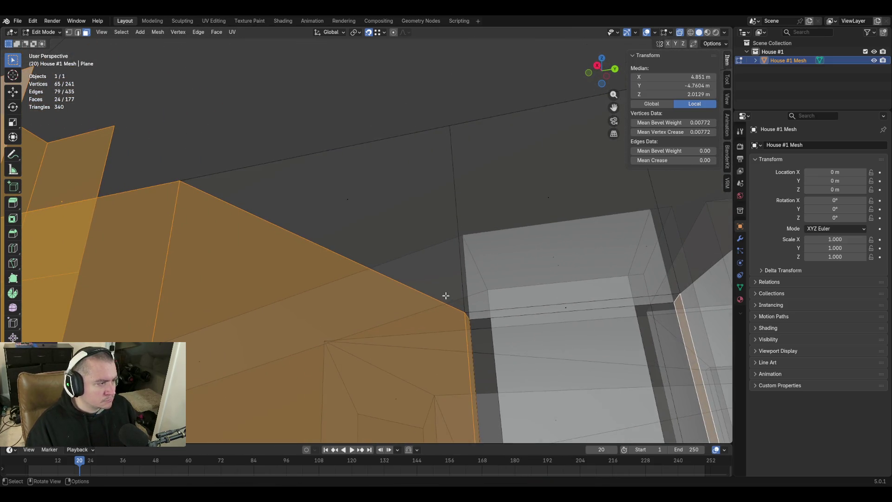
click(347, 200)
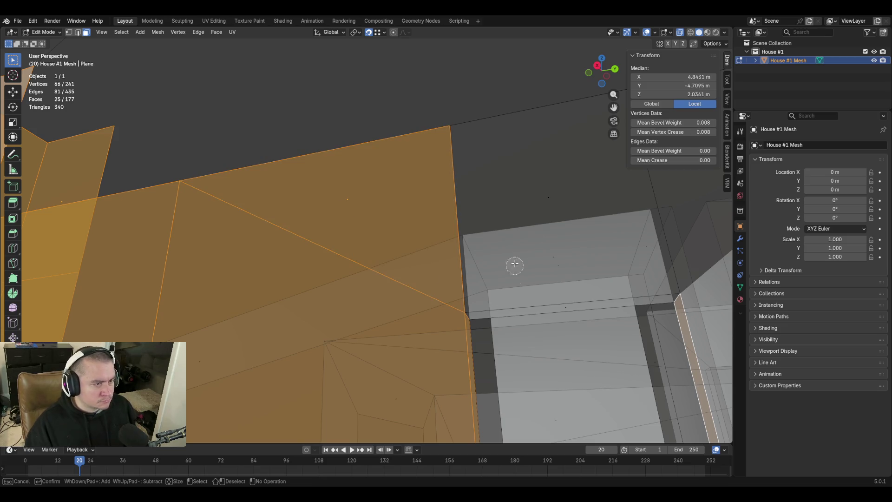
click(548, 193)
key(Escape)
Add the large floor face and the back wall face to the selection
key(shift+grave)
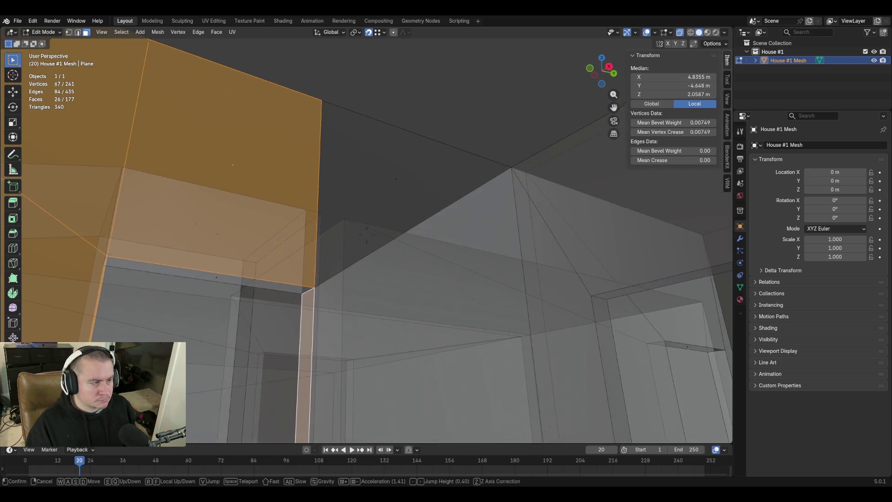
key(shift+grave)
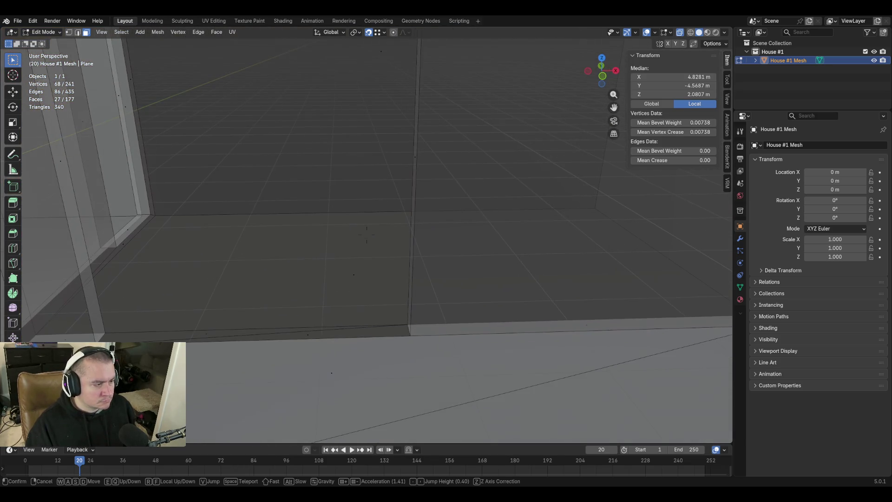
click(357, 276)
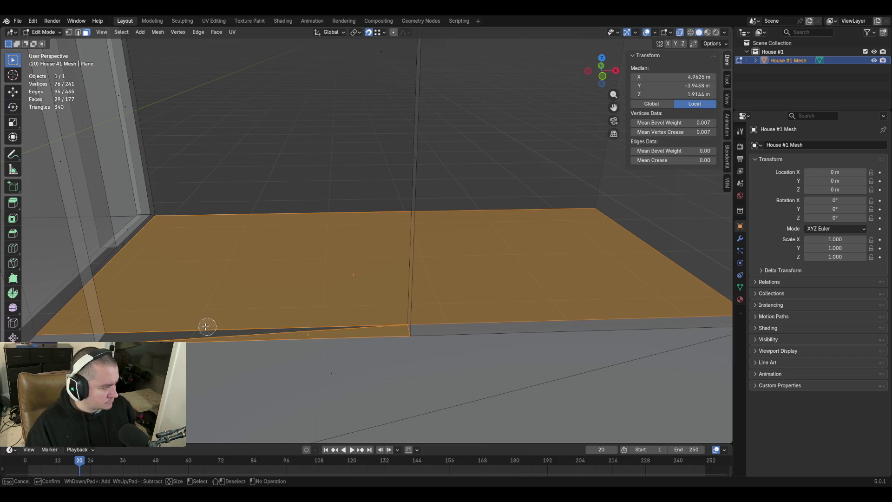
key(shift+grave)
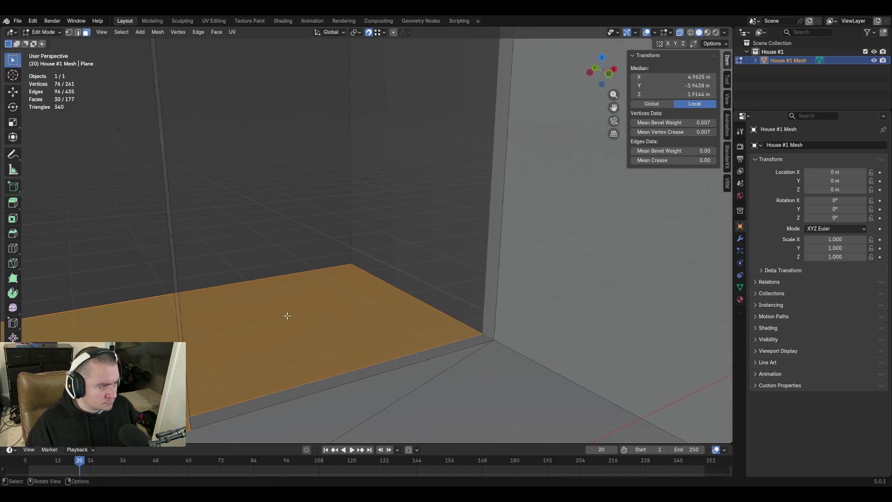
key(c)
click(365, 179)
Add the front wall face and the near wall face to the selection
key(shift+grave)
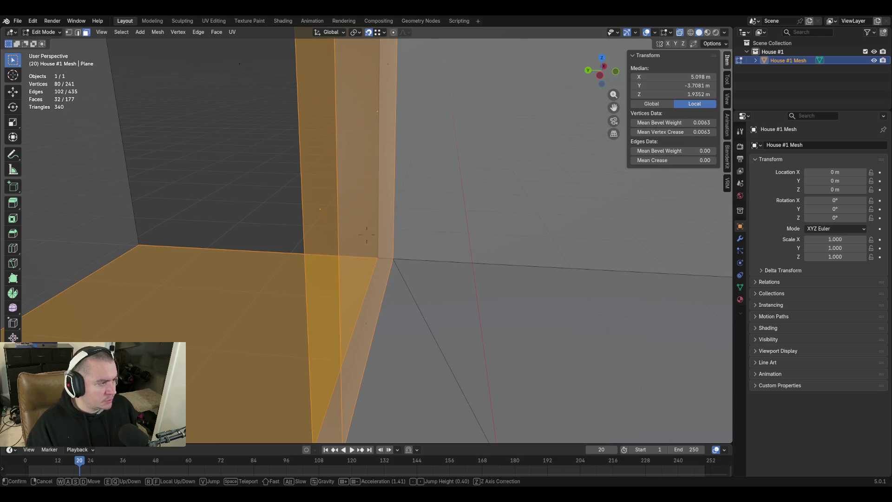
key(w)
key(Return)
key(c)
click(372, 211)
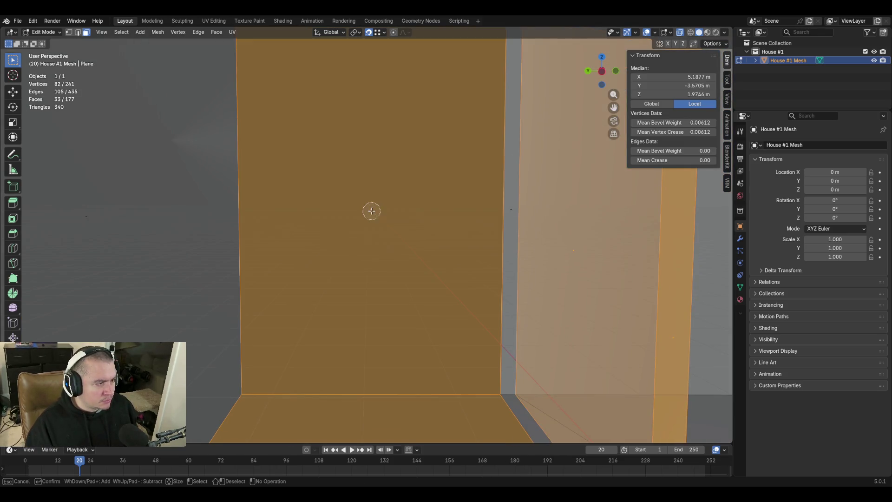
key(w)
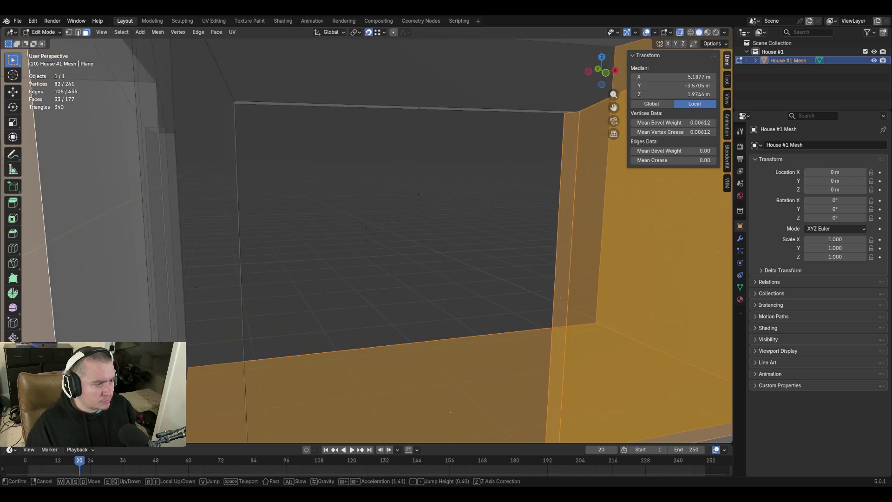
key(w)
key(Return)
key(c)
click(394, 157)
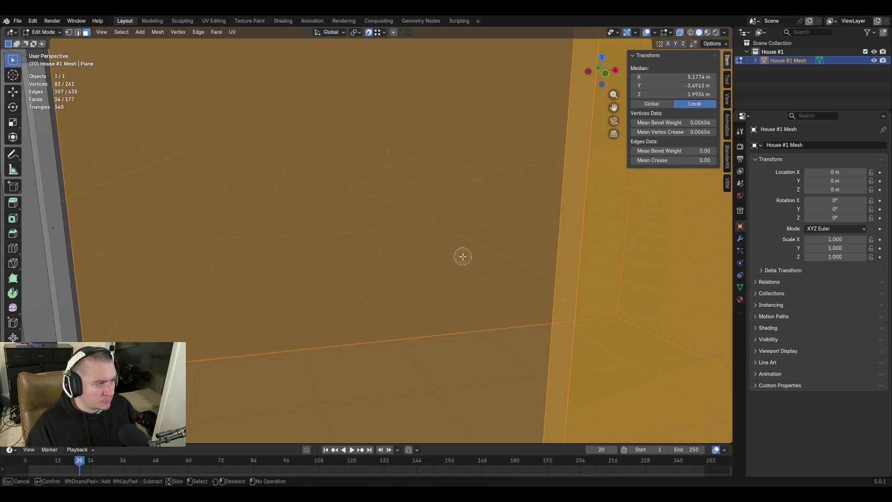
Fly toward the orange floor, add the large wall face, and return to the staircase
key(shift+grave)
key(w)
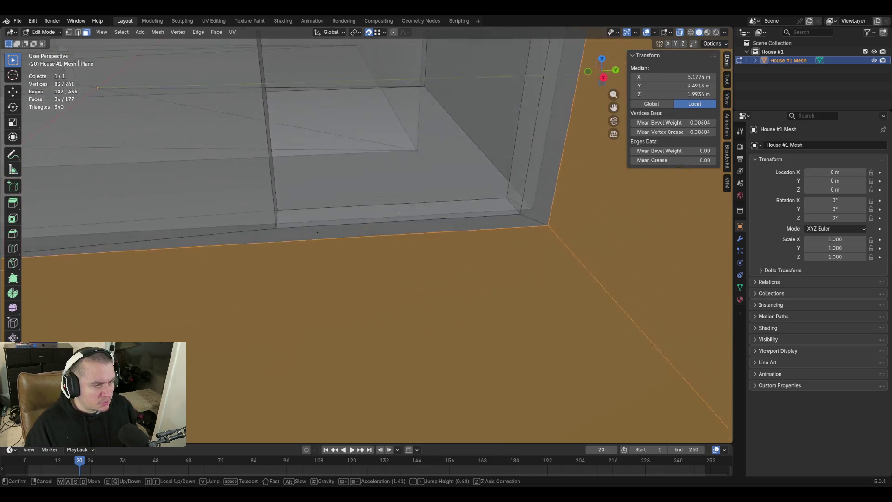
key(s)
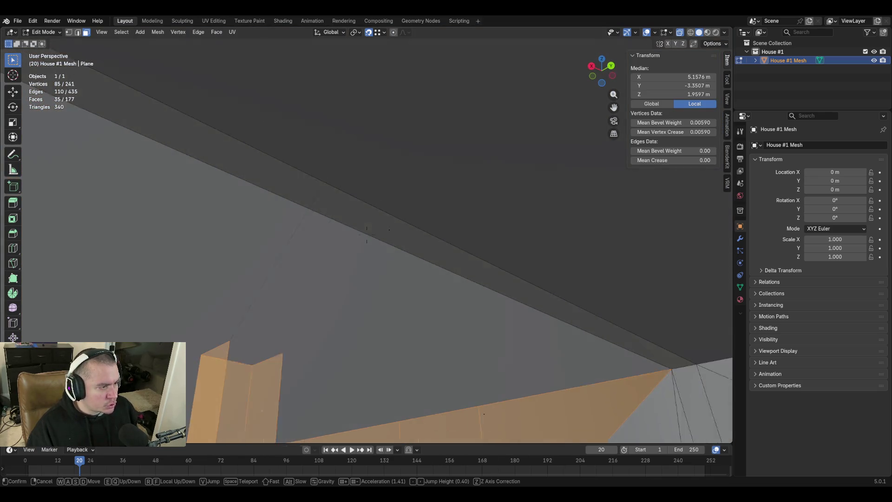
click(453, 197)
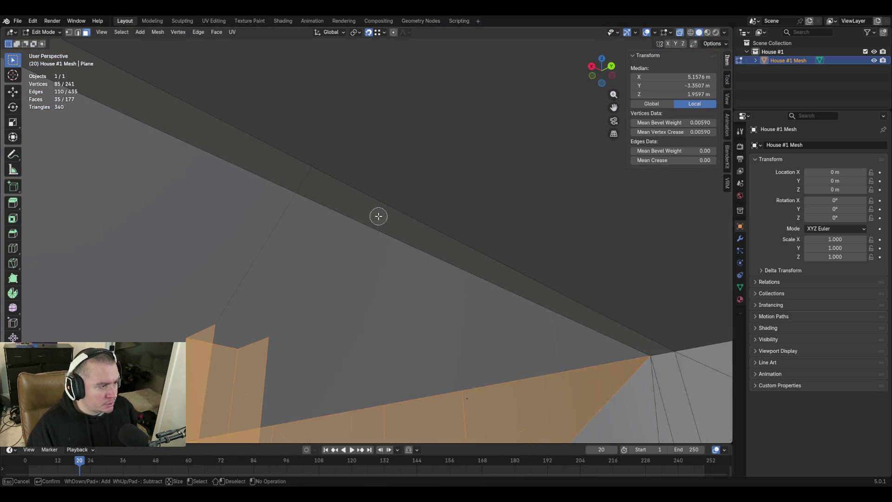
key(shift+grave)
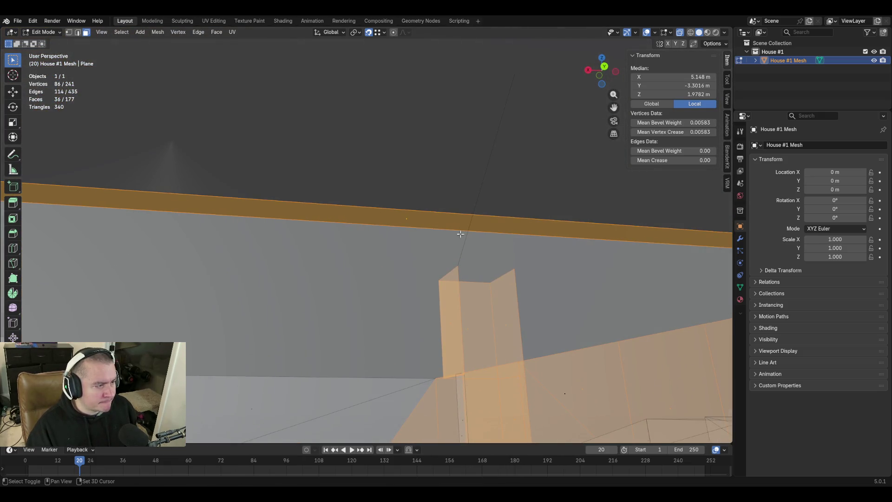
key(shift+grave)
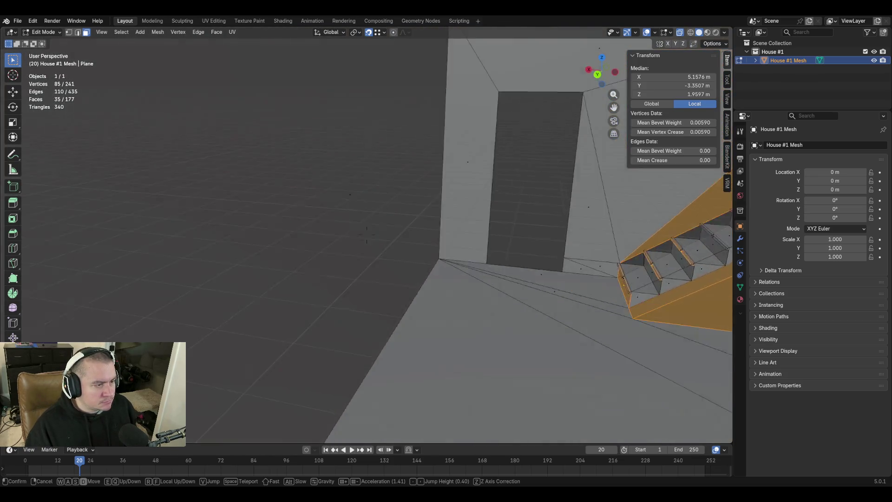
click(367, 235)
click(356, 229)
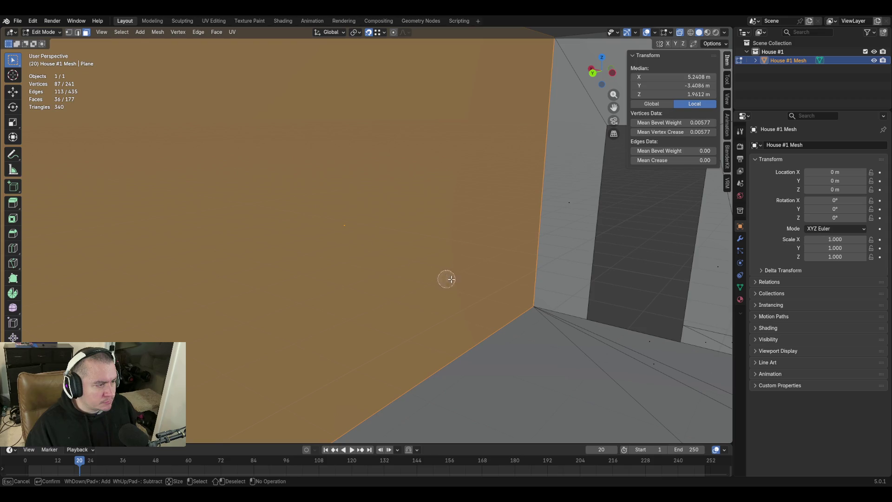
key(Escape)
key(shift+grave)
click(452, 281)
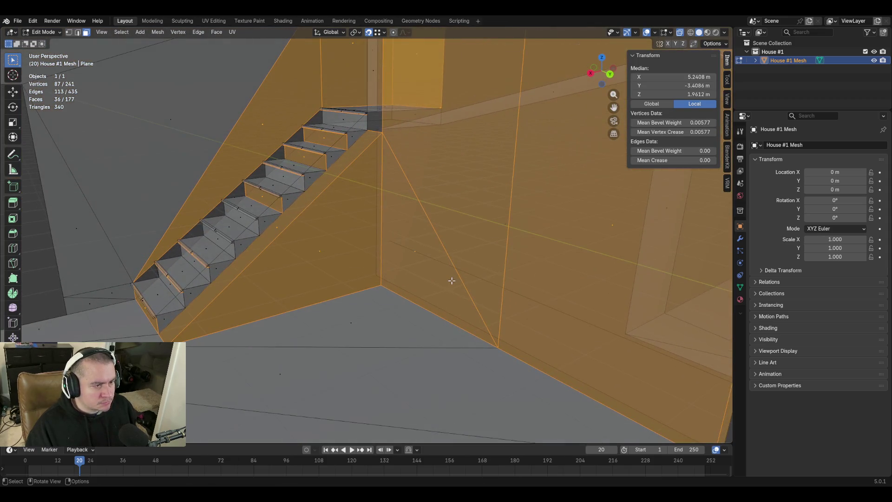
Flip the normals of the selected staircase and wall faces with Alt+N > Flip
key(alt+n)
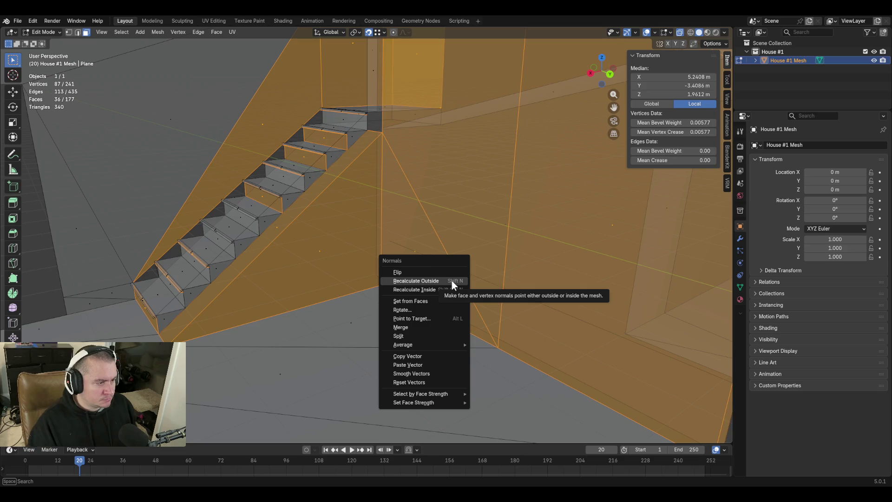
click(446, 269)
key(shift+grave)
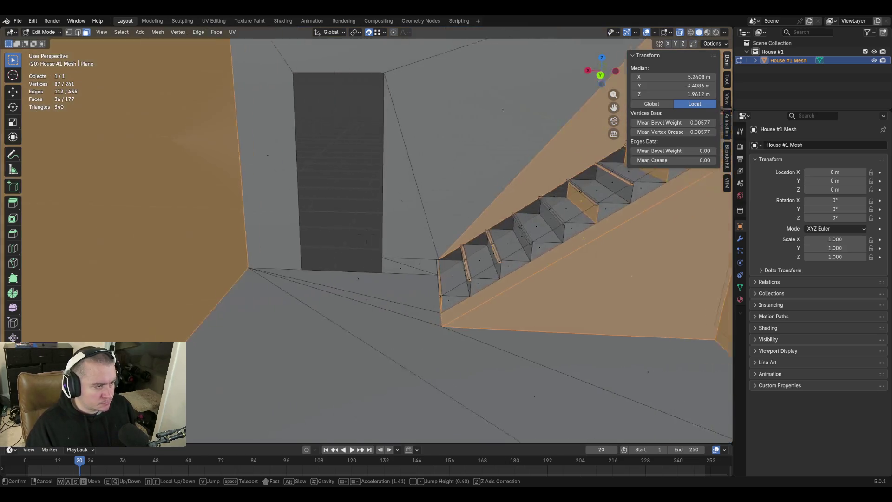
Walk through the doorway and select only the small quad face on the floor
key(w)
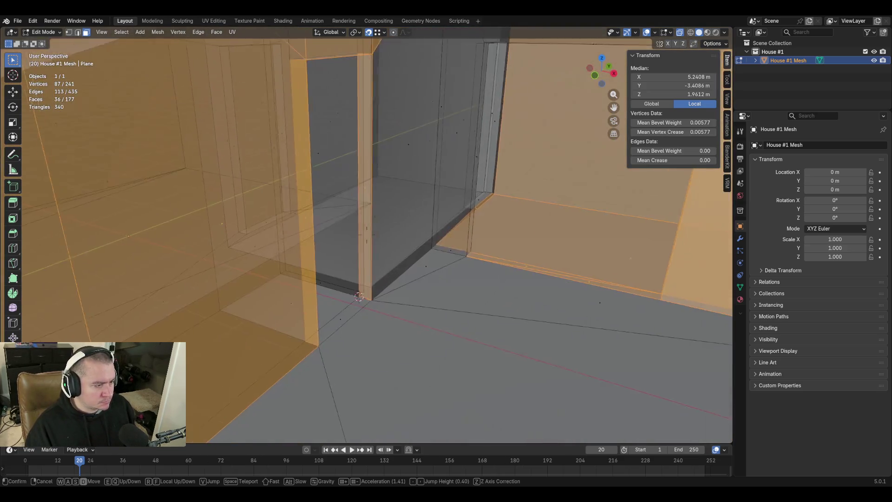
key(w)
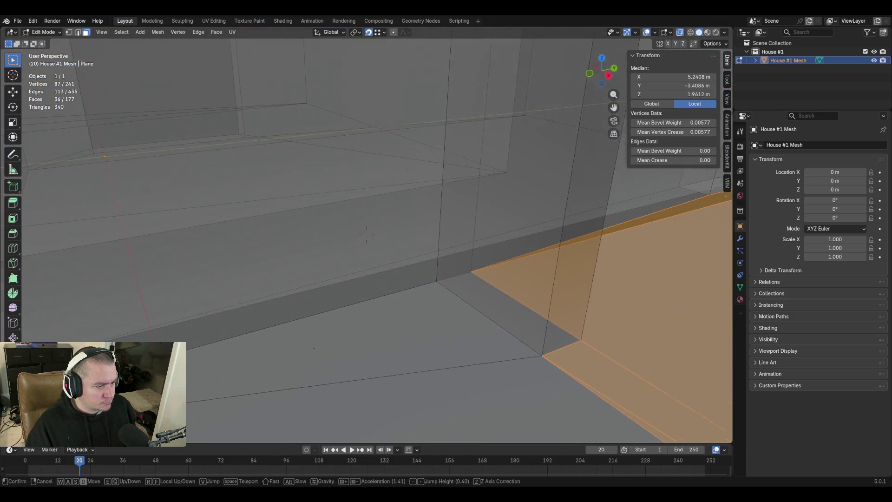
click(541, 318)
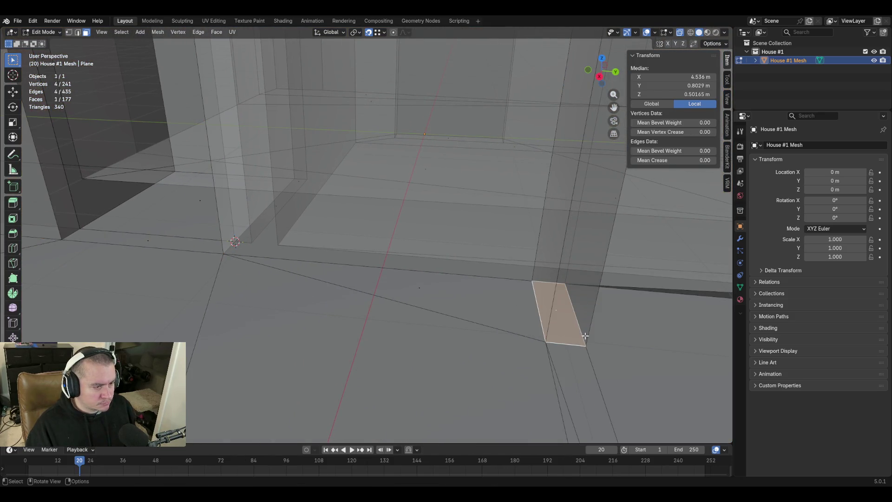
Delete the three stray faces along the top of the wall
middle_drag(542, 317, 618, 321)
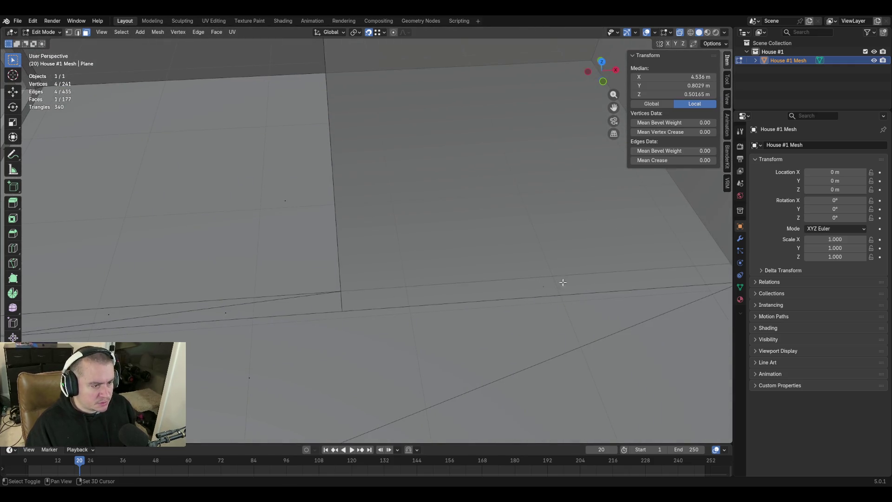
key(shift+grave)
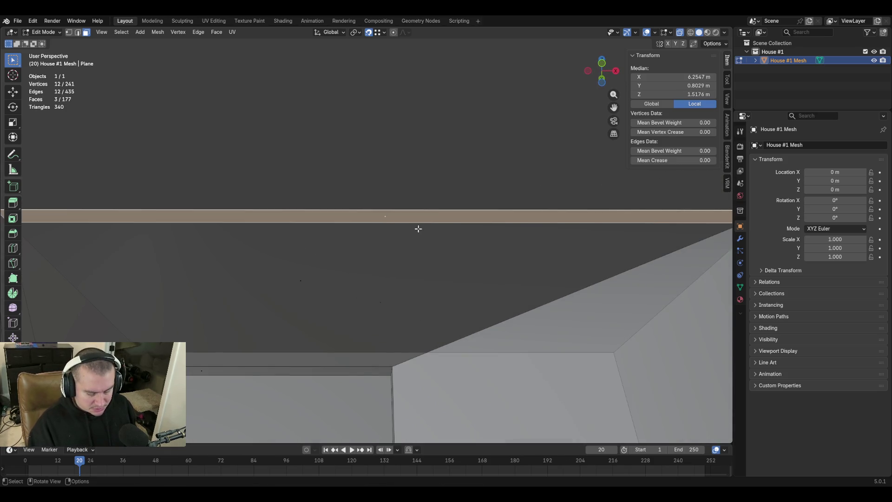
click(399, 241)
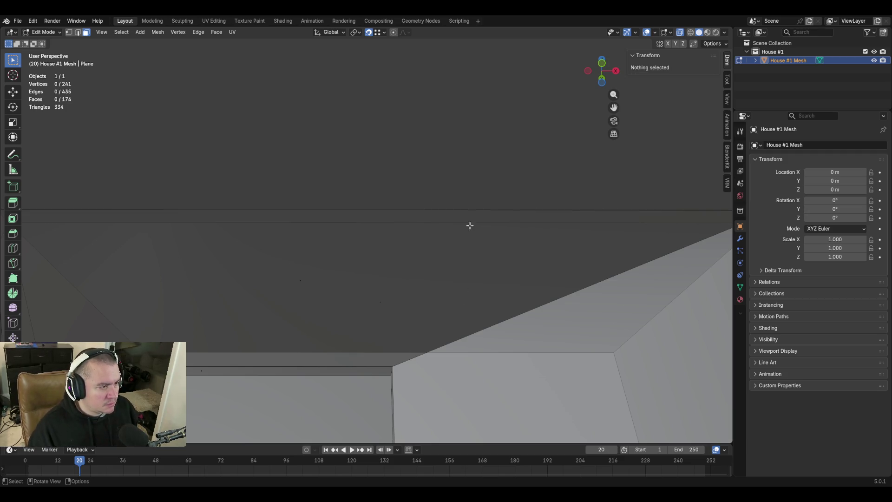
Select the ceiling face and its adjacent strip, then flip their normals
key(shift+grave)
click(425, 201)
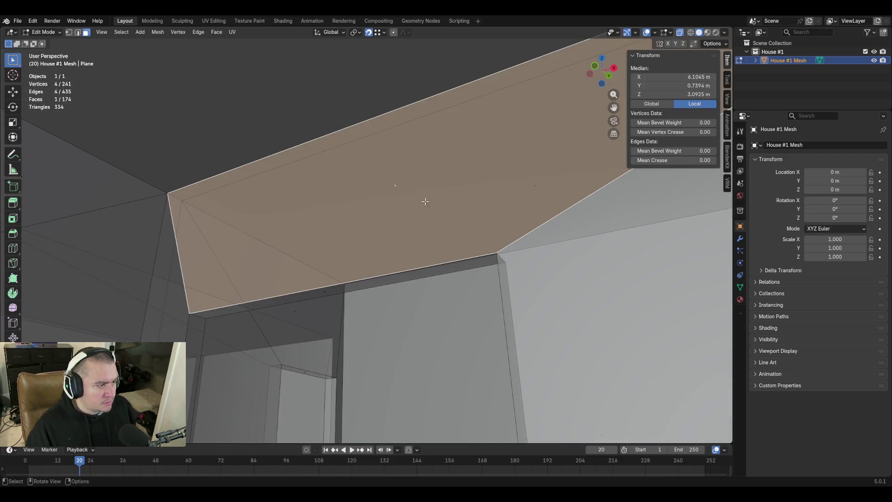
shift+click(331, 297)
key(shift+grave)
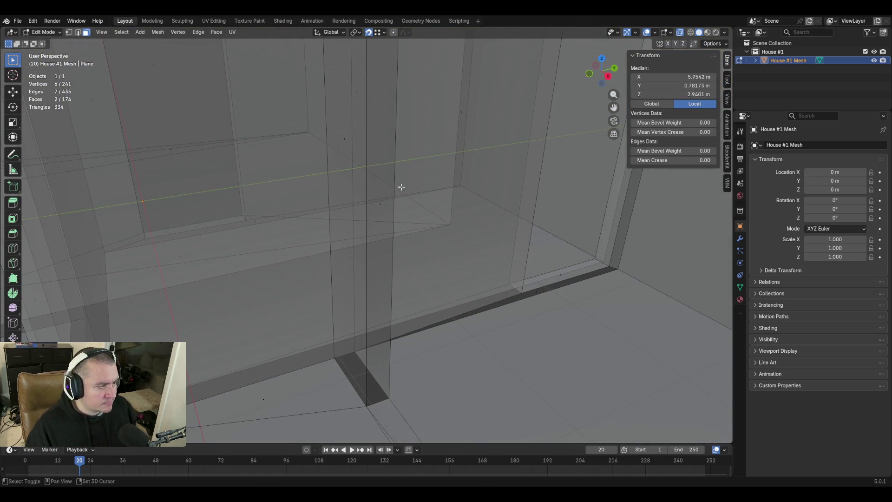
key(shift+grave)
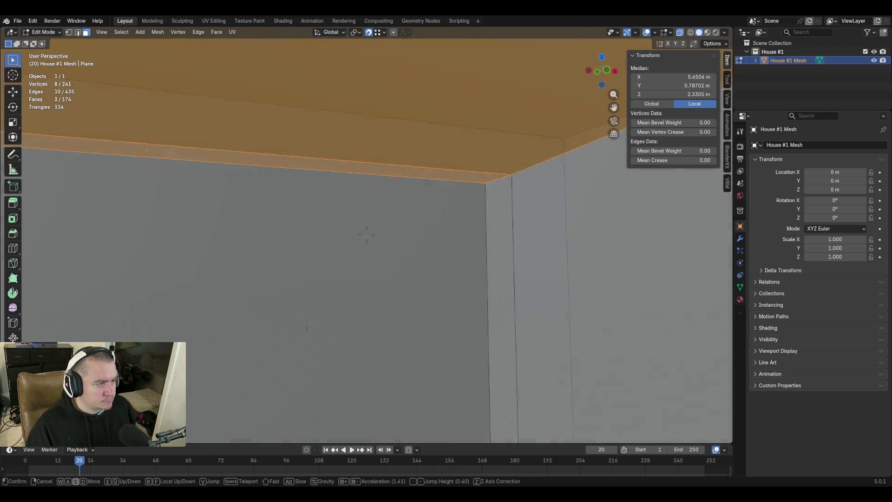
click(367, 235)
right_click(353, 238)
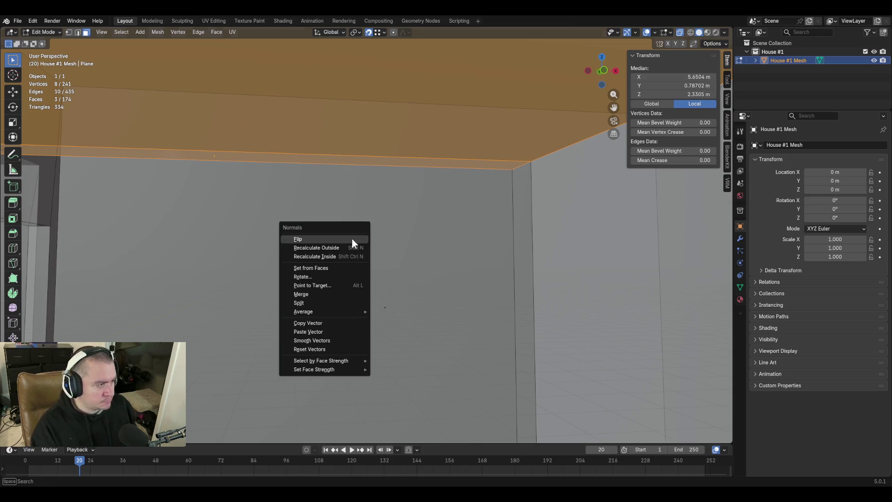
click(352, 238)
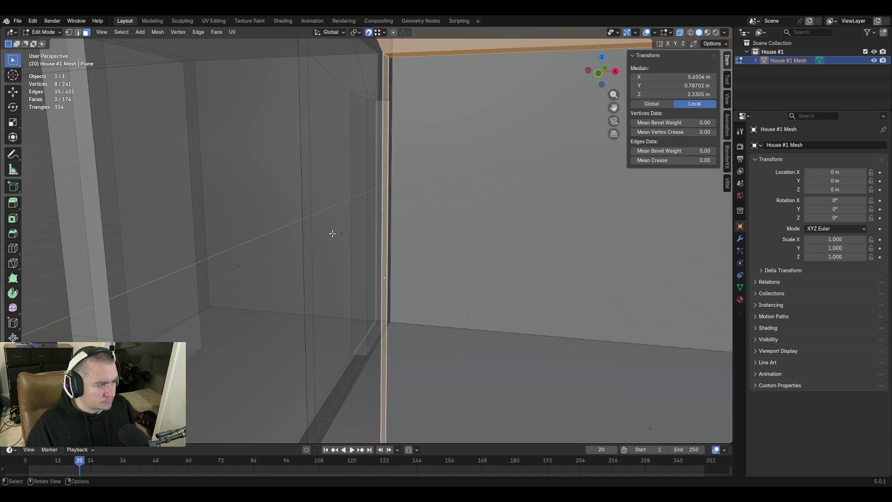
click(341, 238)
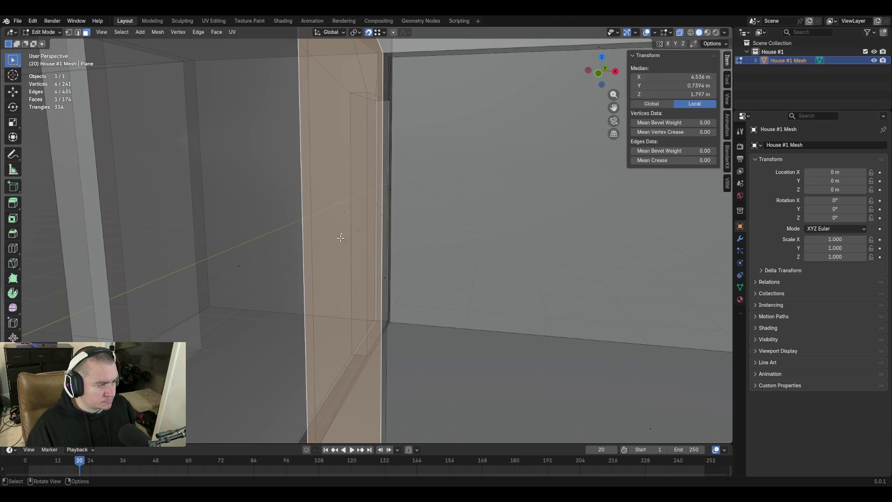
Inspect the door-frame strip, then select the larger wall face beside it
key(shift+grave)
key(s)
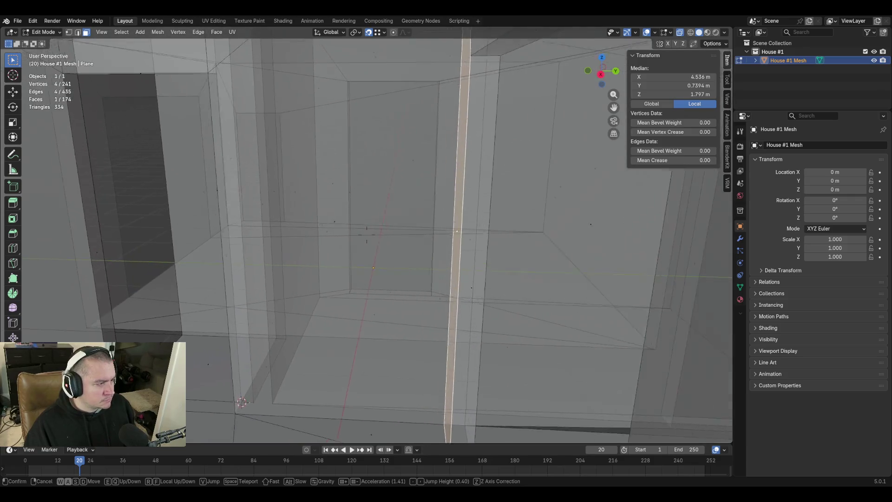
click(412, 242)
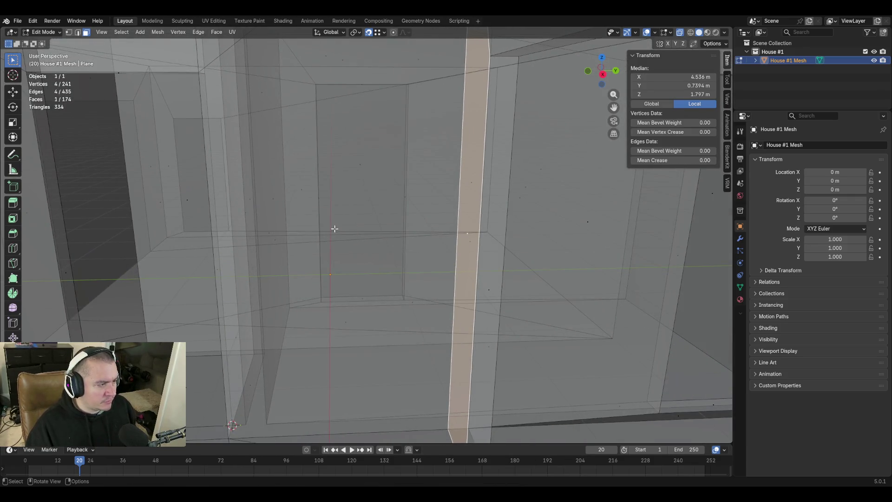
click(335, 228)
Walk back along the wall and select the dark floor-edge strip at its base
key(shift+grave)
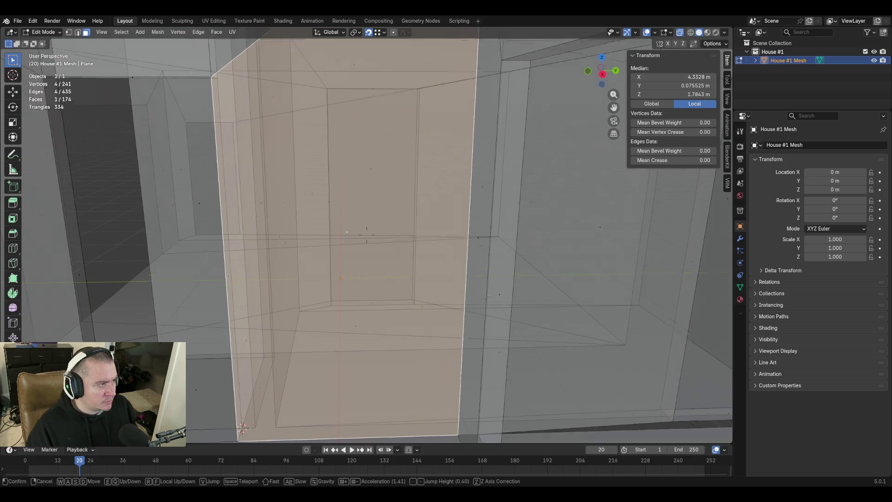
key(s)
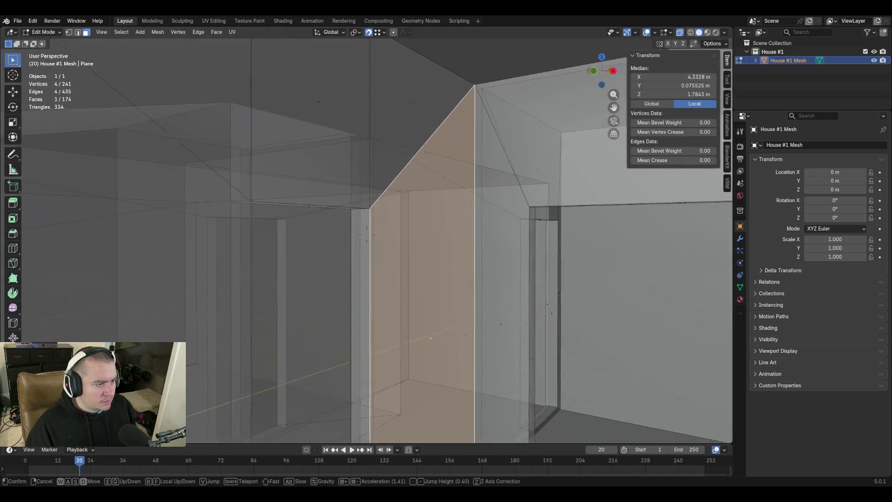
key(w)
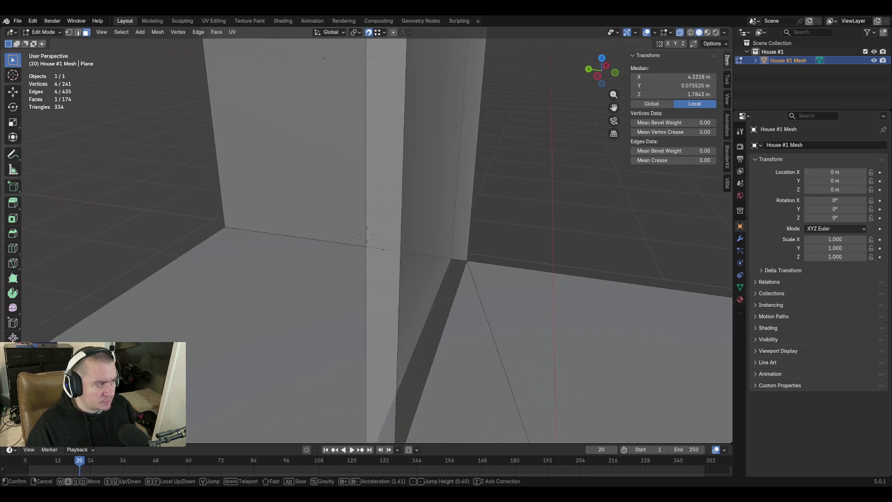
key(a)
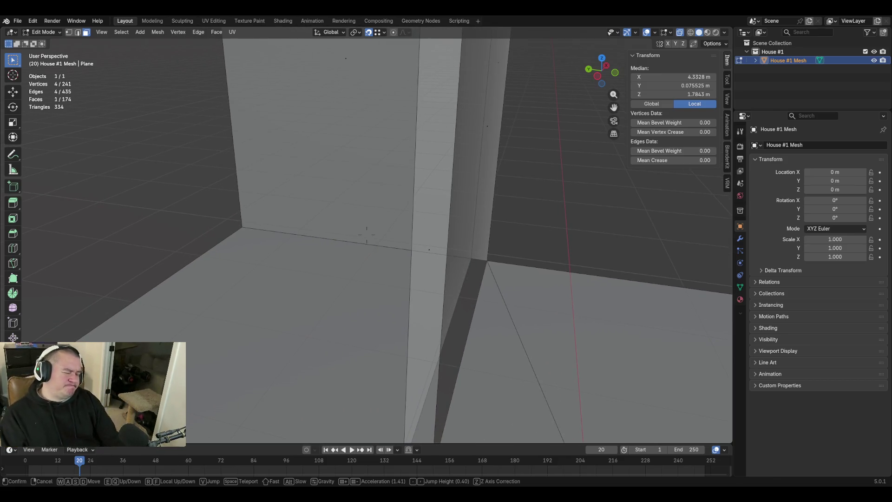
key(s)
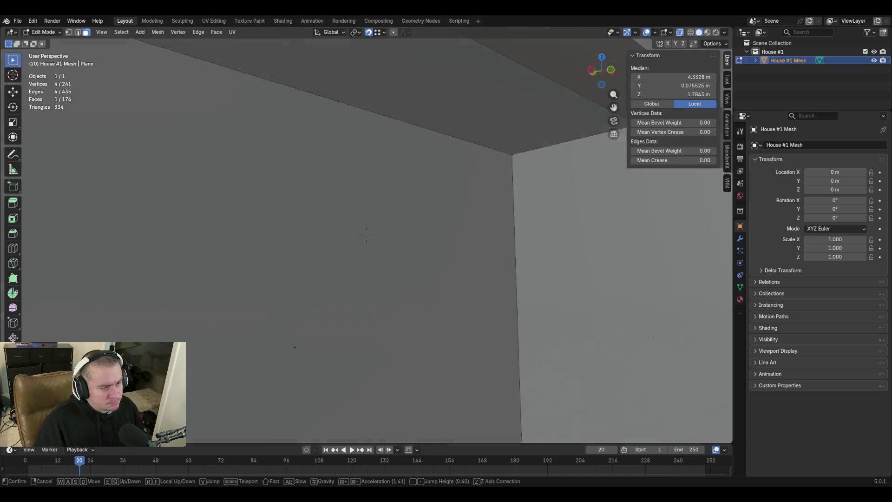
key(s)
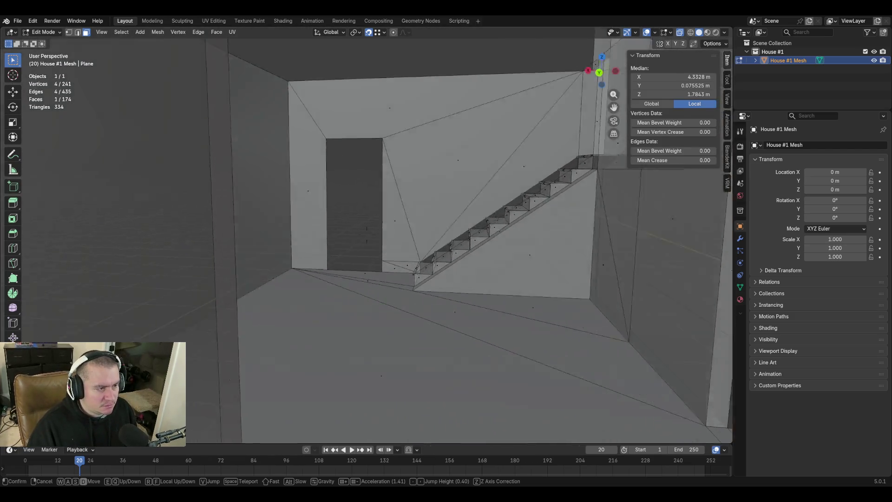
mouse_move(366, 235)
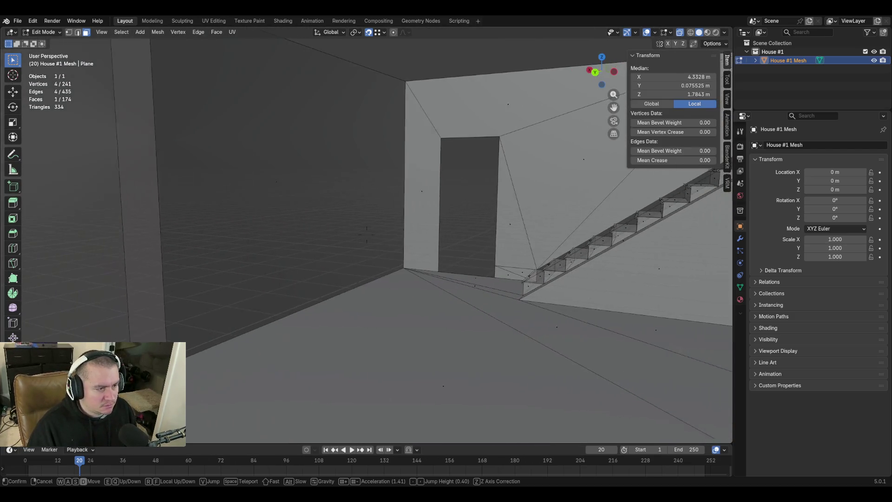
key(s)
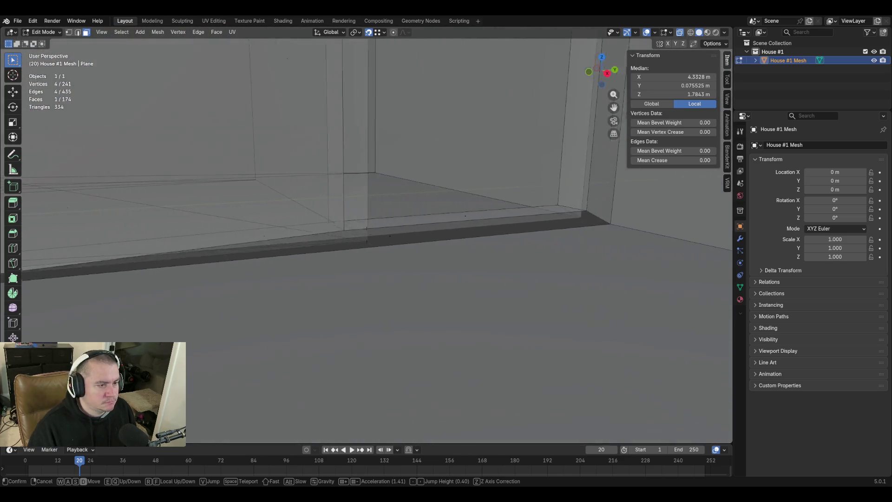
click(387, 223)
click(365, 226)
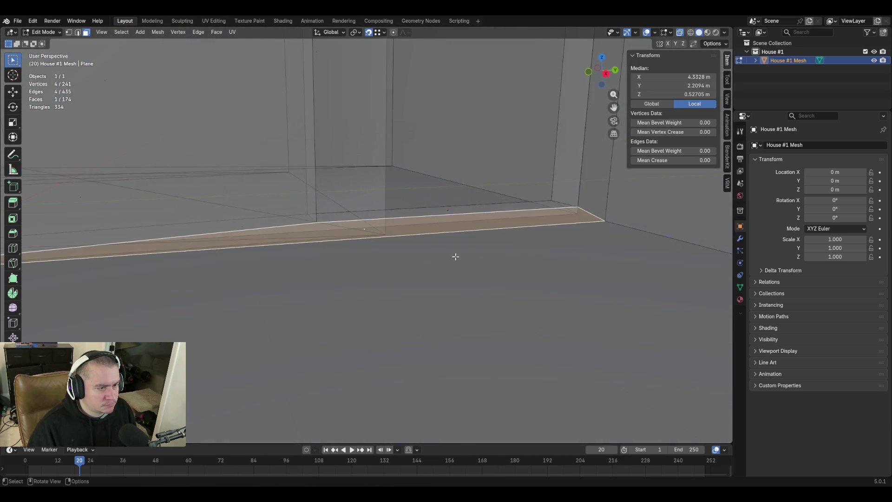
key(shift+grave)
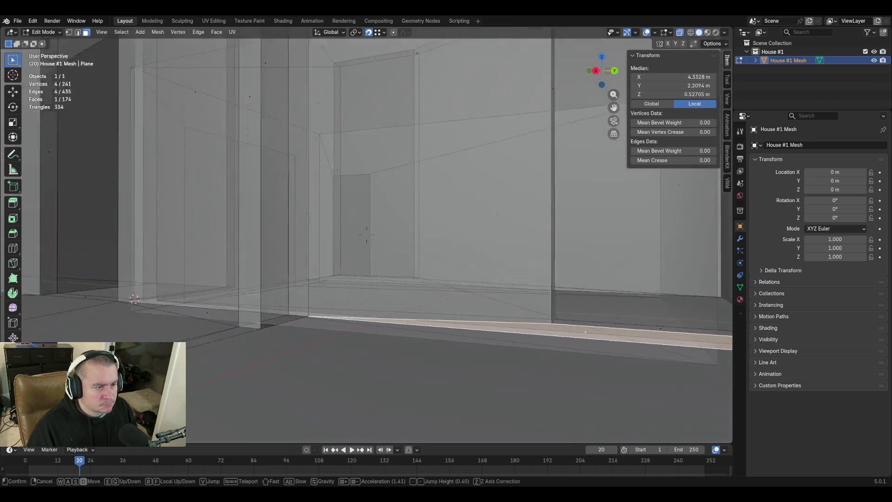
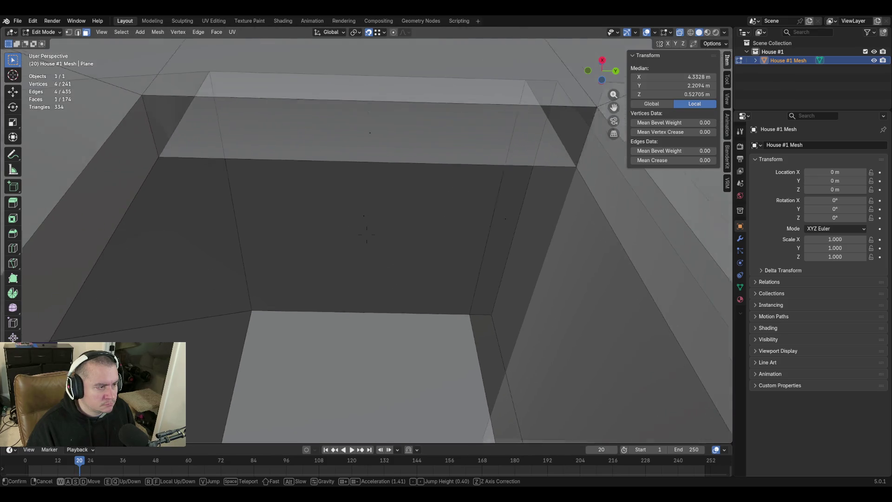
Walk through the room interior, selecting the ceiling, a wall and the narrow strip face to check them
click(390, 233)
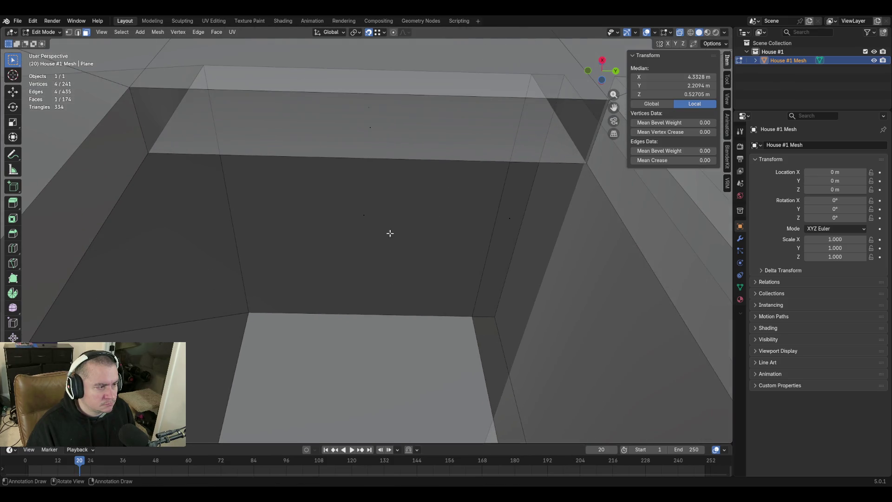
click(365, 216)
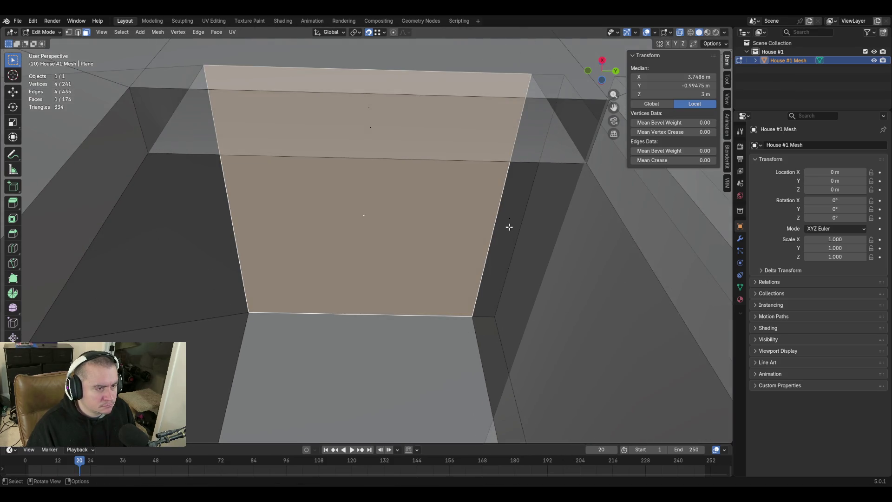
key(shift+grave)
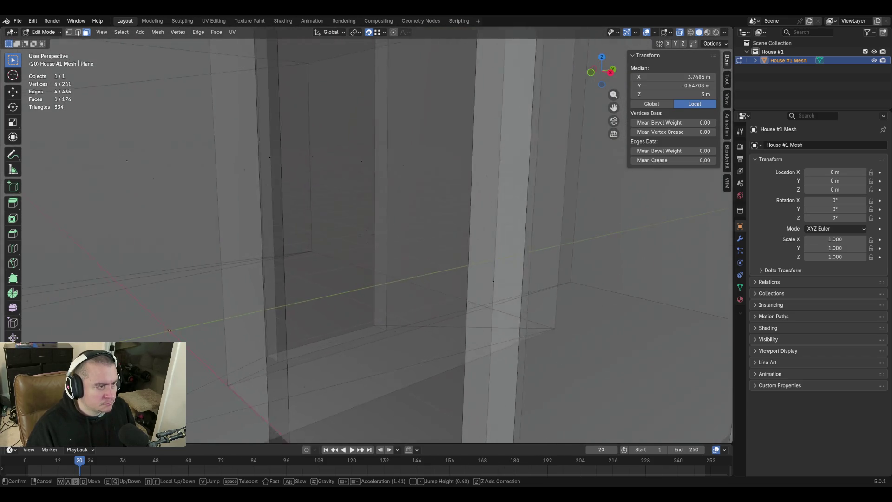
click(401, 208)
click(372, 209)
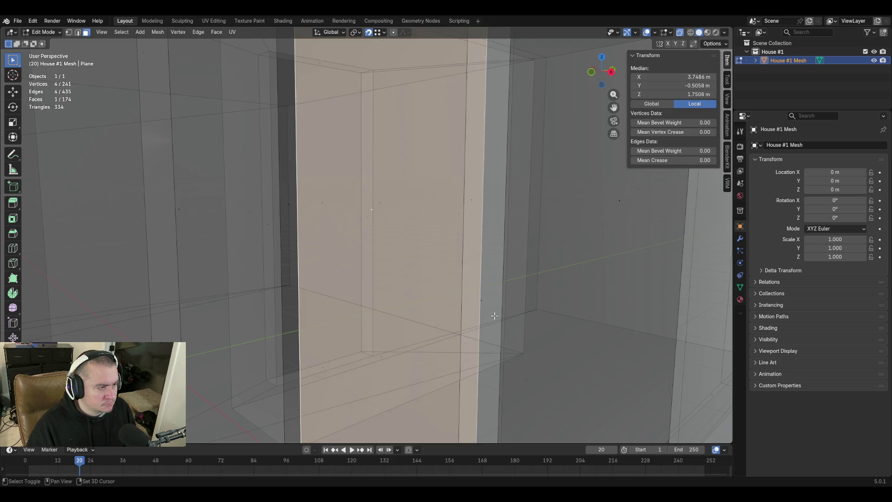
key(shift+grave)
click(483, 309)
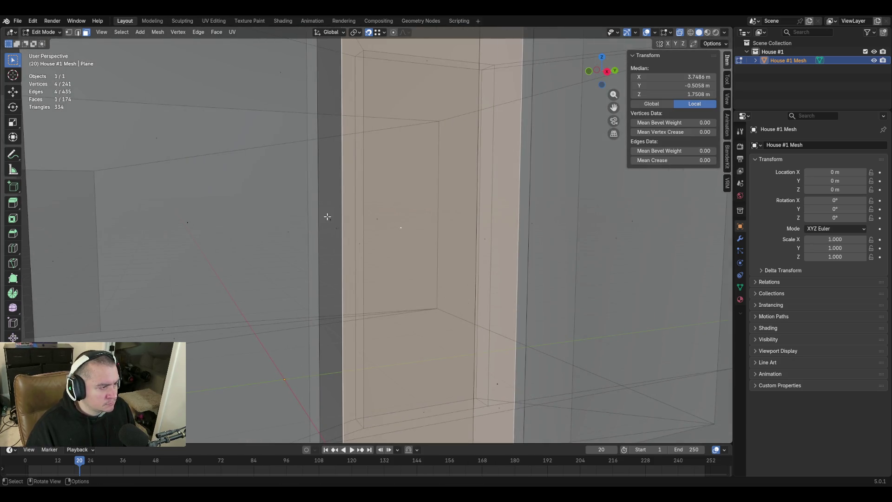
click(328, 216)
key(shift+grave)
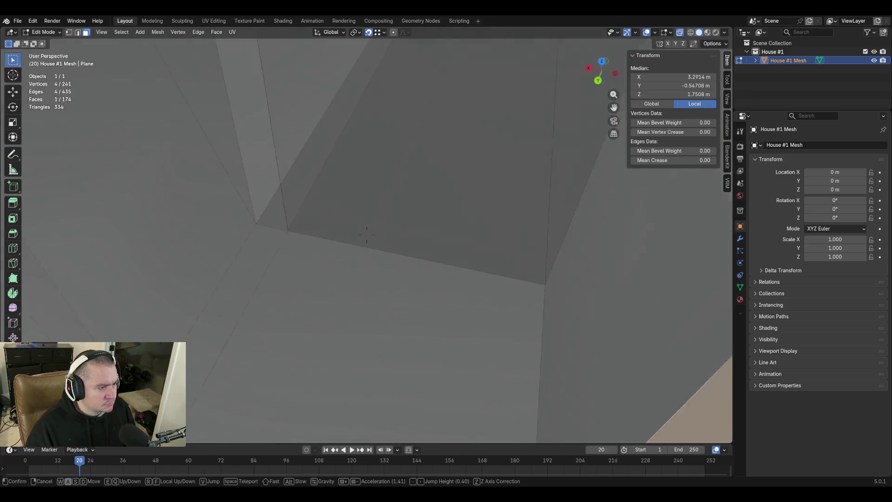
Walk to the wall beside the stairs and inspect its large face and the upper face above it
key(s)
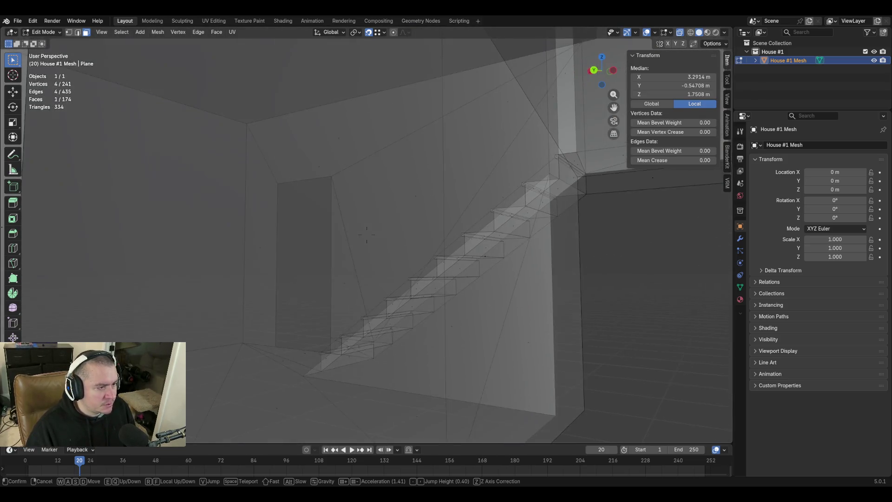
key(w)
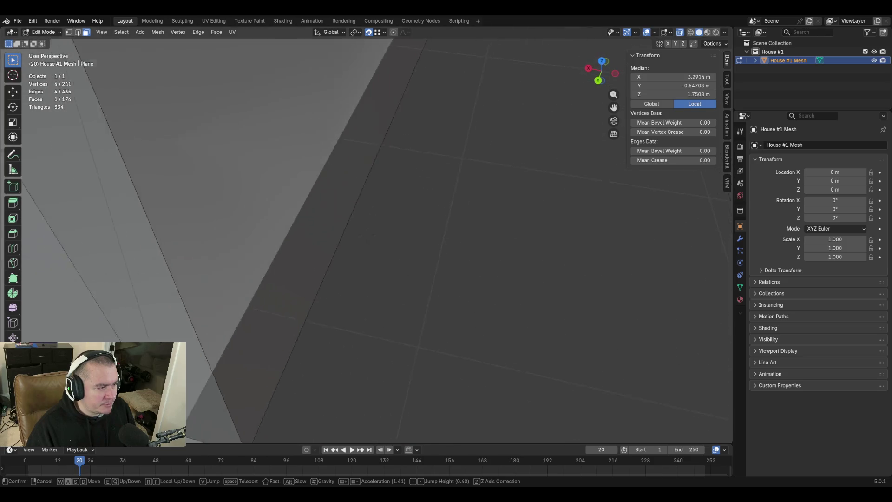
key(s)
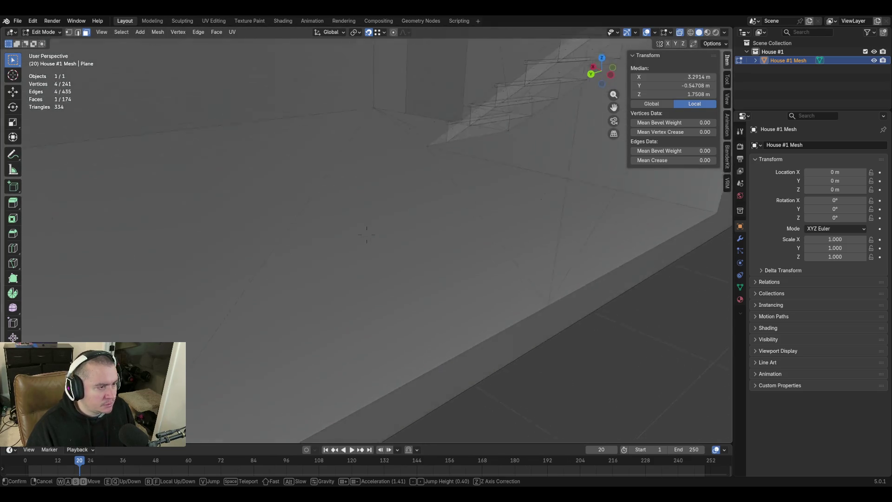
key(s)
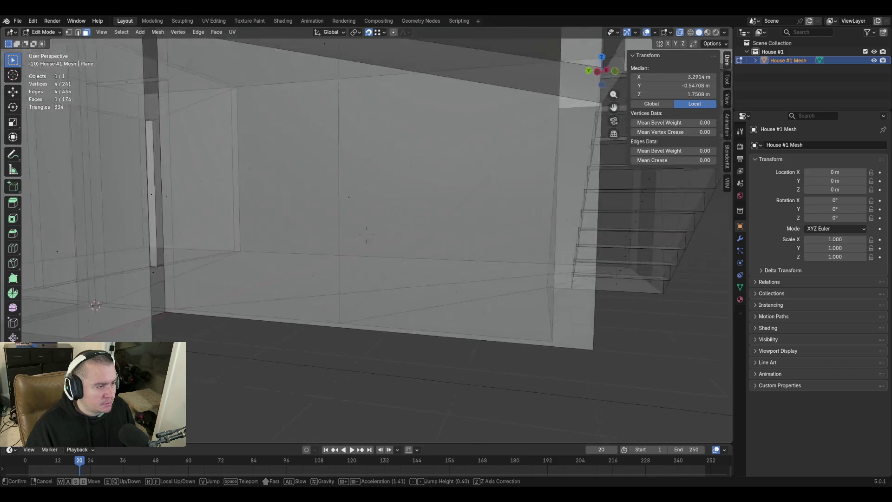
key(w)
click(432, 289)
click(362, 226)
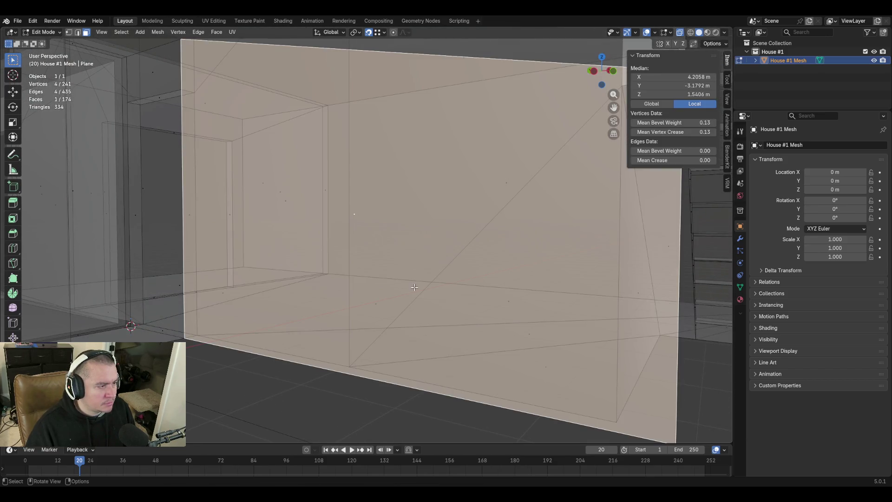
key(shift+grave)
key(s)
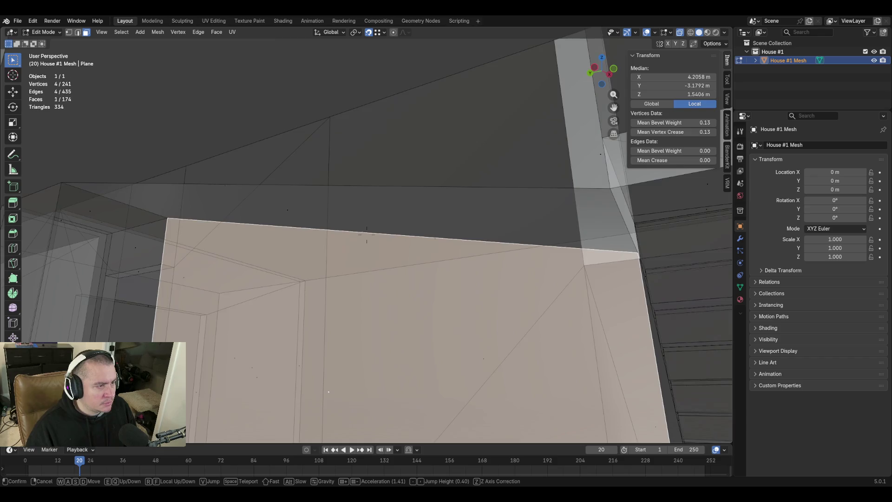
key(w)
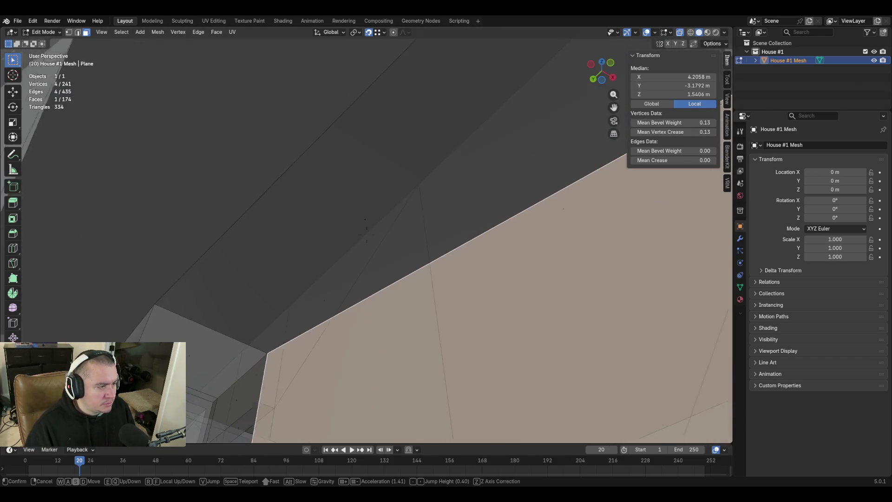
click(361, 245)
click(362, 222)
Walk around the floor corners and select the thin ledge face to inspect it
key(shift+grave)
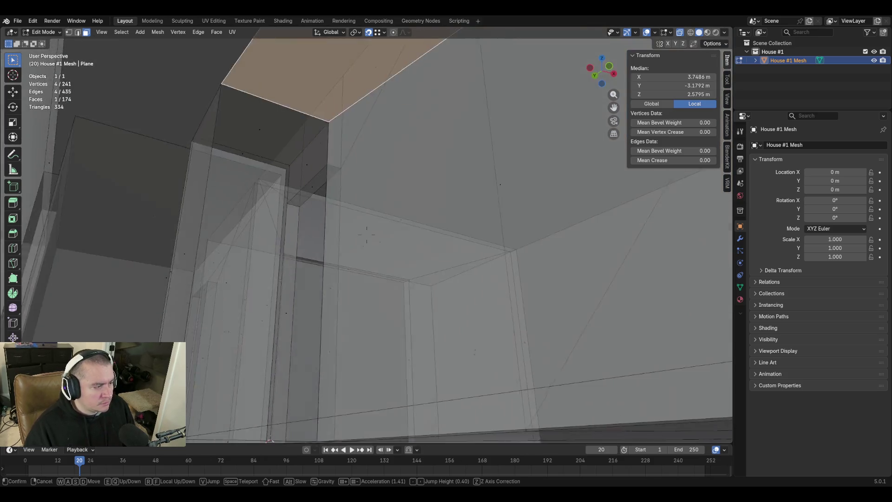
key(w)
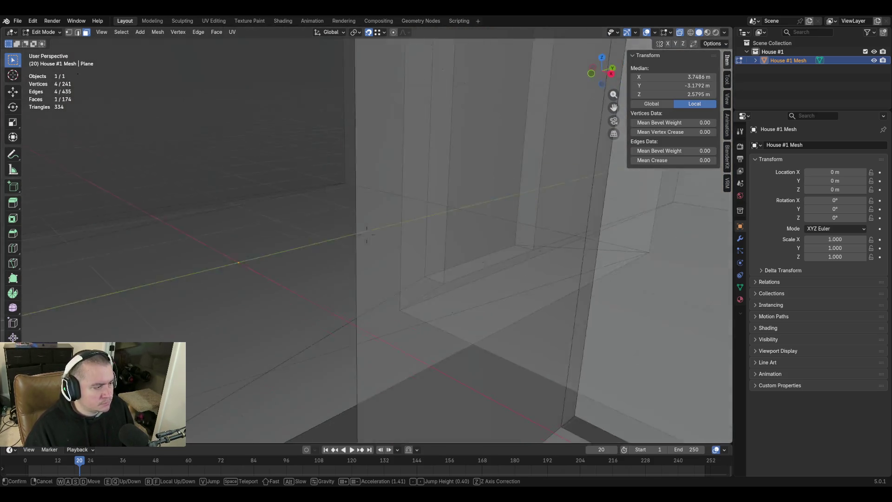
key(s)
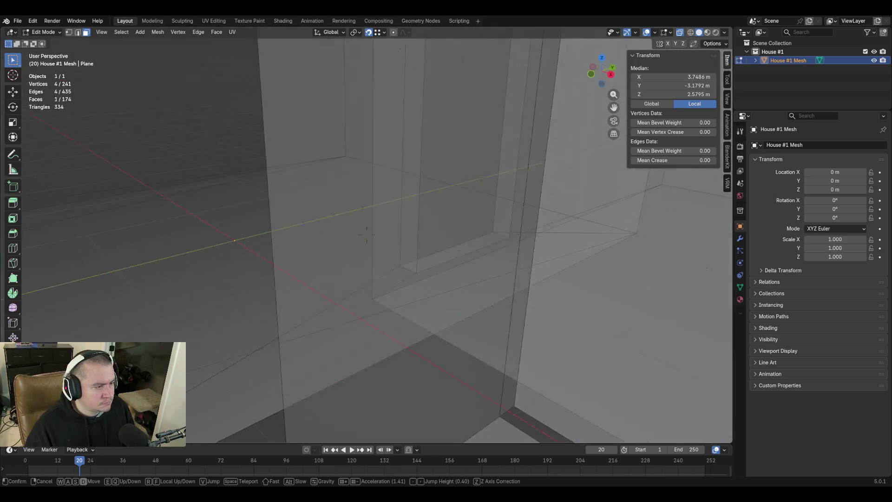
key(s)
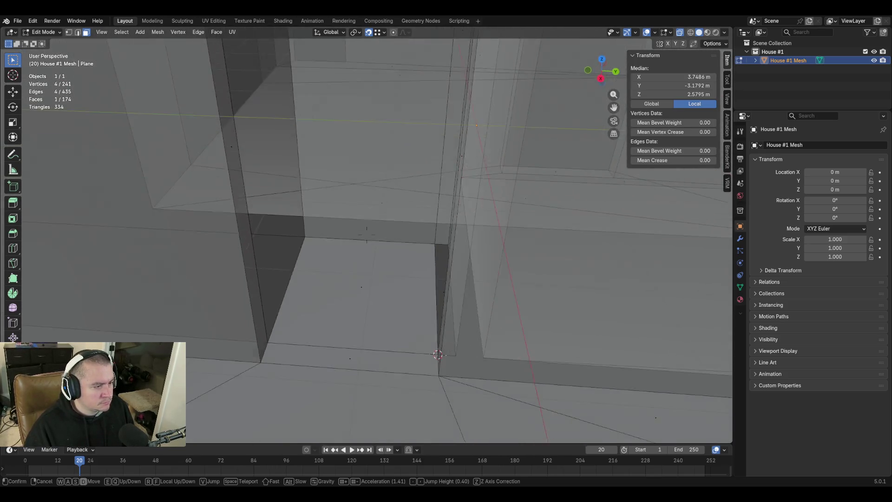
click(406, 352)
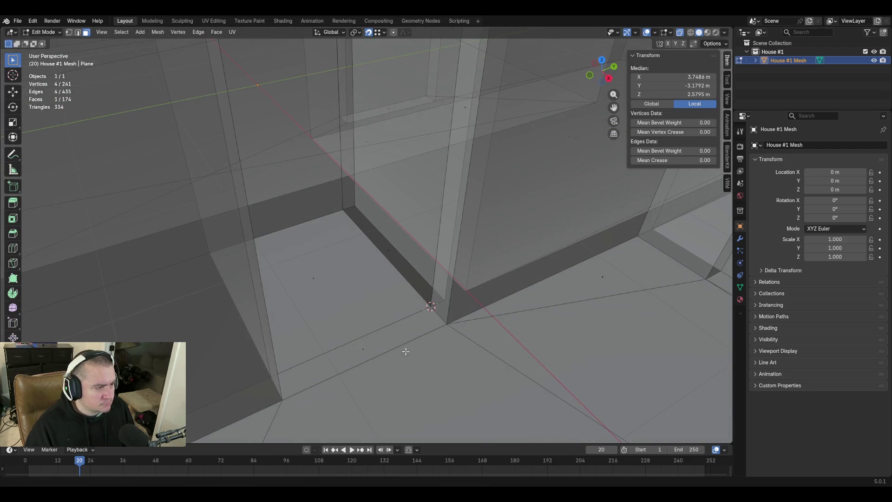
key(shift+grave)
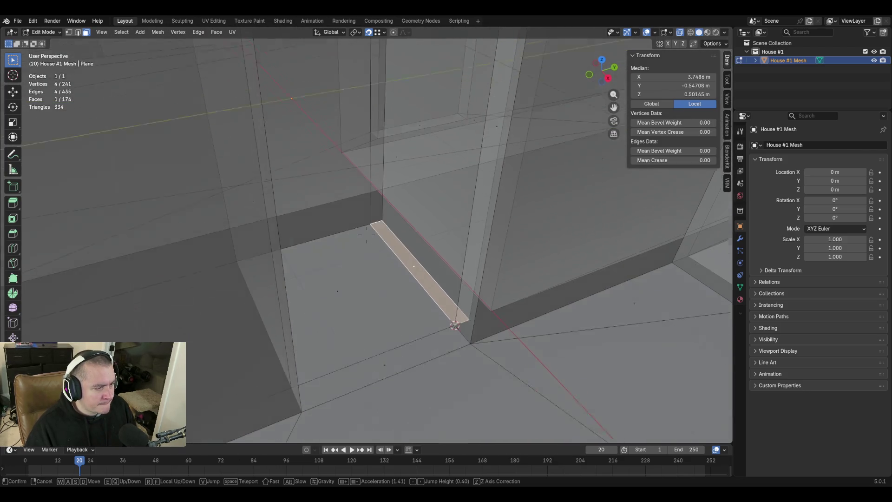
key(w)
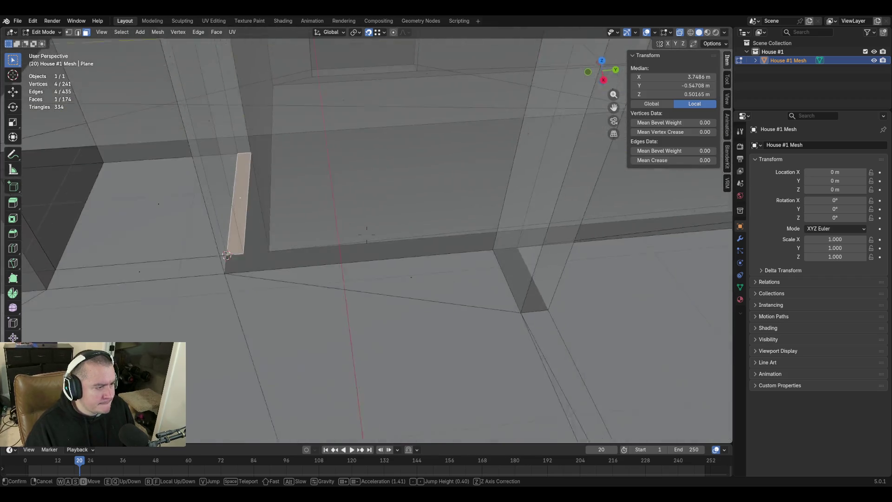
key(w)
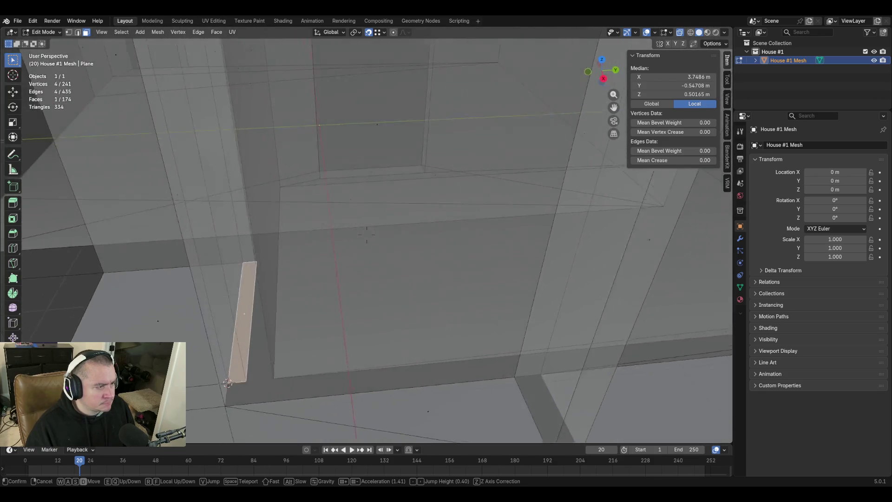
click(429, 229)
click(373, 180)
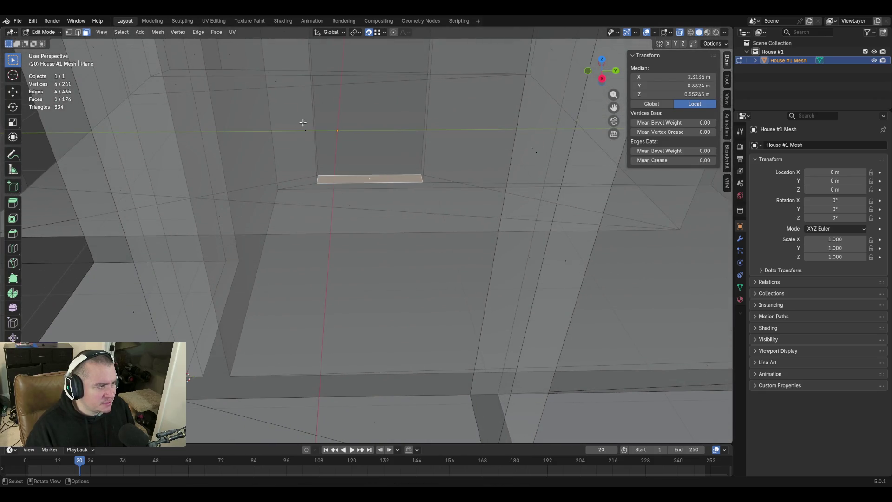
key(shift+grave)
click(366, 235)
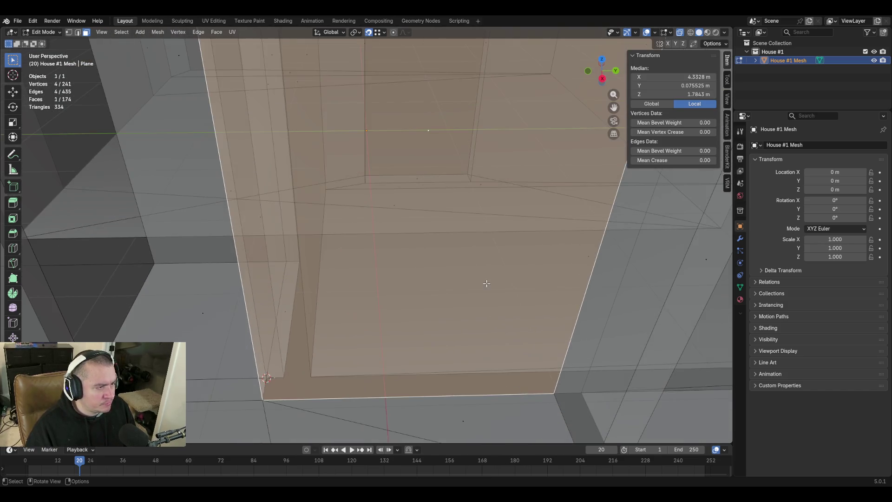
Walk along the staircase and settle on a view of the stairs and walls
key(shift+grave)
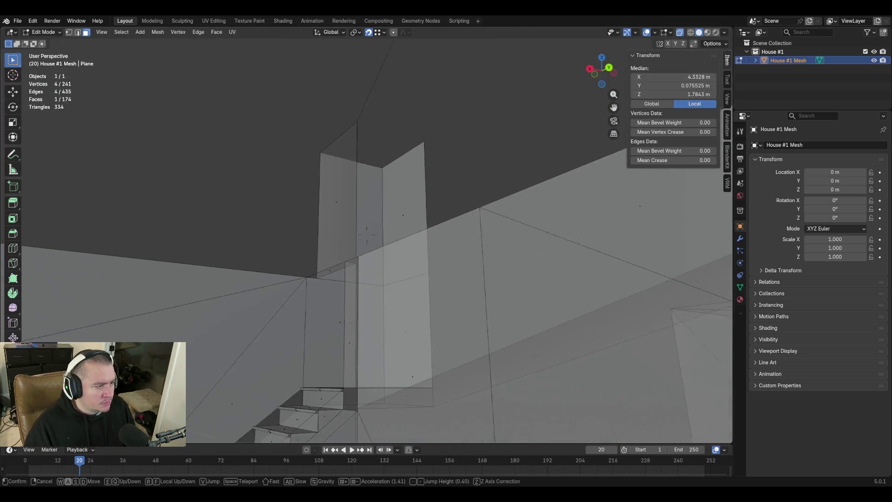
key(w)
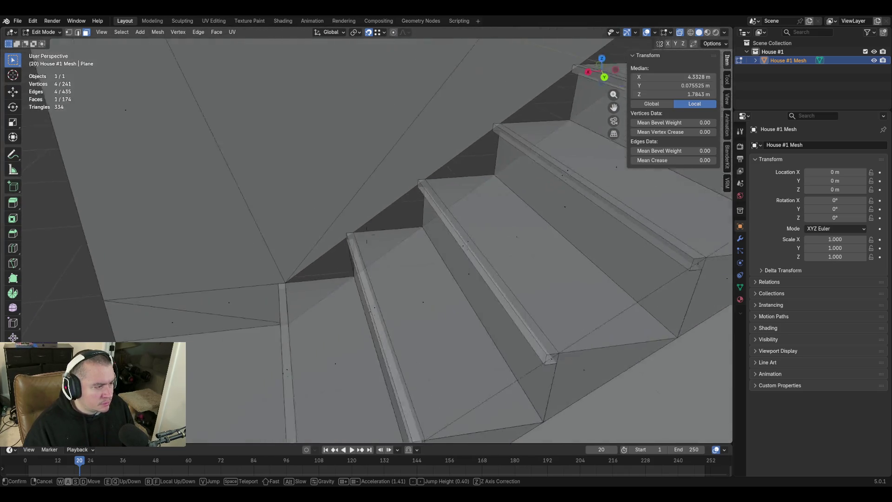
key(w)
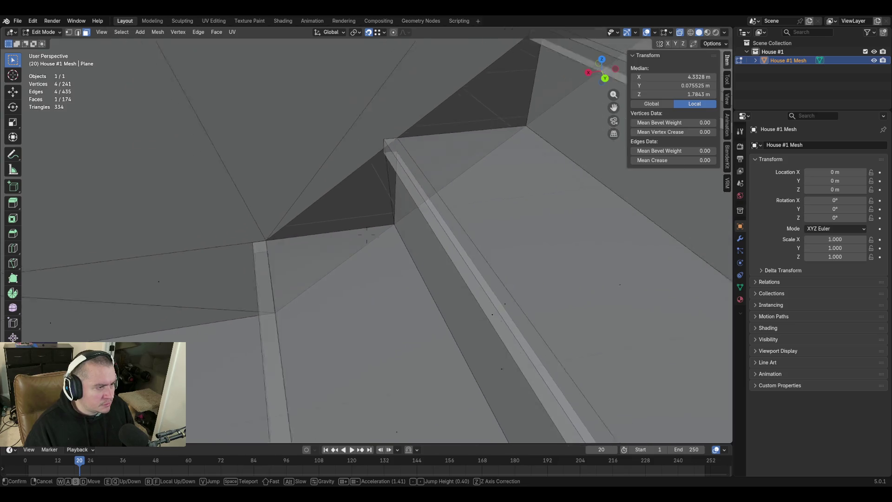
key(s)
key(w)
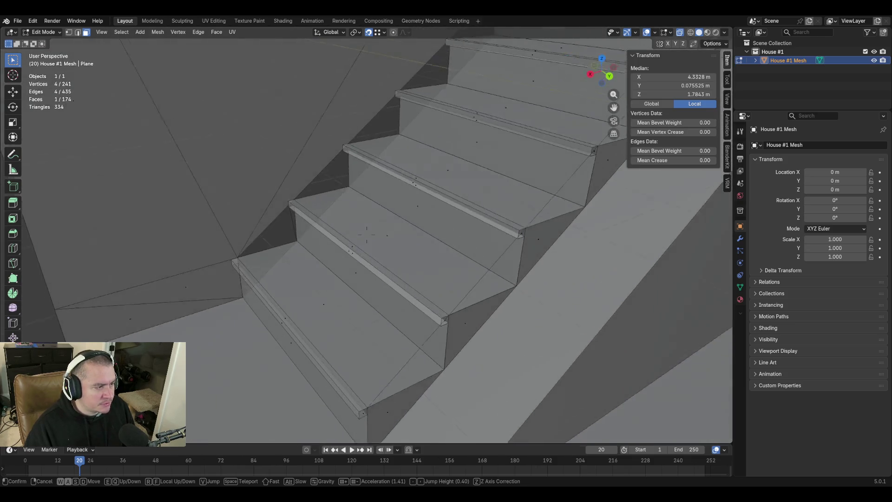
key(w)
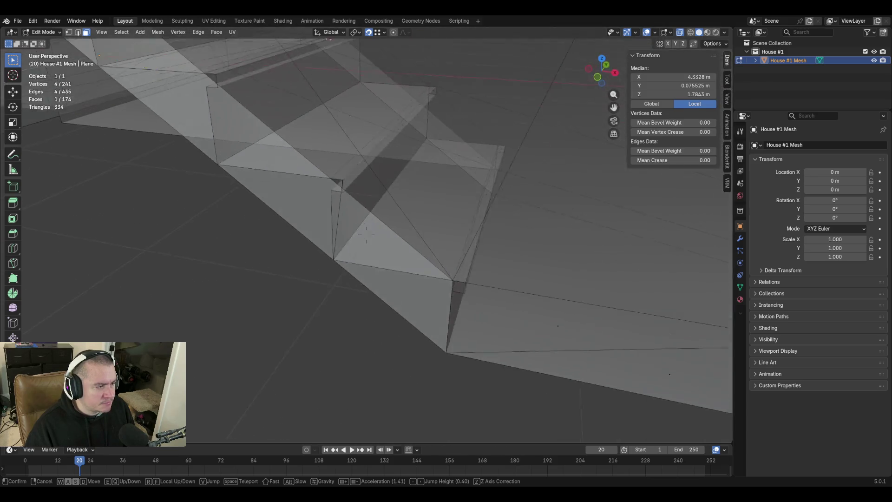
key(s)
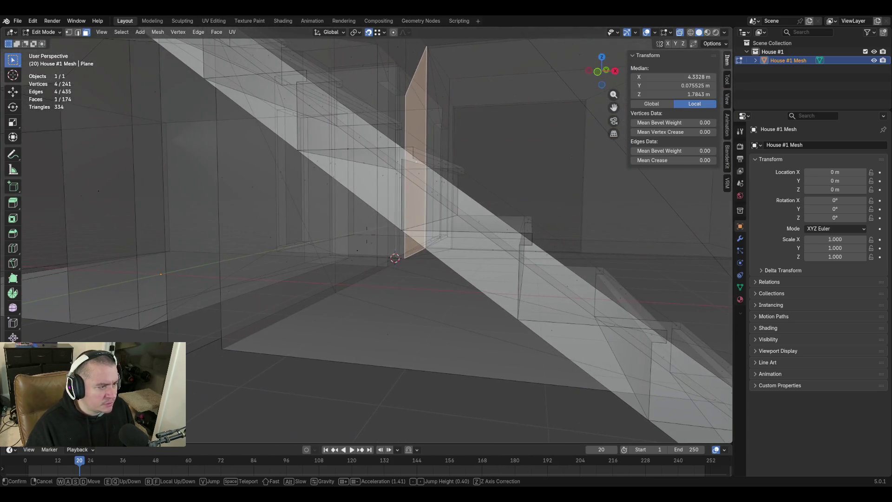
click(468, 247)
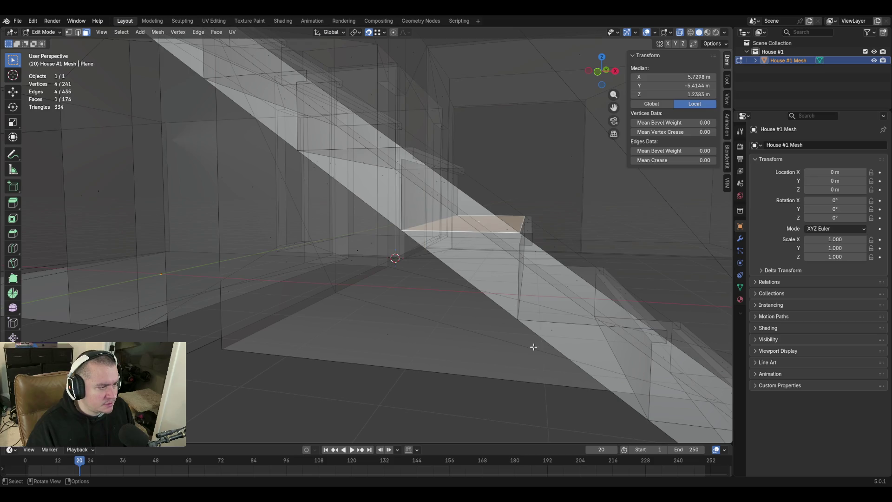
Orbit up the staircase, use X-ray to reveal the long diagonal edge, and switch to edge selection
mouse_move(533, 347)
middle_down()
mouse_move(659, 186)
mouse_move(702, 114)
middle_up()
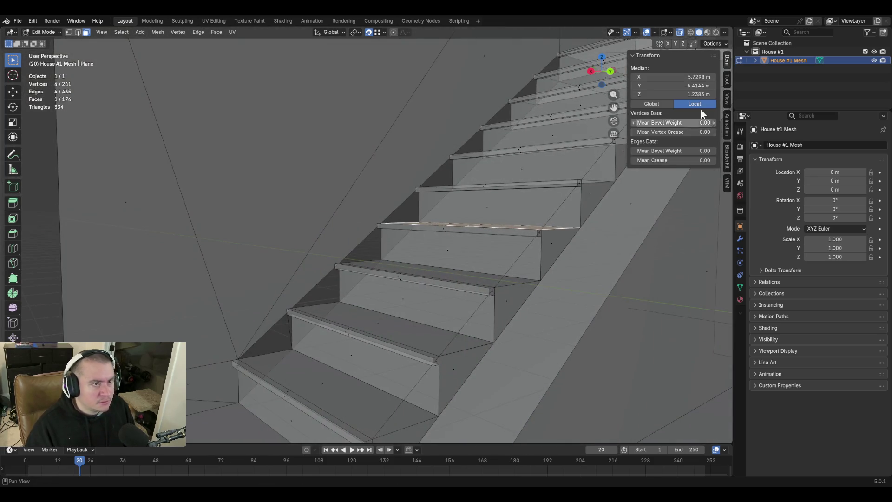
click(679, 34)
click(388, 269)
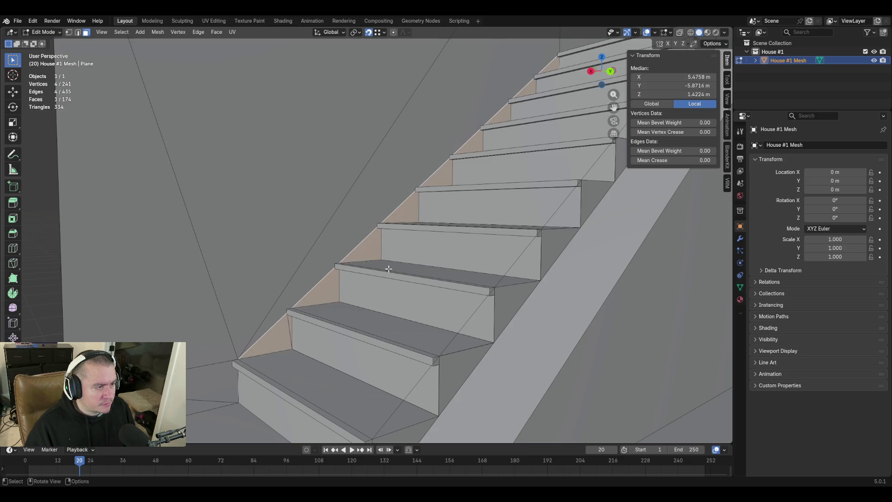
click(680, 32)
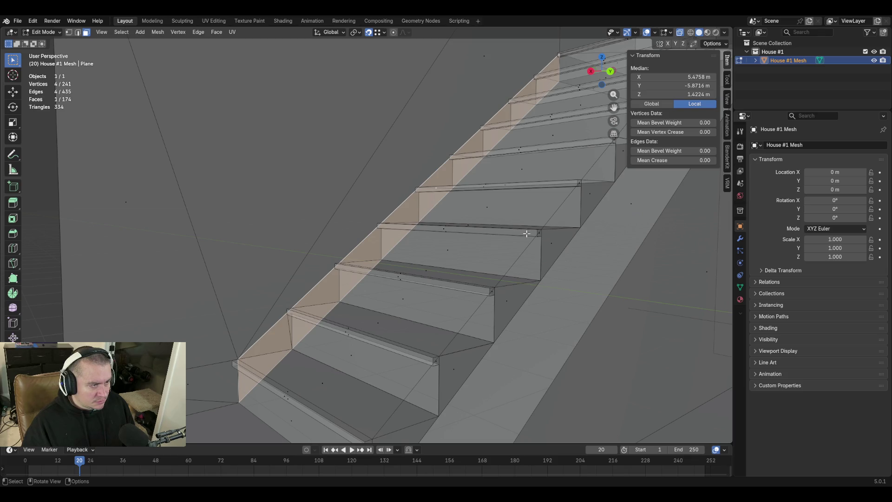
click(680, 32)
middle_drag(488, 195, 547, 186)
key(ctrl+z)
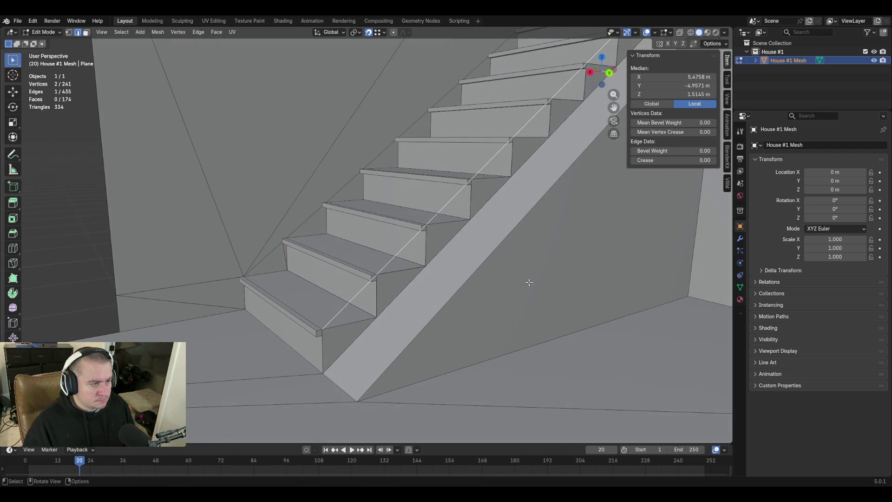
Delete the diagonal edge (leaving 434 edges), then fly down and select a bottom-tread corner vertex
key(x)
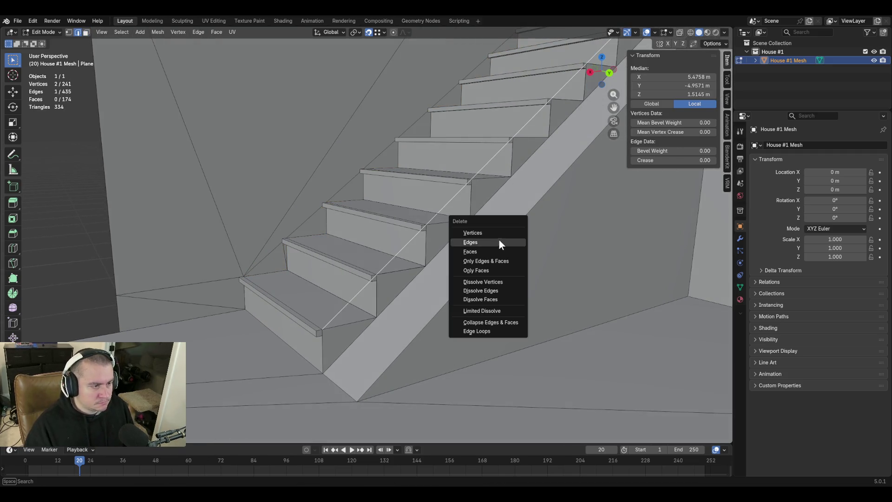
click(498, 239)
key(shift+grave)
key(w)
key(e)
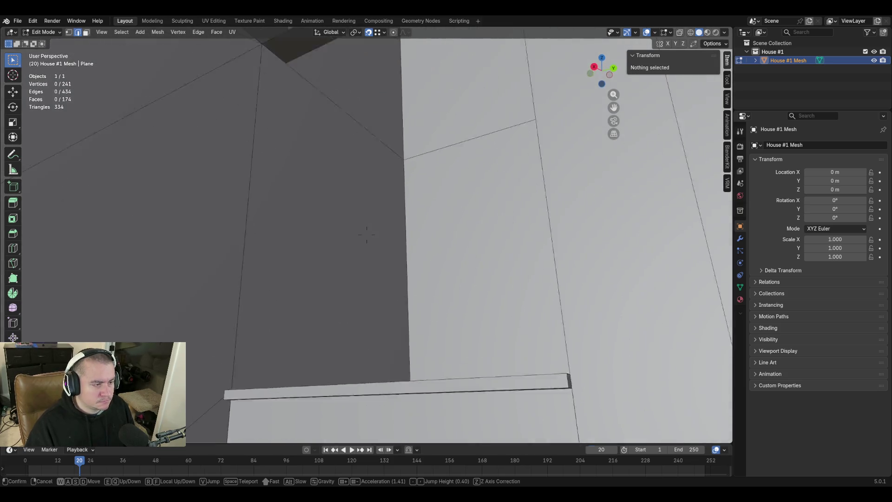
key(q)
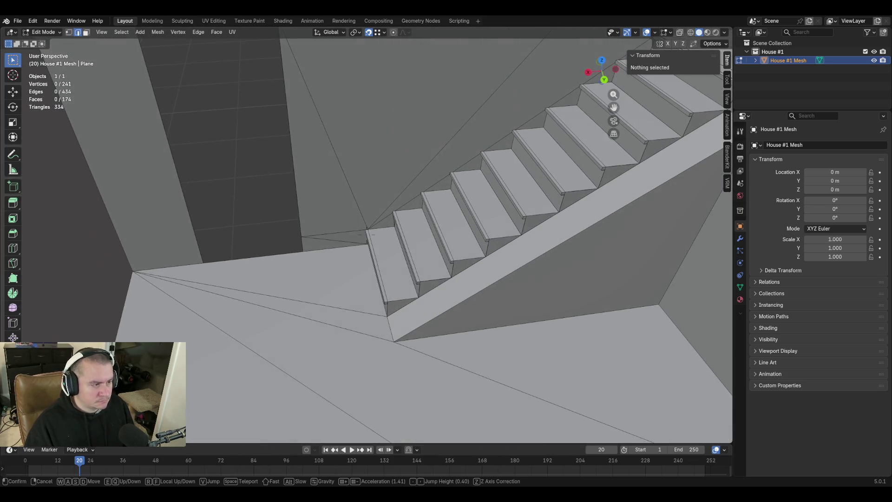
key(w)
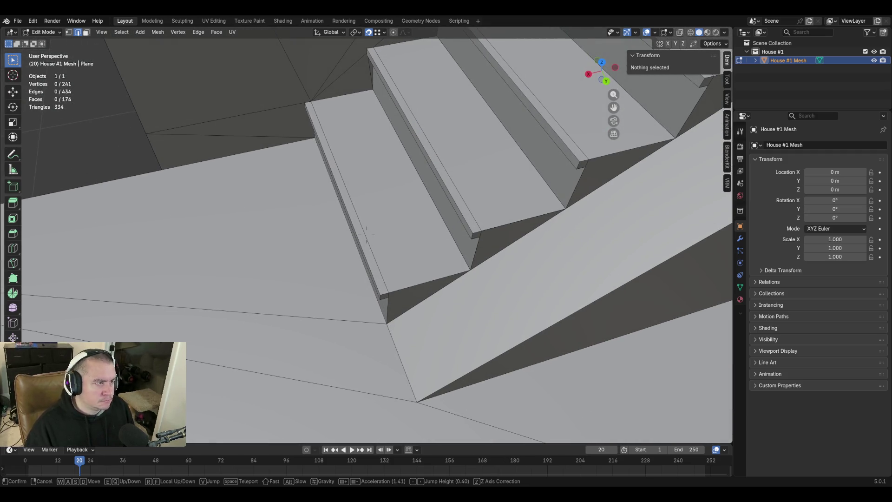
key(Return)
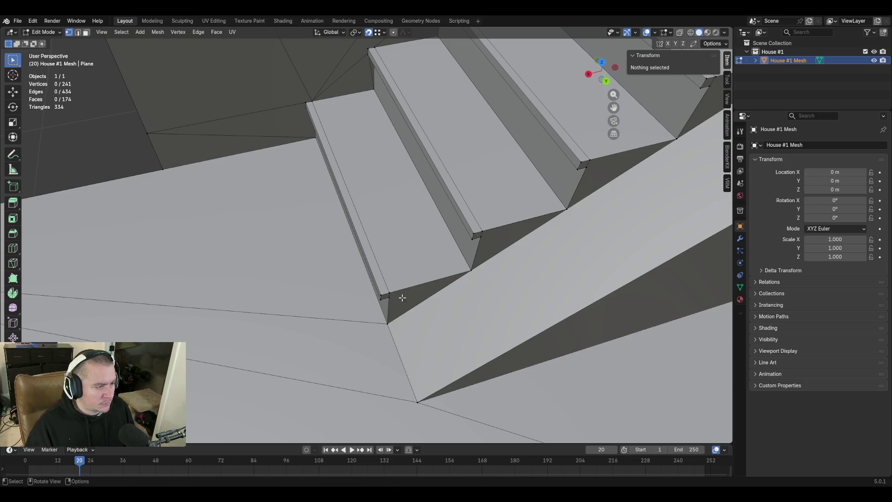
click(388, 290)
shift+click(383, 296)
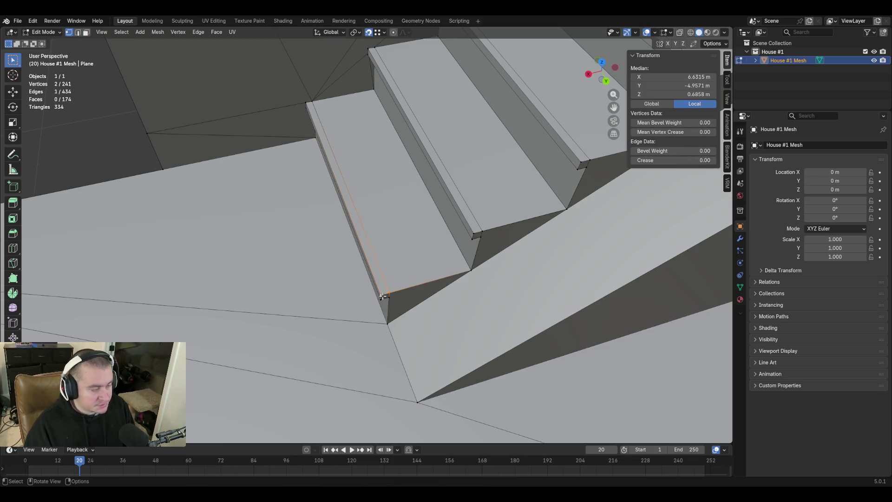
key(m)
click(385, 283)
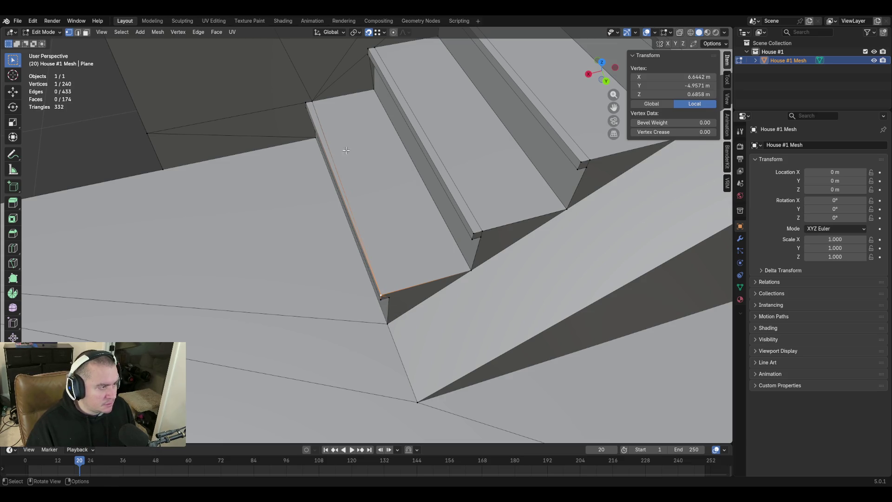
drag(307, 104, 306, 101)
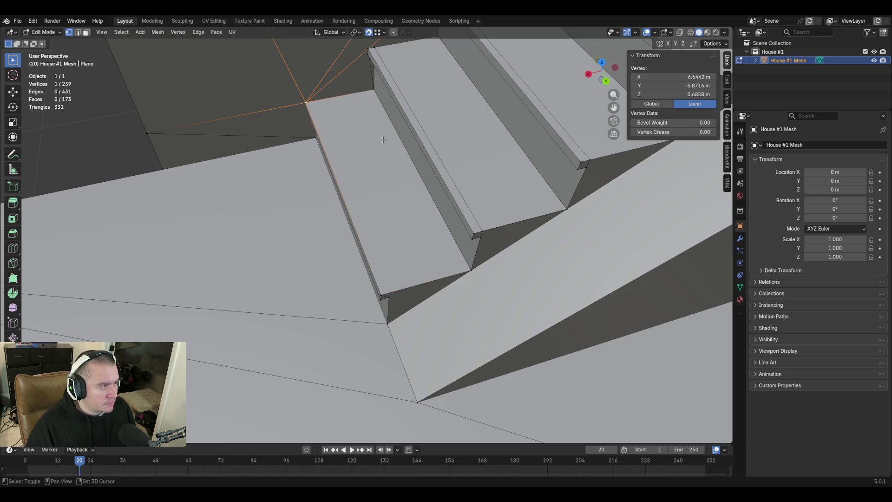
drag(483, 231, 480, 233)
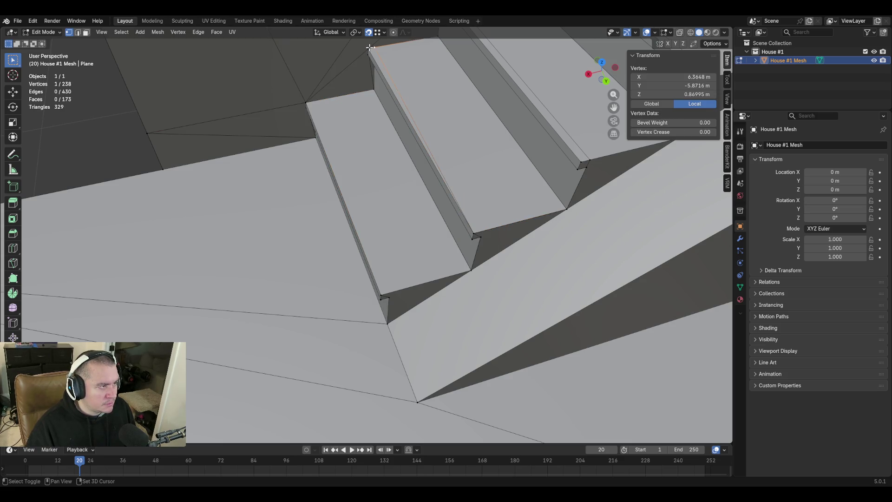
drag(371, 48, 368, 48)
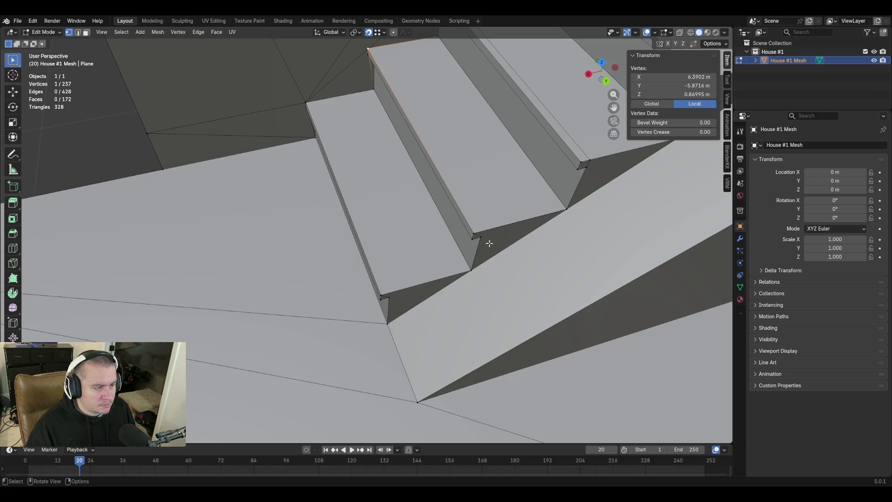
key(shift+grave)
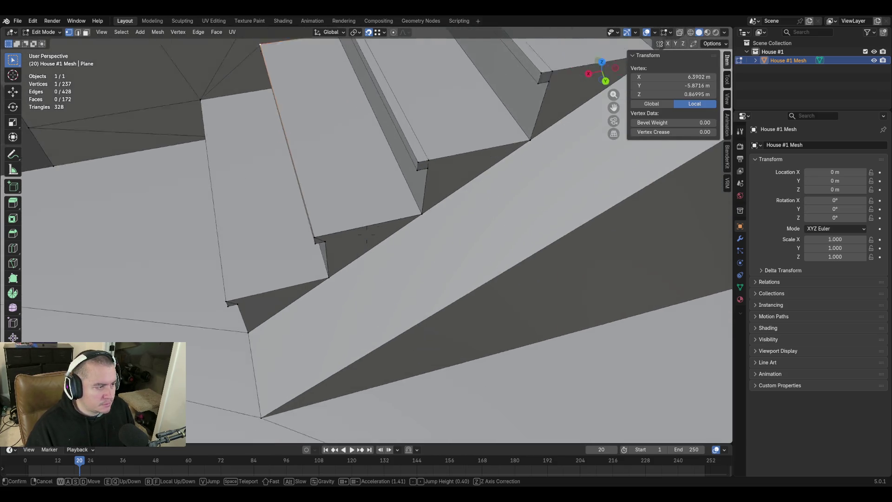
key(w)
click(534, 125)
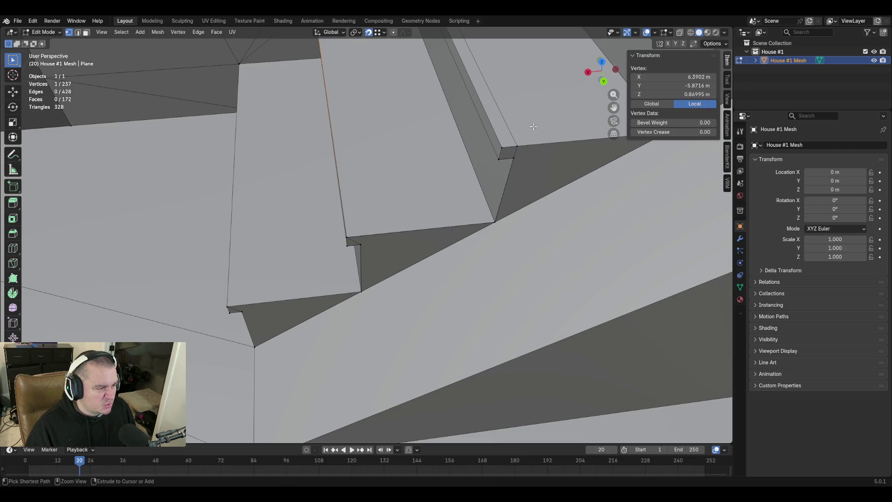
key(ctrl+z)
key(ctrl+z)
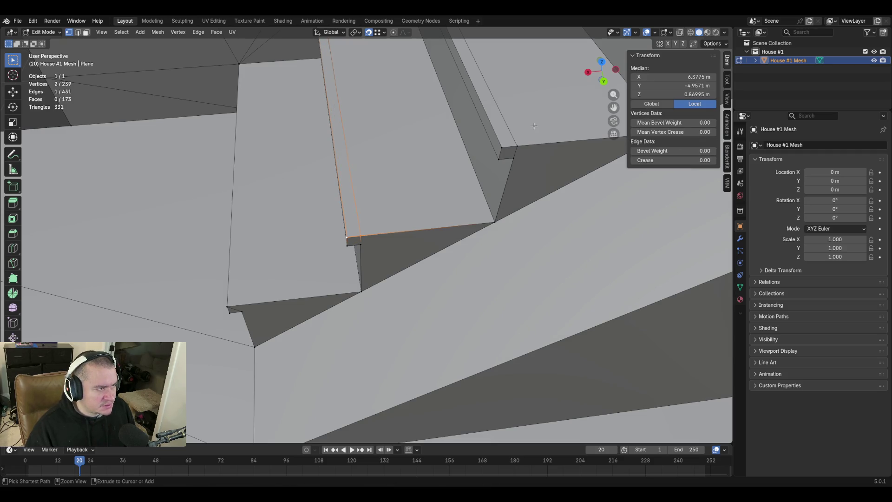
key(ctrl+z)
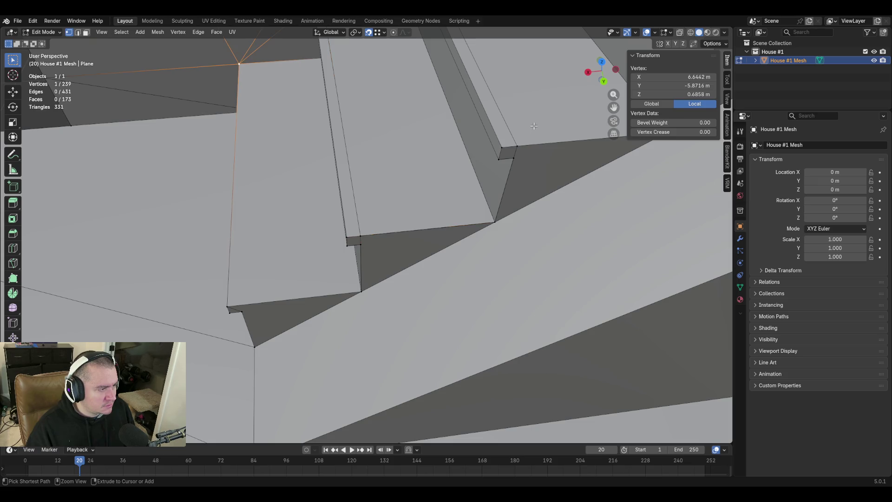
key(ctrl+z)
key(ctrl+z)
key(ctrl+z)
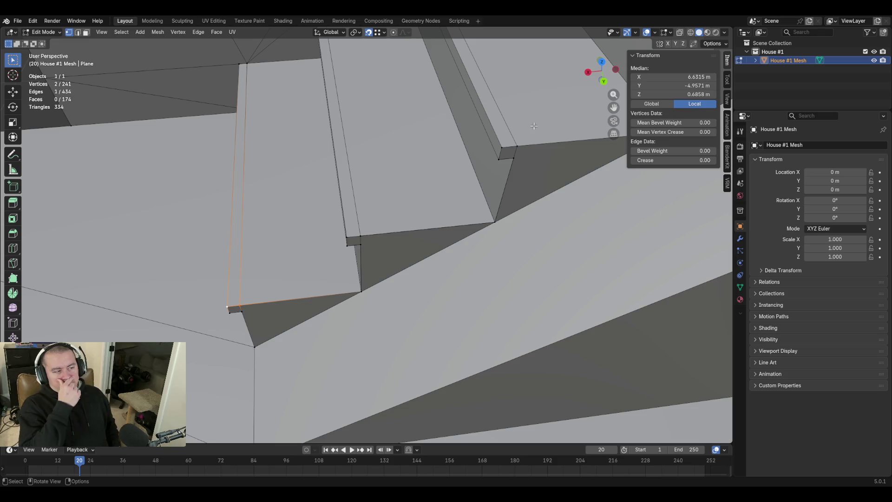
key(3)
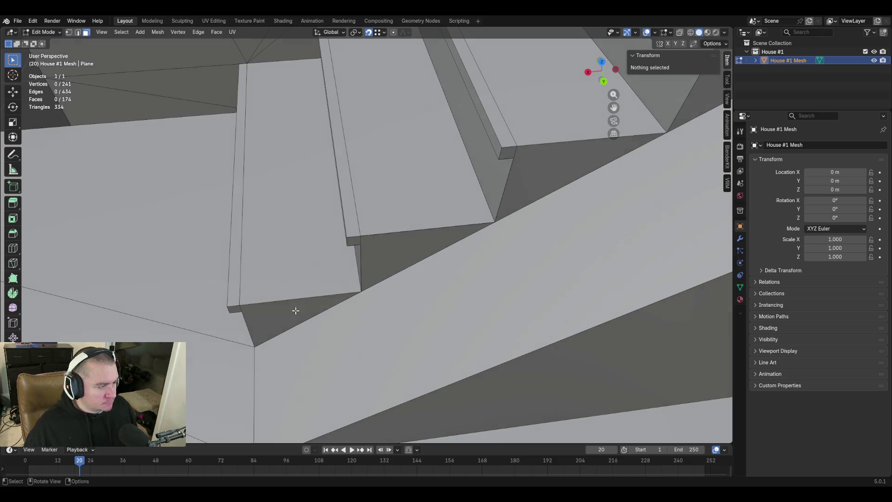
Select the triangle, sloped and end-cap faces under the stairs and triangulate them with Ctrl+T
click(294, 314)
shift+click(397, 255)
shift+click(542, 162)
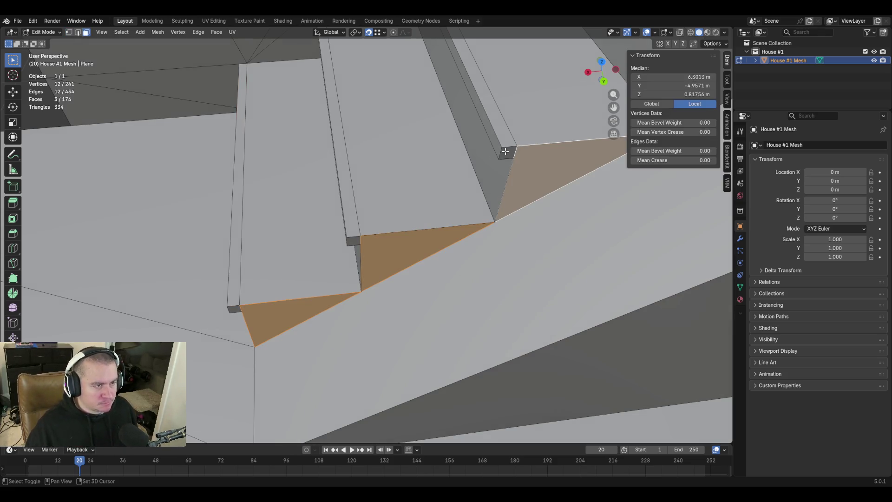
shift+click(507, 152)
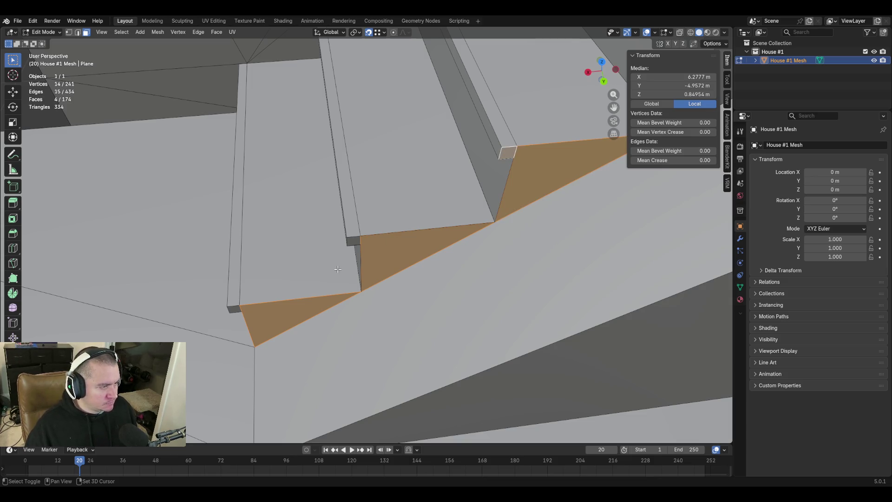
middle_drag(457, 256, 398, 243)
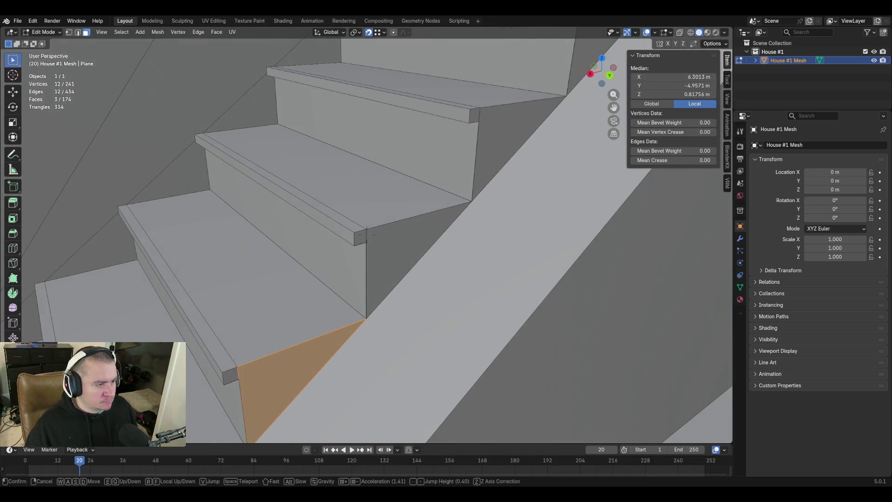
shift+click(395, 237)
shift+click(492, 135)
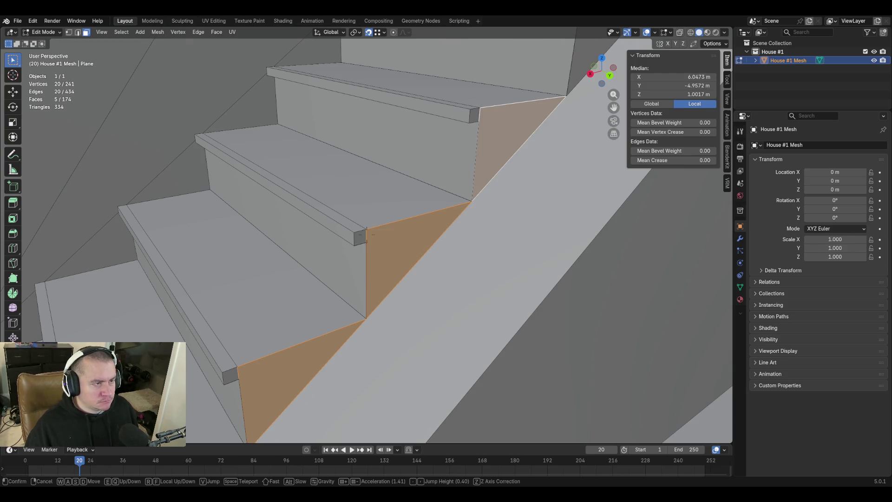
middle_drag(496, 140, 528, 132)
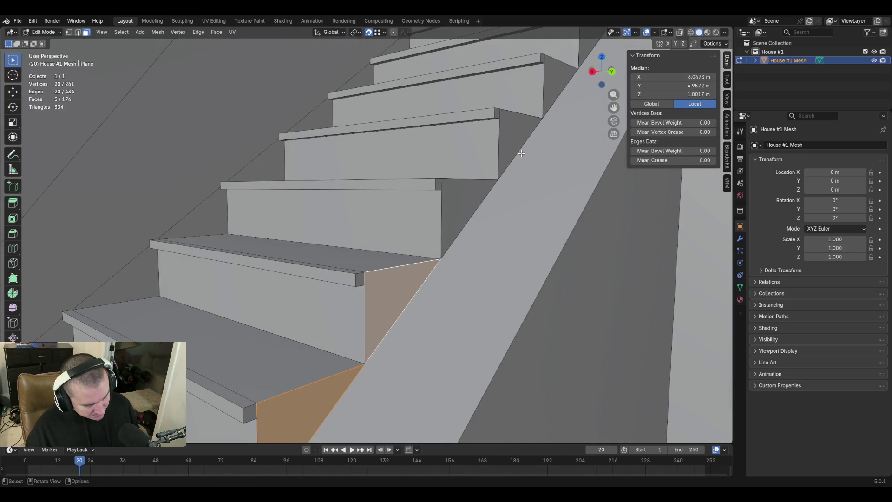
key(ctrl+t)
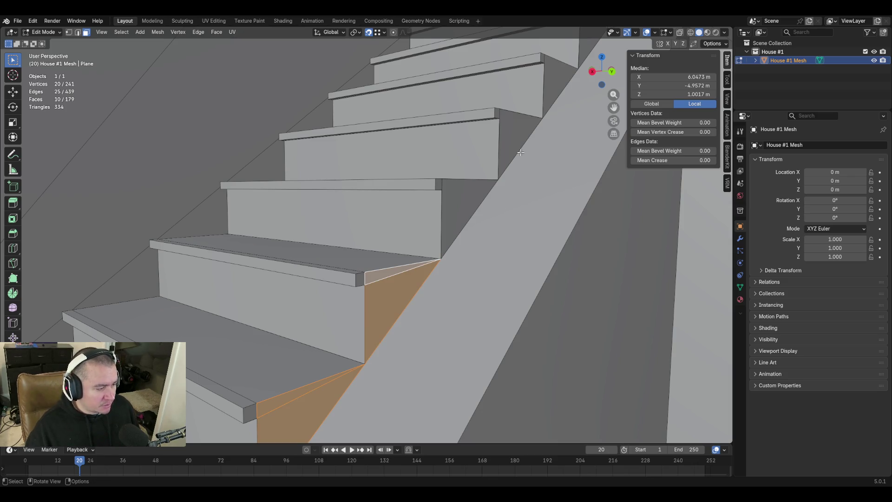
Select the remaining stair side faces and triangulate them, bringing the mesh to 443 edges and 183 faces
click(472, 197)
shift+click(504, 134)
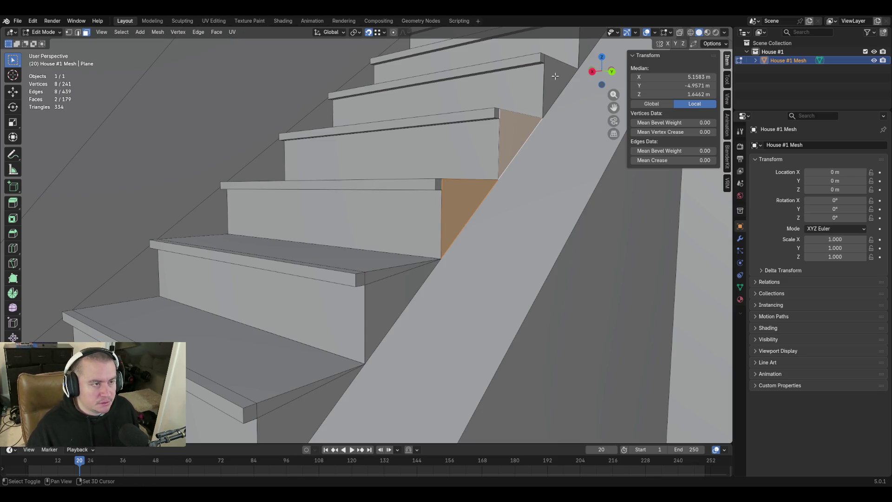
shift+click(503, 133)
key(shift+grave)
click(546, 202)
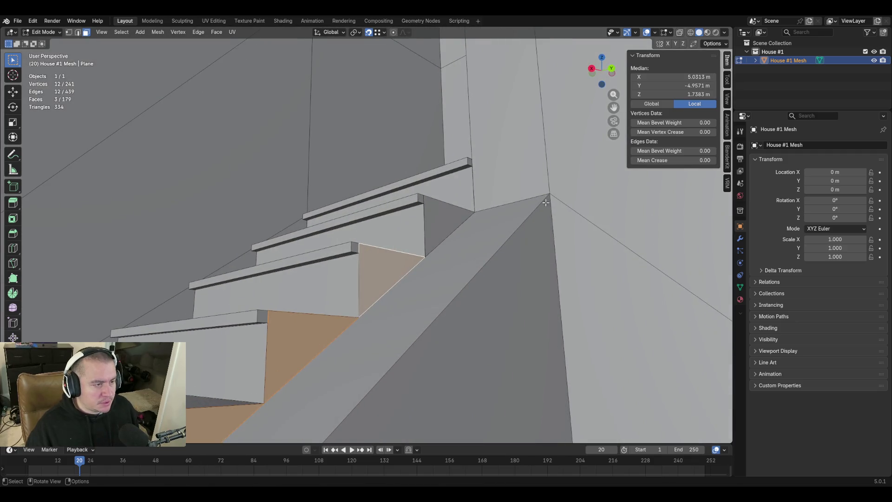
shift+click(460, 221)
key(ctrl+t)
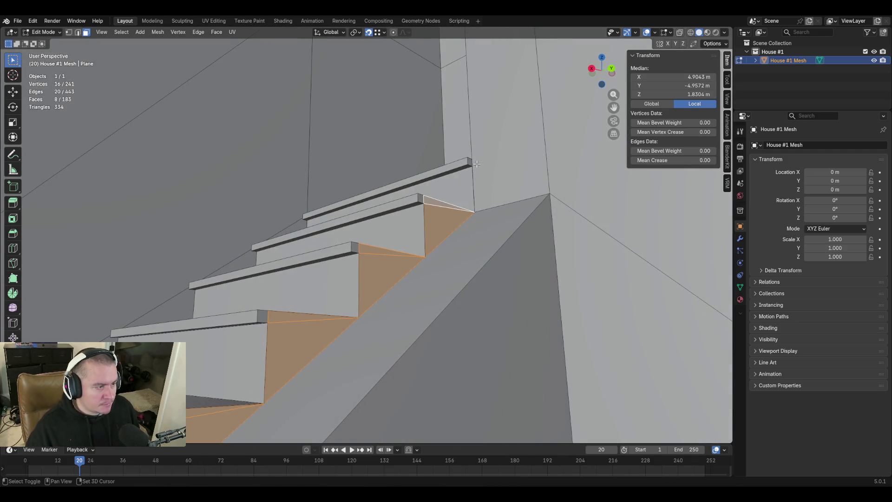
Fly the view back to see the room and deselect everything
key(shift+grave)
key(s)
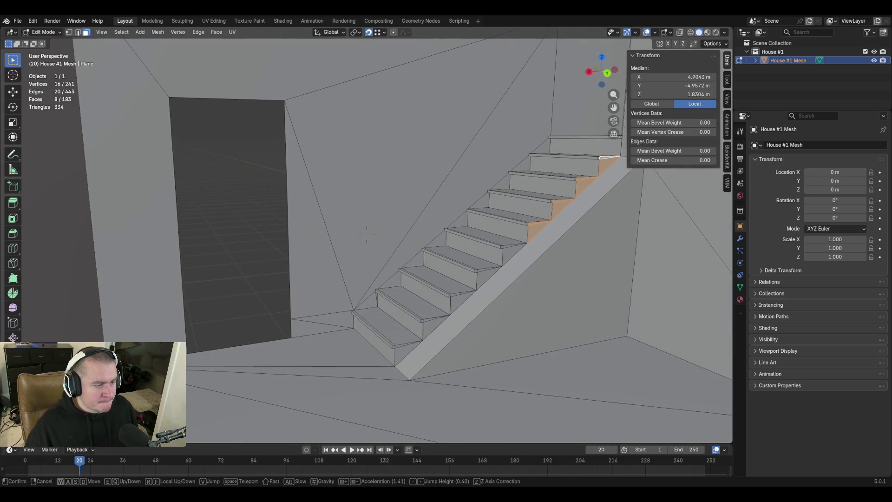
click(367, 235)
click(229, 201)
key(shift+grave)
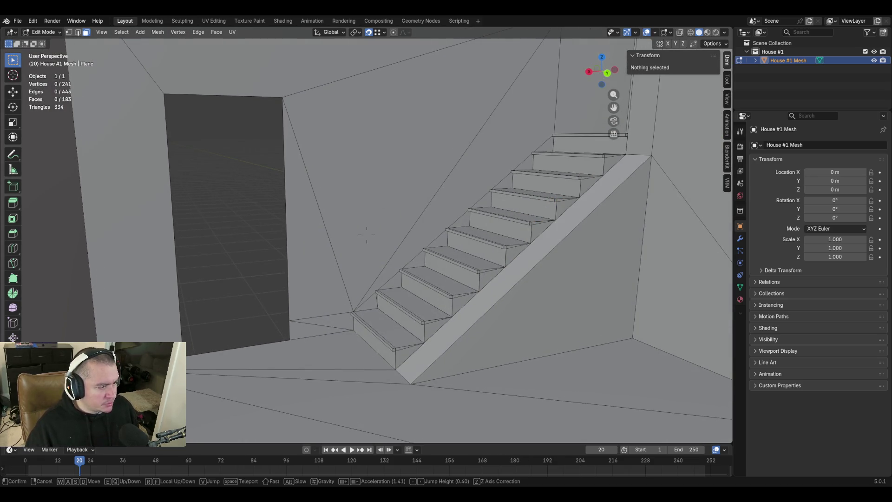
On the lowest treads, merge the first stray vertices into their step corners using Merge At Last
key(w)
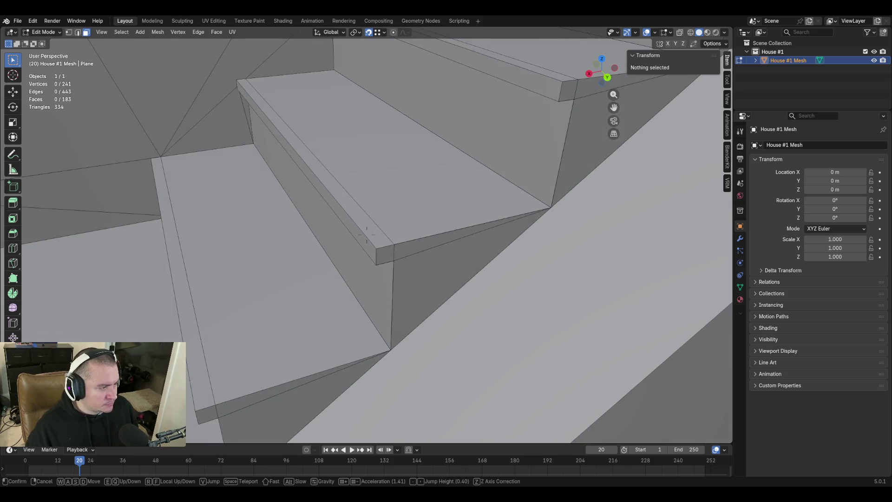
click(366, 235)
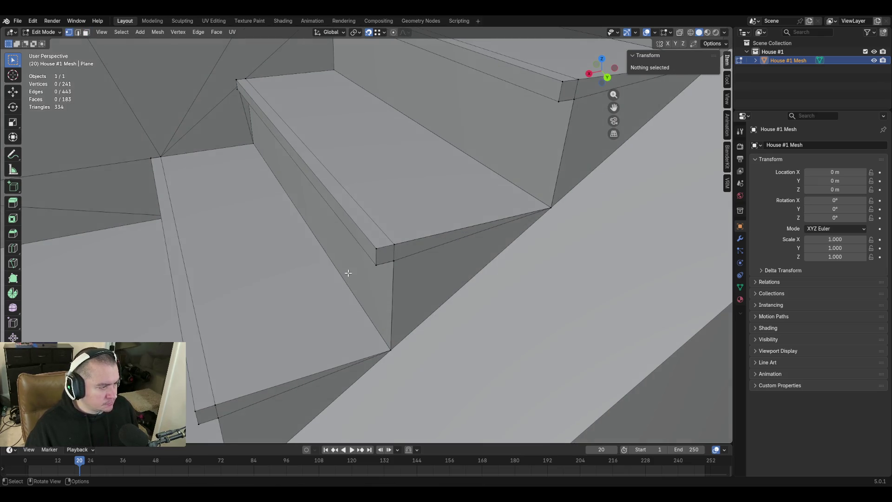
click(393, 246)
shift+click(376, 249)
key(m)
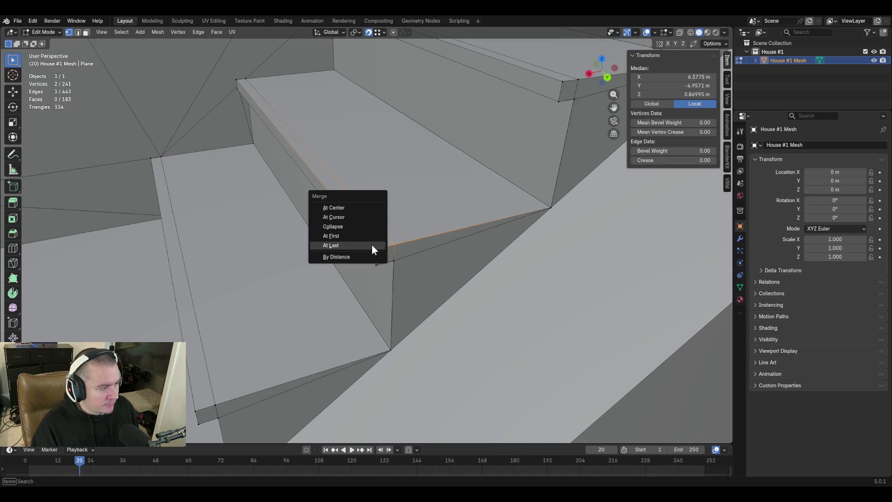
click(372, 246)
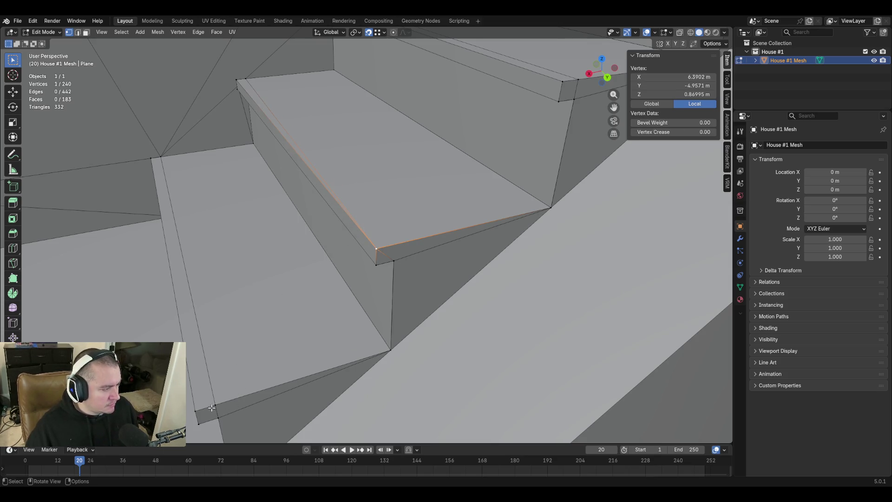
shift+click(193, 409)
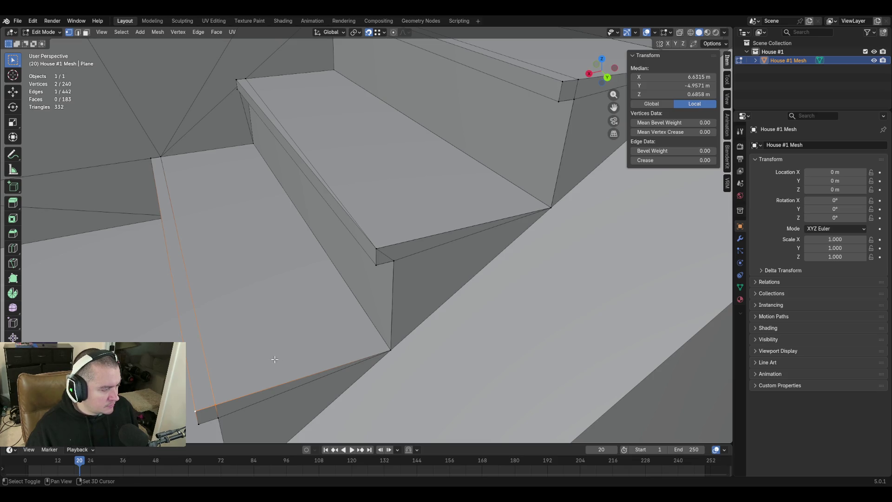
key(m)
click(275, 359)
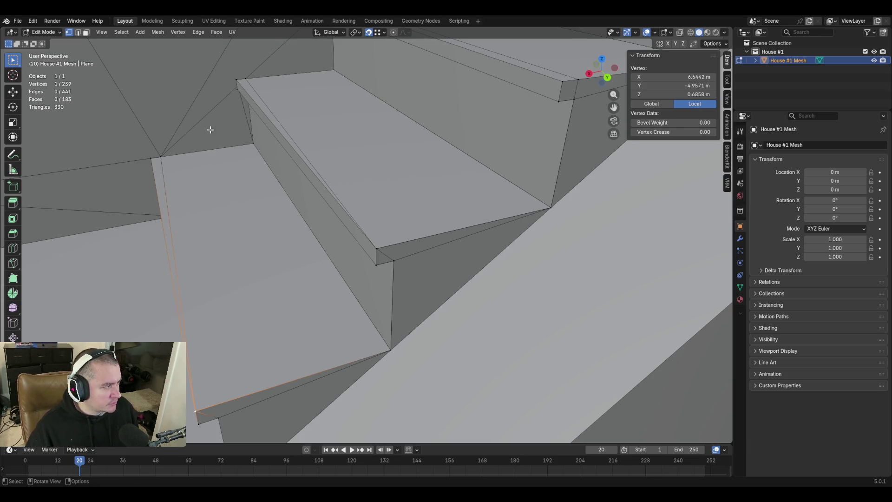
shift+click(159, 158)
key(m)
click(269, 61)
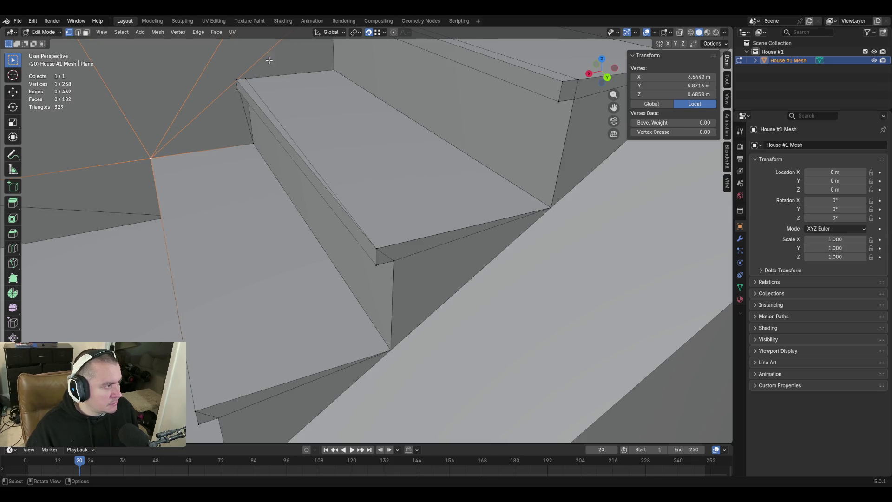
Pull back to the whole staircase and merge further stray vertices into the steps' left corners
shift+click(237, 80)
key(m)
click(322, 133)
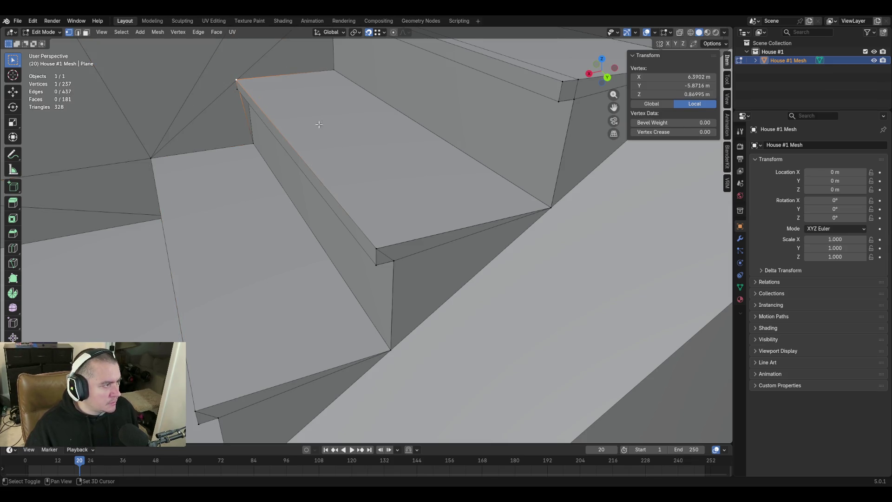
key(shift+grave)
key(s)
click(211, 173)
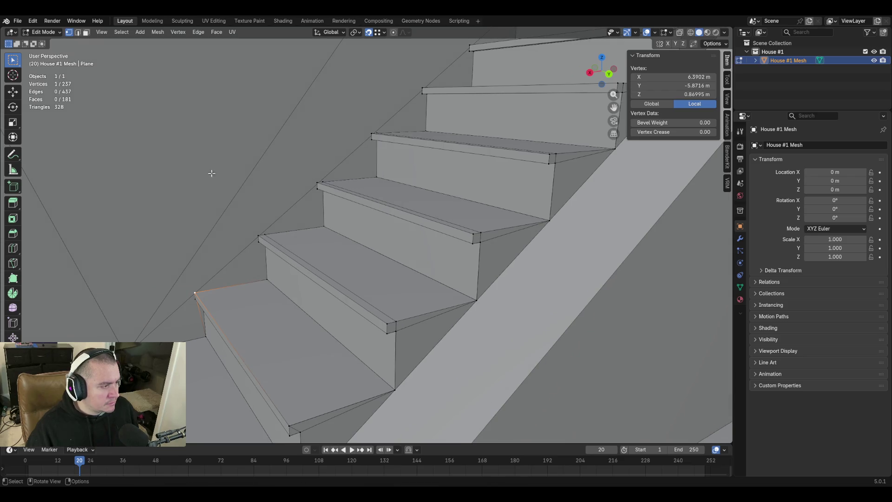
shift+click(259, 238)
key(m)
click(380, 305)
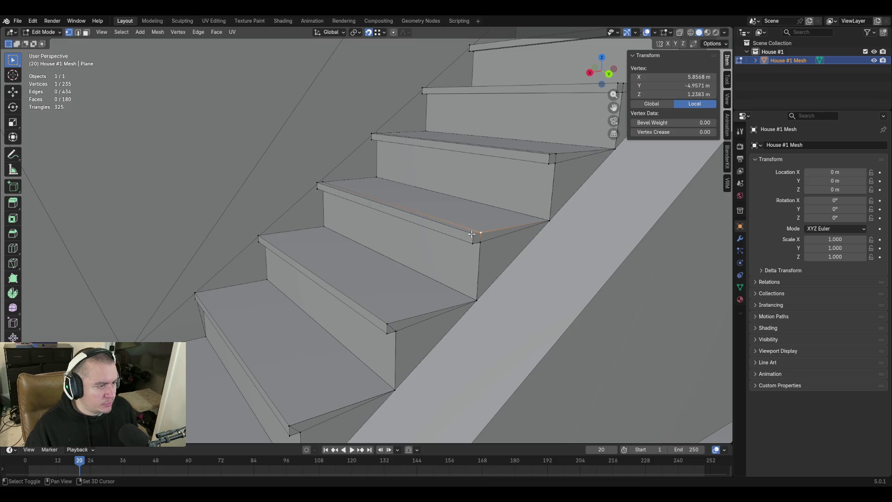
key(g)
click(325, 181)
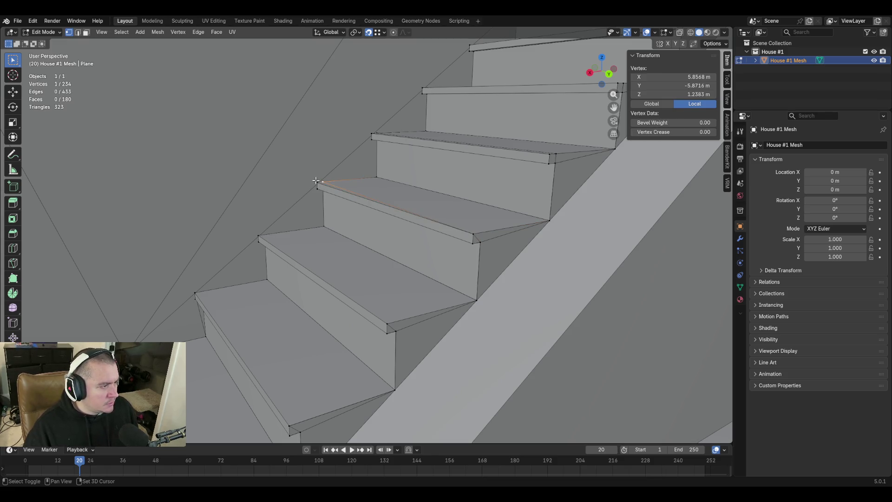
Merge stray vertices into the right front corners and along the upper step edges
click(557, 153)
key(g)
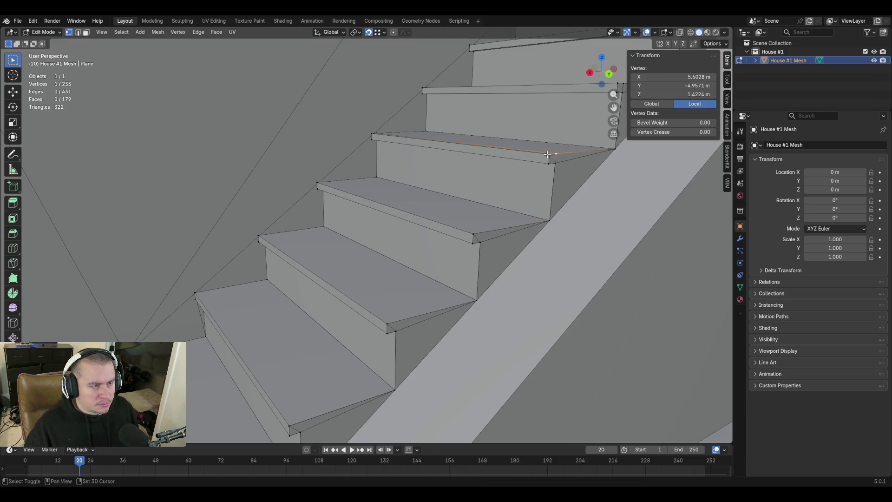
click(553, 154)
key(shift+grave)
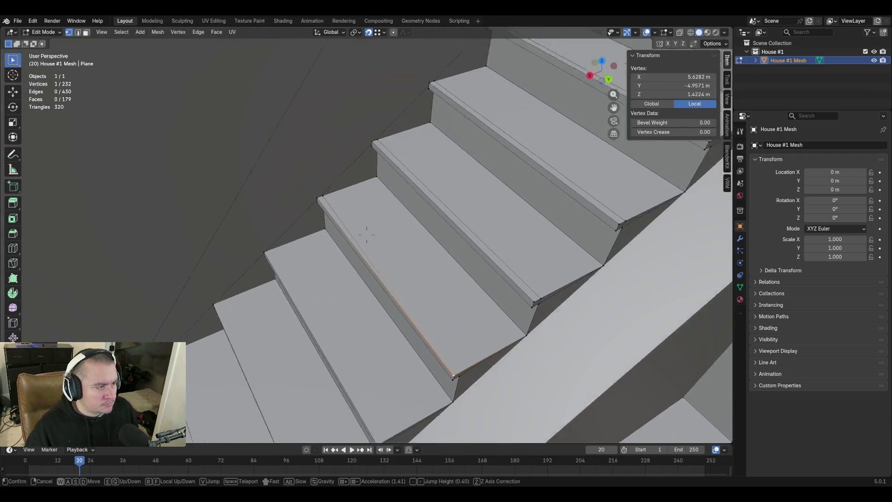
click(366, 235)
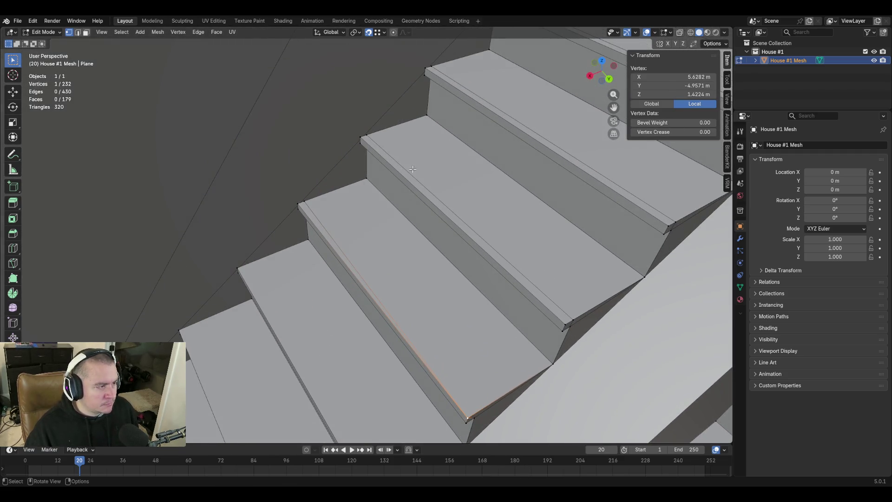
click(299, 202)
key(g)
click(298, 204)
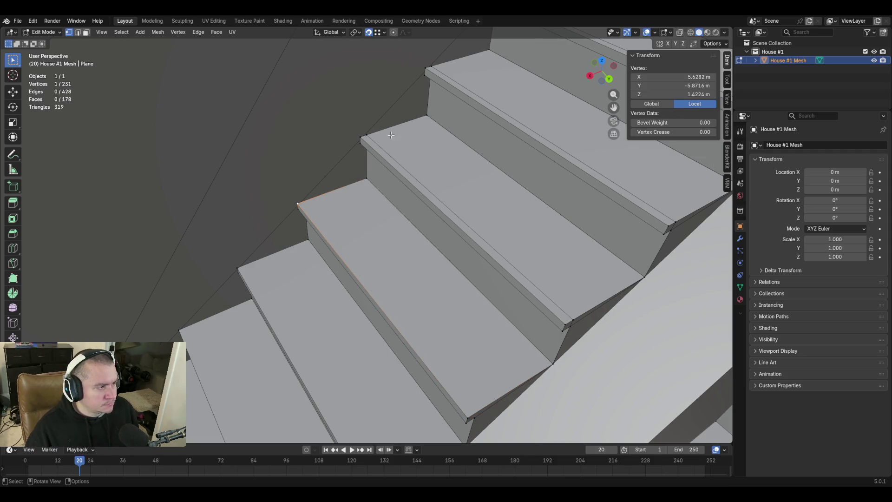
key(g)
click(366, 134)
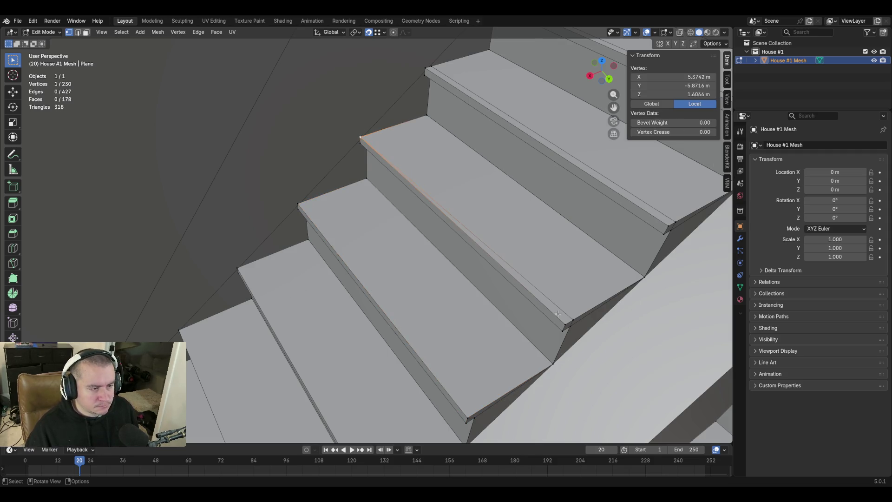
key(g)
click(573, 319)
Shift along the stairs and merge the stray vertices on the next treads' nosing edges
key(shift+grave)
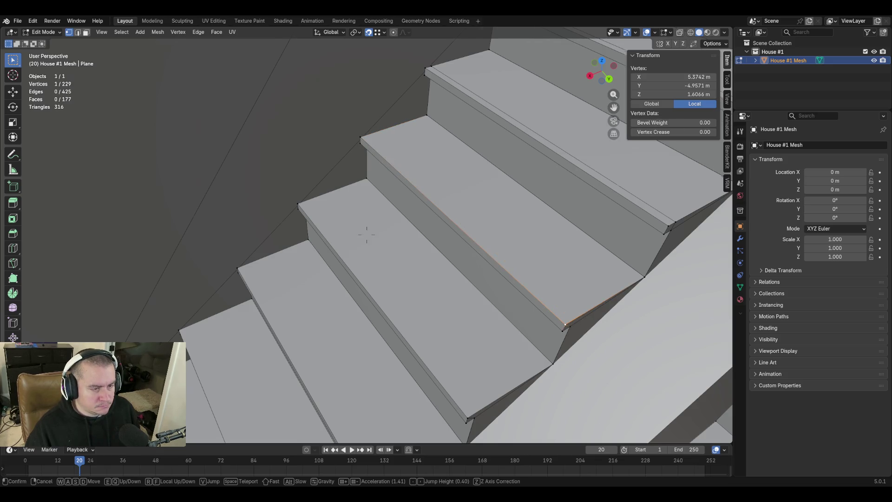
key(d)
click(367, 234)
key(g)
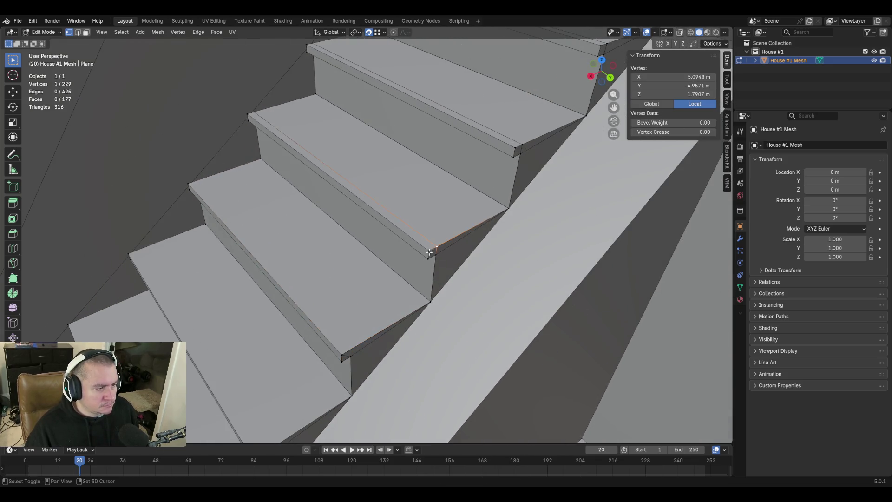
click(431, 252)
key(g)
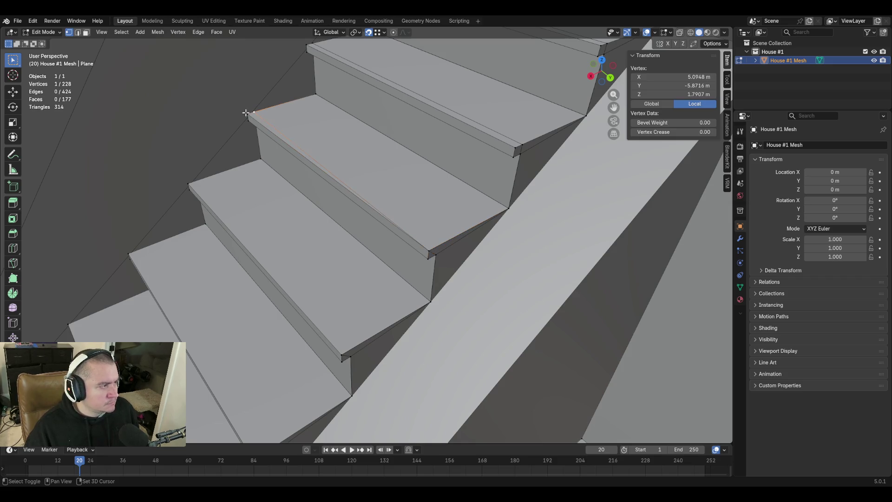
click(319, 168)
key(shift+grave)
click(401, 199)
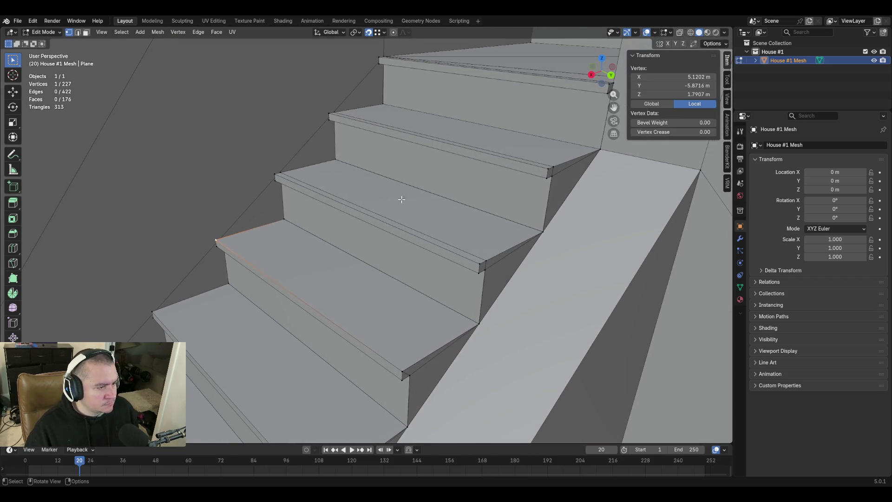
key(g)
Merge the remaining stray tread vertices into step corners, leaving 223 vertices, then view the top steps
click(483, 263)
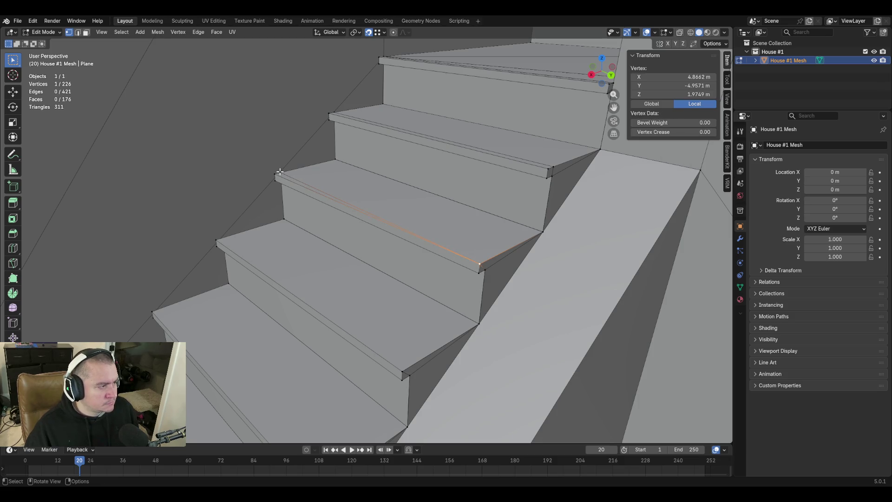
key(g)
click(279, 171)
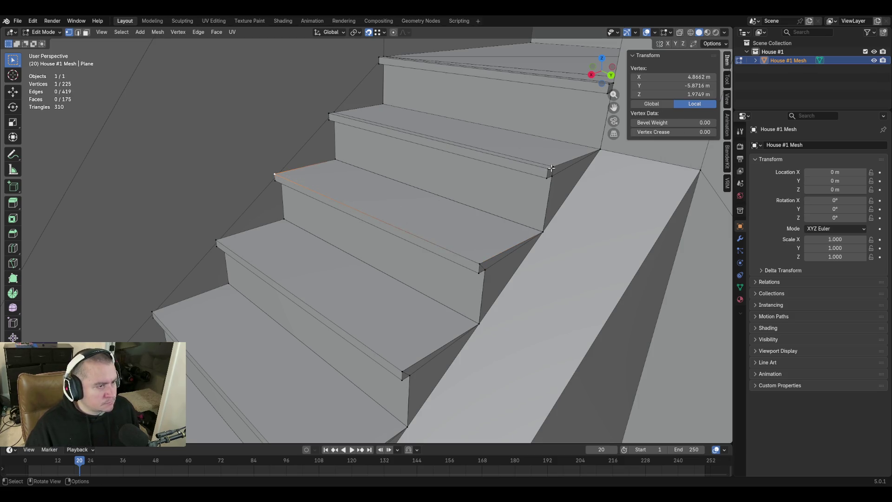
click(551, 168)
key(g)
click(548, 170)
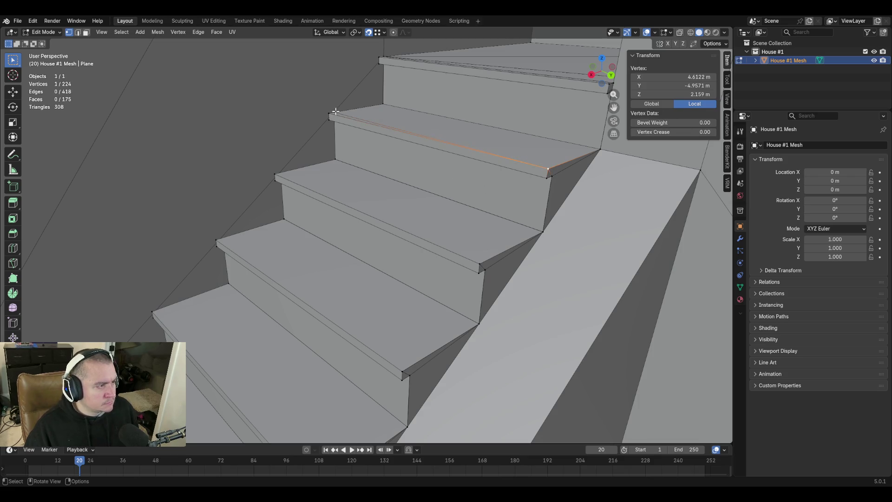
key(g)
click(330, 114)
key(shift+grave)
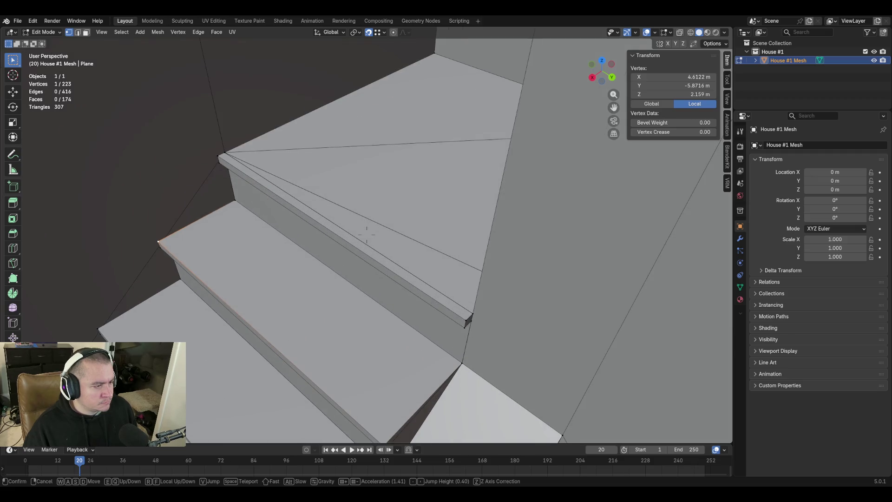
click(498, 250)
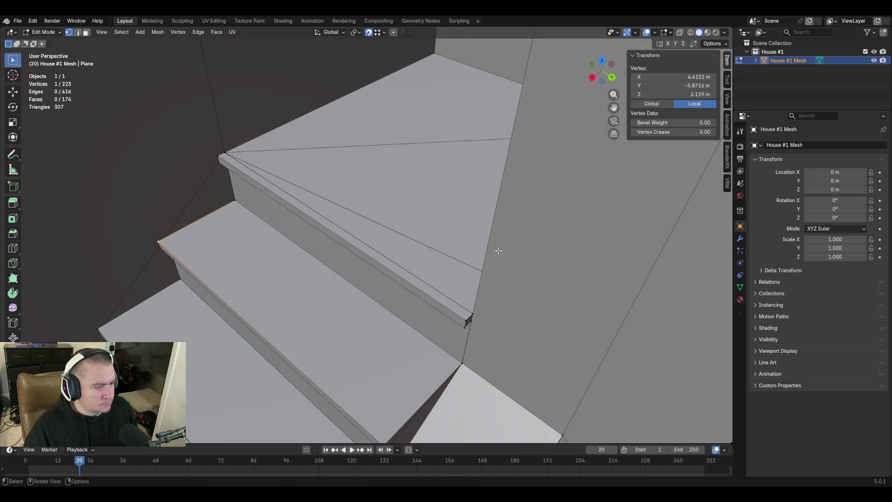